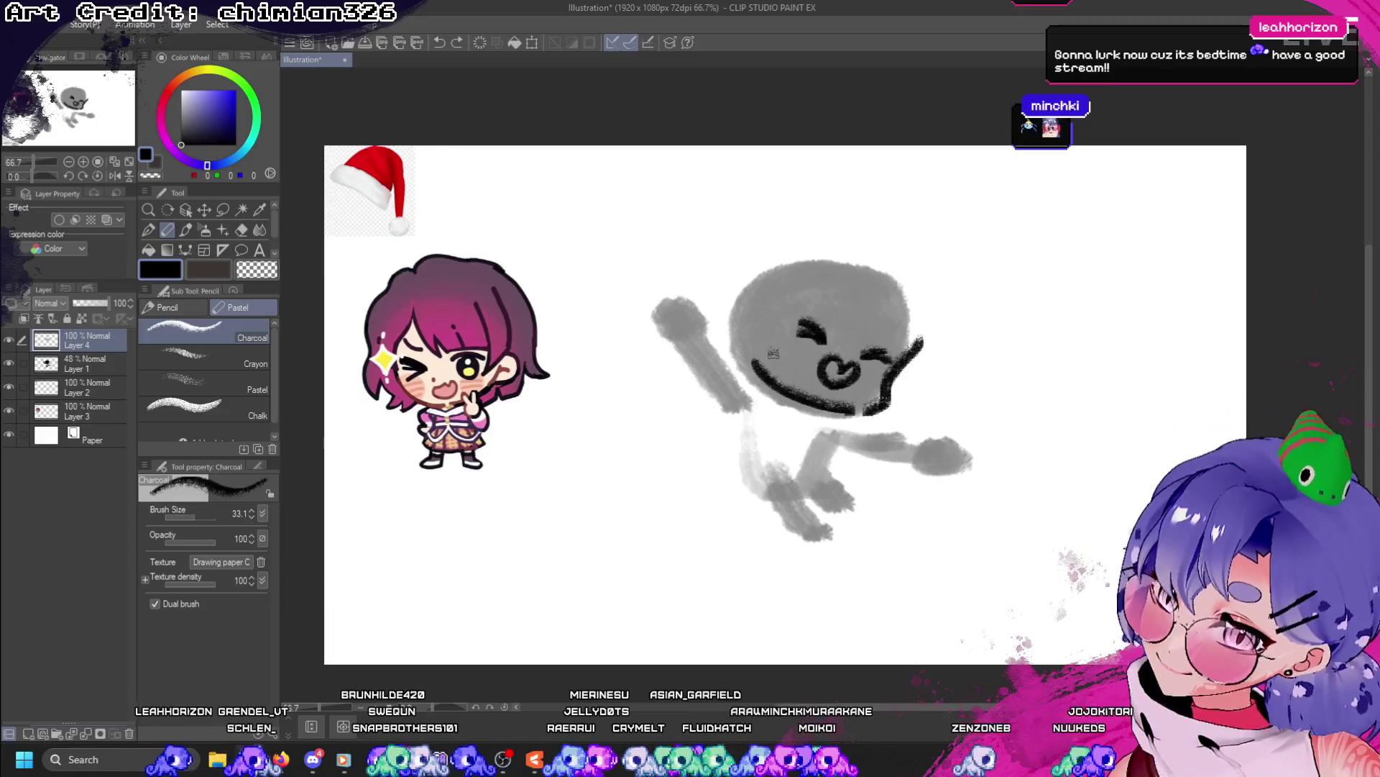
- Darken the gray chibi's lower right jaw in charcoal, erase its right end, and add Layer 5
{"action": "left_click_drag", "start_coordinate": [883, 379], "coordinate": [848, 409]}
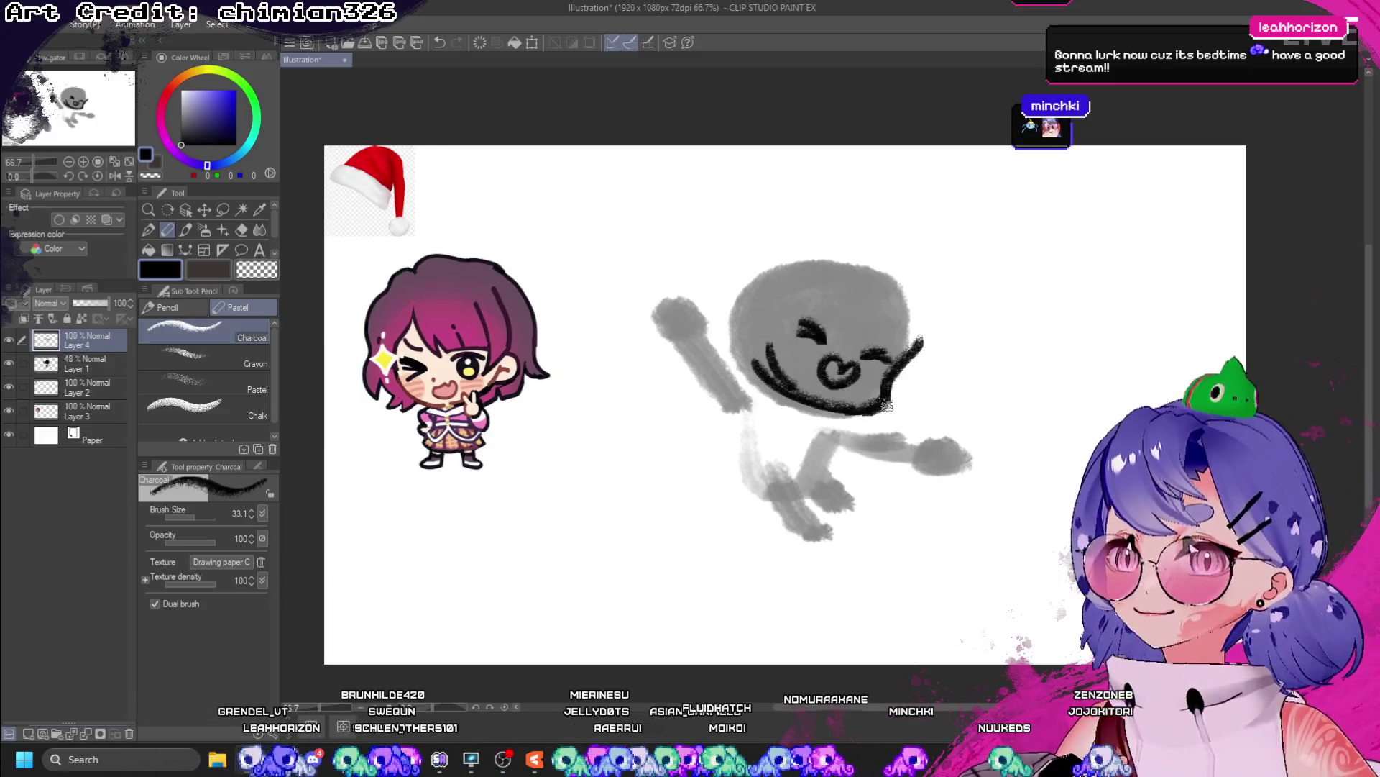
{"action": "left_click", "coordinate": [257, 270]}
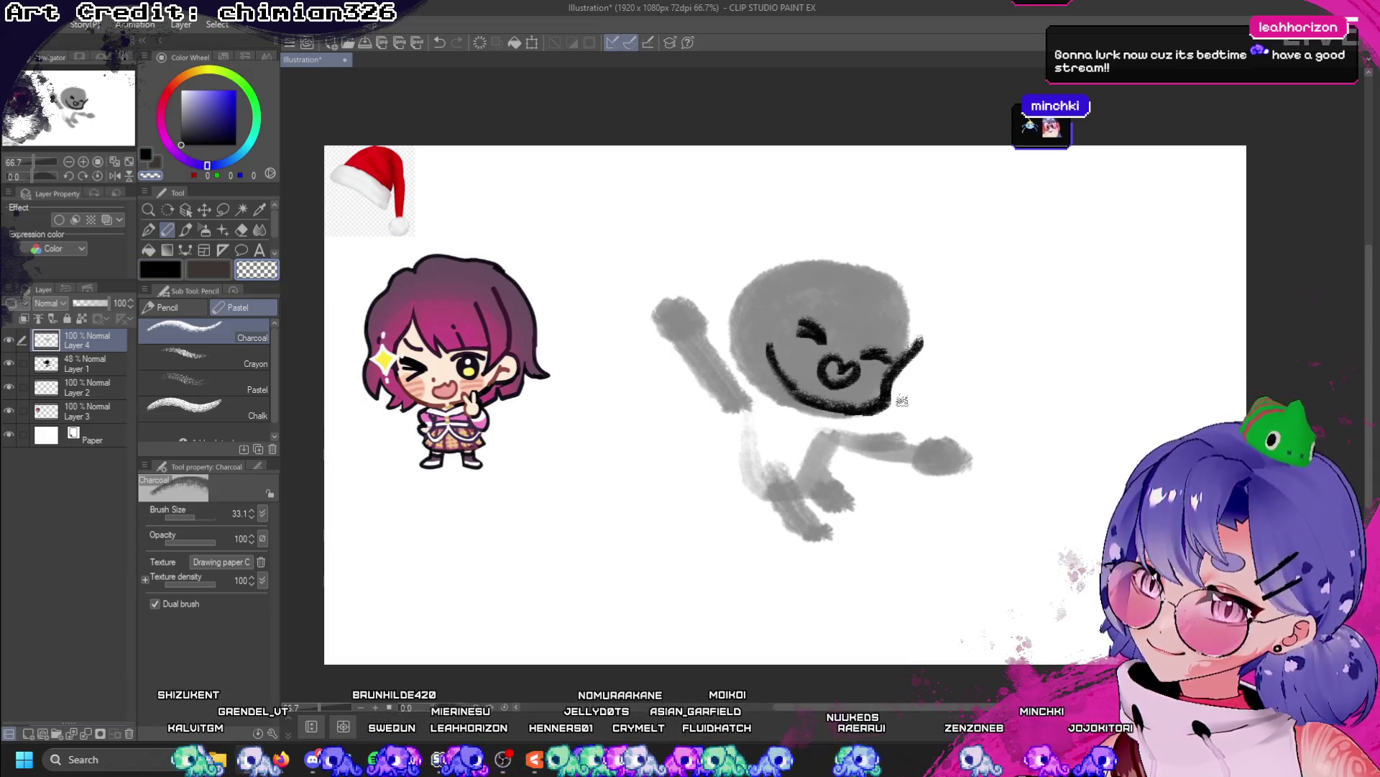
{"action": "mouse_move", "coordinate": [902, 400]}
{"action": "left_mouse_down"}
{"action": "mouse_move", "coordinate": [919, 347]}
{"action": "mouse_move", "coordinate": [911, 360]}
{"action": "left_mouse_up"}
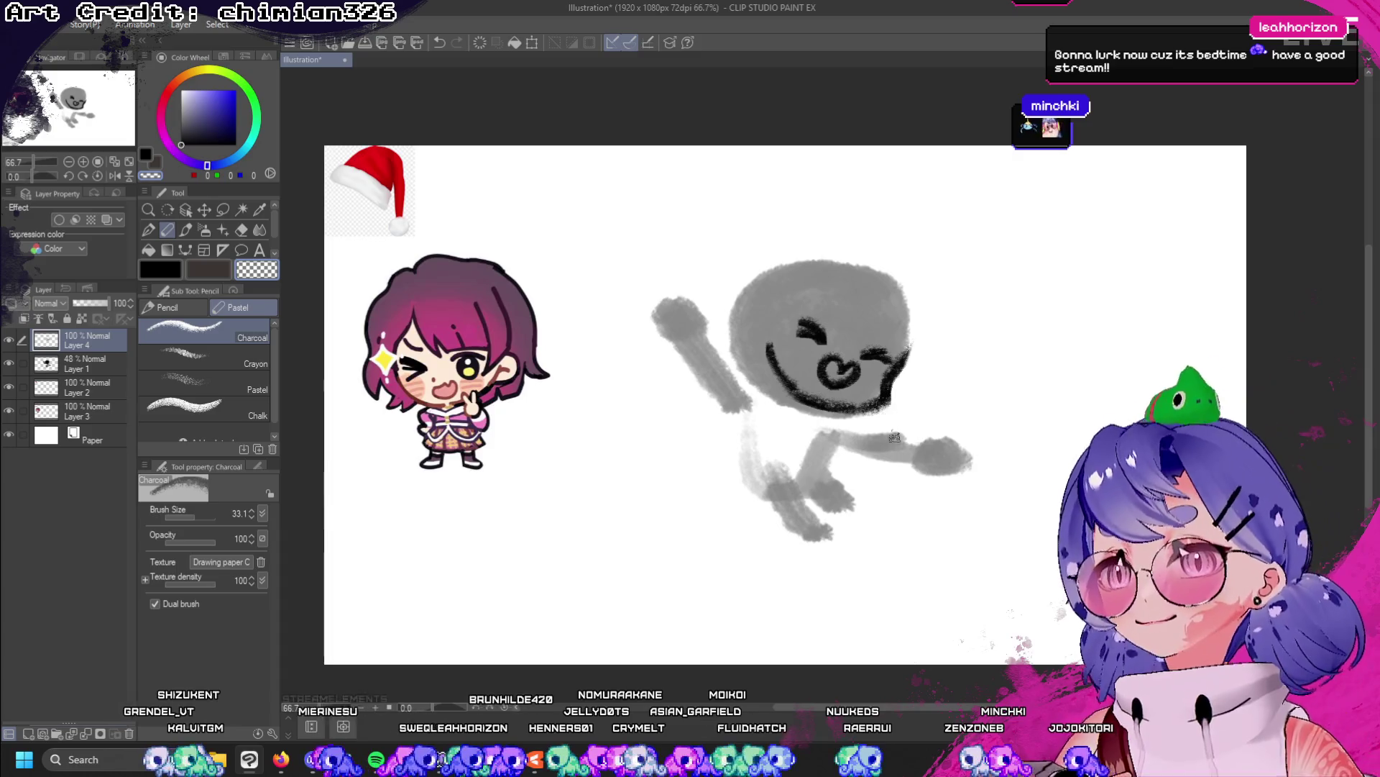
{"action": "key", "text": "c"}
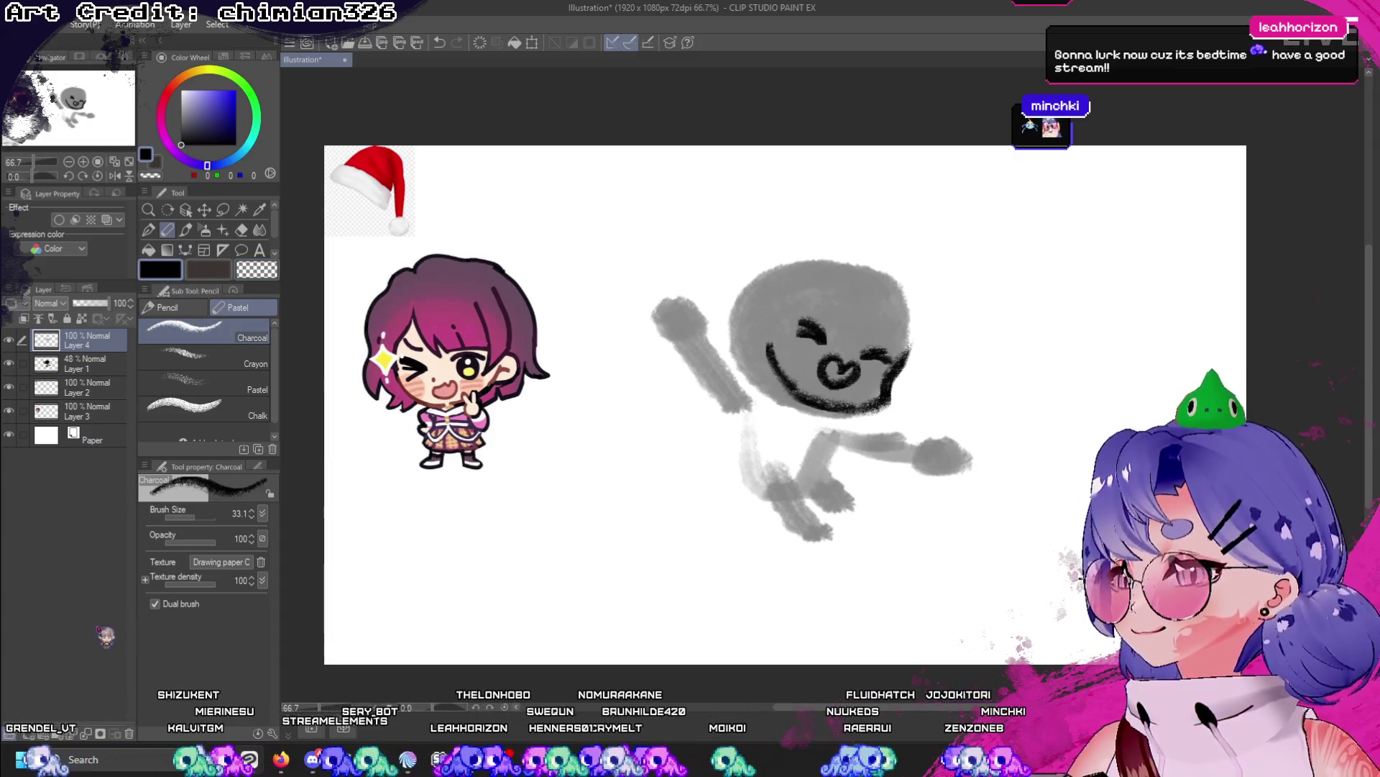
{"action": "key", "text": "ctrl+shift+n"}
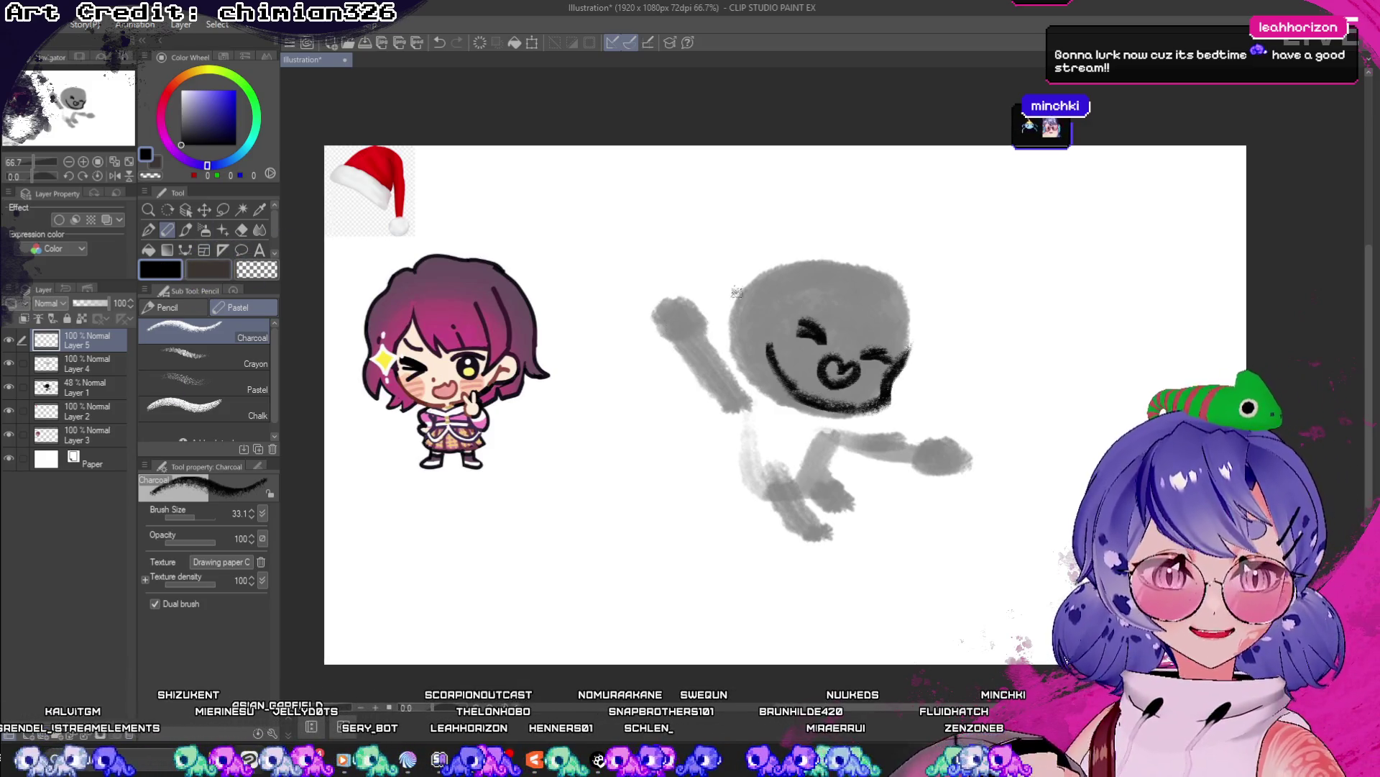
- Sketch curved charcoal hair strands down the upper right of the gray head, retrying several
{"action": "left_click_drag", "start_coordinate": [835, 281], "coordinate": [856, 342]}
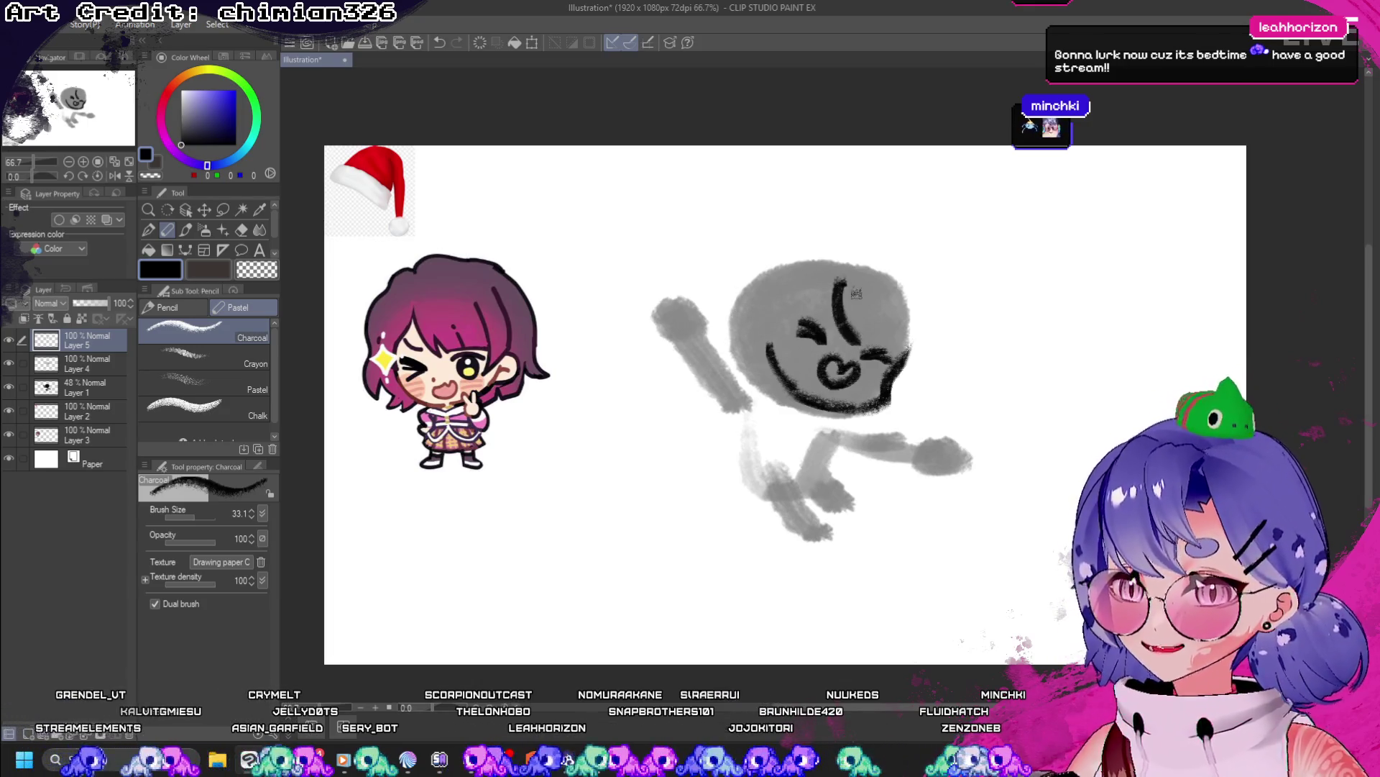
{"action": "key", "text": "ctrl+z"}
{"action": "left_click_drag", "start_coordinate": [845, 245], "coordinate": [855, 335]}
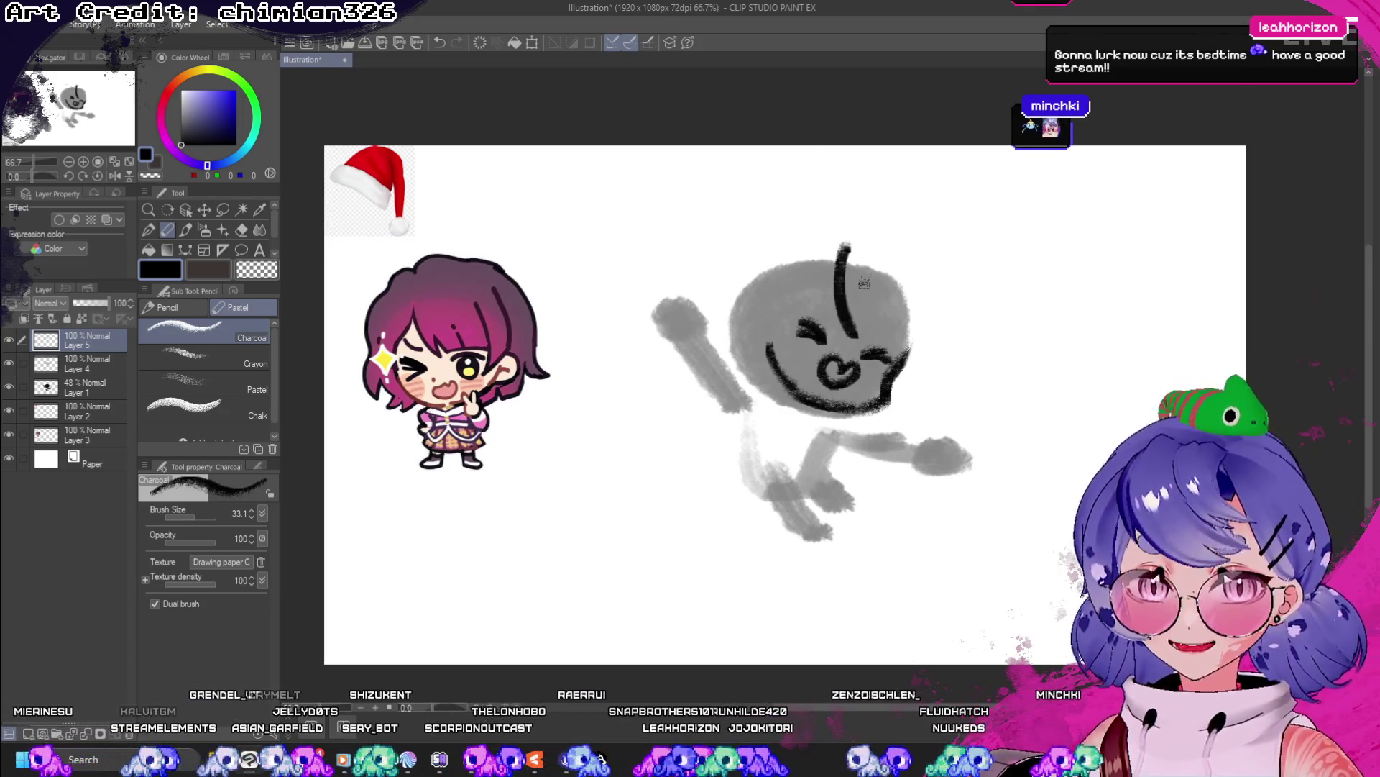
{"action": "key", "text": "ctrl+z"}
{"action": "mouse_move", "coordinate": [843, 265]}
{"action": "left_mouse_down"}
{"action": "mouse_move", "coordinate": [866, 332]}
{"action": "mouse_move", "coordinate": [915, 346]}
{"action": "left_mouse_up"}
{"action": "key", "text": "ctrl+z"}
{"action": "key", "text": "ctrl+z"}
{"action": "key", "text": "ctrl+z"}
{"action": "left_click_drag", "start_coordinate": [923, 268], "coordinate": [919, 361]}
{"action": "key", "text": "ctrl+z"}
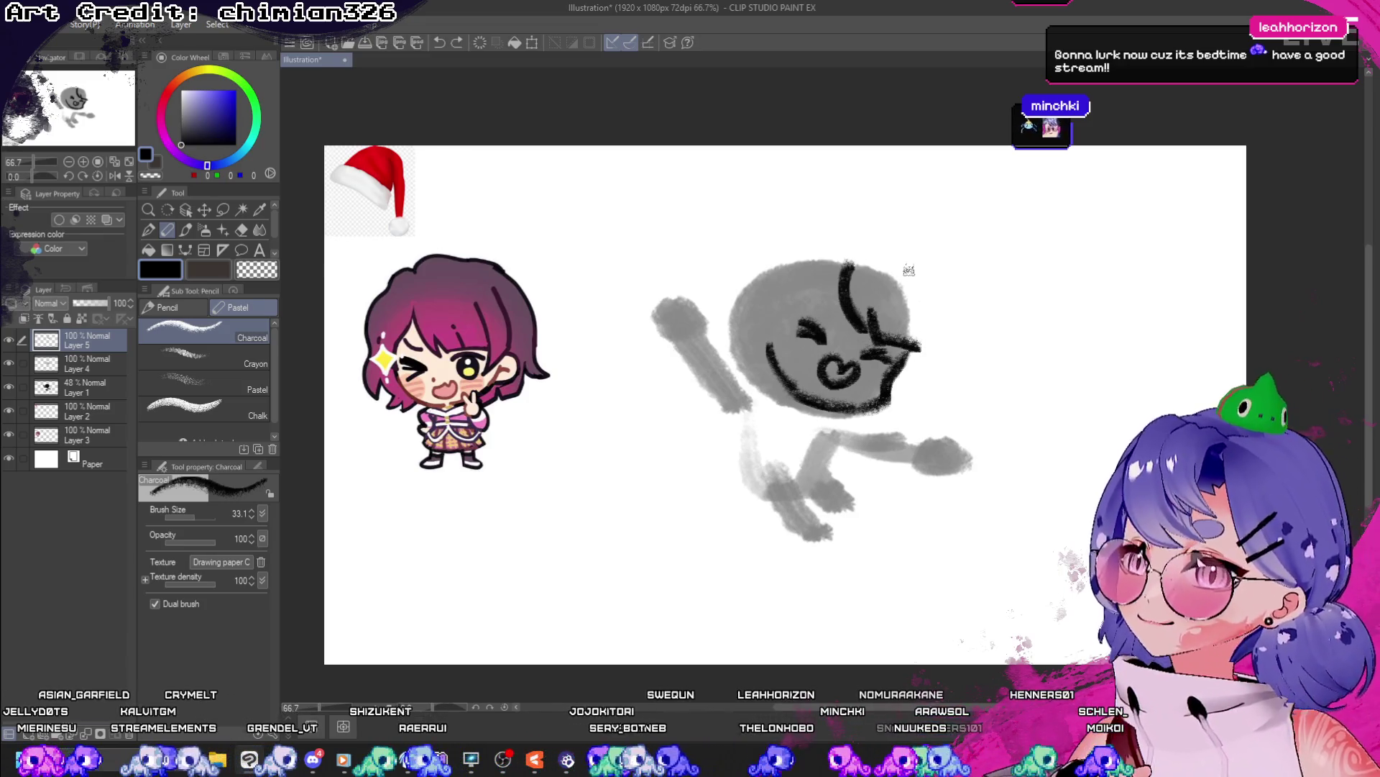
{"action": "mouse_move", "coordinate": [901, 265]}
{"action": "left_mouse_down"}
{"action": "mouse_move", "coordinate": [926, 343]}
{"action": "mouse_move", "coordinate": [920, 410]}
{"action": "mouse_move", "coordinate": [932, 404]}
{"action": "left_mouse_up"}
- Rework the strokes at the head's lower right edge, then pick the transparent colour and the face-lines layer
{"action": "key", "text": "ctrl+z"}
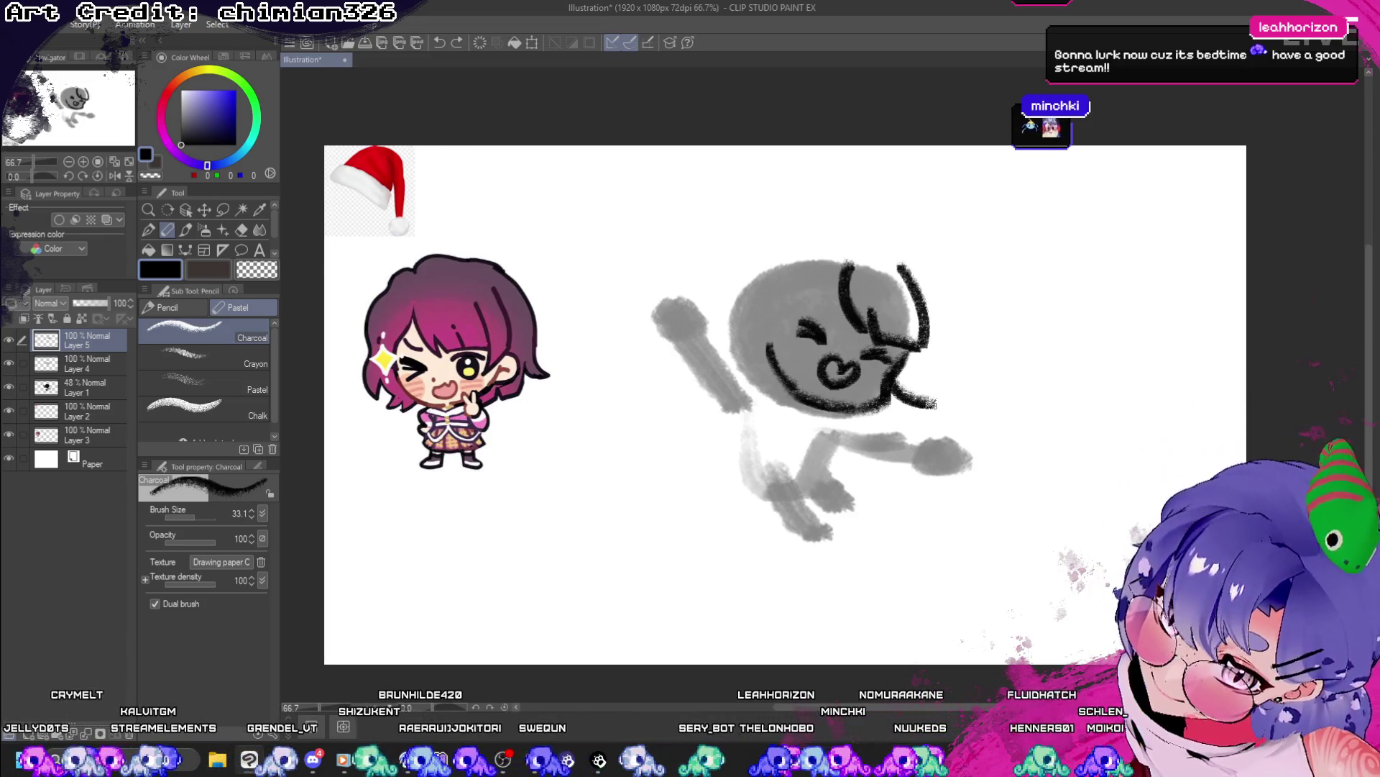
{"action": "left_click_drag", "start_coordinate": [920, 354], "coordinate": [935, 403]}
{"action": "key", "text": "ctrl+z"}
{"action": "key", "text": "ctrl+z"}
{"action": "mouse_move", "coordinate": [920, 349]}
{"action": "left_mouse_down"}
{"action": "mouse_move", "coordinate": [910, 374]}
{"action": "mouse_move", "coordinate": [924, 416]}
{"action": "left_mouse_up"}
{"action": "key", "text": "ctrl+z"}
{"action": "mouse_move", "coordinate": [929, 320]}
{"action": "left_mouse_down"}
{"action": "mouse_move", "coordinate": [935, 408]}
{"action": "mouse_move", "coordinate": [913, 353]}
{"action": "mouse_move", "coordinate": [933, 406]}
{"action": "left_mouse_up"}
{"action": "key", "text": "ctrl+z"}
{"action": "left_click_drag", "start_coordinate": [924, 353], "coordinate": [919, 410]}
{"action": "key", "text": "ctrl+z"}
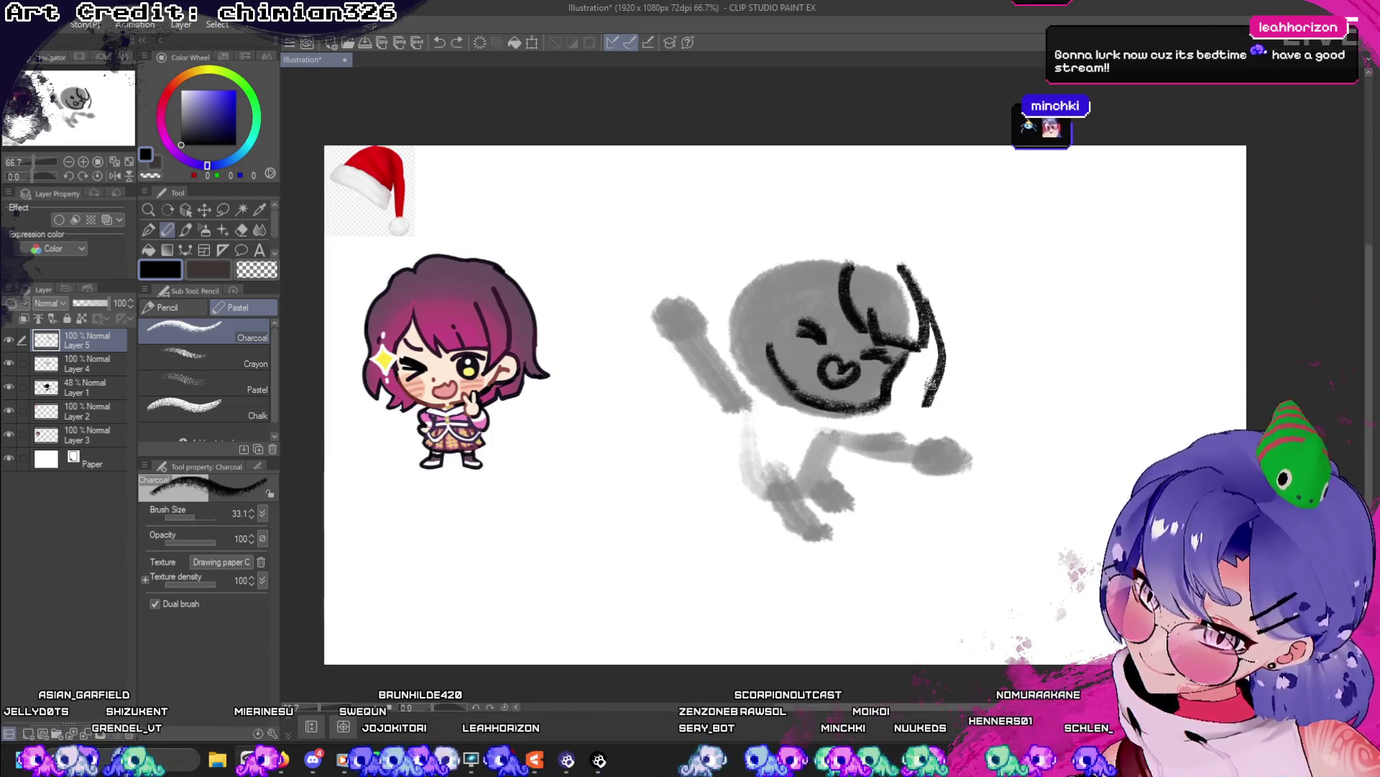
{"action": "key", "text": "ctrl+z"}
{"action": "mouse_move", "coordinate": [924, 274]}
{"action": "left_mouse_down"}
{"action": "mouse_move", "coordinate": [933, 396]}
{"action": "mouse_move", "coordinate": [911, 374]}
{"action": "mouse_move", "coordinate": [912, 394]}
{"action": "left_mouse_up"}
{"action": "key", "text": "ctrl+z"}
{"action": "key", "text": "ctrl+z"}
{"action": "mouse_move", "coordinate": [918, 343]}
{"action": "left_mouse_down"}
{"action": "mouse_move", "coordinate": [904, 384]}
{"action": "mouse_move", "coordinate": [916, 395]}
{"action": "left_mouse_up"}
{"action": "key", "text": "ctrl+z"}
{"action": "key", "text": "ctrl+z"}
{"action": "left_click_drag", "start_coordinate": [914, 347], "coordinate": [919, 397]}
{"action": "key", "text": "ctrl+z"}
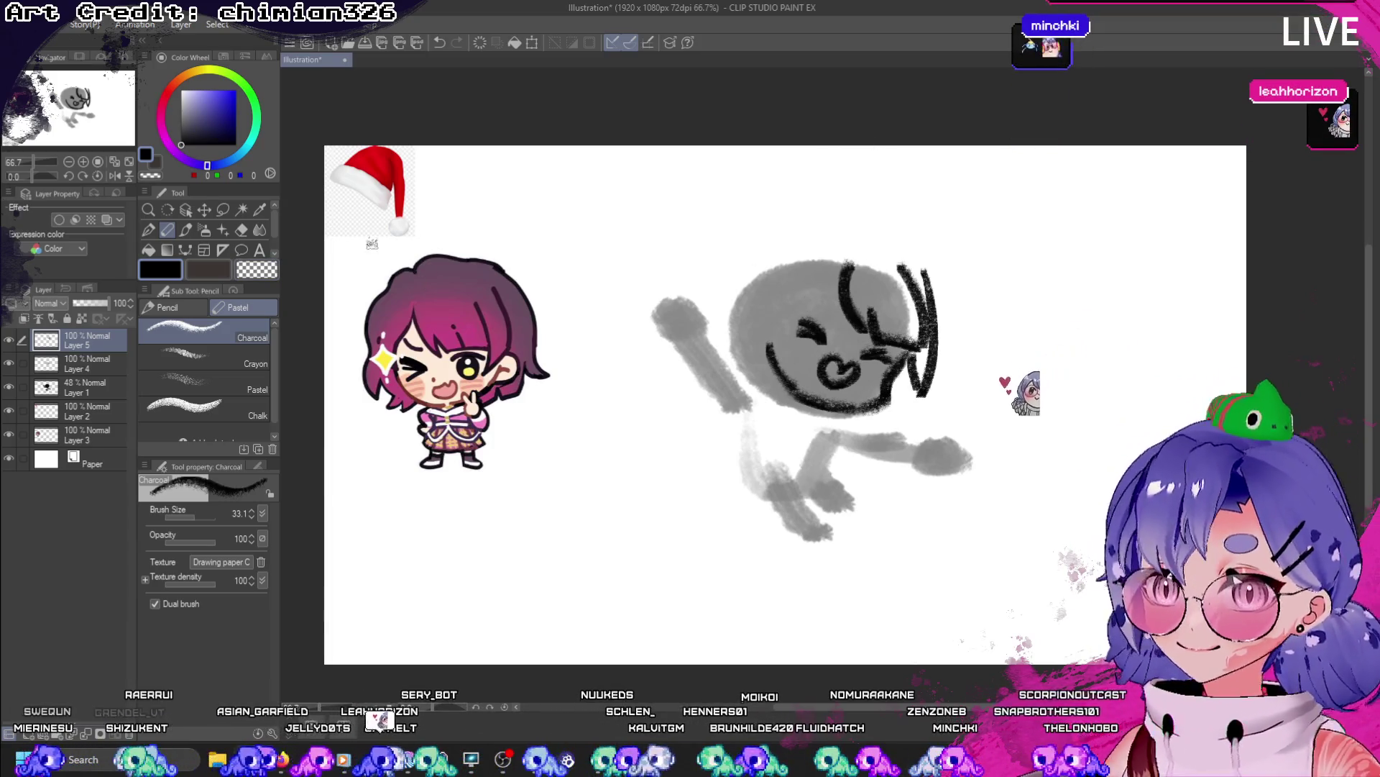
{"action": "left_click", "coordinate": [257, 270]}
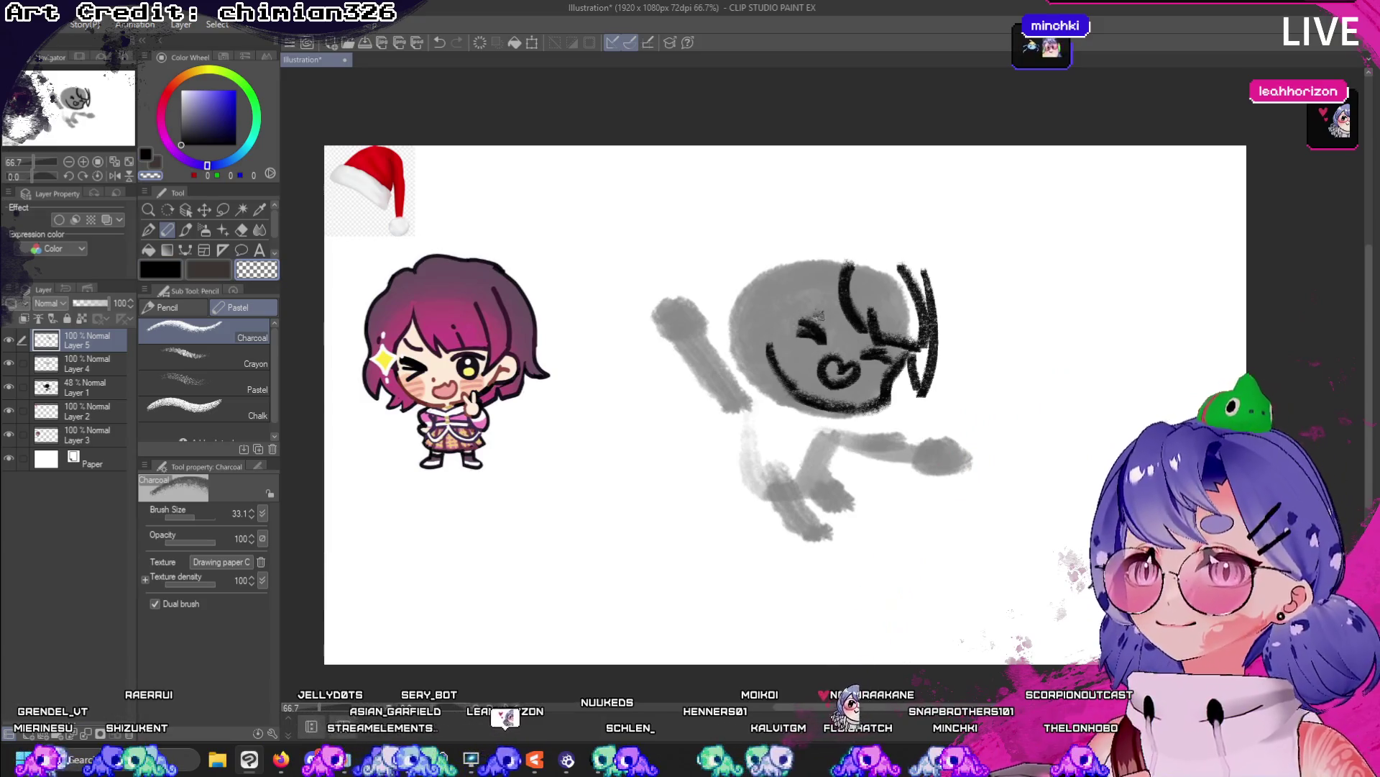
{"action": "left_click", "coordinate": [108, 367]}
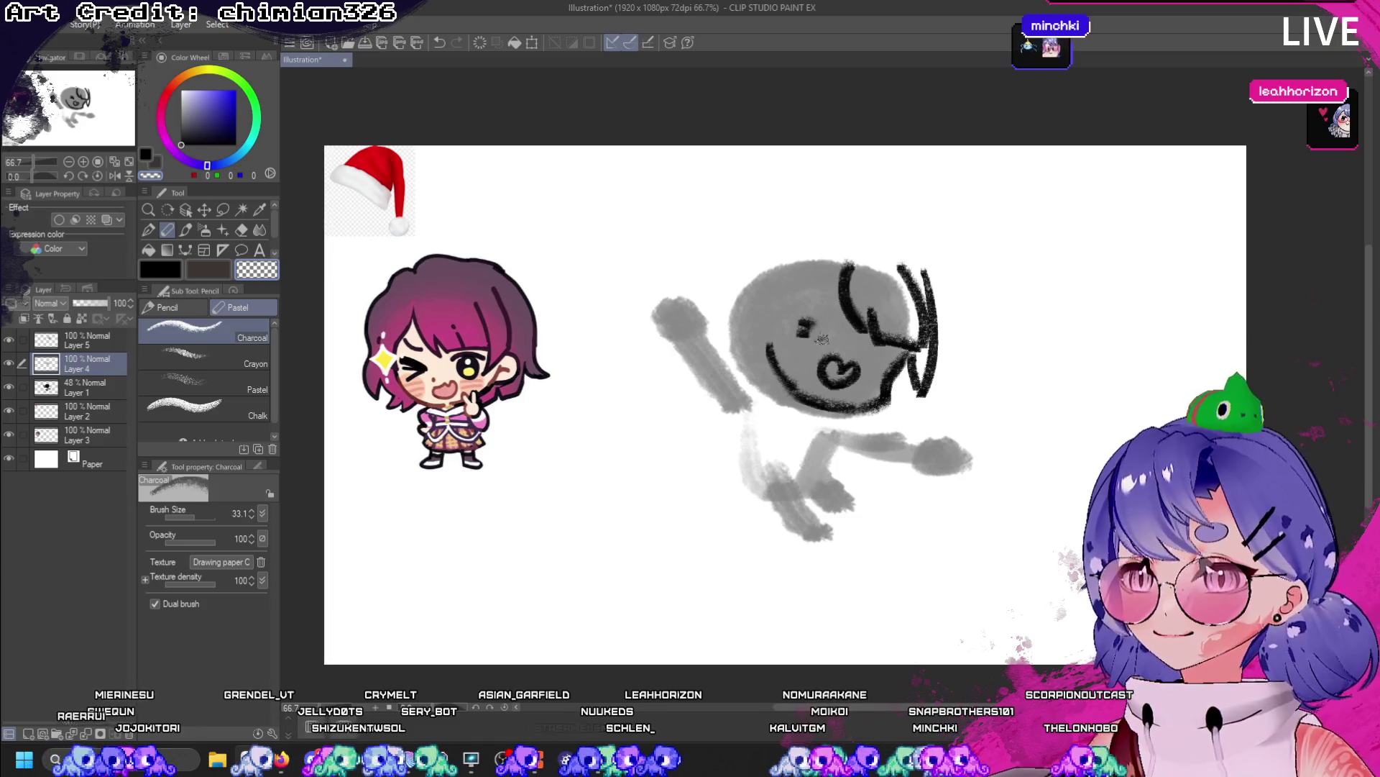
- Switch to black and draw two new charcoal eye strokes on the face
{"action": "left_click", "coordinate": [160, 270]}
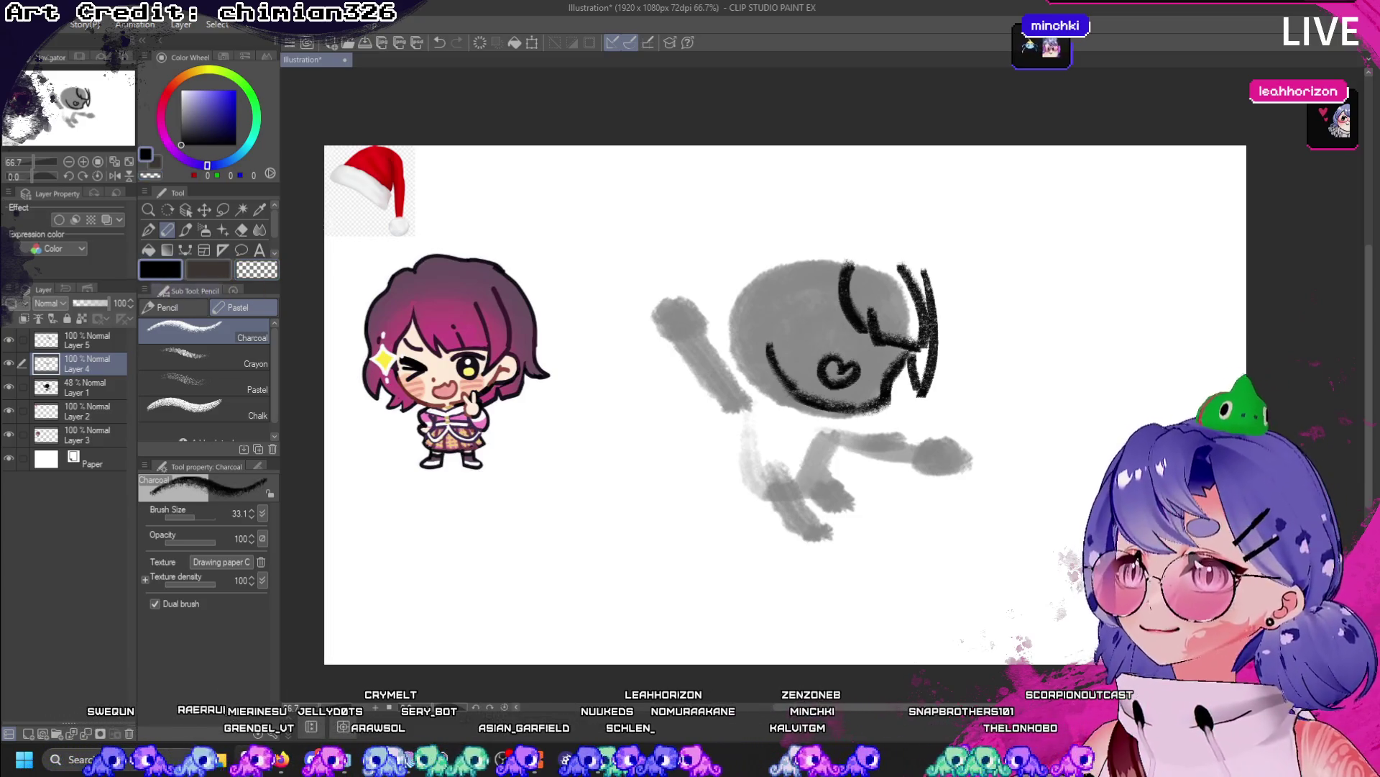
{"action": "mouse_move", "coordinate": [838, 343]}
{"action": "left_mouse_down"}
{"action": "mouse_move", "coordinate": [798, 306]}
{"action": "mouse_move", "coordinate": [889, 358]}
{"action": "left_mouse_up"}
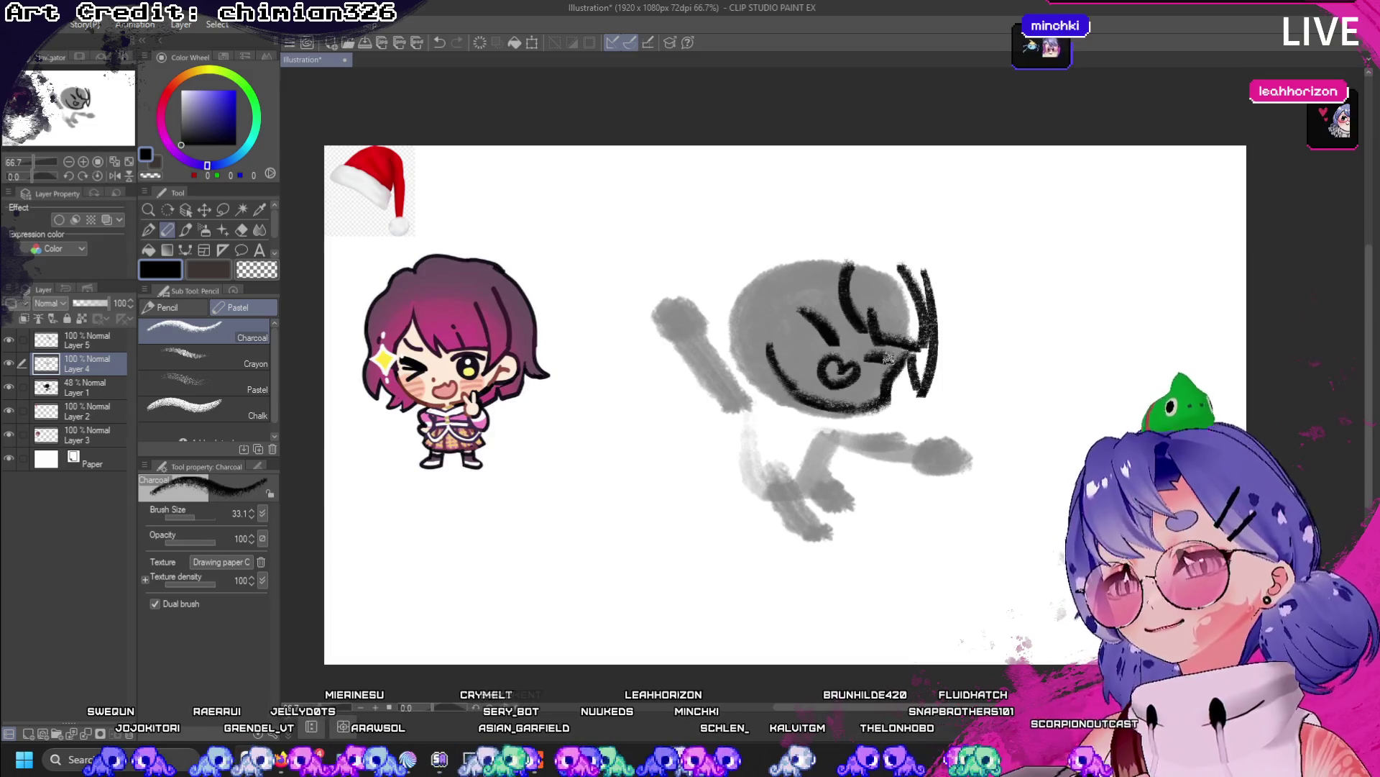
{"action": "left_click_drag", "start_coordinate": [814, 329], "coordinate": [835, 353]}
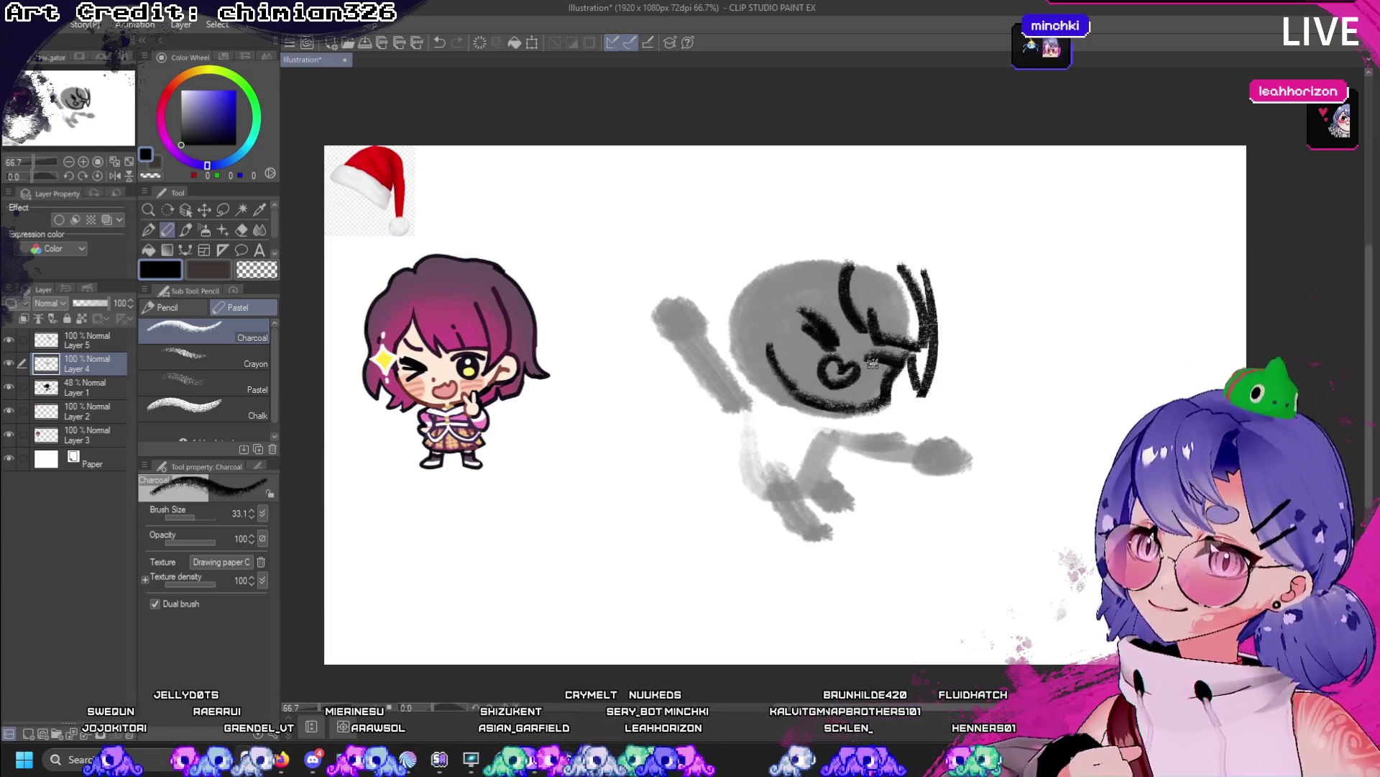
{"action": "key", "text": "ctrl+z"}
{"action": "key", "text": "ctrl+z"}
{"action": "key", "text": "ctrl+z"}
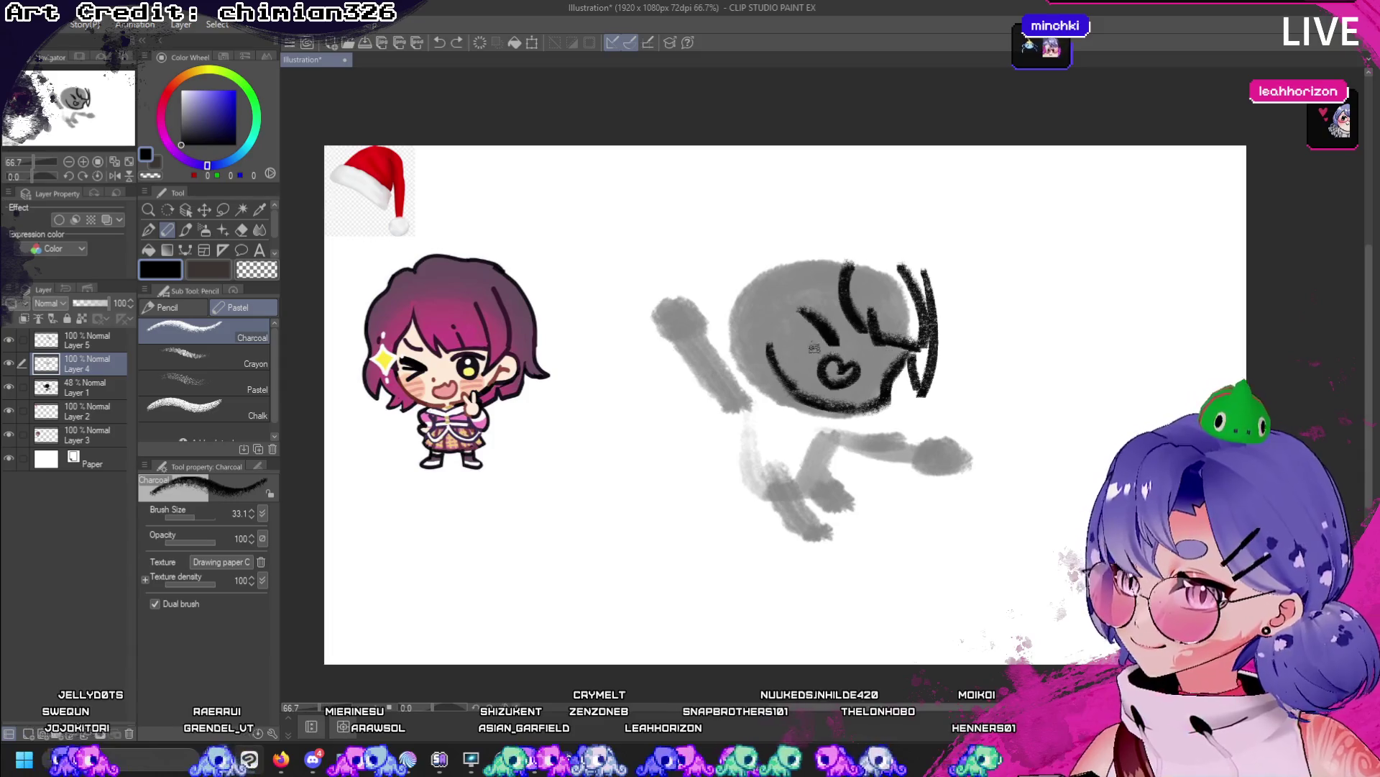
{"action": "key", "text": "ctrl+y"}
{"action": "key", "text": "ctrl+y"}
{"action": "key", "text": "ctrl+z"}
{"action": "key", "text": "ctrl+z"}
{"action": "key", "text": "ctrl+y"}
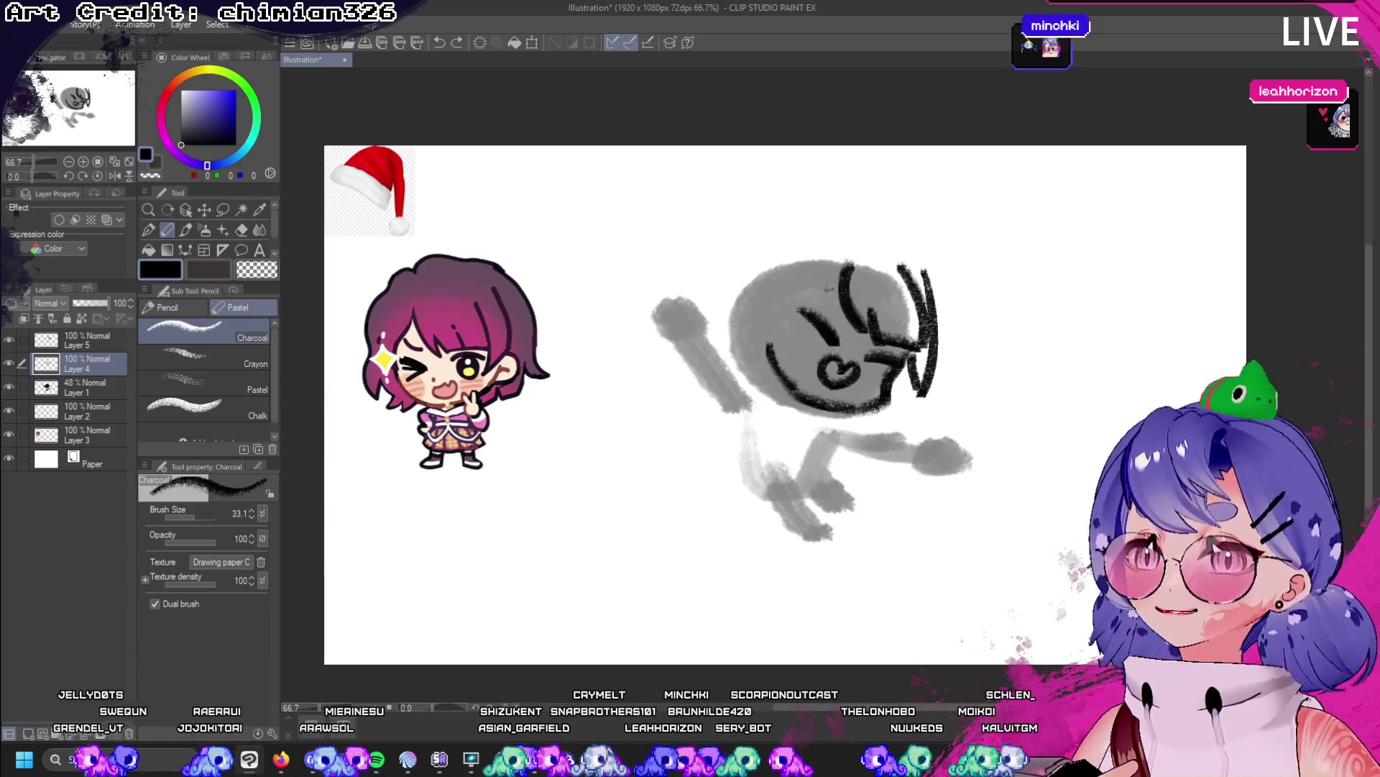
- Erase part of the old smile line and draw a small curved mouth mark
{"action": "key", "text": "c"}
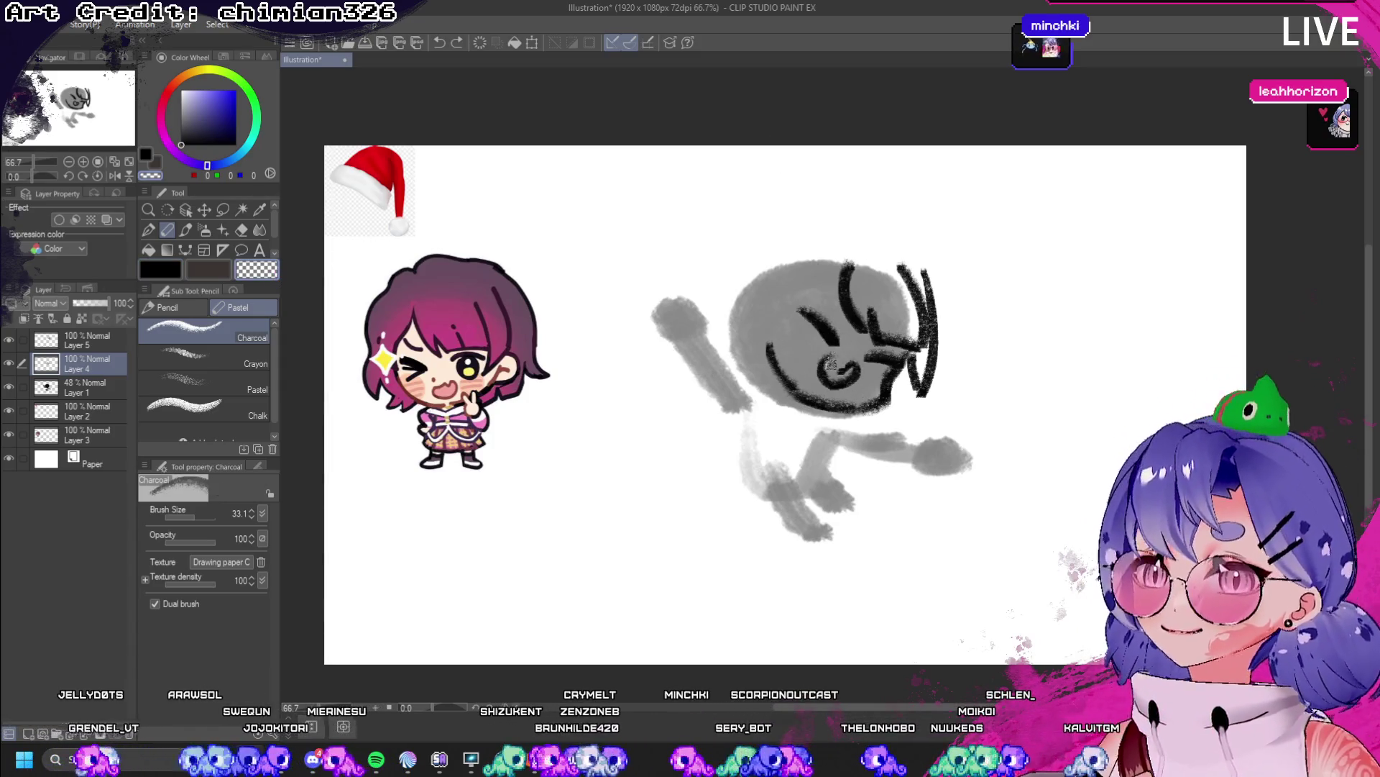
{"action": "left_click_drag", "start_coordinate": [827, 363], "coordinate": [851, 366]}
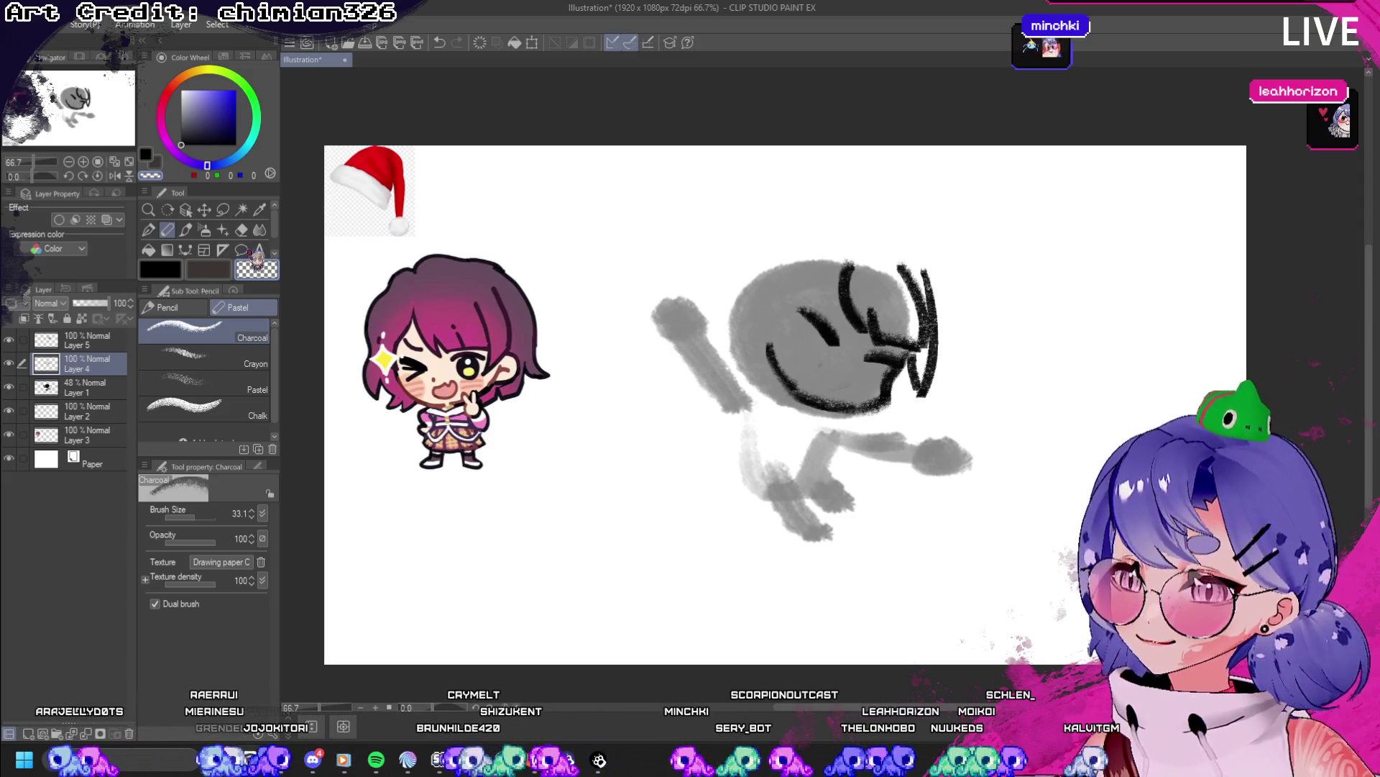
{"action": "key", "text": "c"}
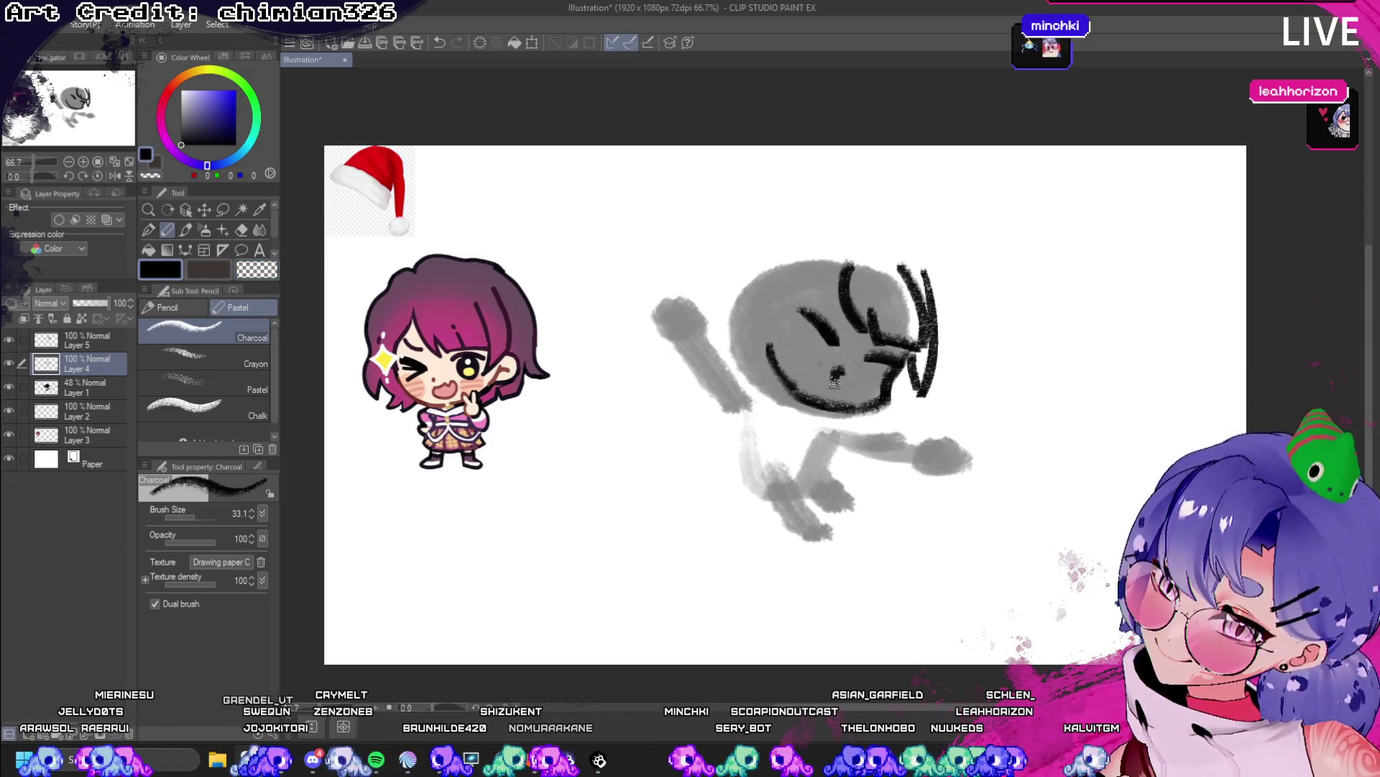
{"action": "left_click_drag", "start_coordinate": [860, 389], "coordinate": [839, 383]}
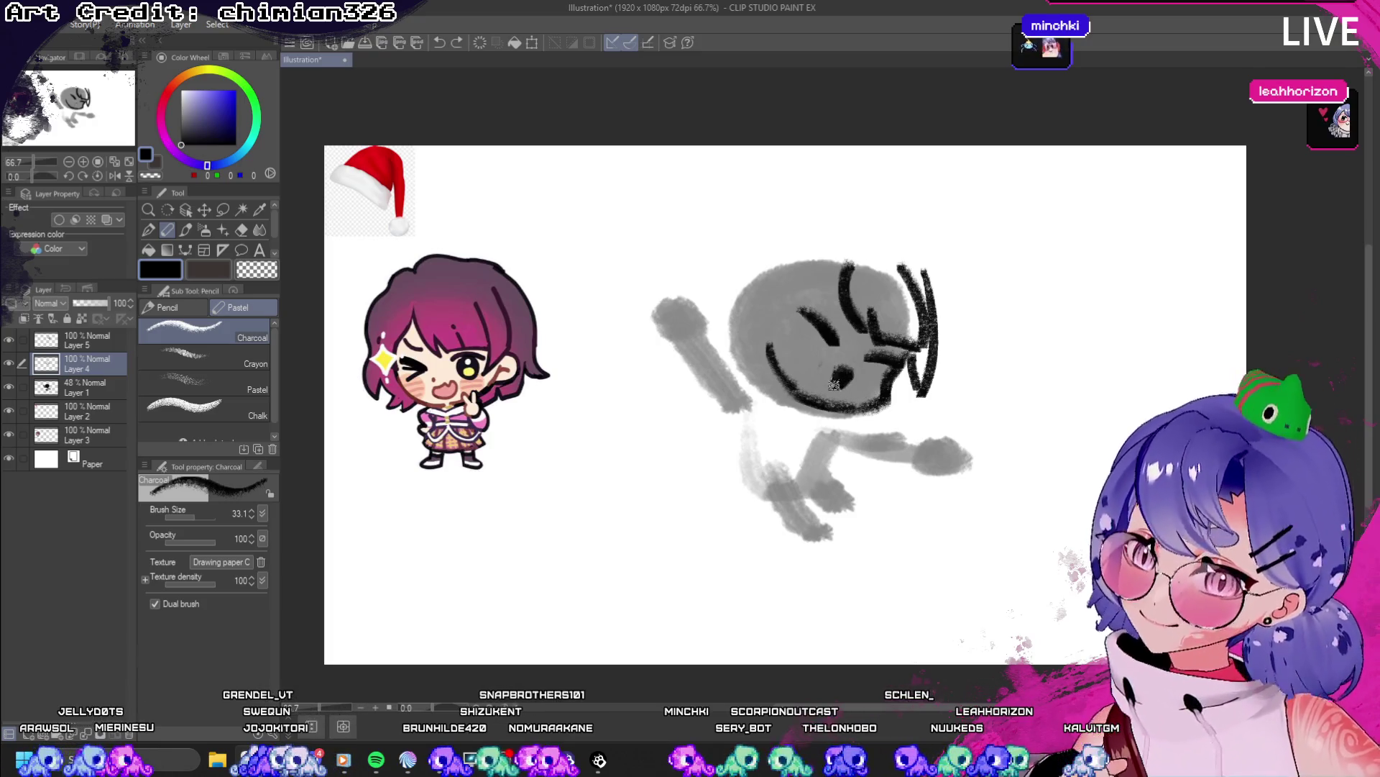
{"action": "key", "text": "ctrl+z"}
{"action": "key", "text": "ctrl+z"}
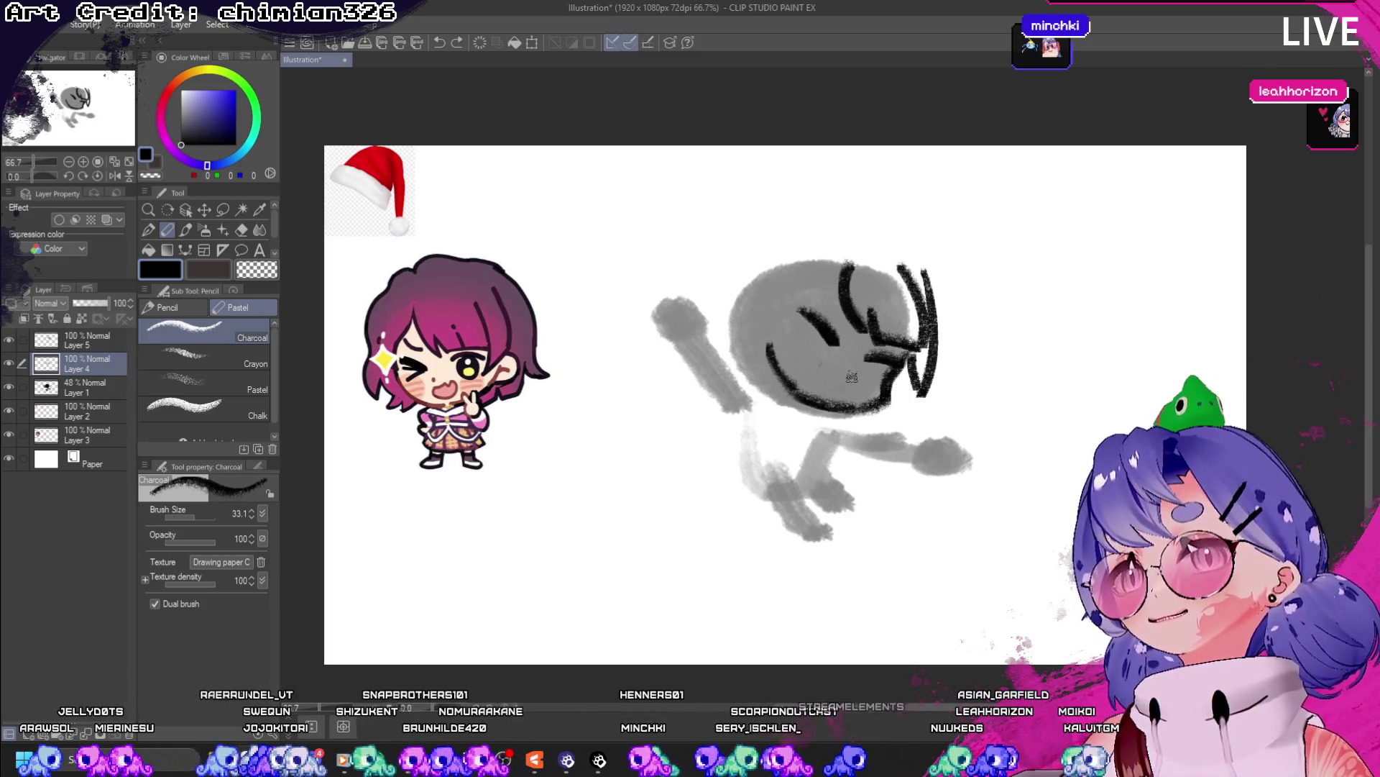
{"action": "left_click_drag", "start_coordinate": [843, 374], "coordinate": [840, 388]}
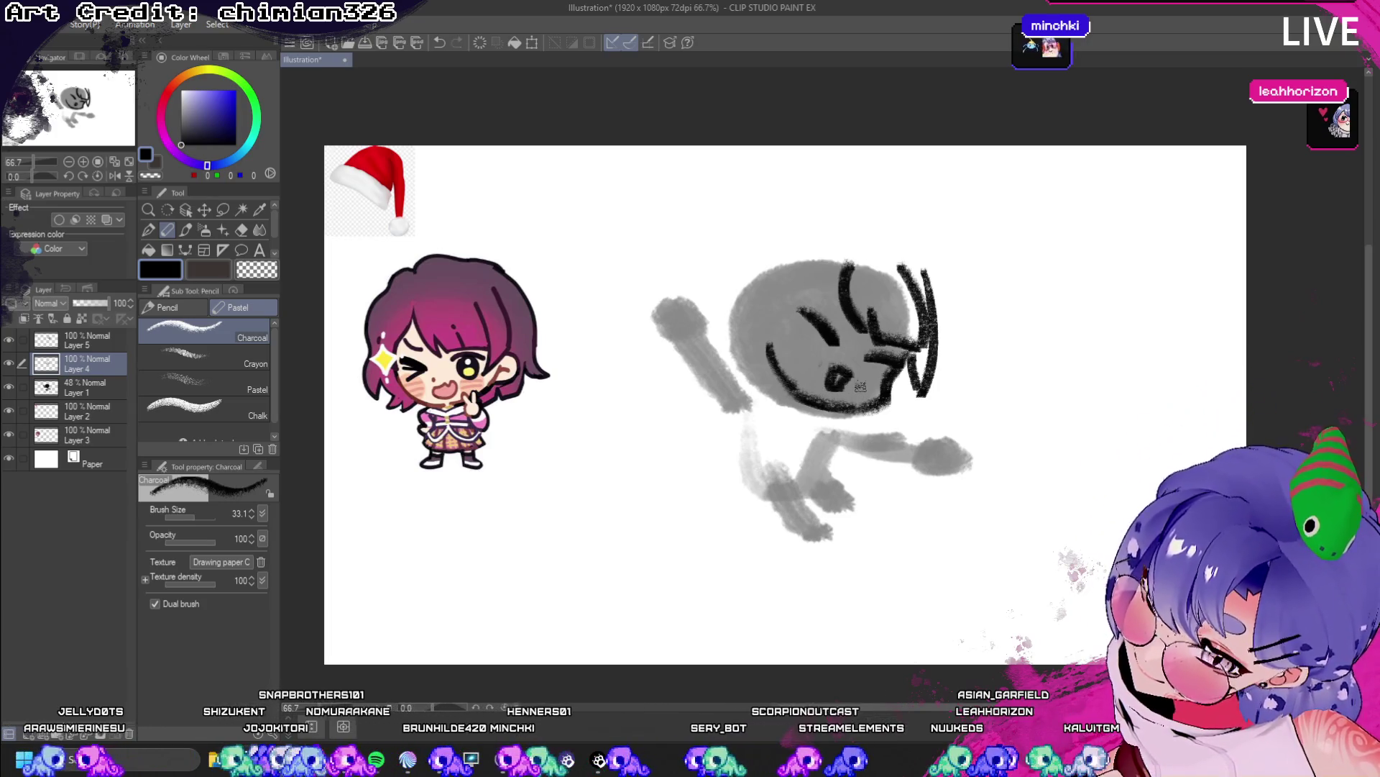
- Draw a charcoal curve along the face's left side
{"action": "left_click_drag", "start_coordinate": [783, 329], "coordinate": [790, 387]}
{"action": "key", "text": "ctrl+z"}
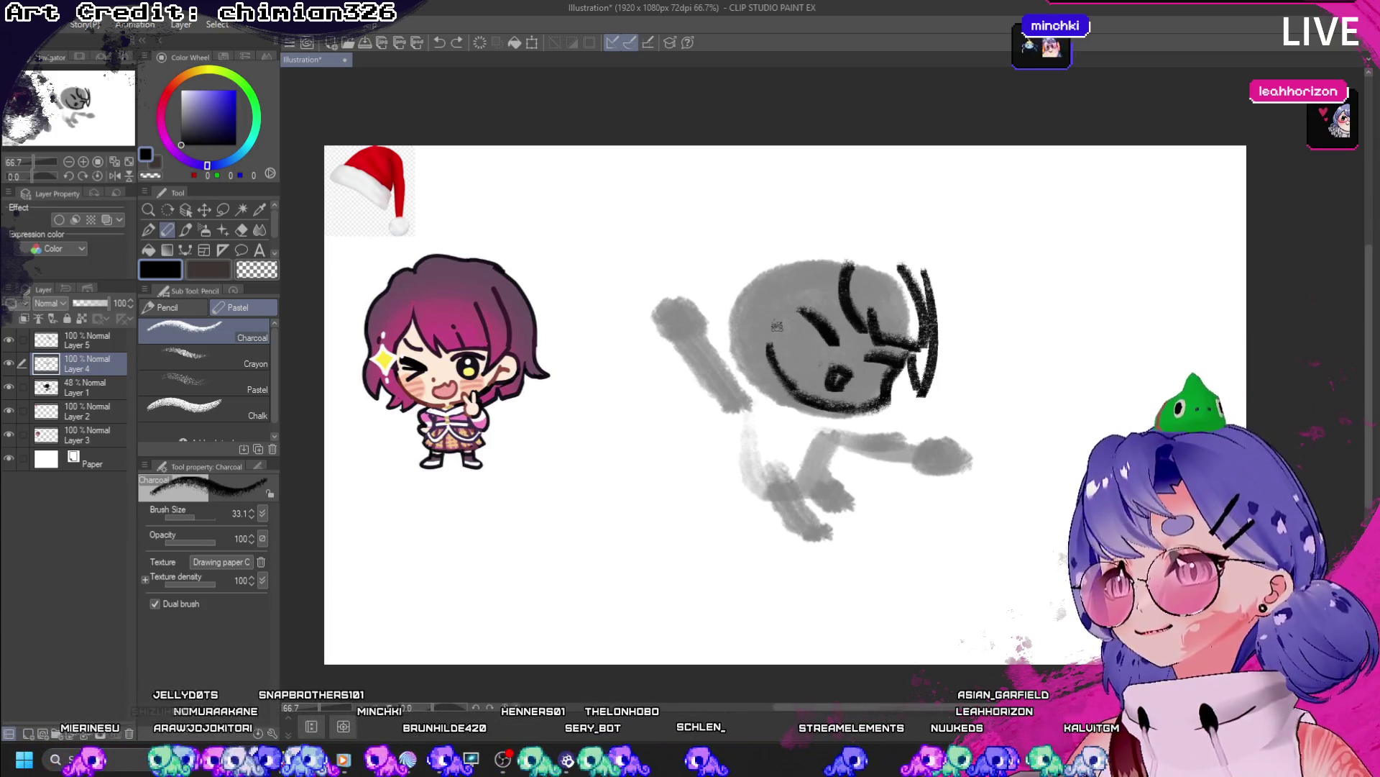
{"action": "left_click_drag", "start_coordinate": [816, 246], "coordinate": [771, 359]}
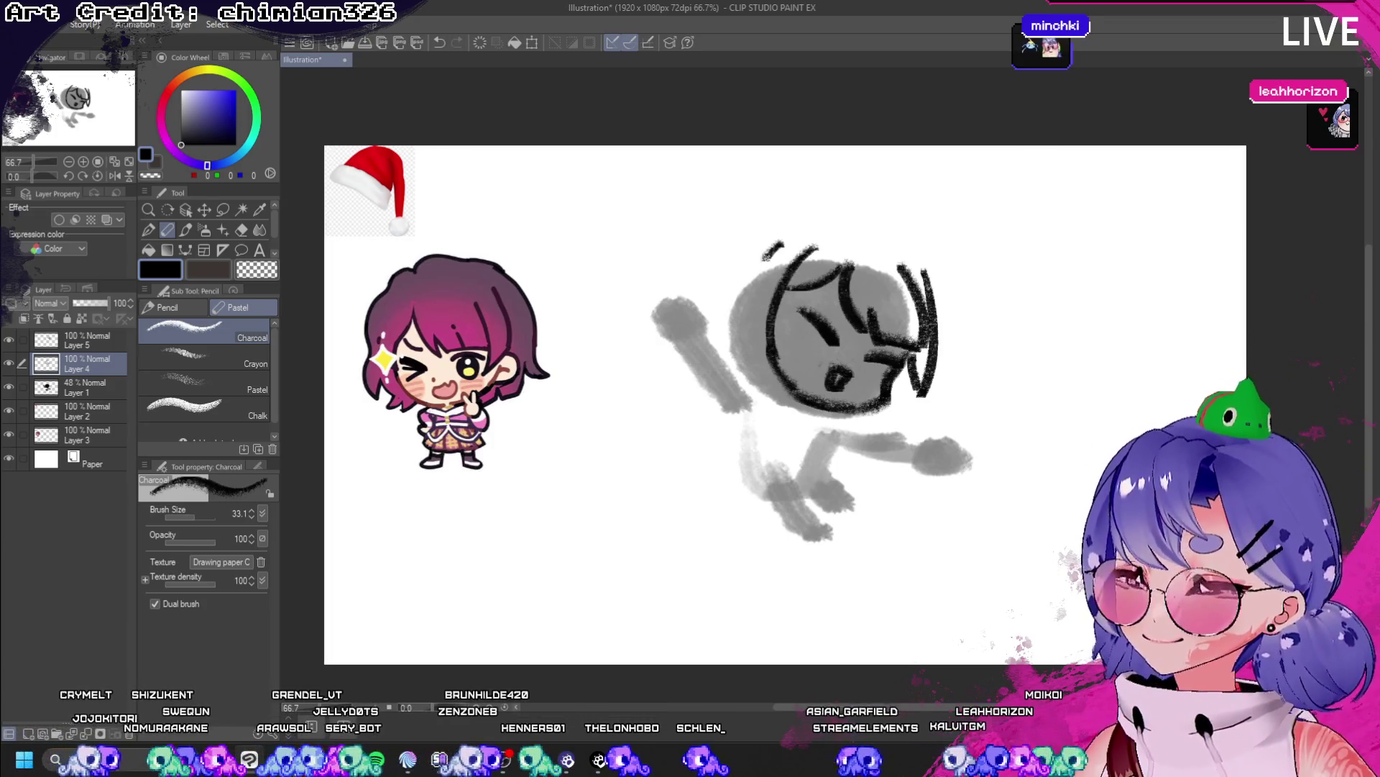
- Try curved charcoal strokes left of the face outline
{"action": "left_click_drag", "start_coordinate": [782, 243], "coordinate": [756, 371]}
{"action": "key", "text": "ctrl+z"}
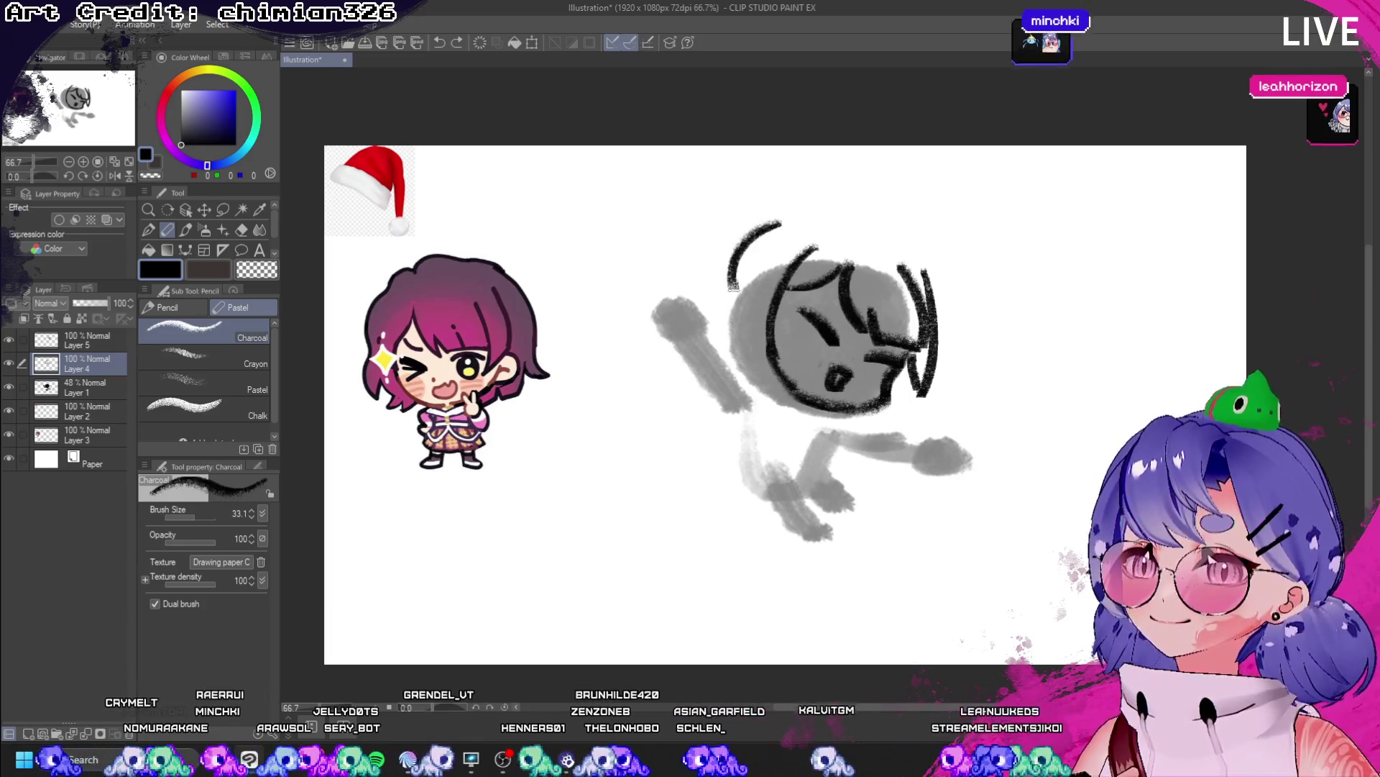
{"action": "left_click_drag", "start_coordinate": [780, 224], "coordinate": [703, 364]}
{"action": "key", "text": "ctrl+z"}
{"action": "key", "text": "ctrl+y"}
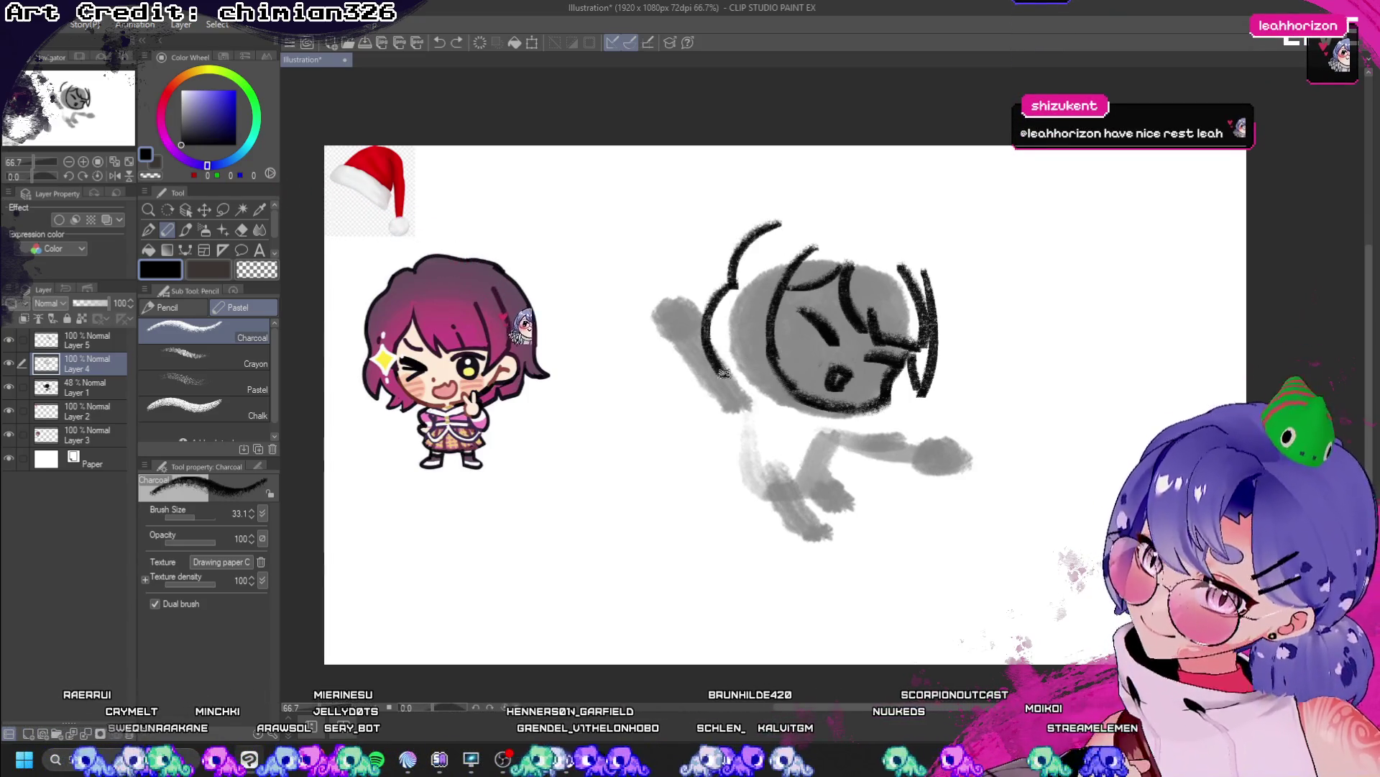
{"action": "key", "text": "ctrl+z"}
- Draw an arc over the top of the head and rework its upper left part
{"action": "left_click_drag", "start_coordinate": [915, 240], "coordinate": [928, 307]}
{"action": "key", "text": "ctrl+z"}
{"action": "key", "text": "ctrl+z"}
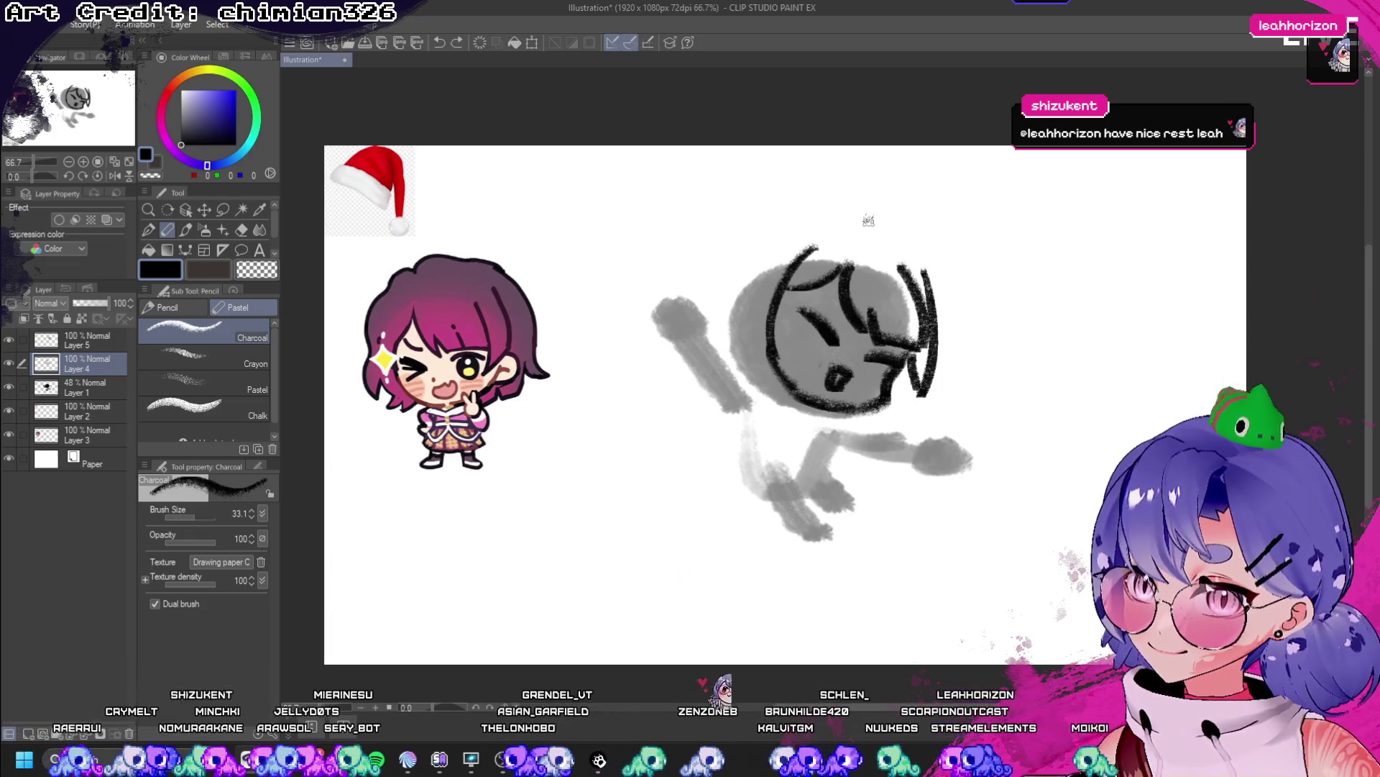
{"action": "mouse_move", "coordinate": [838, 220]}
{"action": "left_mouse_down"}
{"action": "mouse_move", "coordinate": [870, 218]}
{"action": "mouse_move", "coordinate": [917, 264]}
{"action": "left_mouse_up"}
{"action": "mouse_move", "coordinate": [838, 225]}
{"action": "left_mouse_down"}
{"action": "mouse_move", "coordinate": [801, 220]}
{"action": "mouse_move", "coordinate": [747, 284]}
{"action": "mouse_move", "coordinate": [752, 331]}
{"action": "left_mouse_up"}
{"action": "key", "text": "ctrl+z"}
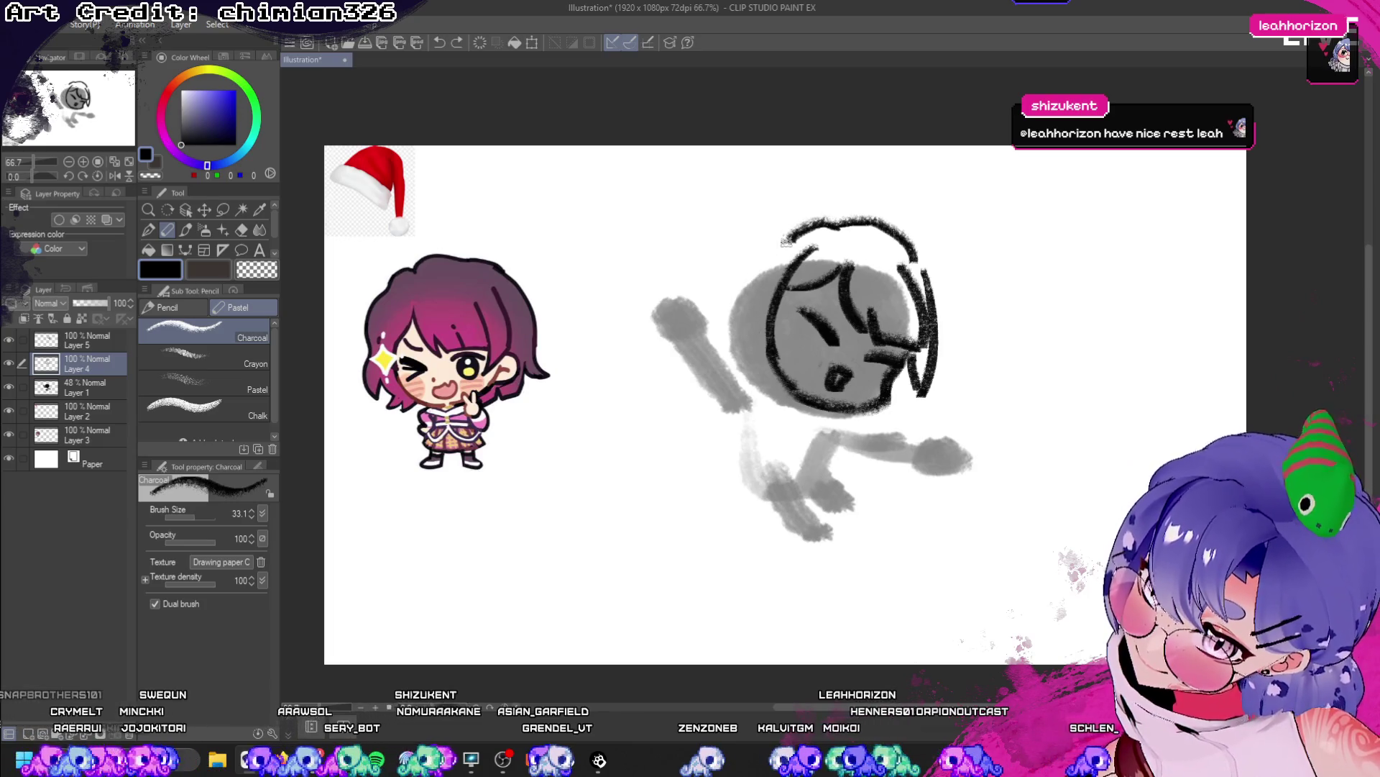
{"action": "left_click_drag", "start_coordinate": [825, 273], "coordinate": [782, 351]}
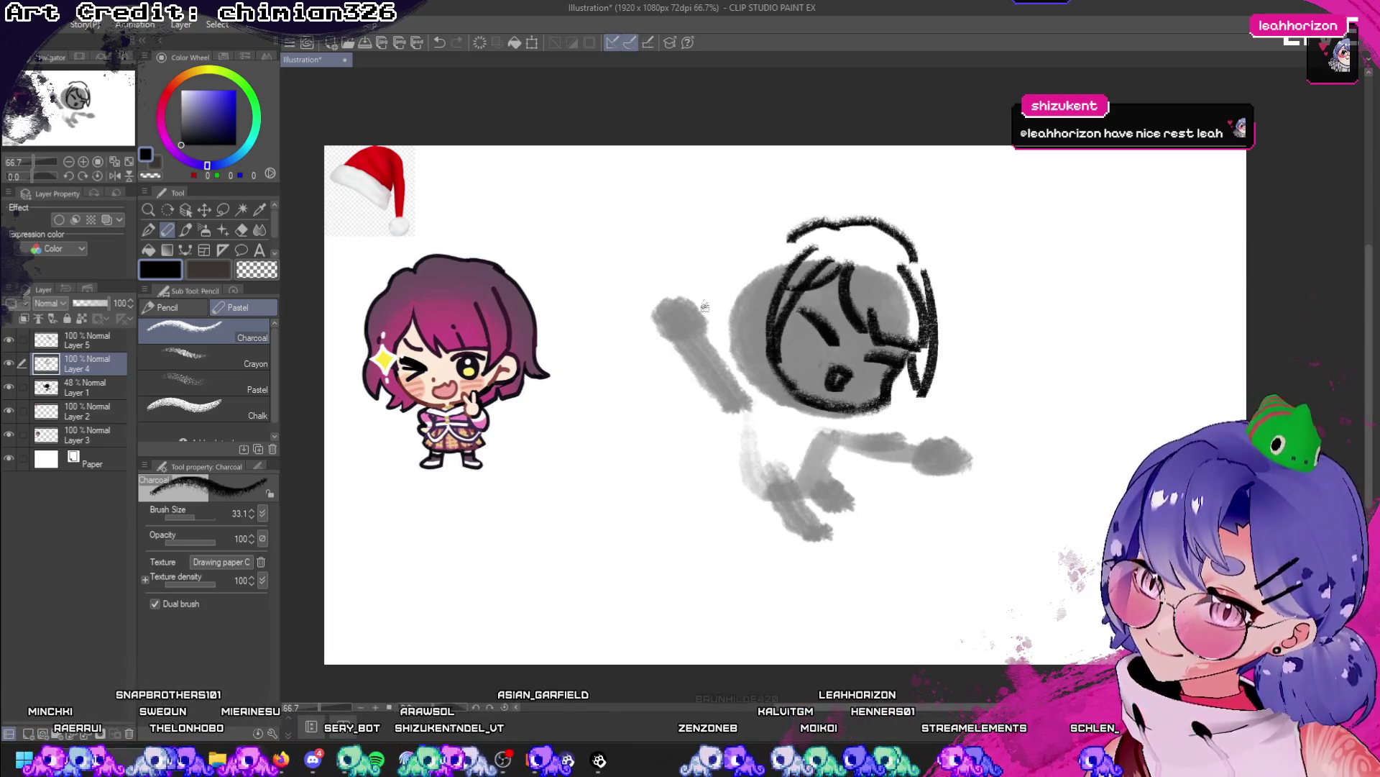
{"action": "key", "text": "ctrl+z"}
{"action": "left_click_drag", "start_coordinate": [826, 262], "coordinate": [807, 396]}
{"action": "key", "text": "ctrl+z"}
{"action": "mouse_move", "coordinate": [827, 265]}
{"action": "left_mouse_down"}
{"action": "mouse_move", "coordinate": [803, 282]}
{"action": "mouse_move", "coordinate": [782, 347]}
{"action": "left_mouse_up"}
{"action": "left_click_drag", "start_coordinate": [783, 250], "coordinate": [729, 323]}
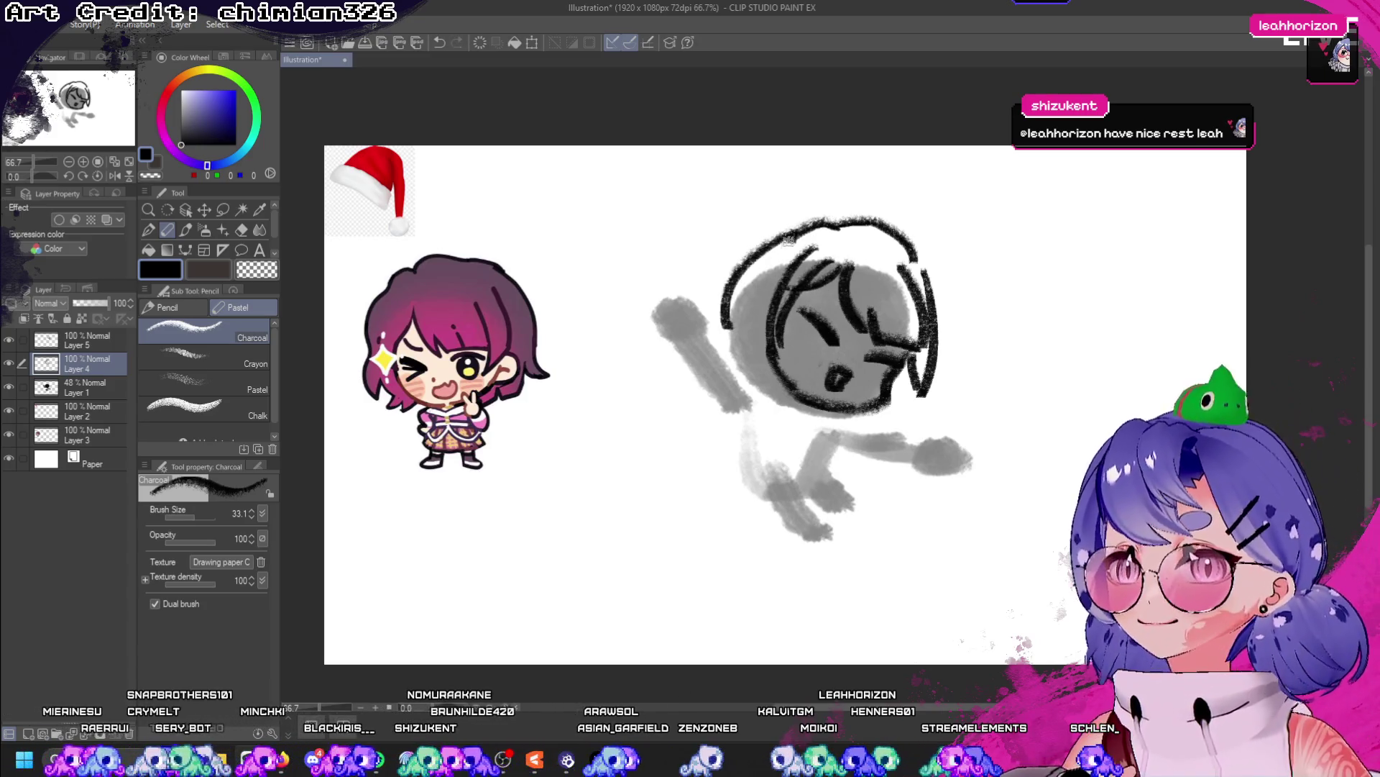
{"action": "key", "text": "ctrl+z"}
{"action": "key", "text": "ctrl+z"}
{"action": "key", "text": "ctrl+y"}
{"action": "key", "text": "ctrl+z"}
{"action": "key", "text": "ctrl+z"}
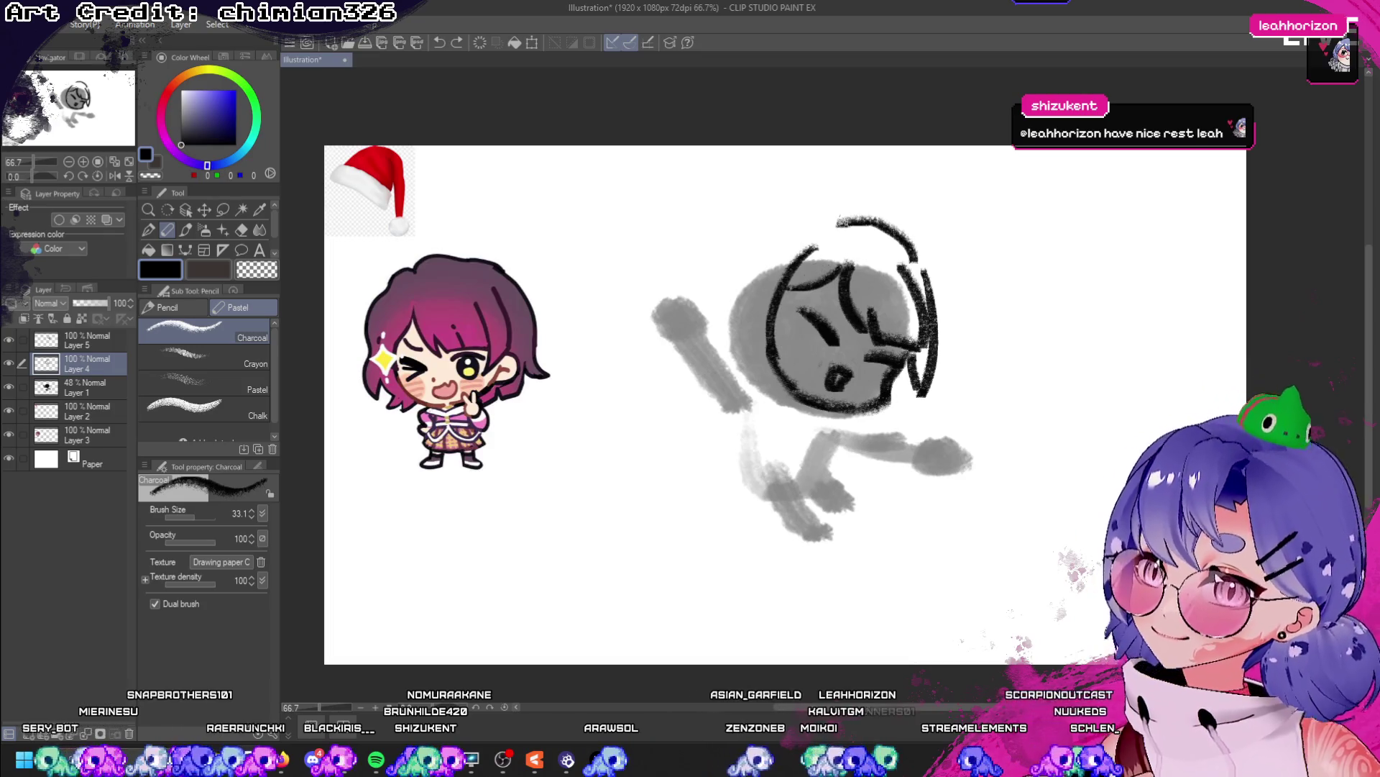
{"action": "key", "text": "ctrl+z"}
{"action": "key", "text": "ctrl+y"}
{"action": "key", "text": "ctrl+y"}
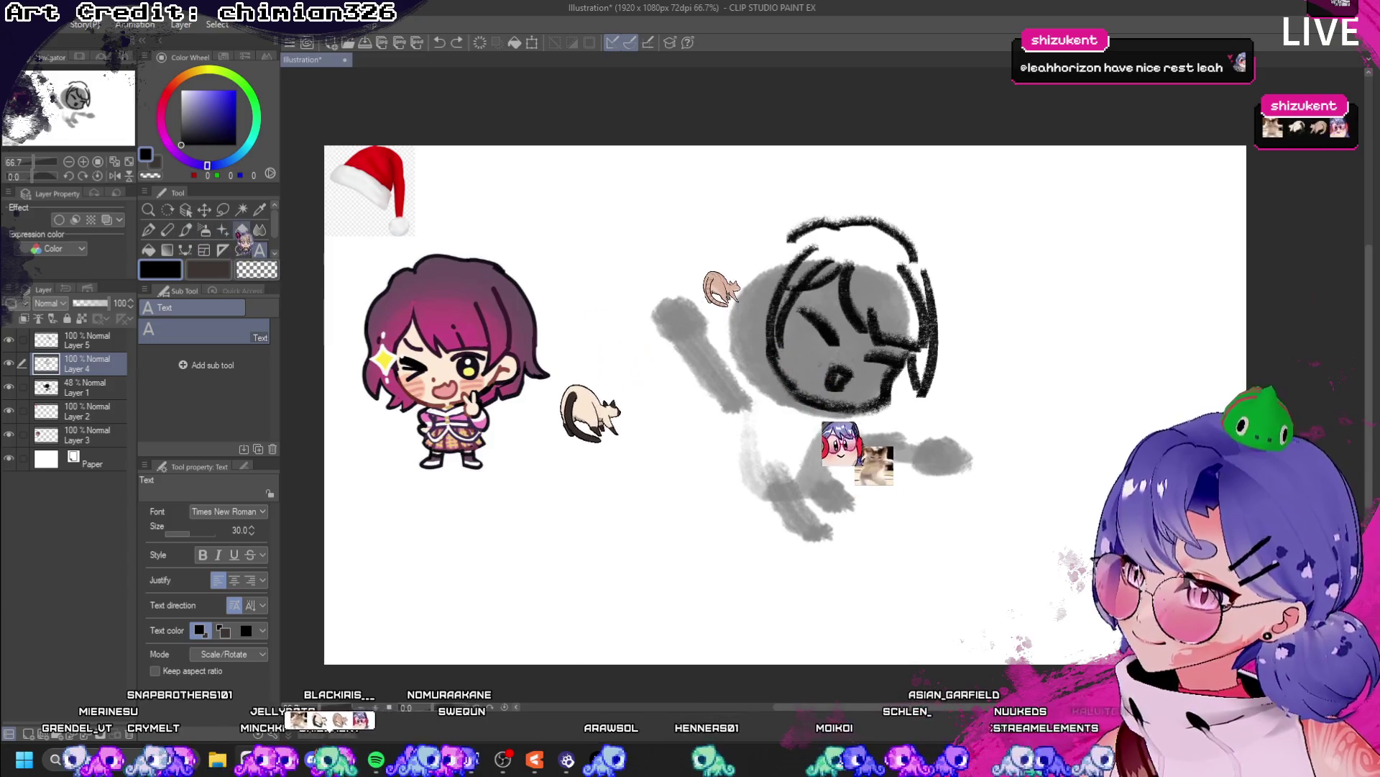
- Test a thin pen arc on the head's upper left, then retry it in charcoal
{"action": "key", "text": "p"}
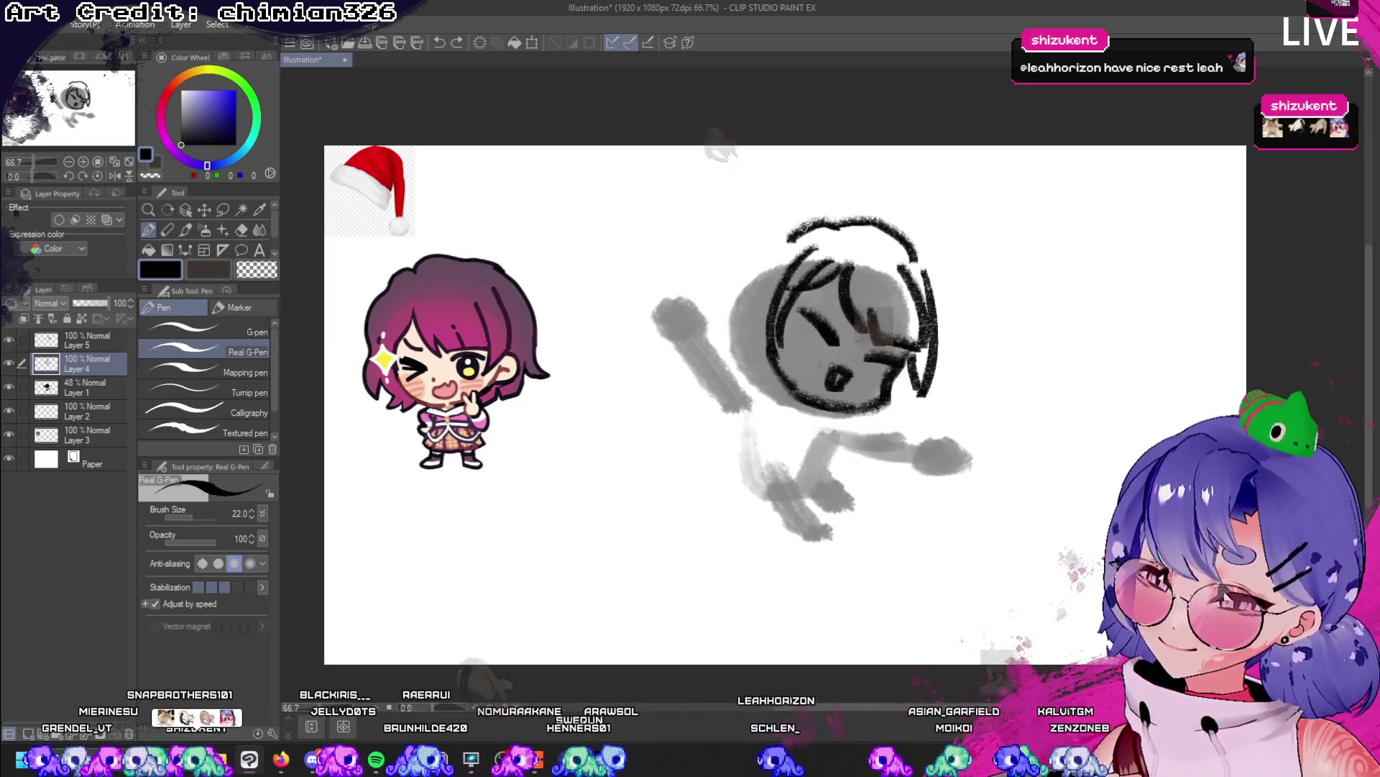
{"action": "left_click_drag", "start_coordinate": [804, 226], "coordinate": [730, 303]}
{"action": "left_click", "coordinate": [167, 230]}
{"action": "key", "text": "ctrl+z"}
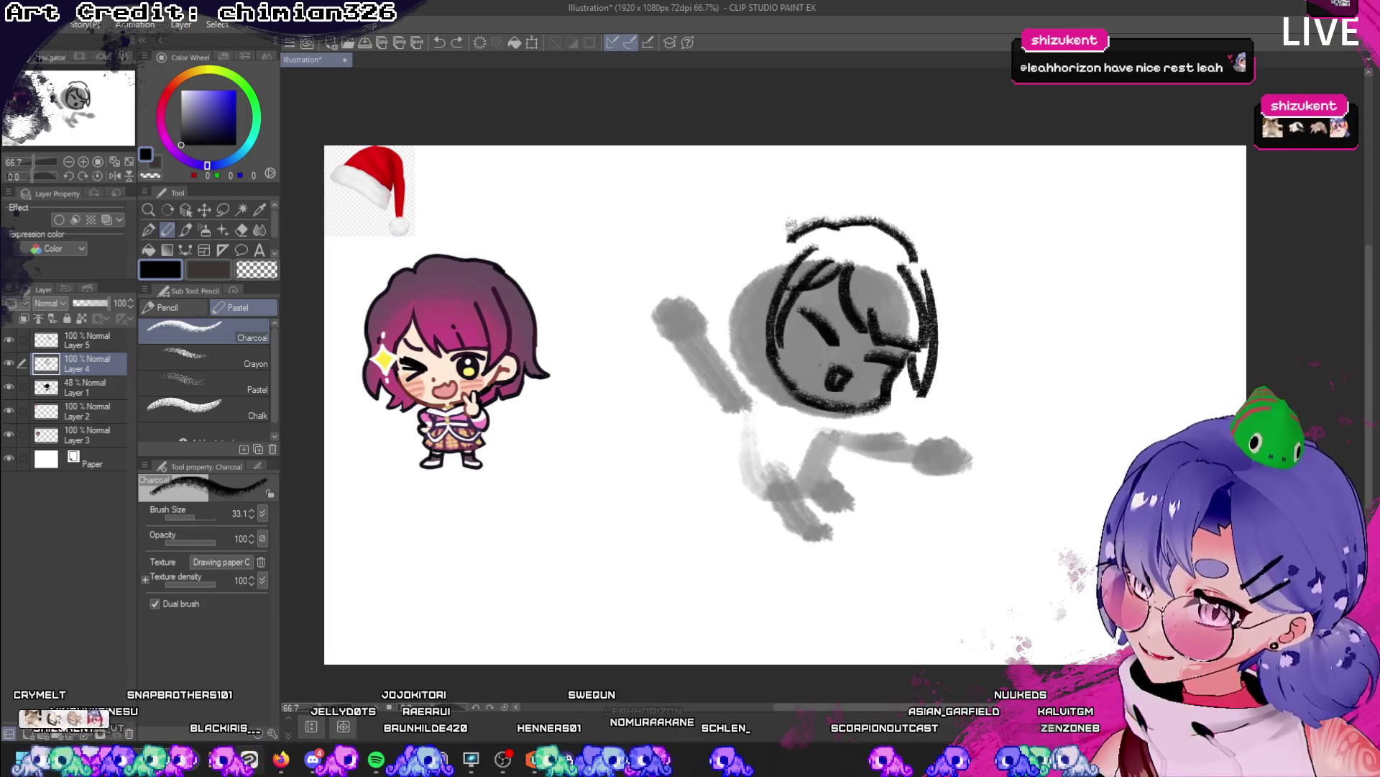
{"action": "left_click_drag", "start_coordinate": [827, 217], "coordinate": [752, 284]}
{"action": "key", "text": "ctrl+z"}
{"action": "mouse_move", "coordinate": [813, 216]}
{"action": "left_mouse_down"}
{"action": "mouse_move", "coordinate": [747, 309]}
{"action": "mouse_move", "coordinate": [801, 227]}
{"action": "mouse_move", "coordinate": [755, 291]}
{"action": "mouse_move", "coordinate": [766, 256]}
{"action": "mouse_move", "coordinate": [747, 310]}
{"action": "mouse_move", "coordinate": [711, 339]}
{"action": "mouse_move", "coordinate": [724, 374]}
{"action": "mouse_move", "coordinate": [768, 382]}
{"action": "mouse_move", "coordinate": [771, 398]}
{"action": "left_mouse_up"}
{"action": "key", "text": "ctrl+z"}
{"action": "key", "text": "ctrl+z"}
{"action": "key", "text": "ctrl+z"}
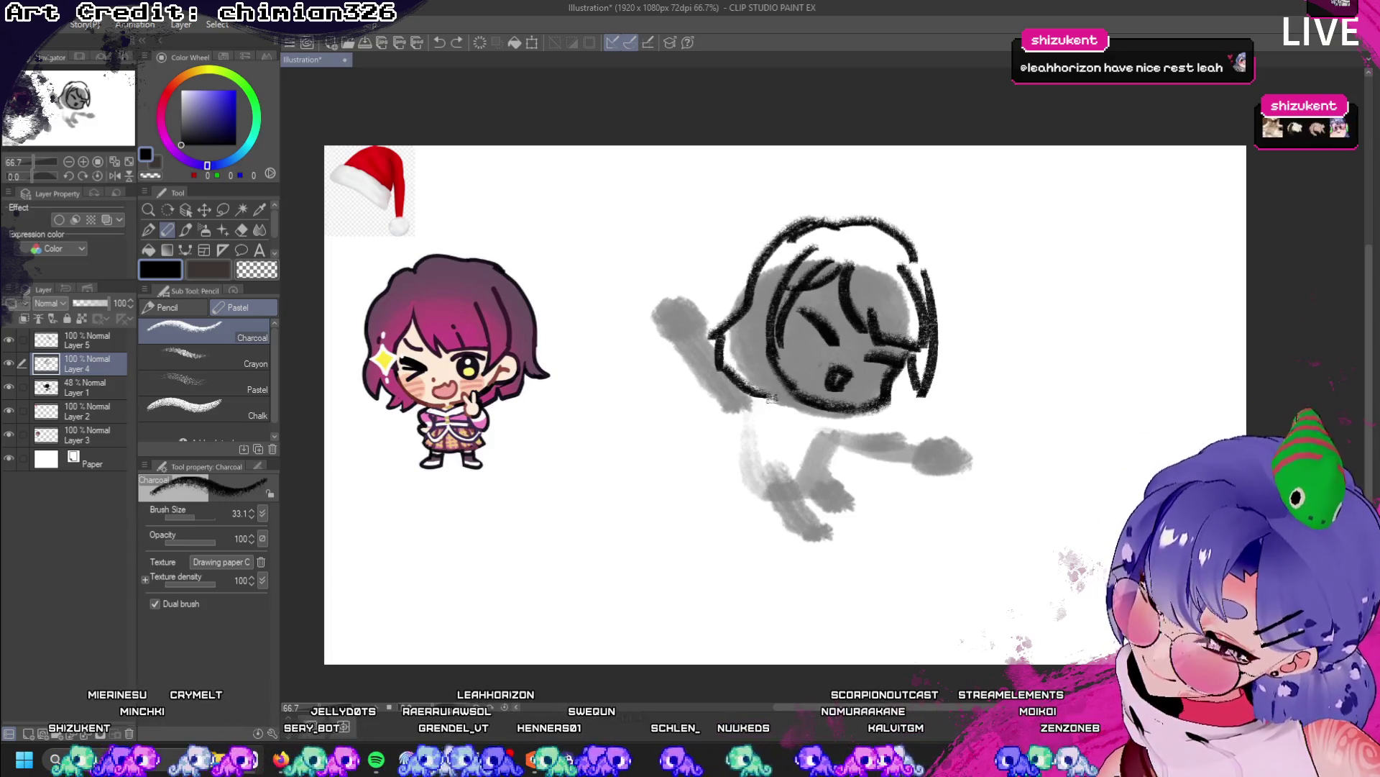
- Try charcoal lines along the inner and lower left of the head
{"action": "key", "text": "ctrl+z"}
{"action": "key", "text": "ctrl+z"}
{"action": "mouse_move", "coordinate": [715, 342]}
{"action": "left_mouse_down"}
{"action": "mouse_move", "coordinate": [761, 344]}
{"action": "mouse_move", "coordinate": [726, 374]}
{"action": "mouse_move", "coordinate": [758, 400]}
{"action": "left_mouse_up"}
{"action": "key", "text": "ctrl+z"}
{"action": "left_click_drag", "start_coordinate": [775, 302], "coordinate": [784, 419]}
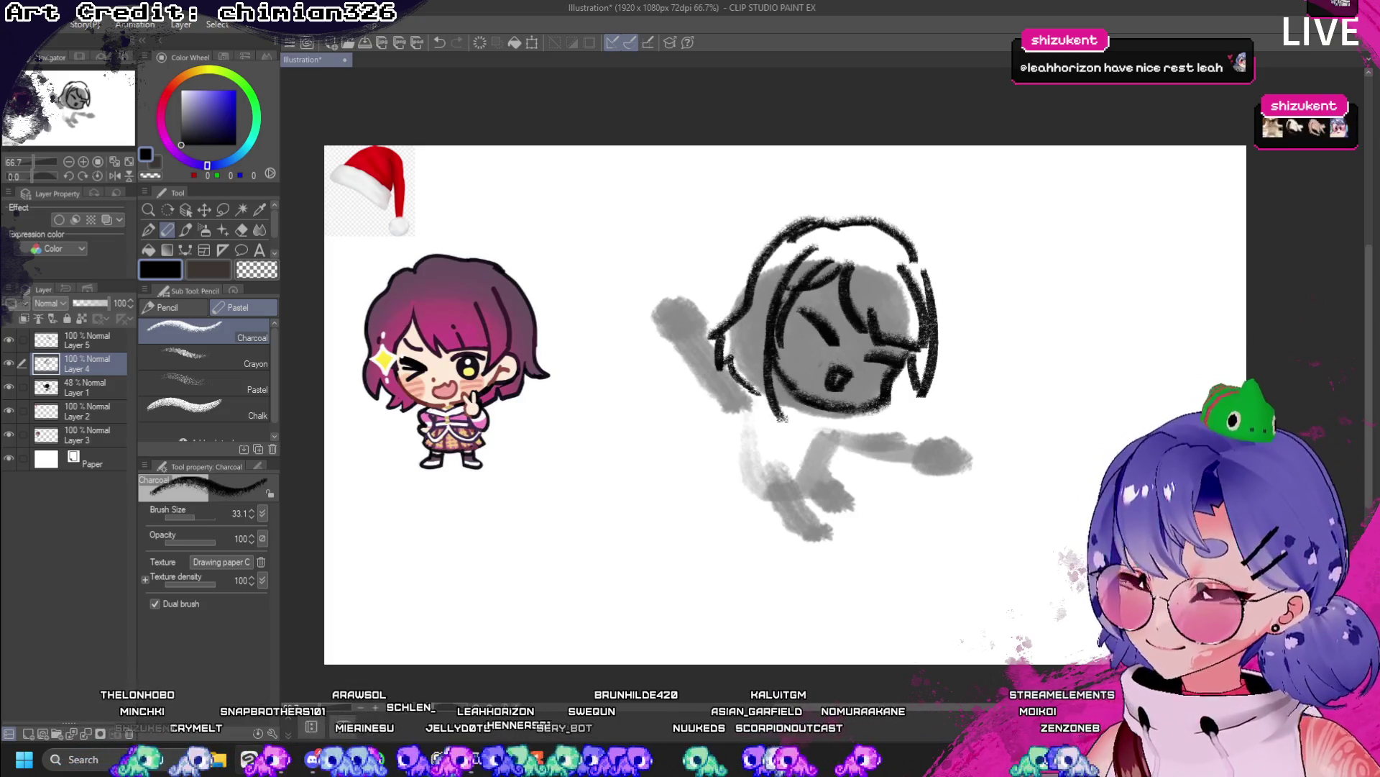
{"action": "key", "text": "ctrl+z"}
{"action": "left_click_drag", "start_coordinate": [795, 286], "coordinate": [778, 399]}
{"action": "mouse_move", "coordinate": [766, 286]}
{"action": "left_mouse_down"}
{"action": "mouse_move", "coordinate": [755, 302]}
{"action": "mouse_move", "coordinate": [775, 406]}
{"action": "left_mouse_up"}
{"action": "key", "text": "ctrl+z"}
{"action": "left_click_drag", "start_coordinate": [754, 341], "coordinate": [791, 420]}
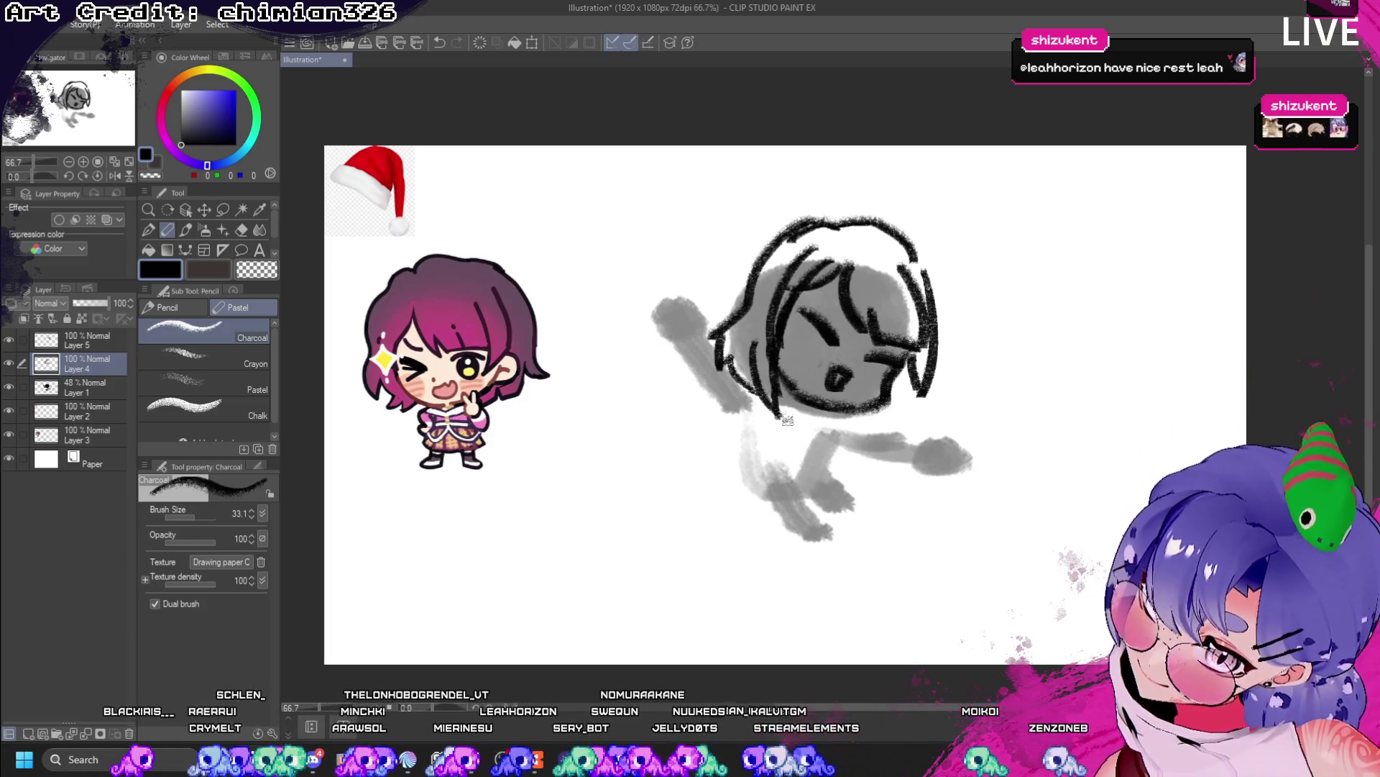
{"action": "key", "text": "ctrl+z"}
{"action": "key", "text": "ctrl+z"}
{"action": "left_click_drag", "start_coordinate": [773, 338], "coordinate": [753, 415]}
{"action": "key", "text": "ctrl+z"}
- Test trial strokes on the head's right and left sides, undoing them
{"action": "left_click_drag", "start_coordinate": [904, 371], "coordinate": [935, 432]}
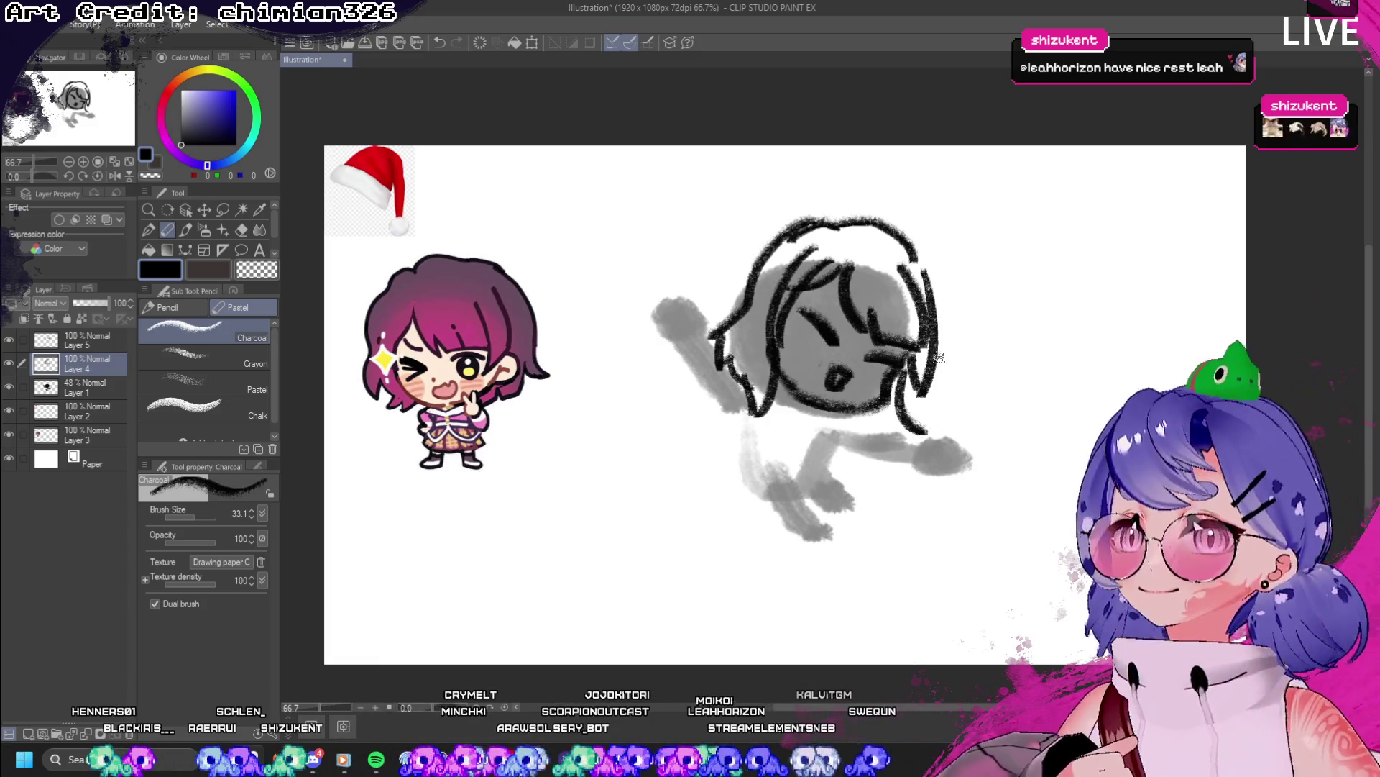
{"action": "key", "text": "ctrl+z"}
{"action": "left_click_drag", "start_coordinate": [932, 325], "coordinate": [927, 431]}
{"action": "key", "text": "ctrl+z"}
{"action": "key", "text": "ctrl+z"}
{"action": "key", "text": "ctrl+z"}
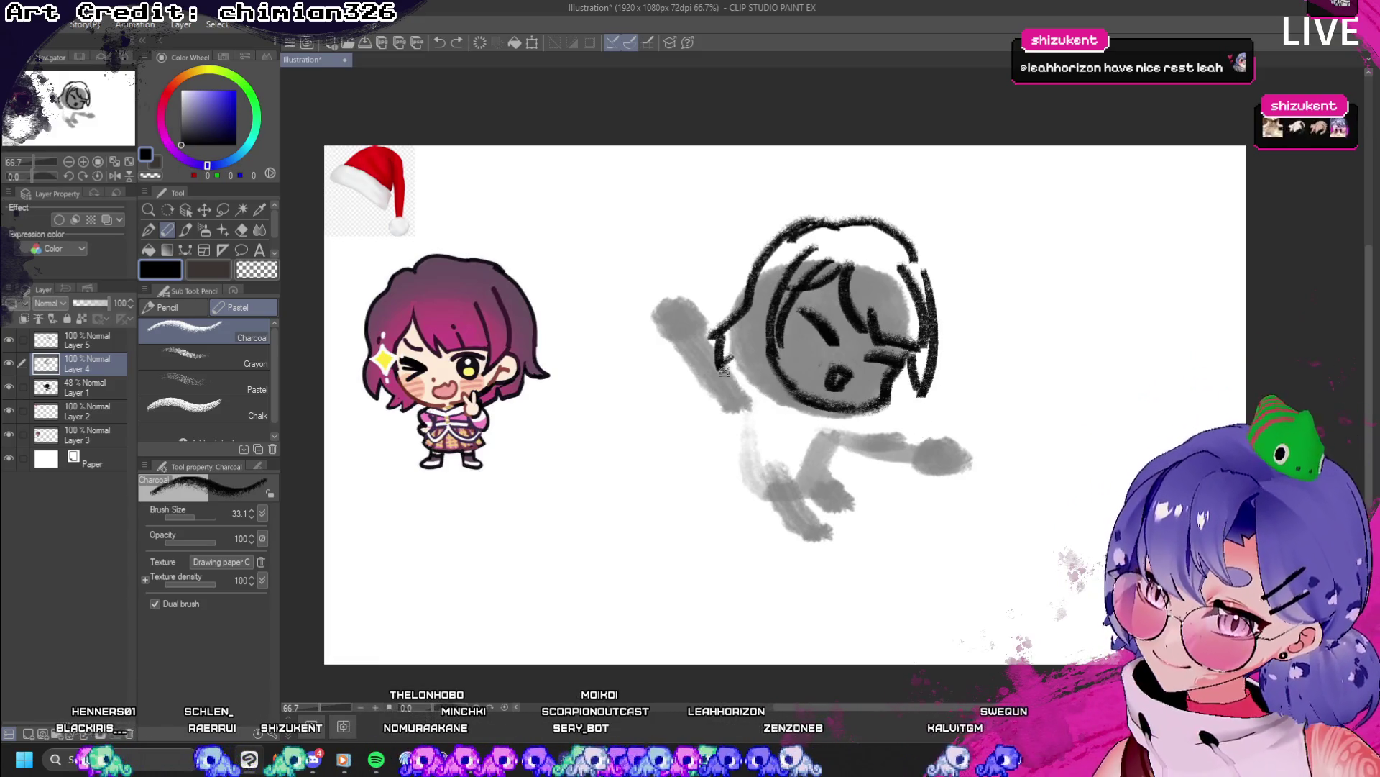
{"action": "left_click_drag", "start_coordinate": [732, 344], "coordinate": [701, 450]}
{"action": "key", "text": "ctrl+z"}
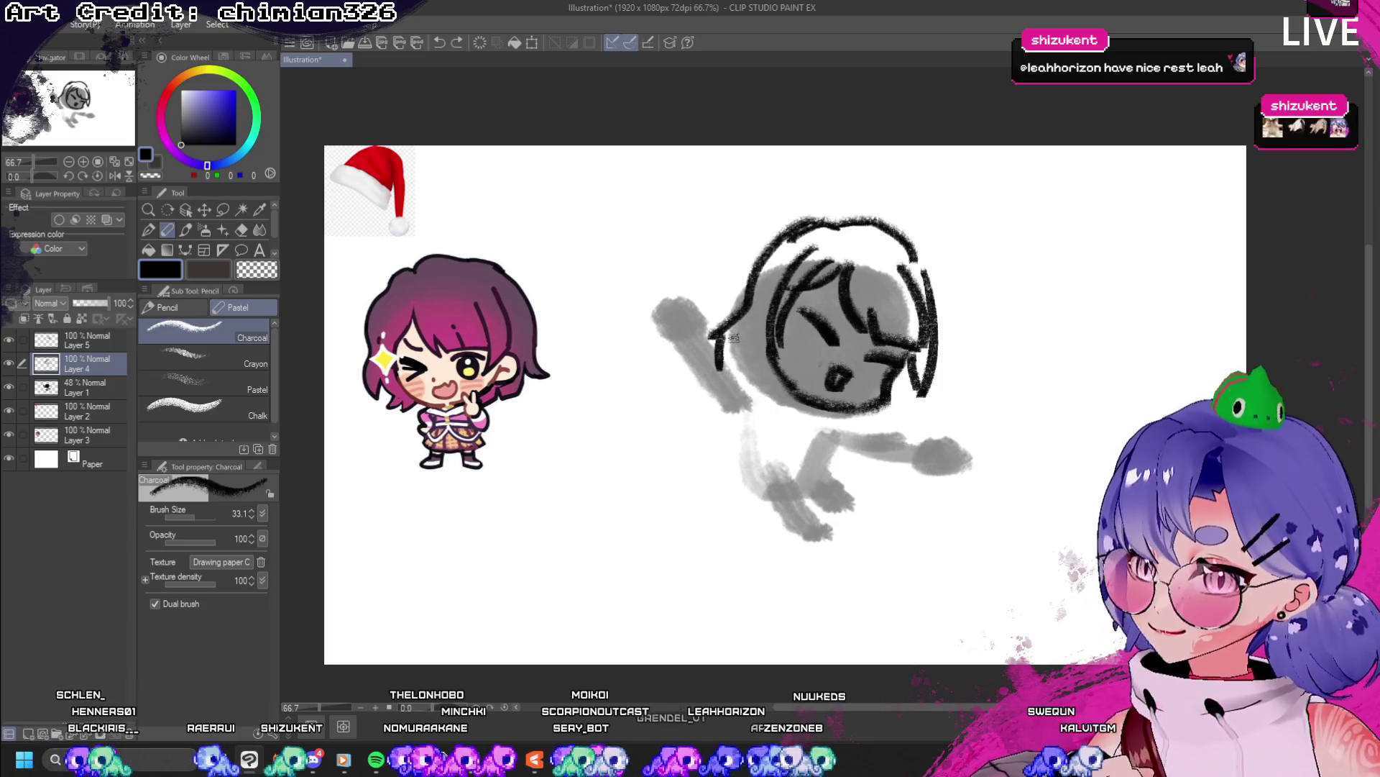
- Draw charcoal hair strands down the head's left side and lower left
{"action": "left_click_drag", "start_coordinate": [732, 336], "coordinate": [708, 417]}
{"action": "key", "text": "ctrl+z"}
{"action": "left_click_drag", "start_coordinate": [741, 313], "coordinate": [690, 421]}
{"action": "key", "text": "ctrl+z"}
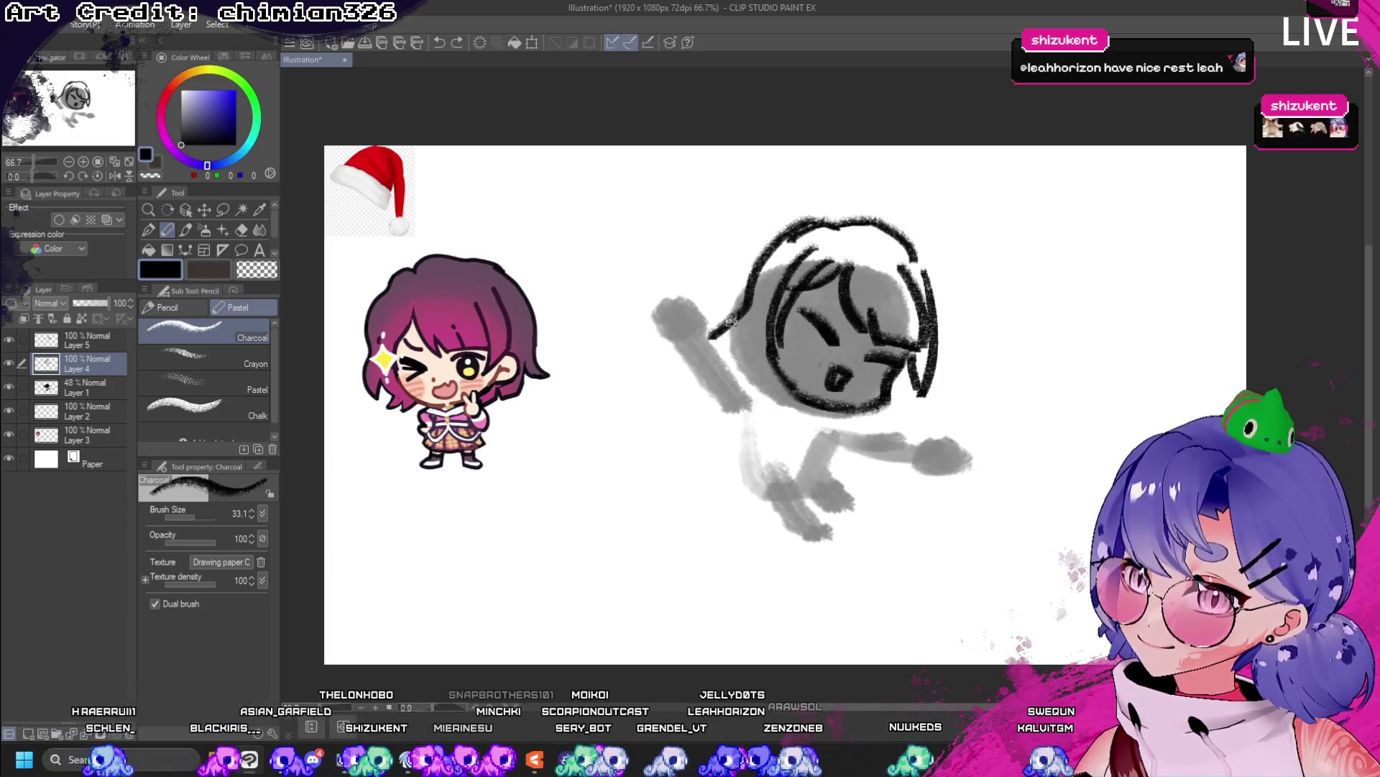
{"action": "mouse_move", "coordinate": [734, 315]}
{"action": "left_mouse_down"}
{"action": "mouse_move", "coordinate": [696, 392]}
{"action": "mouse_move", "coordinate": [708, 385]}
{"action": "mouse_move", "coordinate": [716, 406]}
{"action": "left_mouse_up"}
{"action": "left_click_drag", "start_coordinate": [782, 325], "coordinate": [761, 430]}
{"action": "mouse_move", "coordinate": [771, 382]}
{"action": "left_mouse_down"}
{"action": "mouse_move", "coordinate": [759, 420]}
{"action": "mouse_move", "coordinate": [716, 425]}
{"action": "left_mouse_up"}
{"action": "left_click_drag", "start_coordinate": [738, 362], "coordinate": [717, 414]}
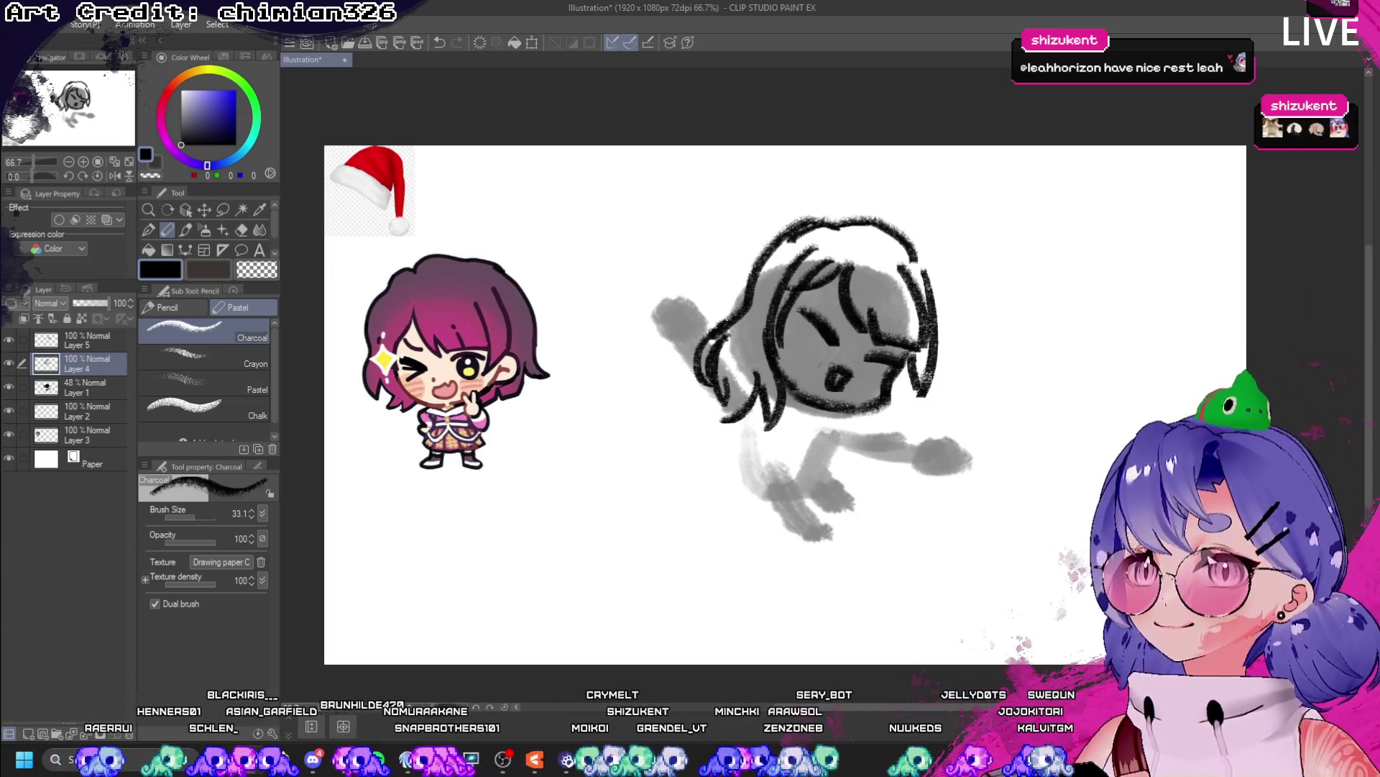
- Erase the eye and mouth strokes inside the head with the transparent colour, then return to black
{"action": "key", "text": "c"}
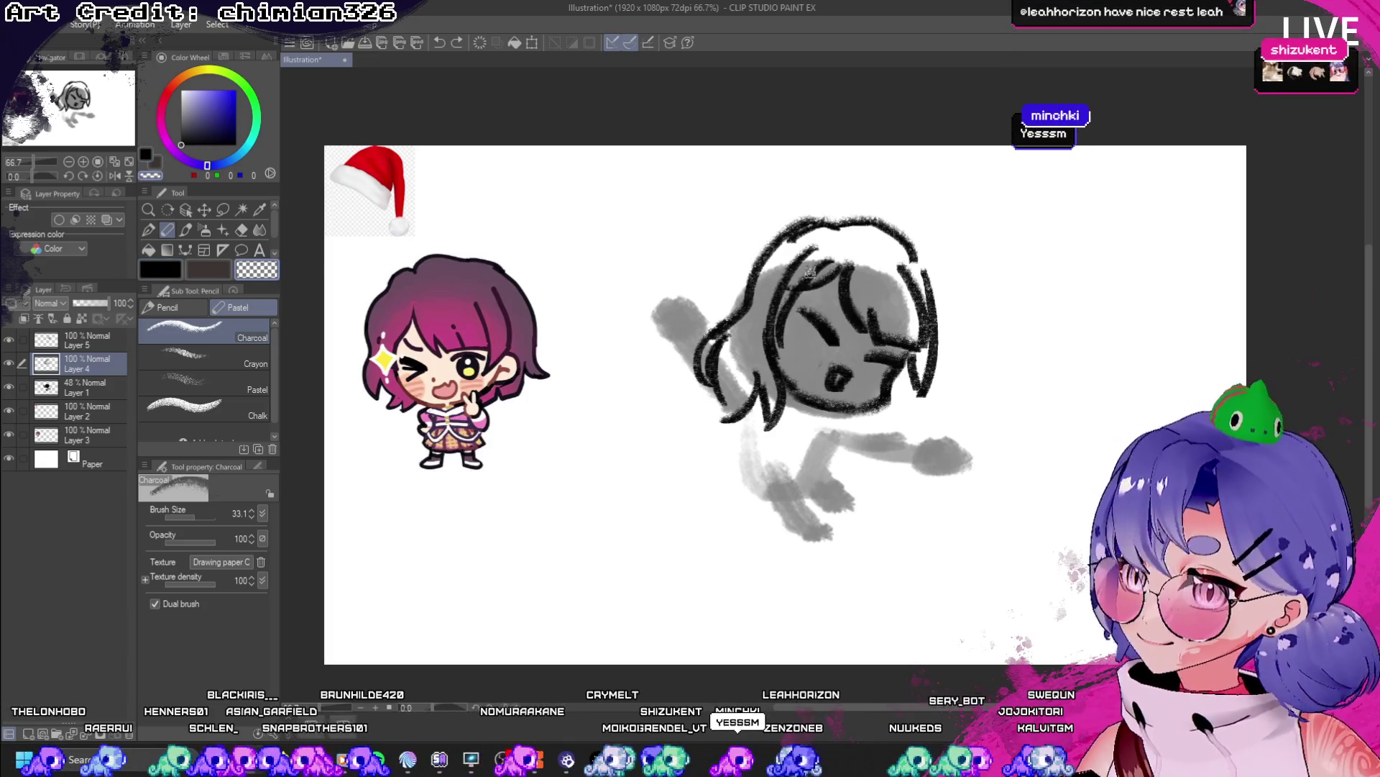
{"action": "mouse_move", "coordinate": [810, 272]}
{"action": "left_mouse_down"}
{"action": "mouse_move", "coordinate": [780, 292]}
{"action": "mouse_move", "coordinate": [768, 356]}
{"action": "mouse_move", "coordinate": [812, 280]}
{"action": "mouse_move", "coordinate": [820, 328]}
{"action": "mouse_move", "coordinate": [842, 349]}
{"action": "mouse_move", "coordinate": [829, 381]}
{"action": "mouse_move", "coordinate": [882, 372]}
{"action": "mouse_move", "coordinate": [852, 414]}
{"action": "mouse_move", "coordinate": [813, 402]}
{"action": "mouse_move", "coordinate": [835, 414]}
{"action": "left_mouse_up"}
{"action": "key", "text": "ctrl+z"}
{"action": "key", "text": "ctrl+y"}
{"action": "left_click", "coordinate": [176, 273]}
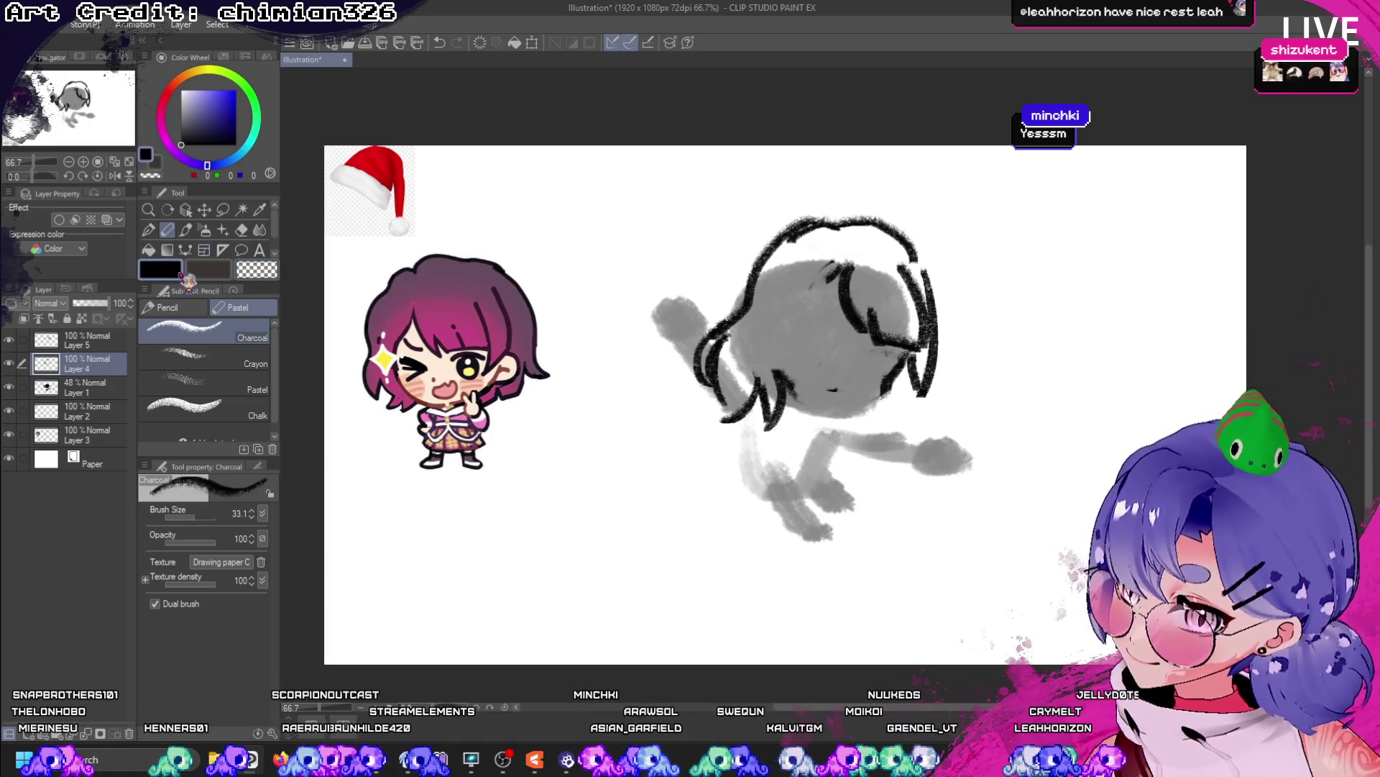
- Draw the chin line, an upper-face curve, and lower-left line extensions in black charcoal
{"action": "left_click_drag", "start_coordinate": [794, 381], "coordinate": [863, 404]}
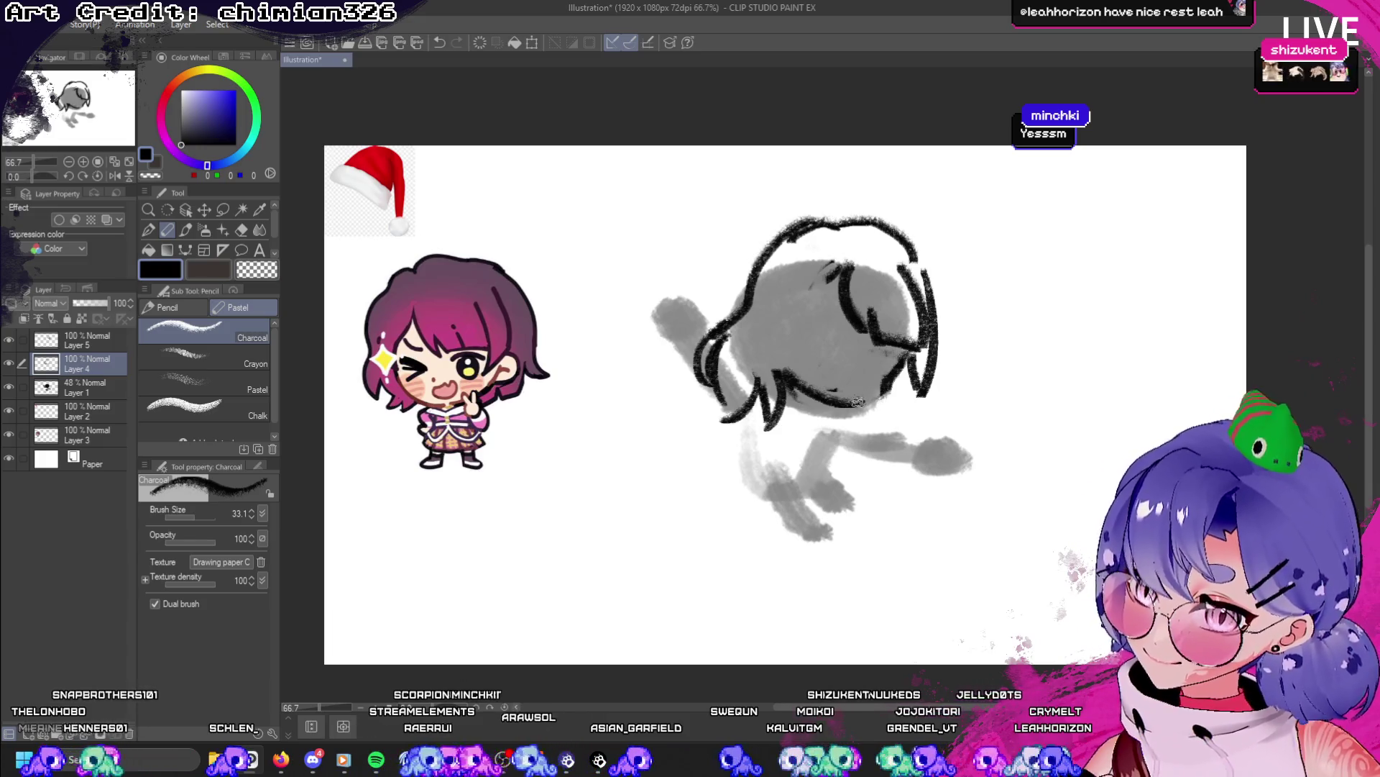
{"action": "left_click_drag", "start_coordinate": [838, 279], "coordinate": [787, 348]}
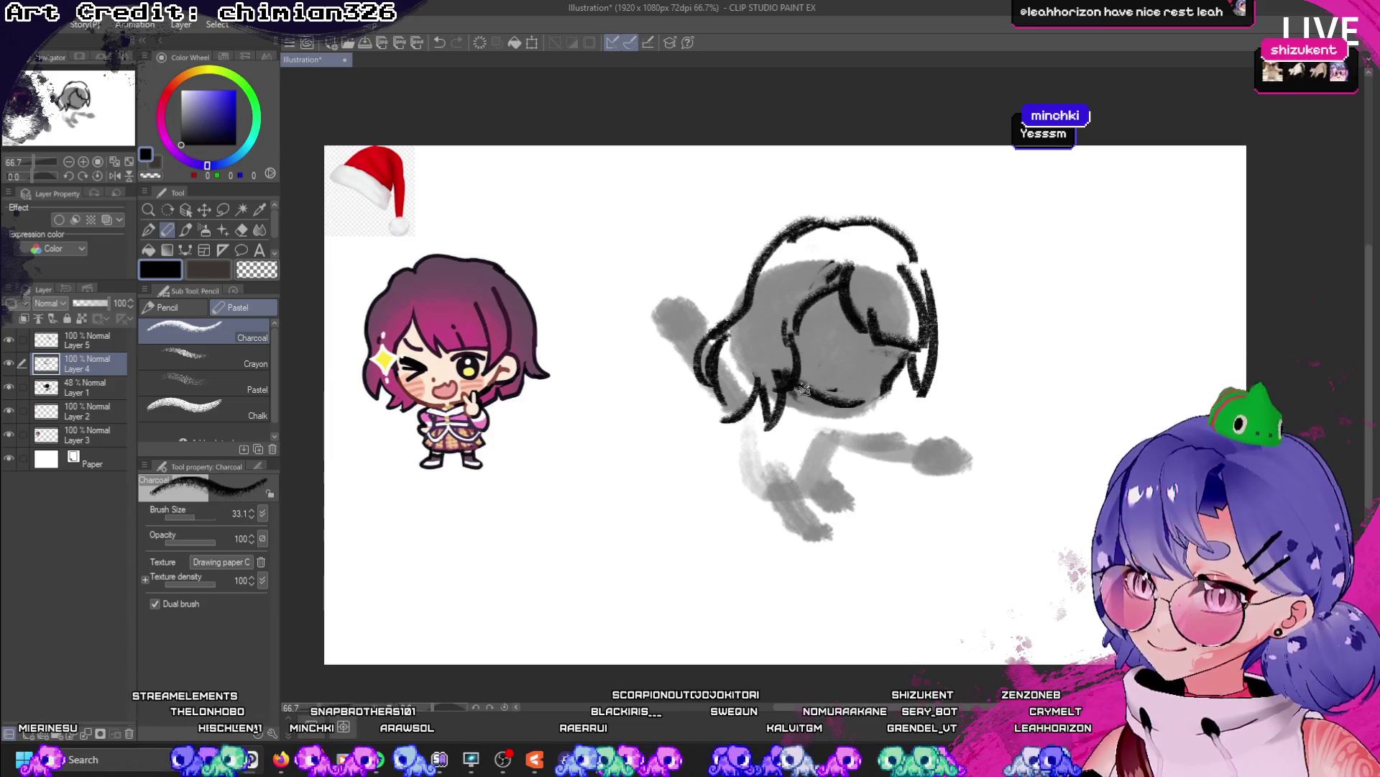
{"action": "left_click_drag", "start_coordinate": [806, 371], "coordinate": [776, 395]}
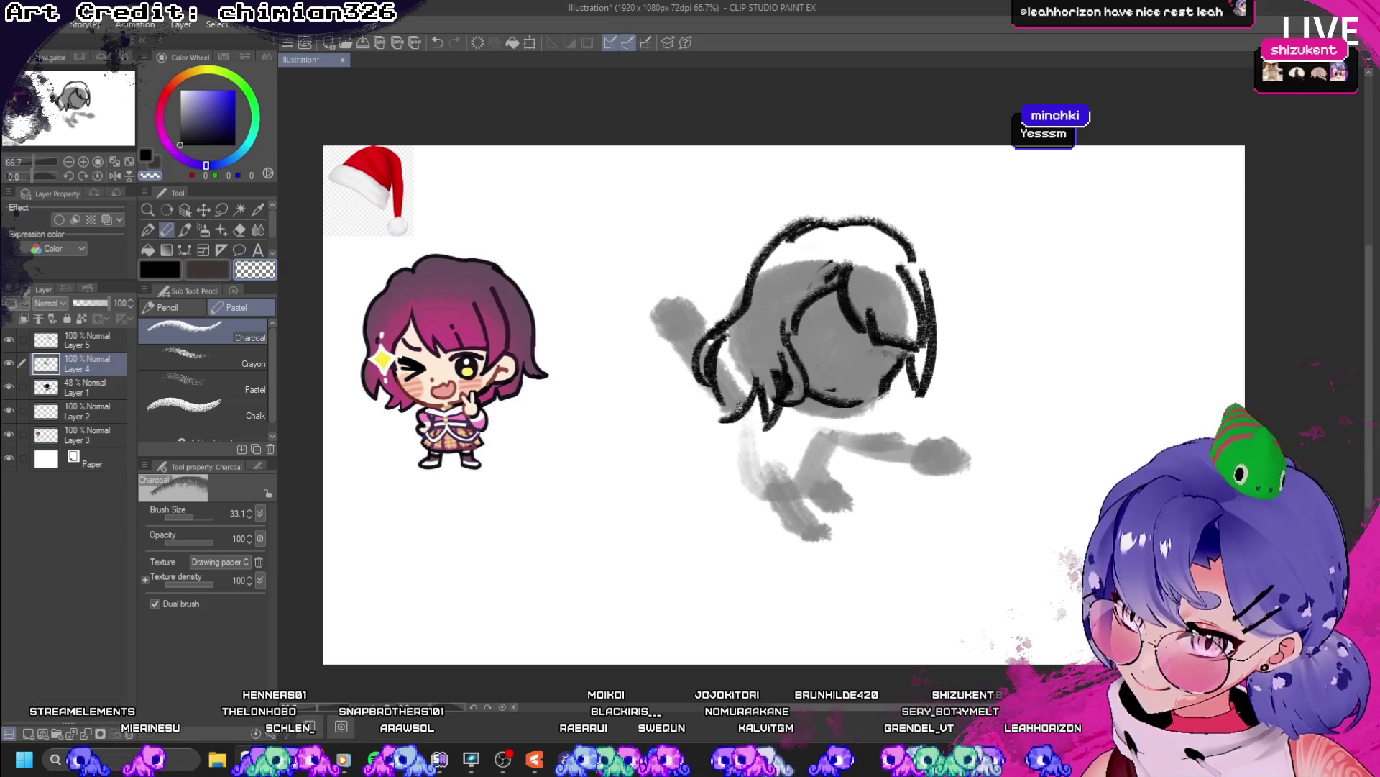
{"action": "left_click", "coordinate": [169, 271]}
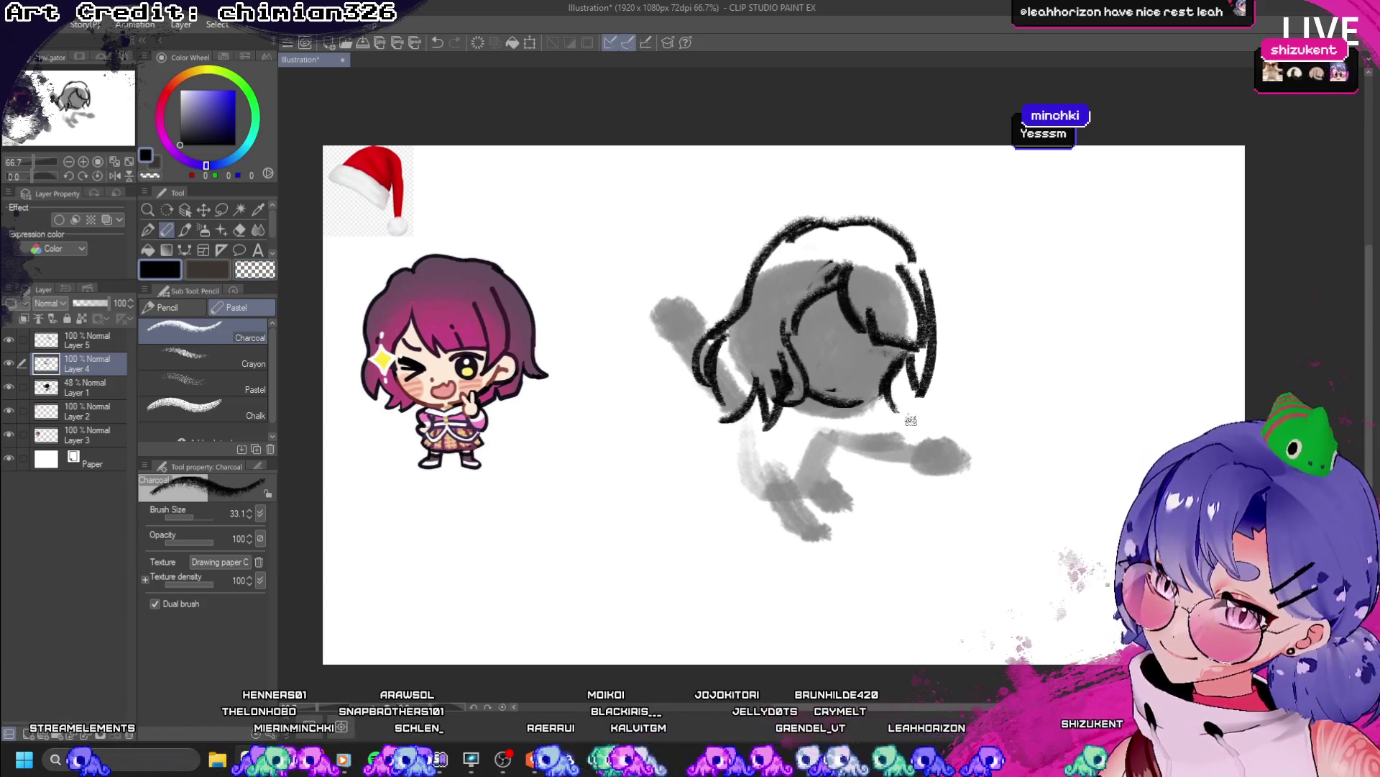
- Add a line along the face's right side and hair strands below it
{"action": "left_click_drag", "start_coordinate": [891, 349], "coordinate": [909, 423]}
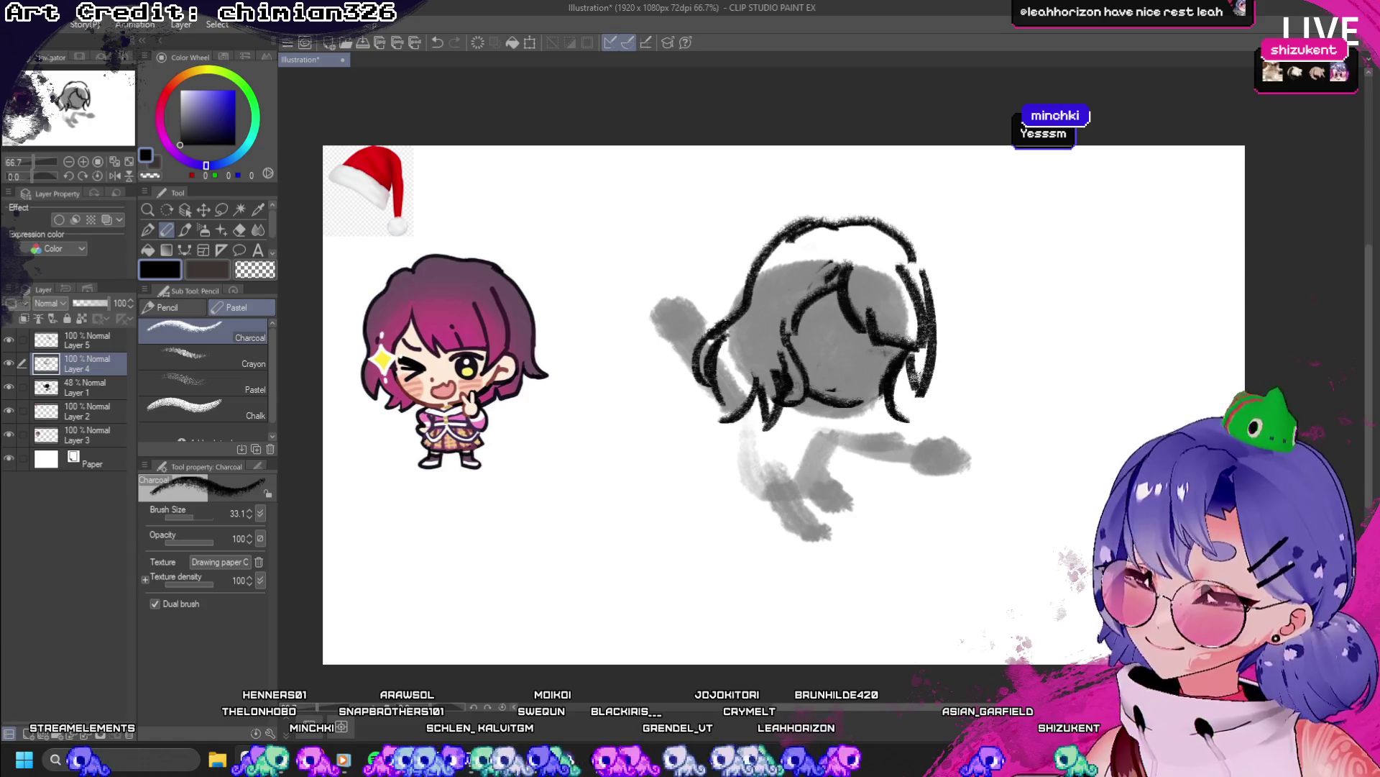
{"action": "mouse_move", "coordinate": [911, 356]}
{"action": "left_mouse_down"}
{"action": "mouse_move", "coordinate": [931, 417]}
{"action": "mouse_move", "coordinate": [910, 456]}
{"action": "left_mouse_up"}
{"action": "mouse_move", "coordinate": [909, 392]}
{"action": "left_mouse_down"}
{"action": "mouse_move", "coordinate": [899, 450]}
{"action": "mouse_move", "coordinate": [891, 425]}
{"action": "mouse_move", "coordinate": [870, 433]}
{"action": "mouse_move", "coordinate": [892, 439]}
{"action": "mouse_move", "coordinate": [883, 414]}
{"action": "mouse_move", "coordinate": [904, 440]}
{"action": "left_mouse_up"}
{"action": "key", "text": "ctrl+z"}
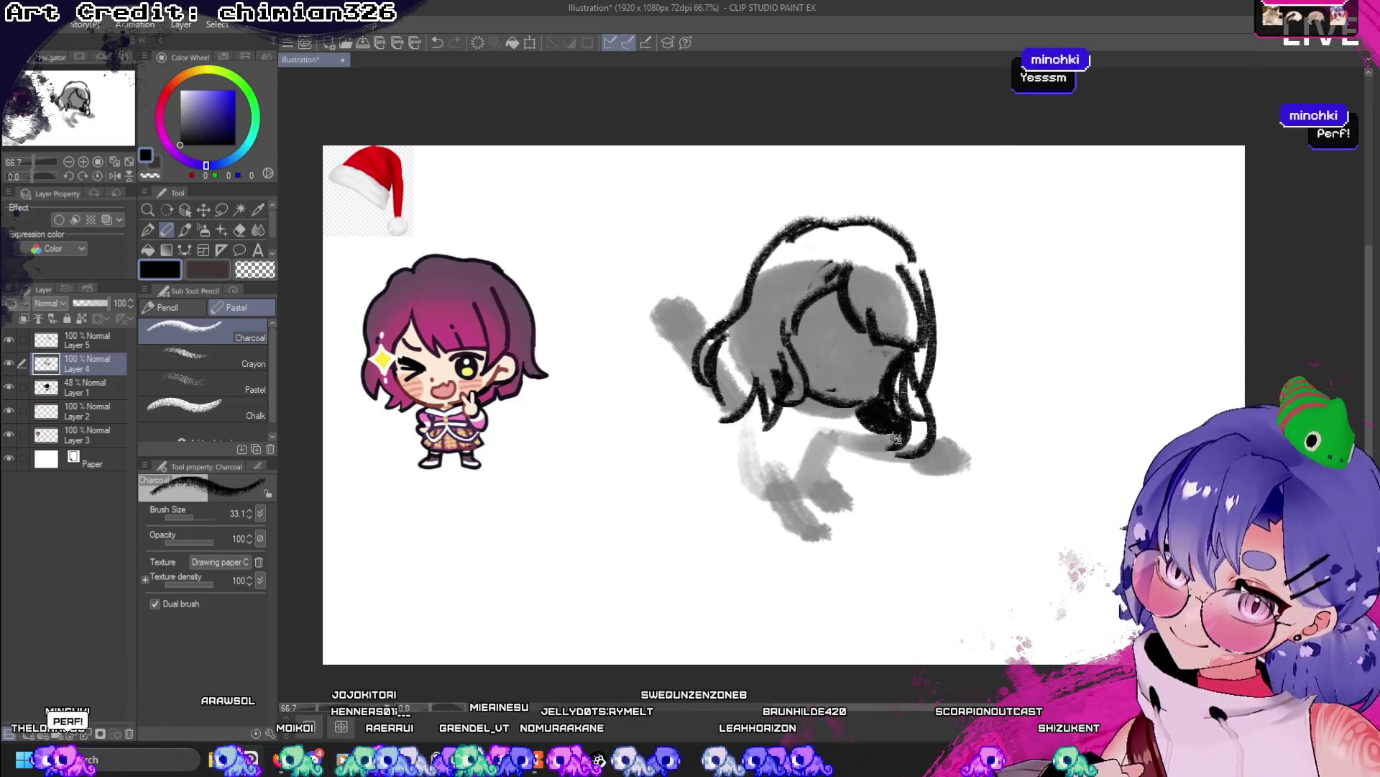
- Add a small curl to the top-right hair, then select the transparent colour and Layer 5
{"action": "left_click", "coordinate": [258, 250]}
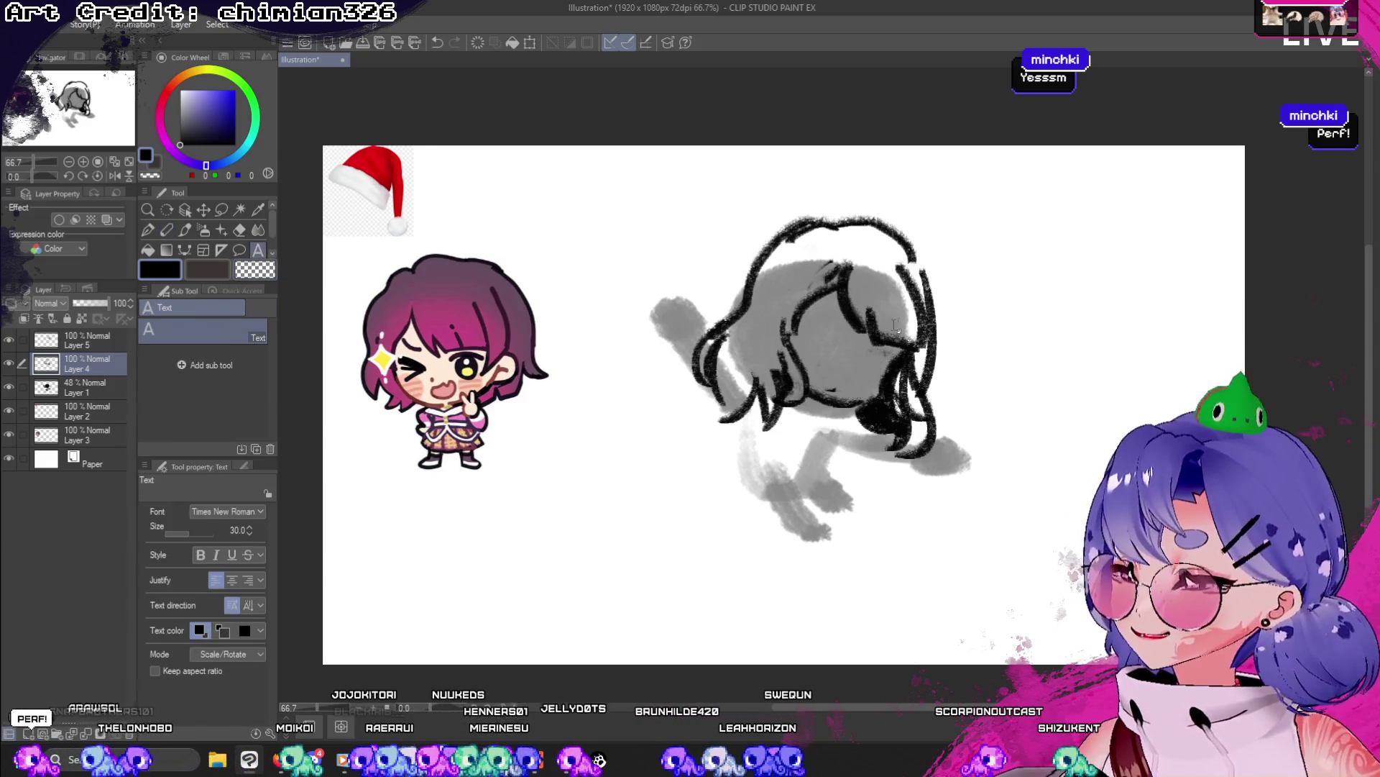
{"action": "left_click", "coordinate": [166, 229]}
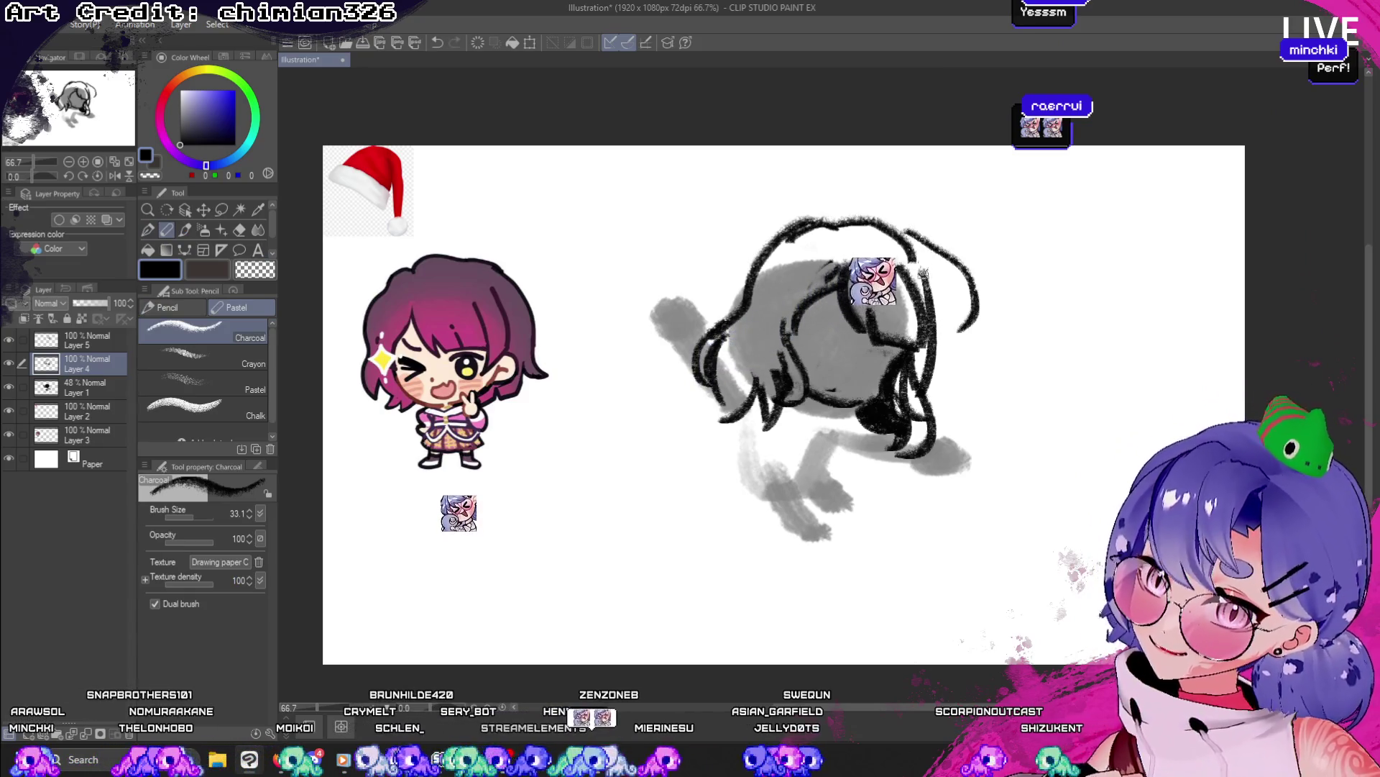
{"action": "left_click_drag", "start_coordinate": [933, 246], "coordinate": [948, 330]}
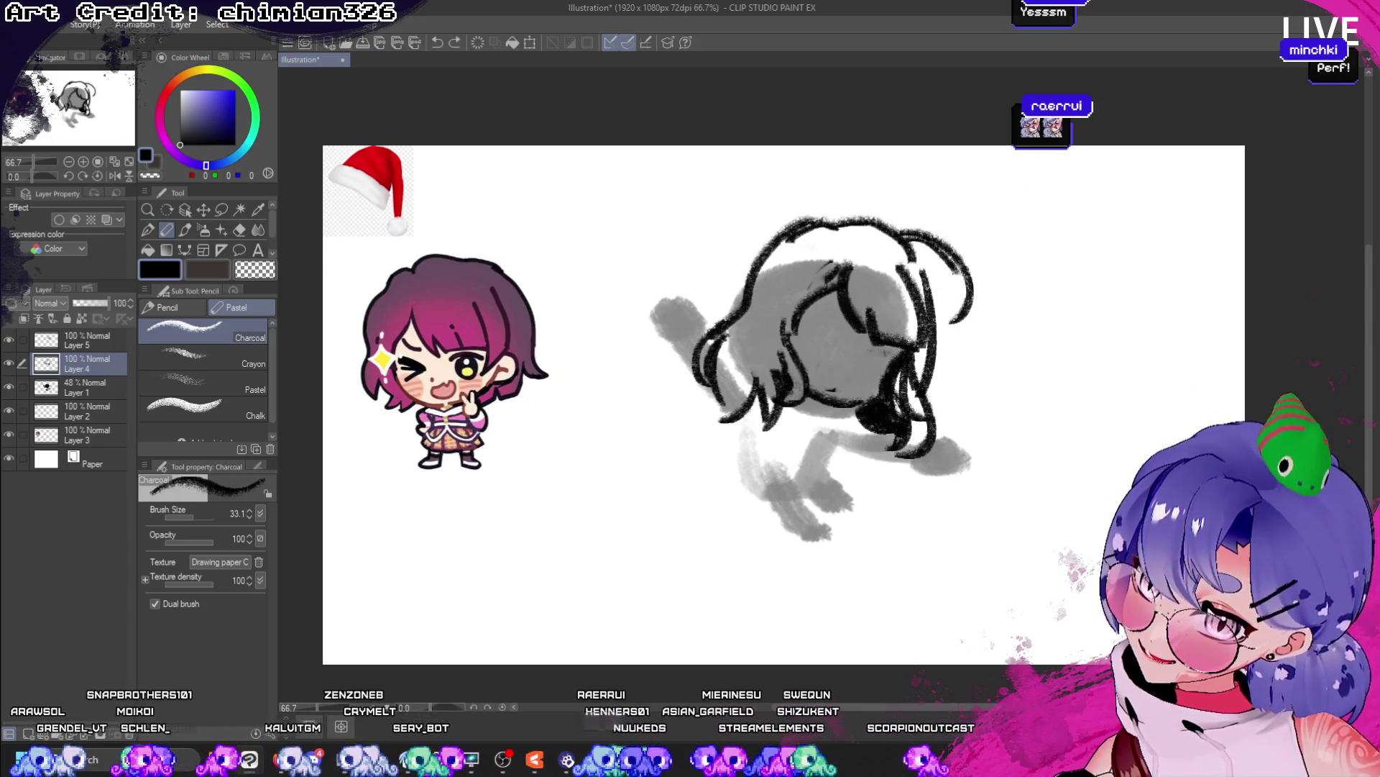
{"action": "key", "text": "ctrl+z"}
{"action": "key", "text": "ctrl+z"}
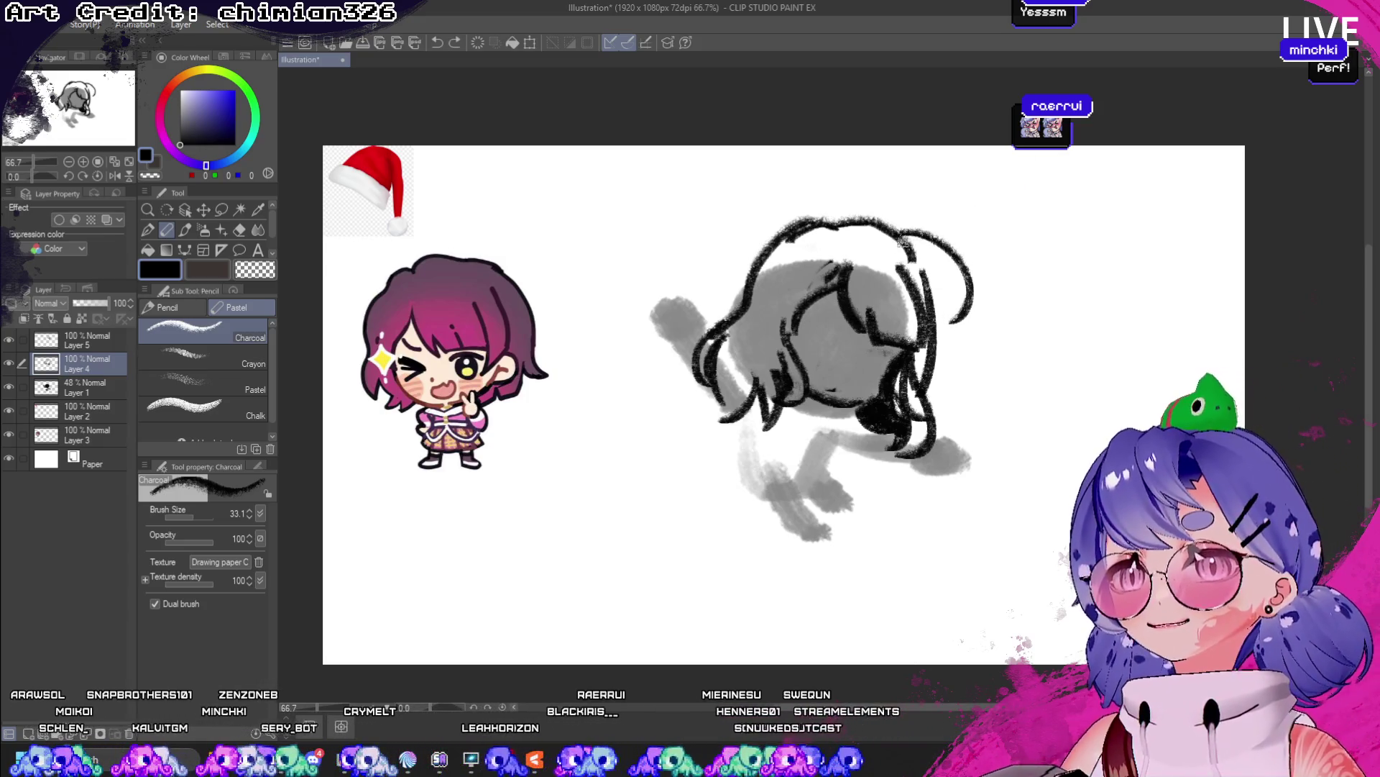
{"action": "mouse_move", "coordinate": [908, 237]}
{"action": "left_mouse_down"}
{"action": "mouse_move", "coordinate": [945, 327]}
{"action": "mouse_move", "coordinate": [964, 274]}
{"action": "mouse_move", "coordinate": [942, 320]}
{"action": "left_mouse_up"}
{"action": "key", "text": "ctrl+z"}
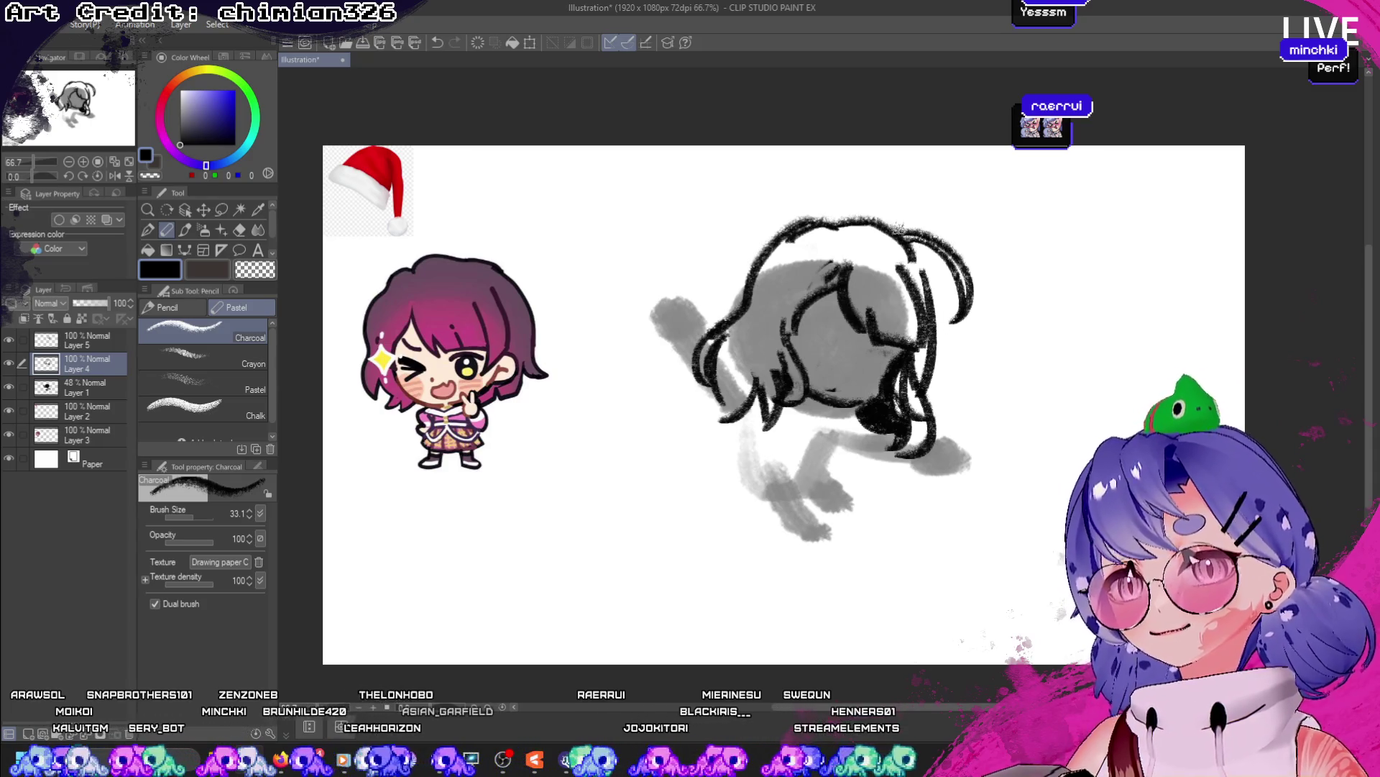
{"action": "left_click_drag", "start_coordinate": [907, 233], "coordinate": [891, 263]}
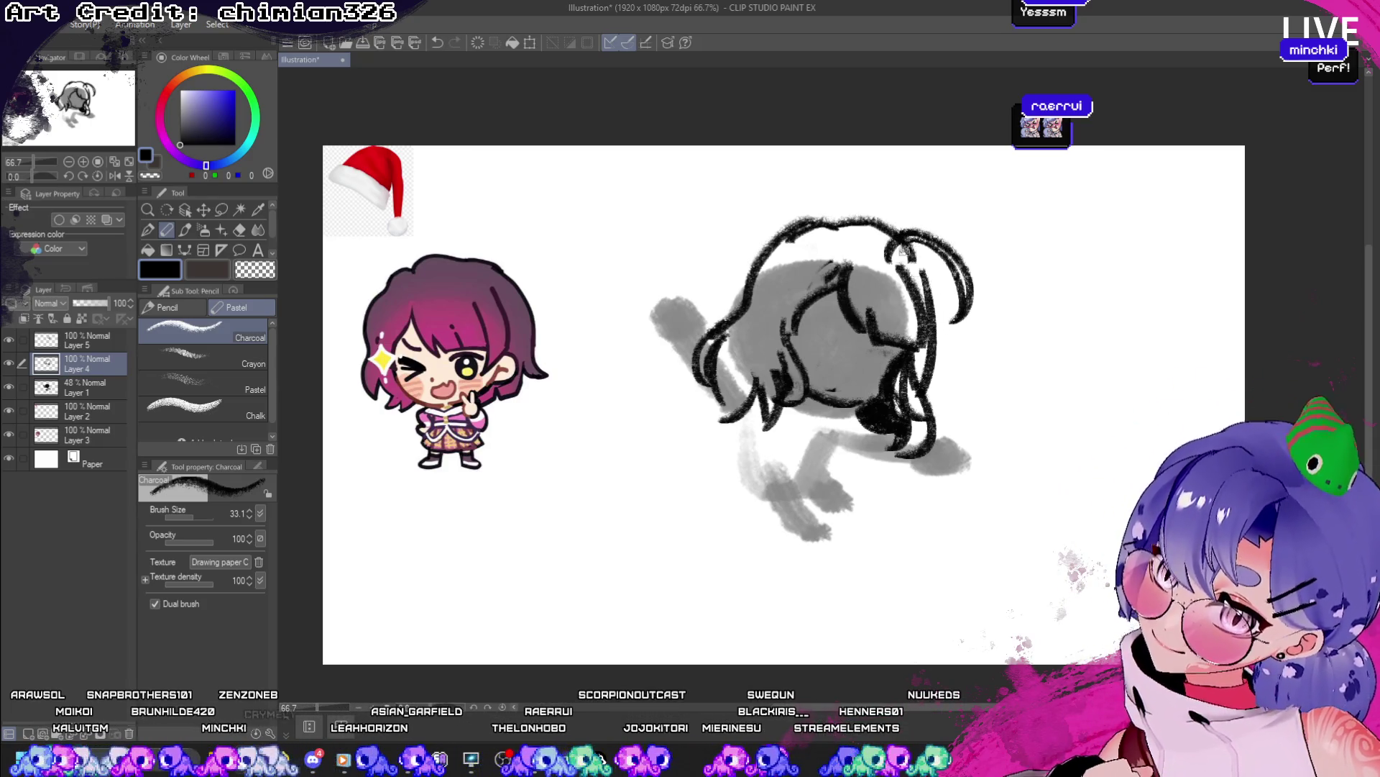
{"action": "left_click", "coordinate": [255, 270]}
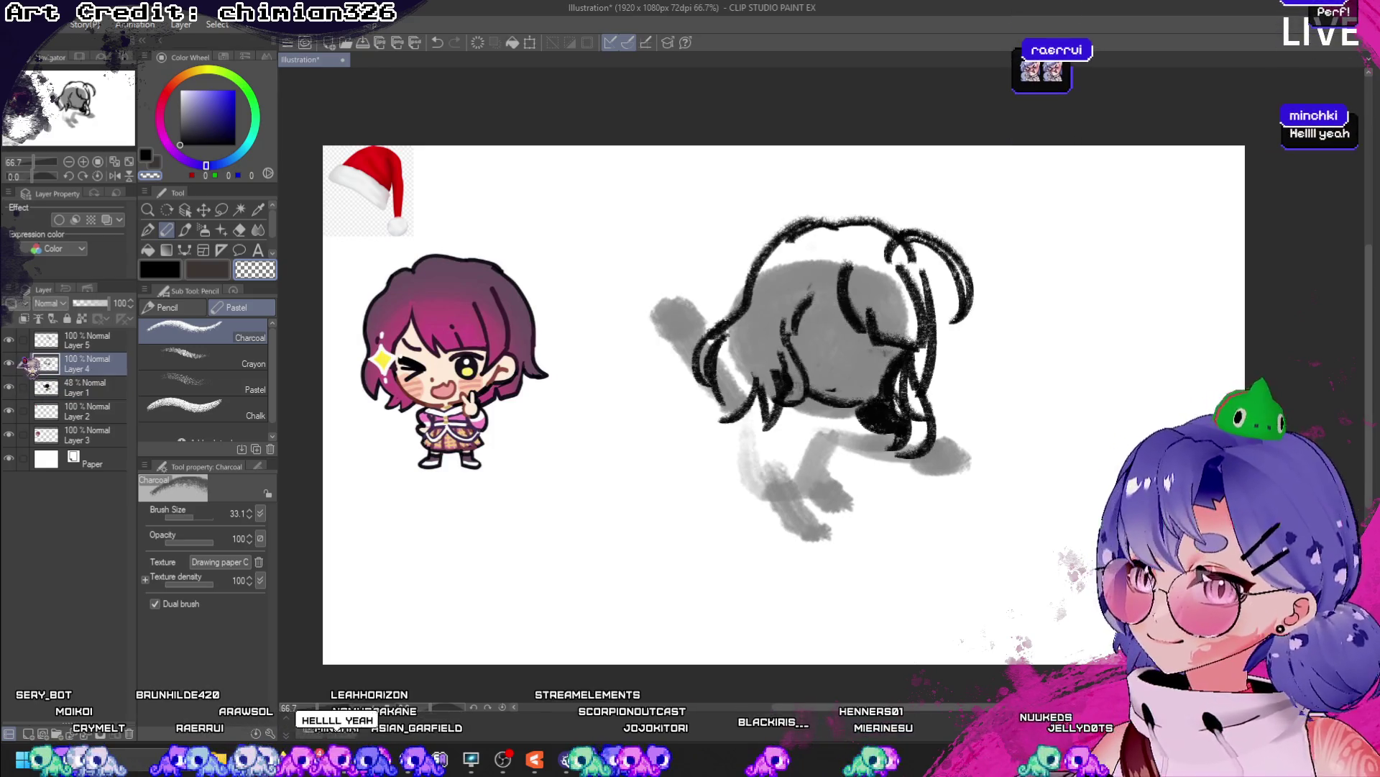
{"action": "left_click", "coordinate": [28, 342]}
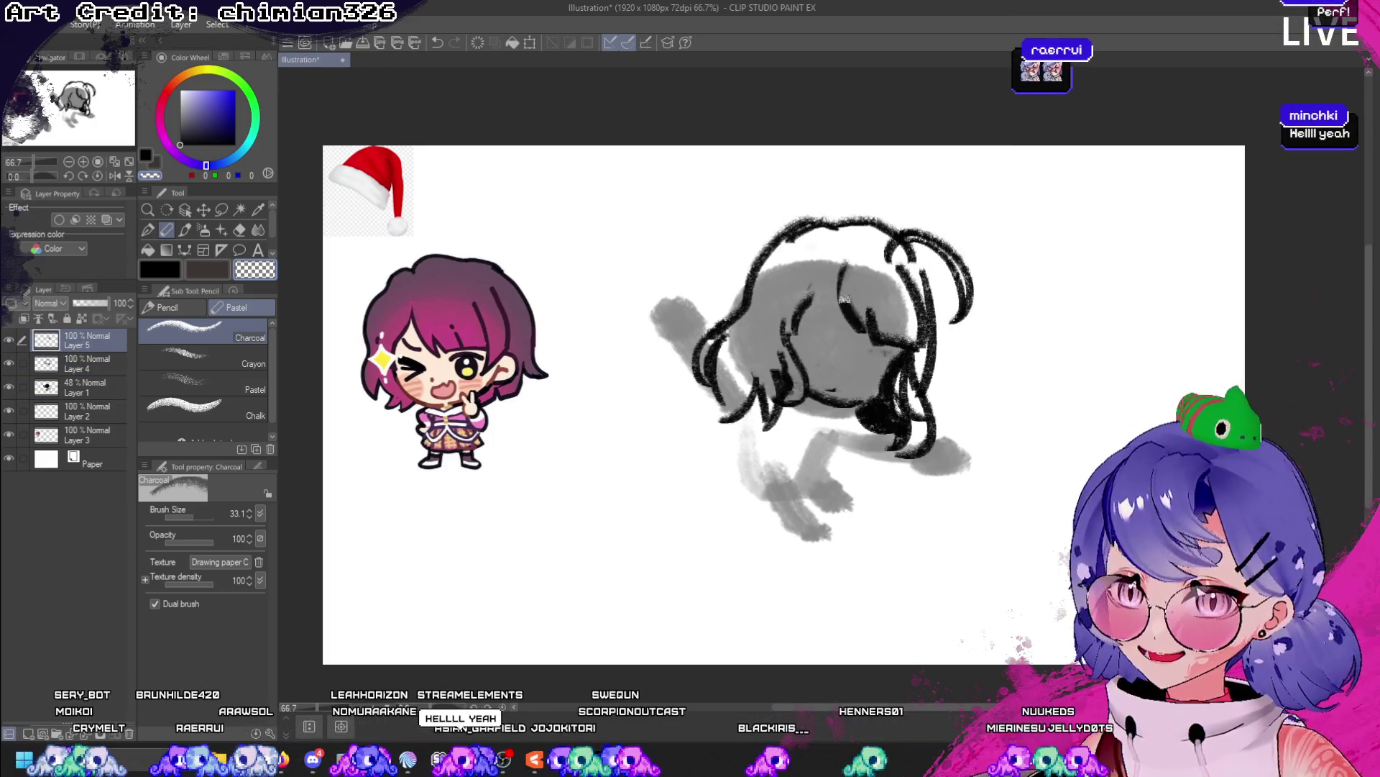
- Lighten part of the head's sketch lines and compare by toggling Layer 5's visibility
{"action": "mouse_move", "coordinate": [845, 298]}
{"action": "left_mouse_down"}
{"action": "mouse_move", "coordinate": [879, 332]}
{"action": "mouse_move", "coordinate": [873, 319]}
{"action": "left_mouse_up"}
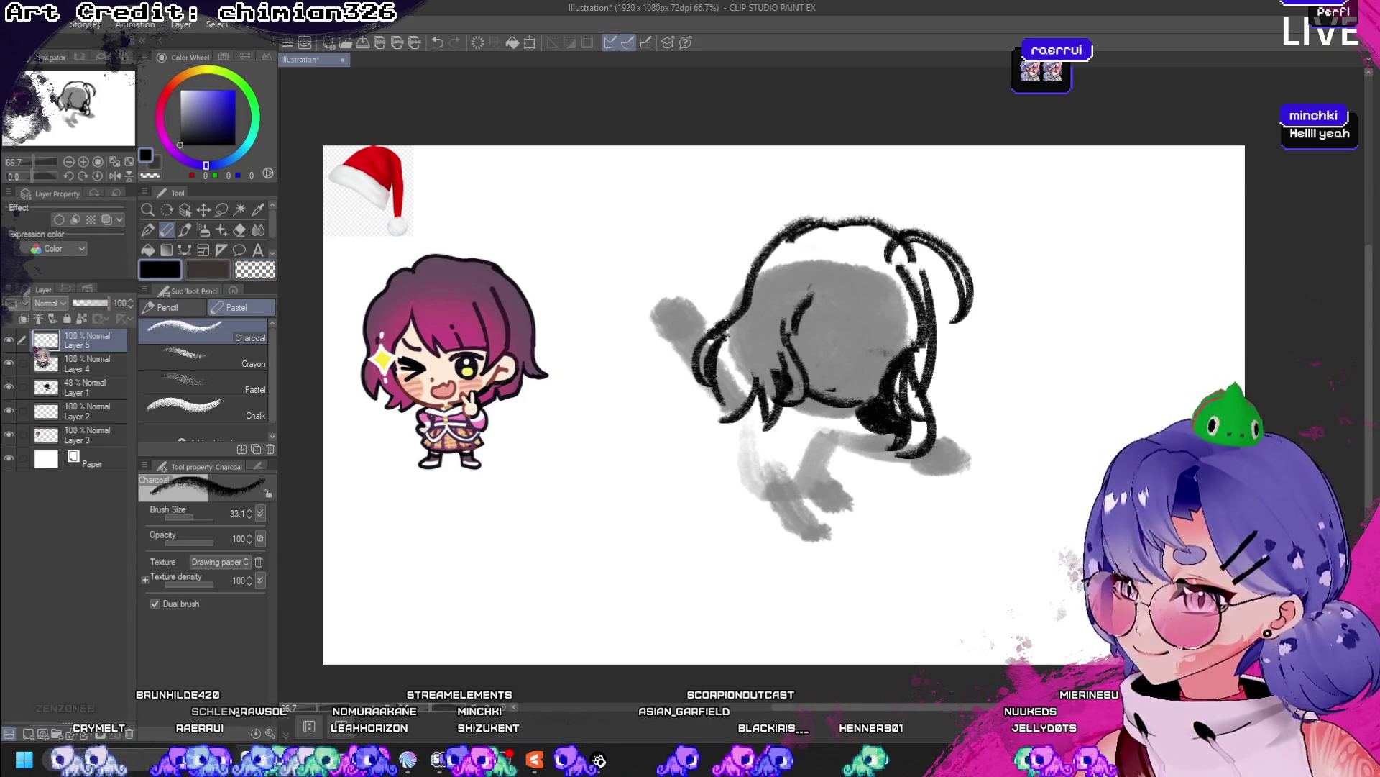
{"action": "left_click", "coordinate": [9, 341]}
{"action": "left_click", "coordinate": [8, 341]}
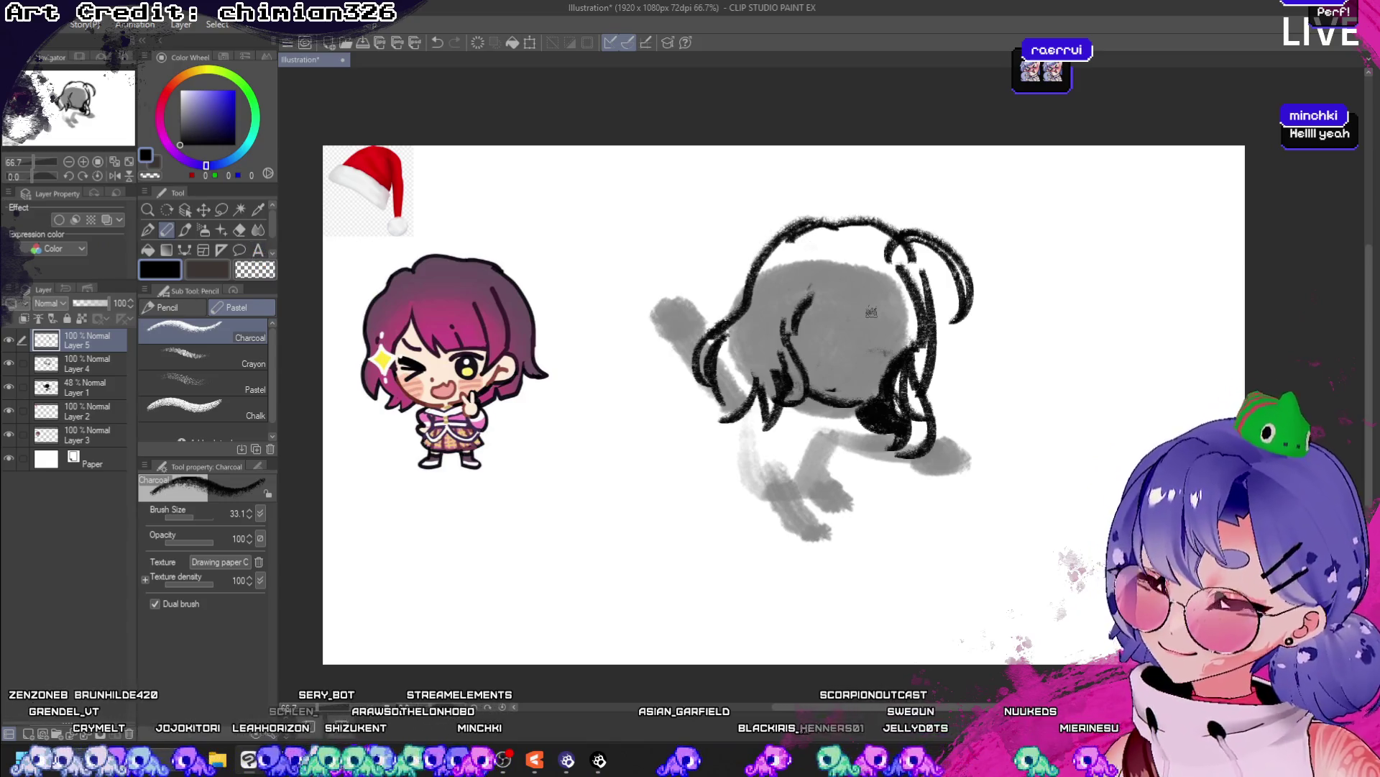
- Draw several curved charcoal hair strands inside the head, redoing misplaced strokes
{"action": "left_click_drag", "start_coordinate": [863, 259], "coordinate": [907, 345]}
{"action": "key", "text": "ctrl+z"}
{"action": "mouse_move", "coordinate": [850, 251]}
{"action": "left_mouse_down"}
{"action": "mouse_move", "coordinate": [838, 359]}
{"action": "mouse_move", "coordinate": [887, 381]}
{"action": "left_mouse_up"}
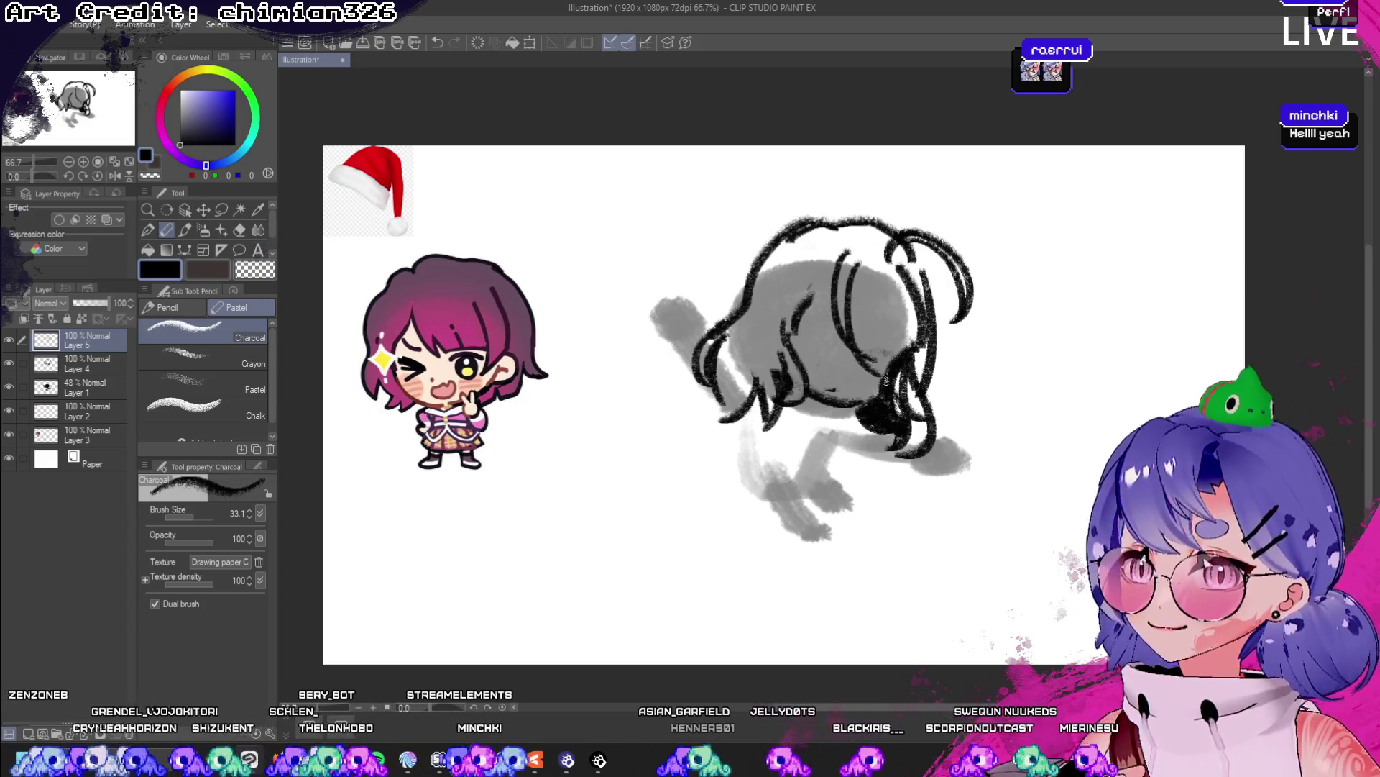
{"action": "key", "text": "ctrl+z"}
{"action": "left_click_drag", "start_coordinate": [854, 256], "coordinate": [880, 358]}
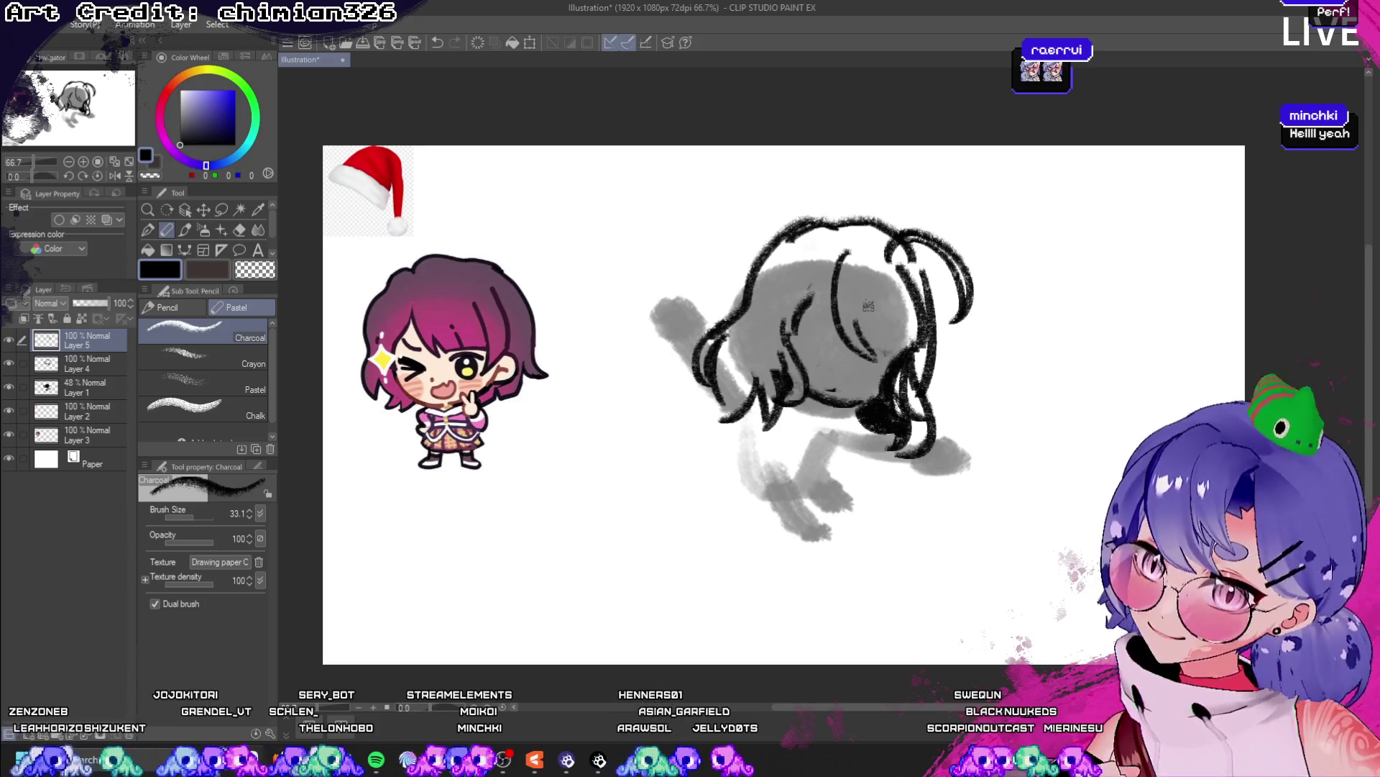
{"action": "left_click_drag", "start_coordinate": [847, 306], "coordinate": [888, 374]}
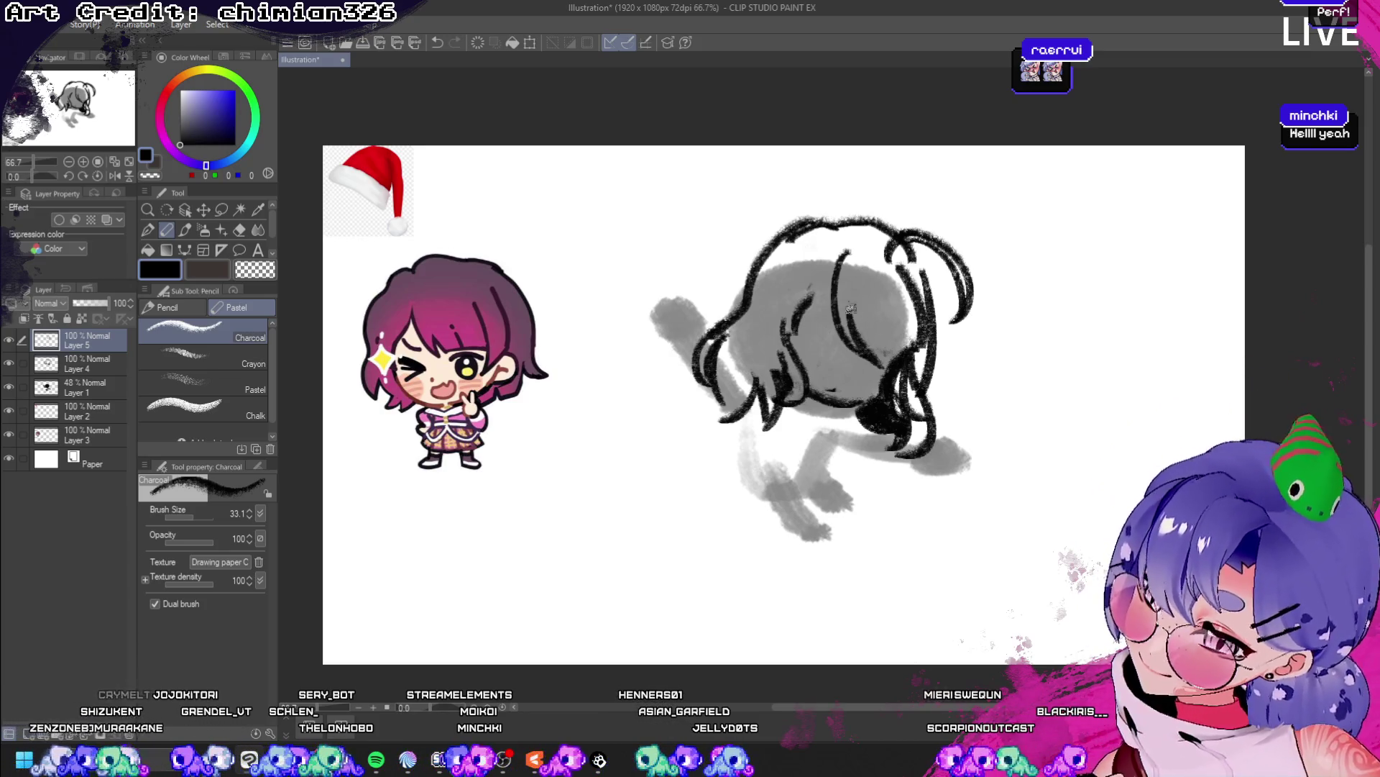
{"action": "left_click_drag", "start_coordinate": [854, 287], "coordinate": [893, 361]}
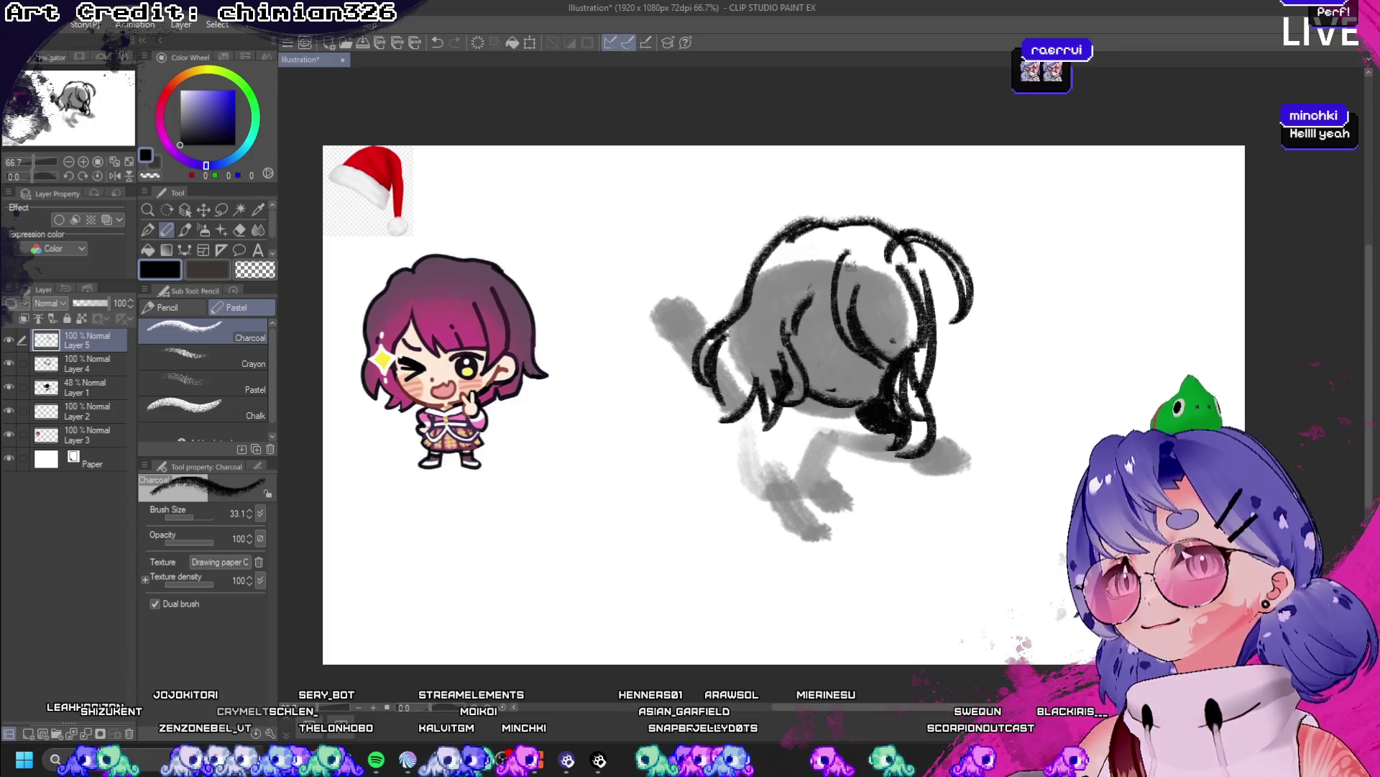
{"action": "left_click_drag", "start_coordinate": [827, 279], "coordinate": [841, 348]}
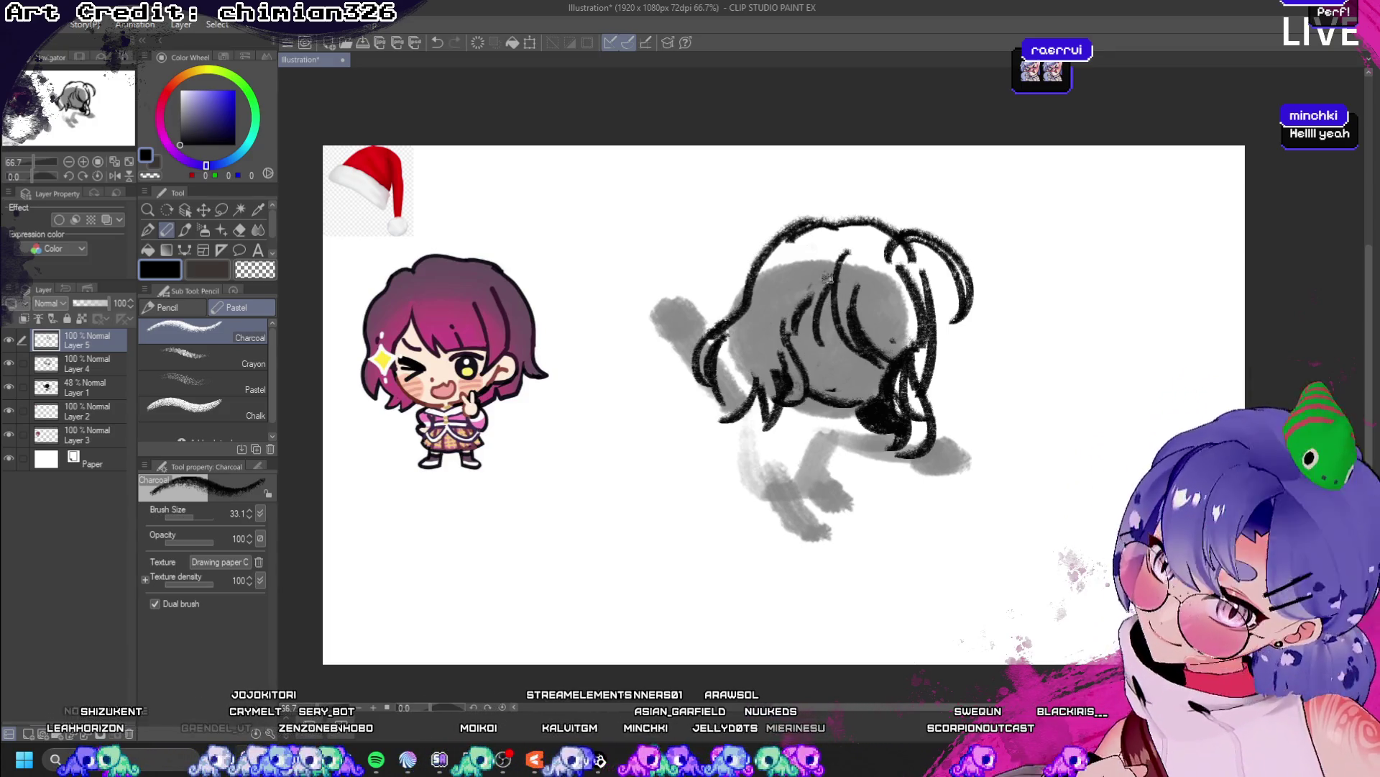
{"action": "key", "text": "ctrl+z"}
{"action": "left_click_drag", "start_coordinate": [827, 274], "coordinate": [836, 362]}
{"action": "key", "text": "ctrl+z"}
{"action": "mouse_move", "coordinate": [829, 284]}
{"action": "left_mouse_down"}
{"action": "mouse_move", "coordinate": [820, 320]}
{"action": "mouse_move", "coordinate": [796, 320]}
{"action": "left_mouse_up"}
{"action": "key", "text": "ctrl+z"}
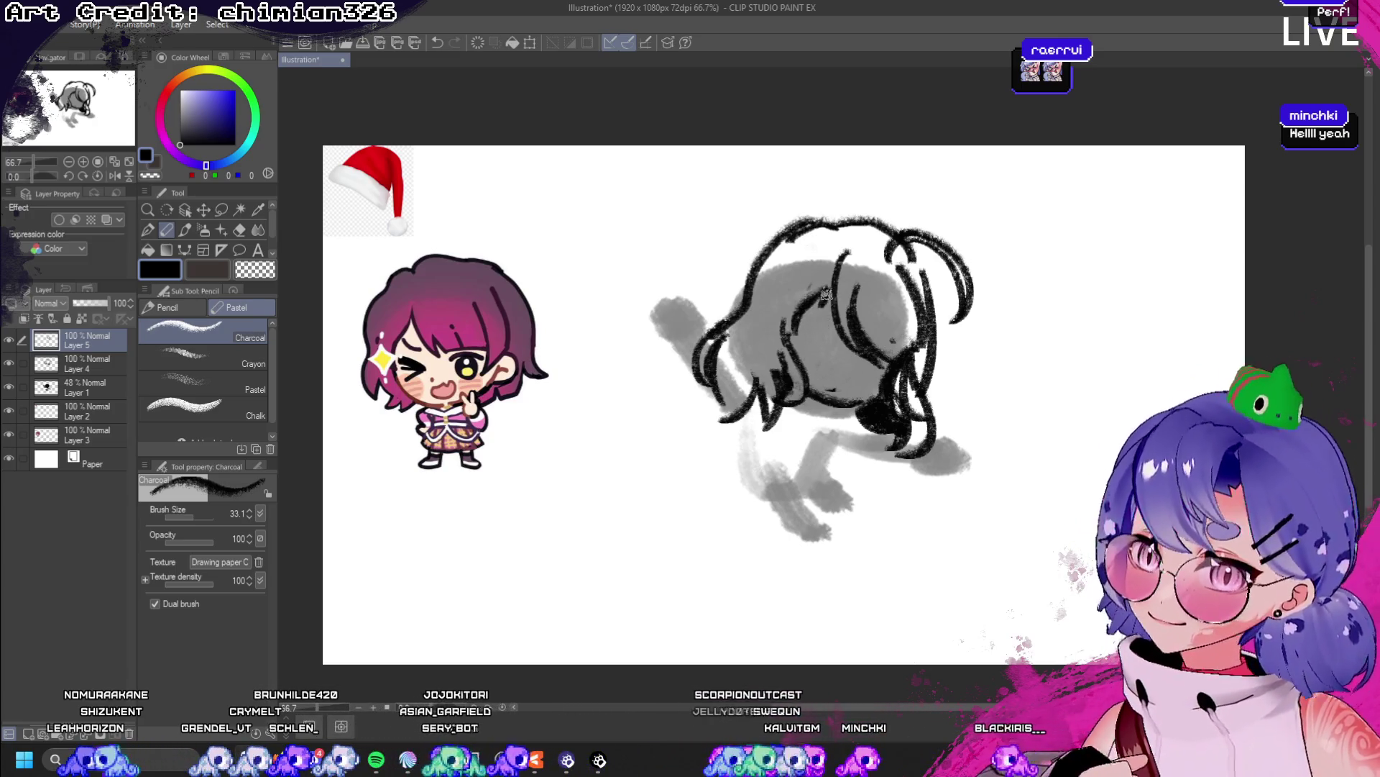
- Draw a stroke along the top of the head and the head's left outline
{"action": "left_click_drag", "start_coordinate": [827, 212], "coordinate": [726, 316]}
{"action": "key", "text": "ctrl+z"}
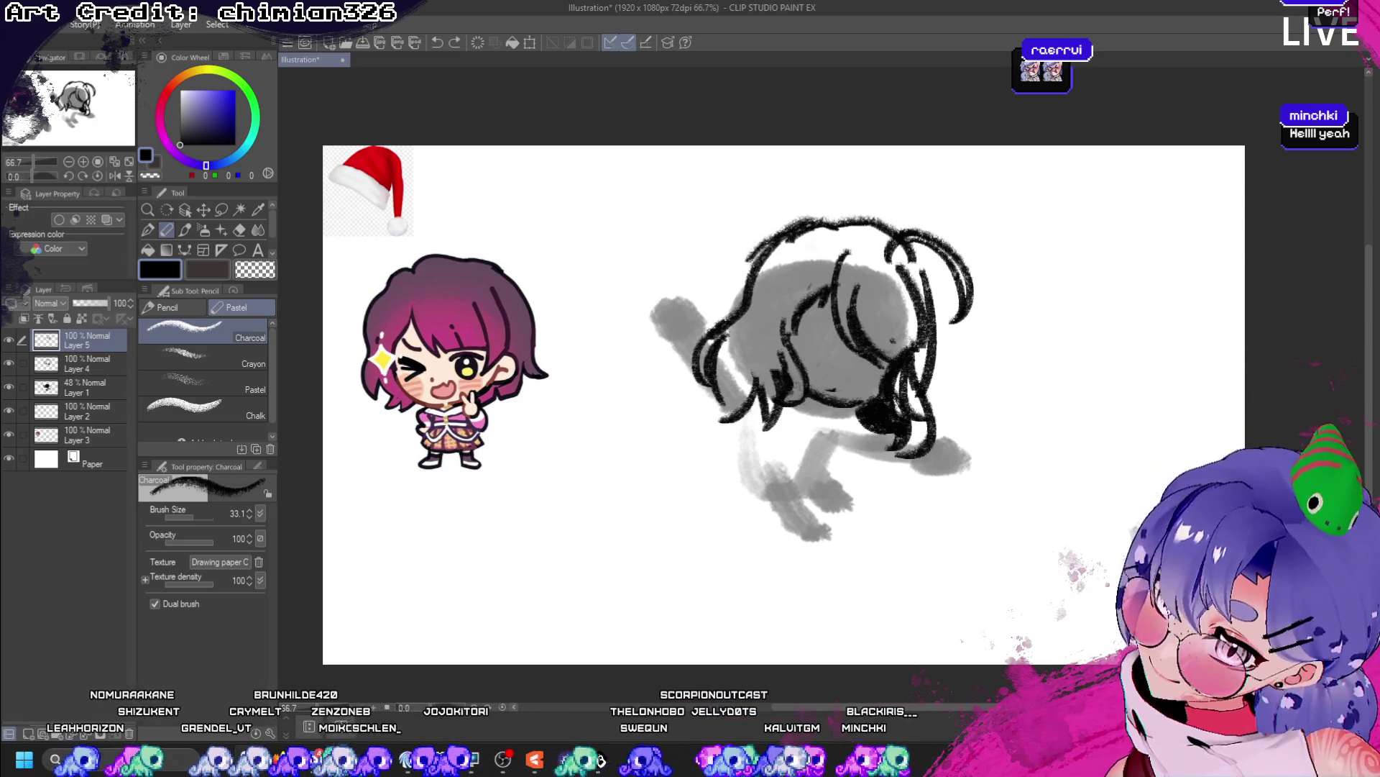
{"action": "left_click_drag", "start_coordinate": [751, 259], "coordinate": [737, 309]}
{"action": "key", "text": "ctrl+z"}
{"action": "left_click_drag", "start_coordinate": [834, 219], "coordinate": [752, 260]}
{"action": "key", "text": "ctrl+z"}
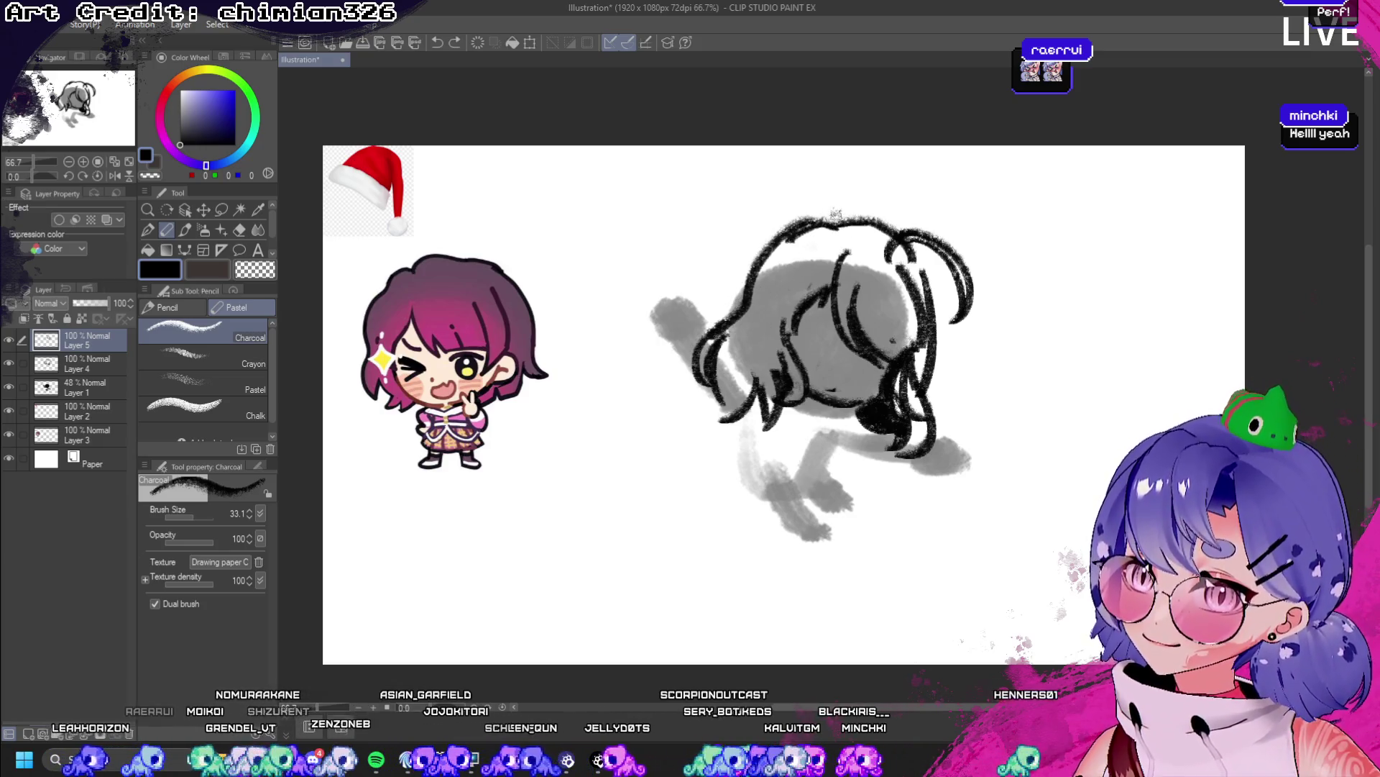
{"action": "left_click_drag", "start_coordinate": [877, 209], "coordinate": [756, 243]}
{"action": "key", "text": "ctrl+z"}
{"action": "left_click_drag", "start_coordinate": [871, 214], "coordinate": [756, 264]}
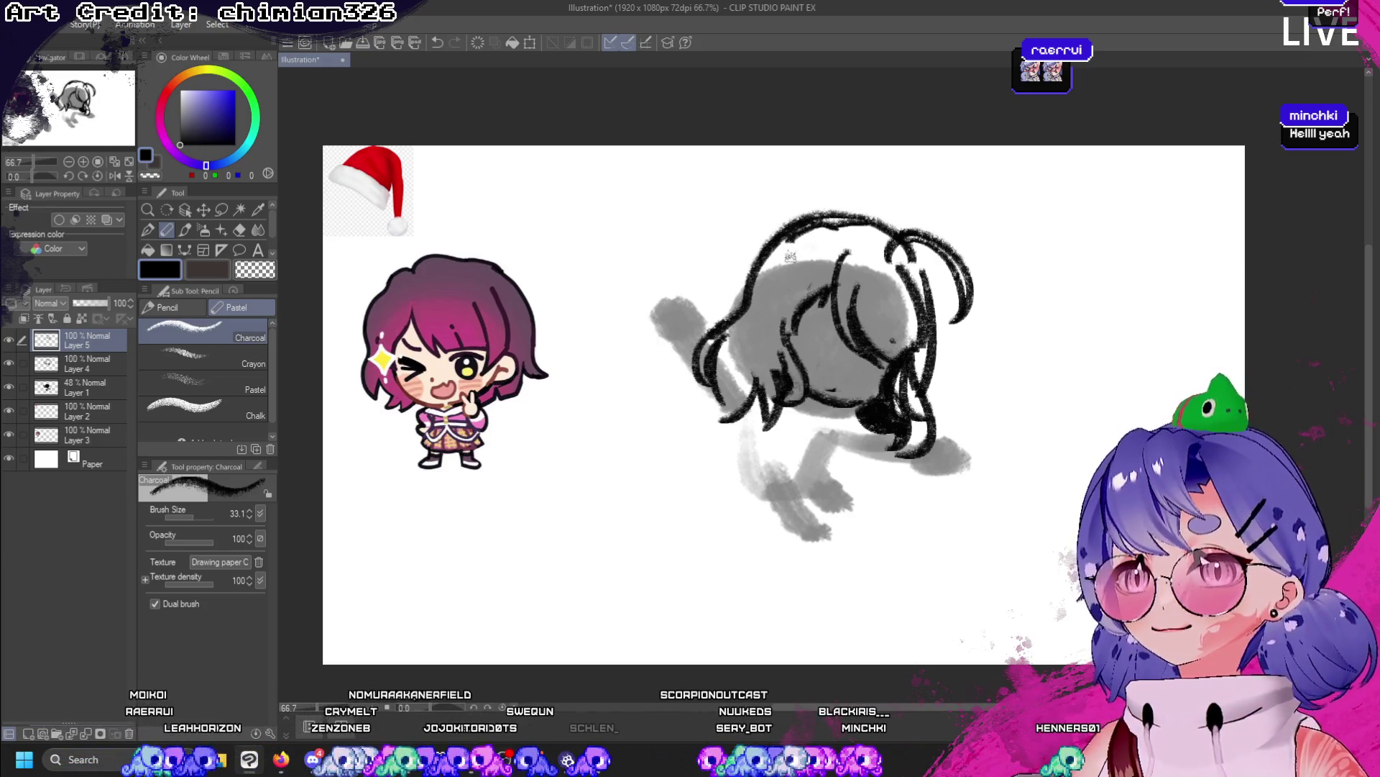
{"action": "left_click_drag", "start_coordinate": [811, 219], "coordinate": [734, 311]}
- Delete Layer 5 and erase part of the head's upper-left outline with the transparent colour
{"action": "left_click", "coordinate": [255, 270]}
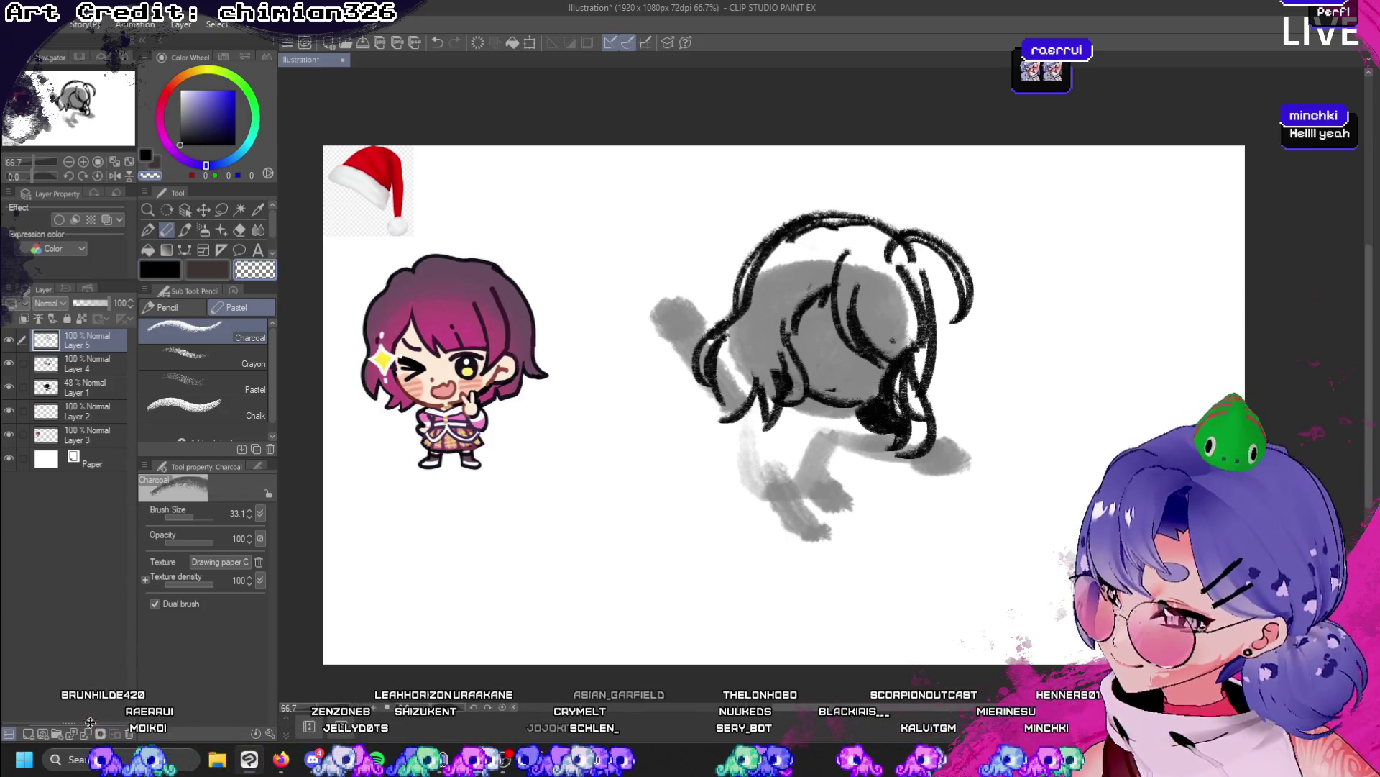
{"action": "left_click", "coordinate": [115, 733]}
{"action": "mouse_move", "coordinate": [726, 286]}
{"action": "left_mouse_down"}
{"action": "mouse_move", "coordinate": [746, 309]}
{"action": "mouse_move", "coordinate": [762, 266]}
{"action": "mouse_move", "coordinate": [755, 276]}
{"action": "mouse_move", "coordinate": [827, 236]}
{"action": "mouse_move", "coordinate": [780, 234]}
{"action": "mouse_move", "coordinate": [866, 242]}
{"action": "left_mouse_up"}
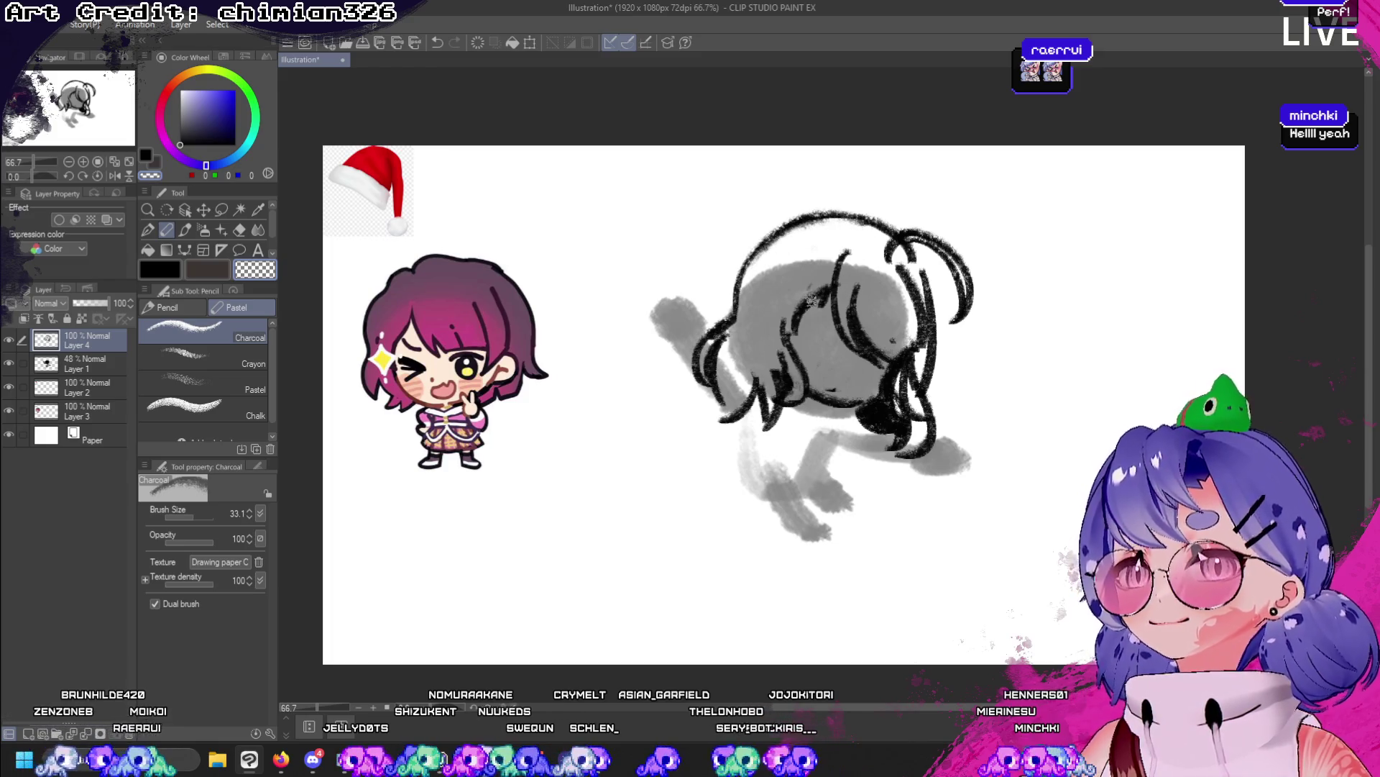
- Switch back to black and try the head's upper-left outline and short inner strokes, undoing them
{"action": "left_click", "coordinate": [159, 269]}
{"action": "mouse_move", "coordinate": [744, 274]}
{"action": "left_mouse_down"}
{"action": "mouse_move", "coordinate": [751, 248]}
{"action": "mouse_move", "coordinate": [827, 226]}
{"action": "mouse_move", "coordinate": [878, 235]}
{"action": "left_mouse_up"}
{"action": "key", "text": "ctrl+z"}
{"action": "key", "text": "ctrl+z"}
{"action": "mouse_move", "coordinate": [775, 252]}
{"action": "left_mouse_down"}
{"action": "mouse_move", "coordinate": [798, 291]}
{"action": "mouse_move", "coordinate": [806, 277]}
{"action": "mouse_move", "coordinate": [917, 307]}
{"action": "left_mouse_up"}
{"action": "key", "text": "ctrl+z"}
{"action": "key", "text": "ctrl+z"}
{"action": "key", "text": "ctrl+z"}
{"action": "key", "text": "ctrl+z"}
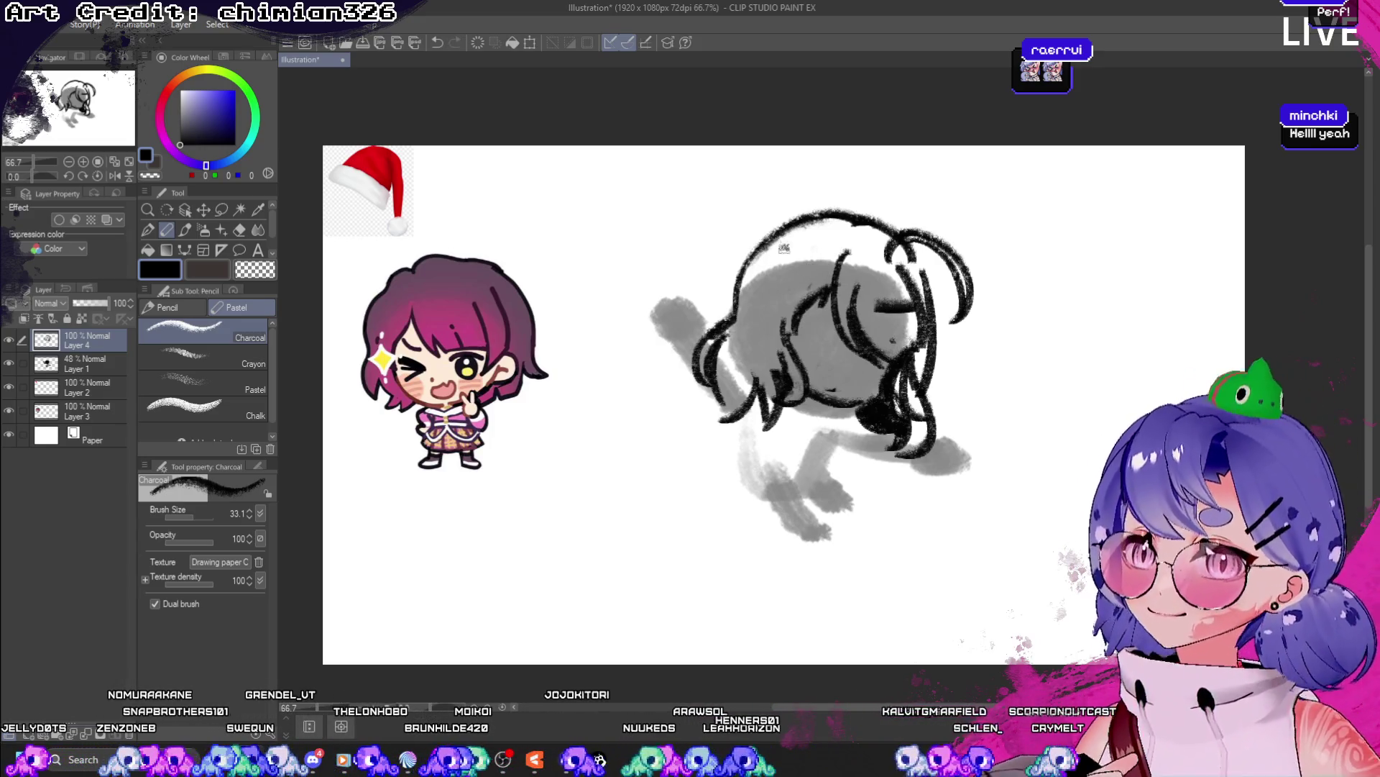
{"action": "mouse_move", "coordinate": [784, 248]}
{"action": "left_mouse_down"}
{"action": "mouse_move", "coordinate": [809, 282]}
{"action": "mouse_move", "coordinate": [791, 259]}
{"action": "mouse_move", "coordinate": [798, 275]}
{"action": "left_mouse_up"}
{"action": "key", "text": "ctrl+z"}
{"action": "key", "text": "ctrl+z"}
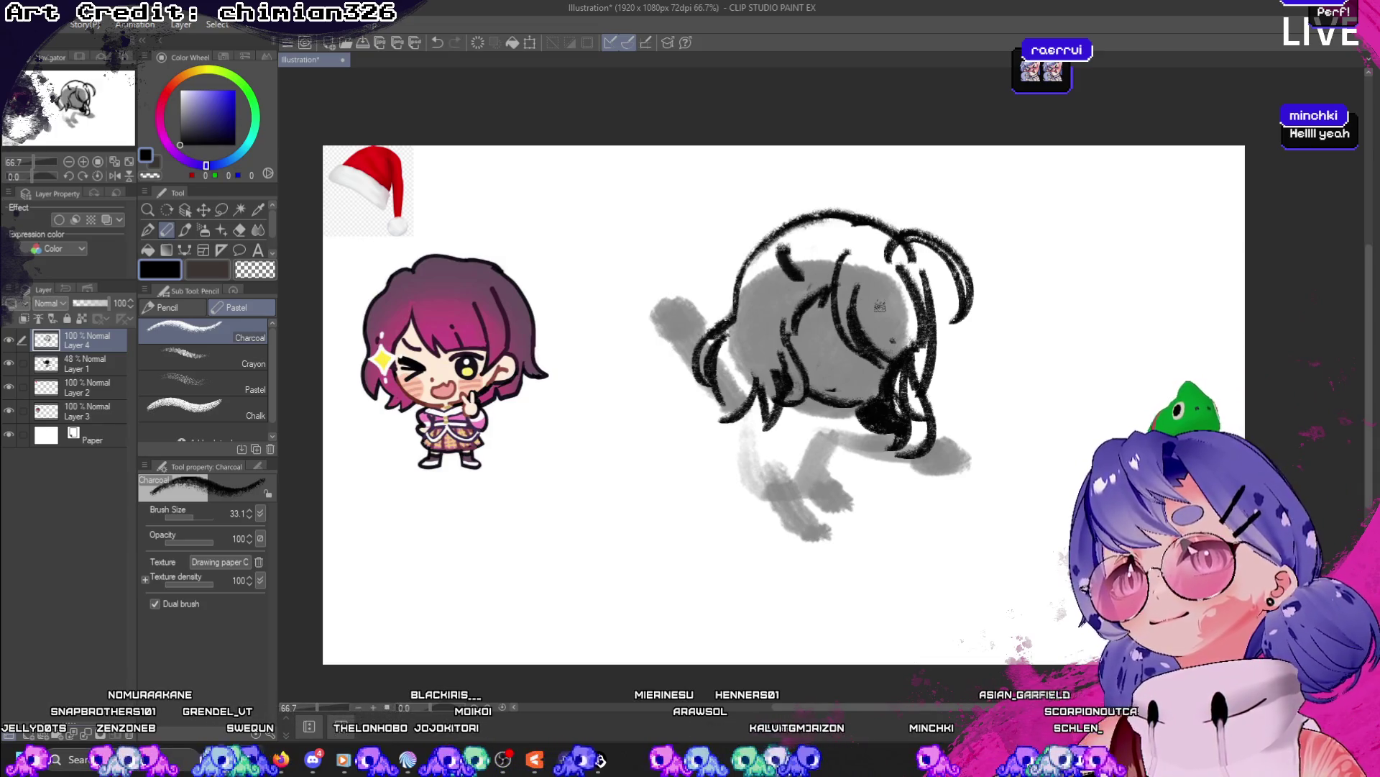
{"action": "left_click_drag", "start_coordinate": [879, 305], "coordinate": [901, 304]}
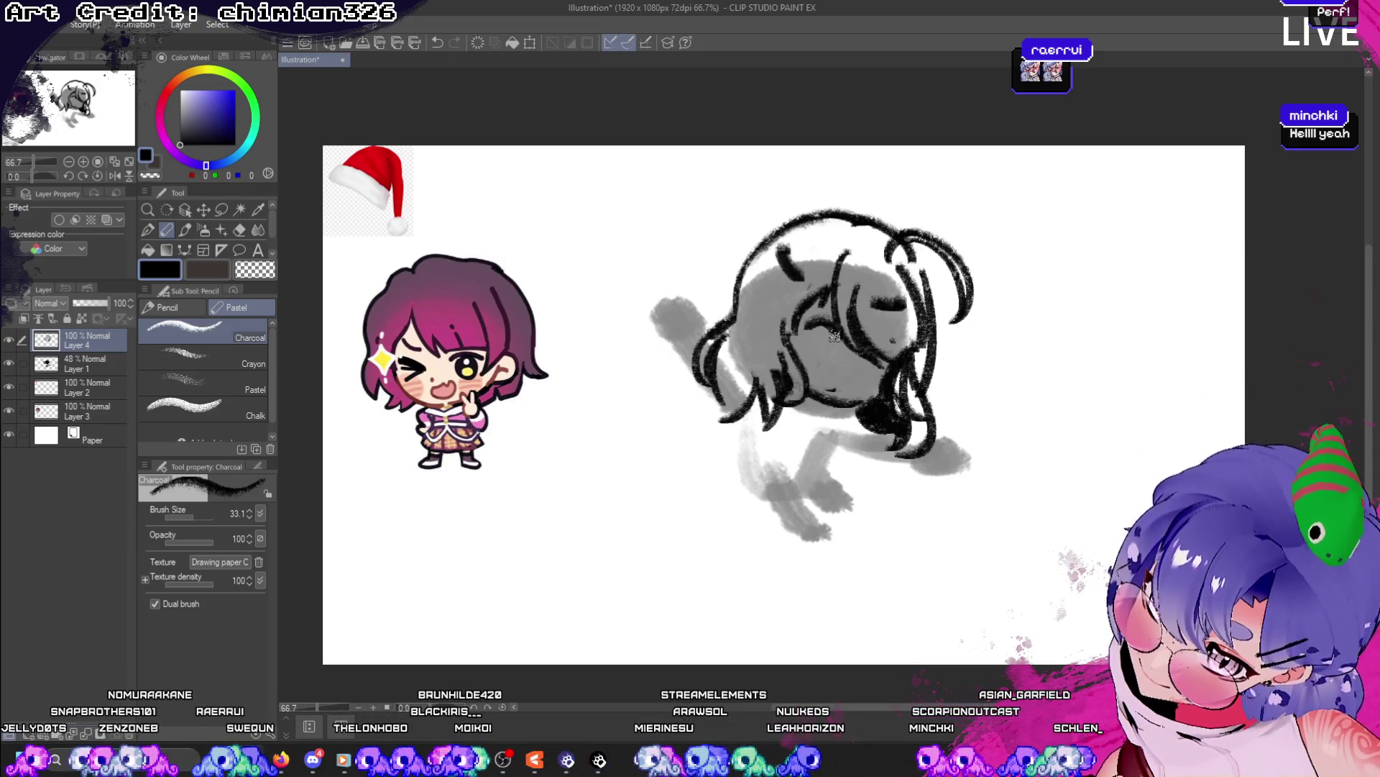
{"action": "key", "text": "ctrl+z"}
{"action": "left_click_drag", "start_coordinate": [837, 379], "coordinate": [828, 387]}
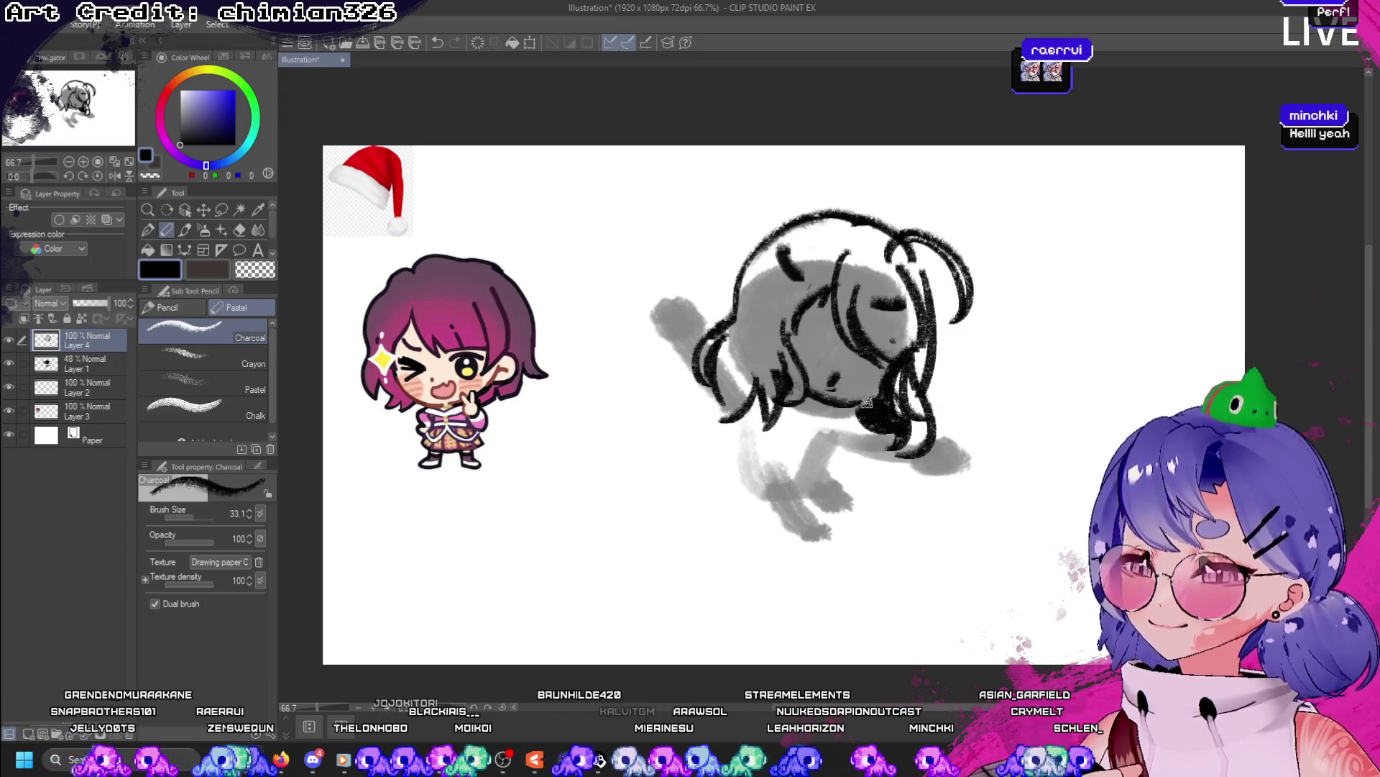
{"action": "key", "text": "ctrl+z"}
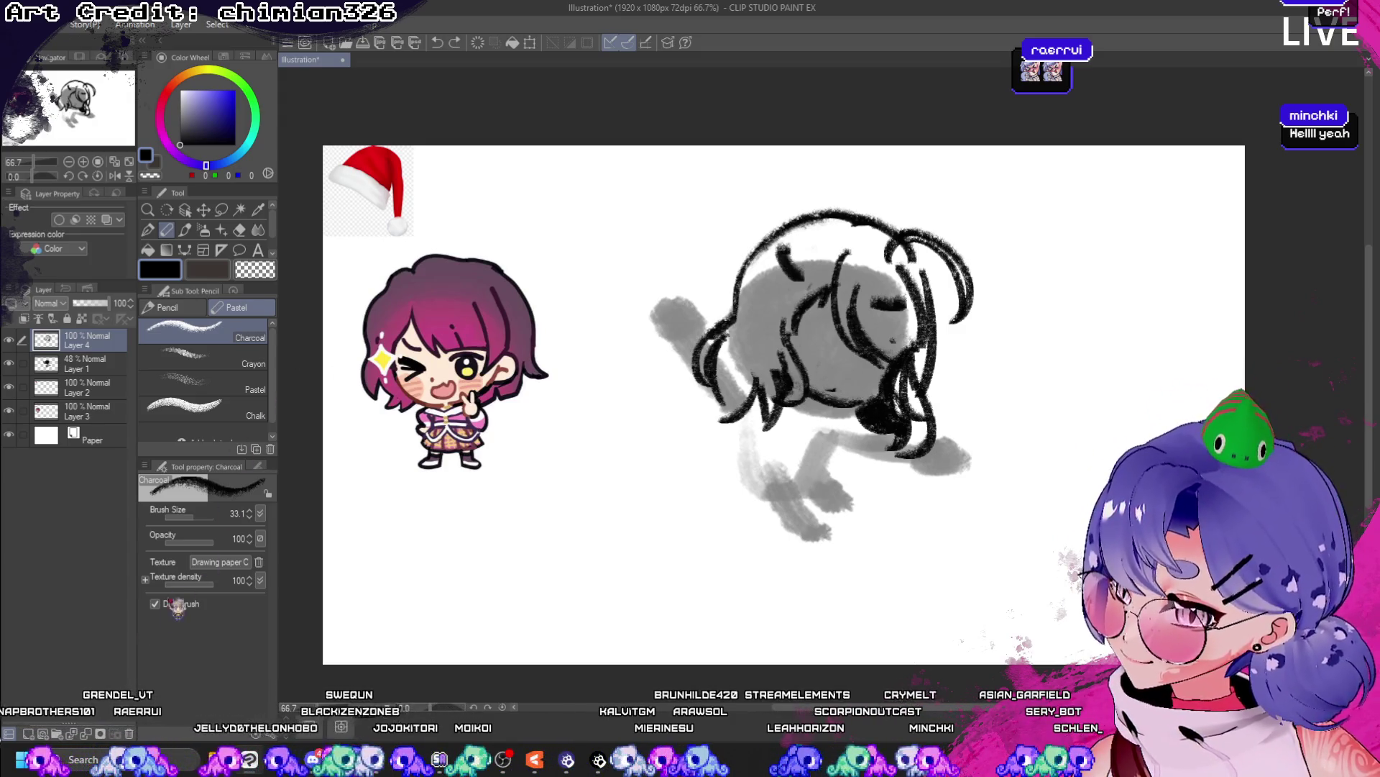
- On a new layer above Layer 4, sketch hair strokes and a loop on top of the head
{"action": "left_click", "coordinate": [42, 732]}
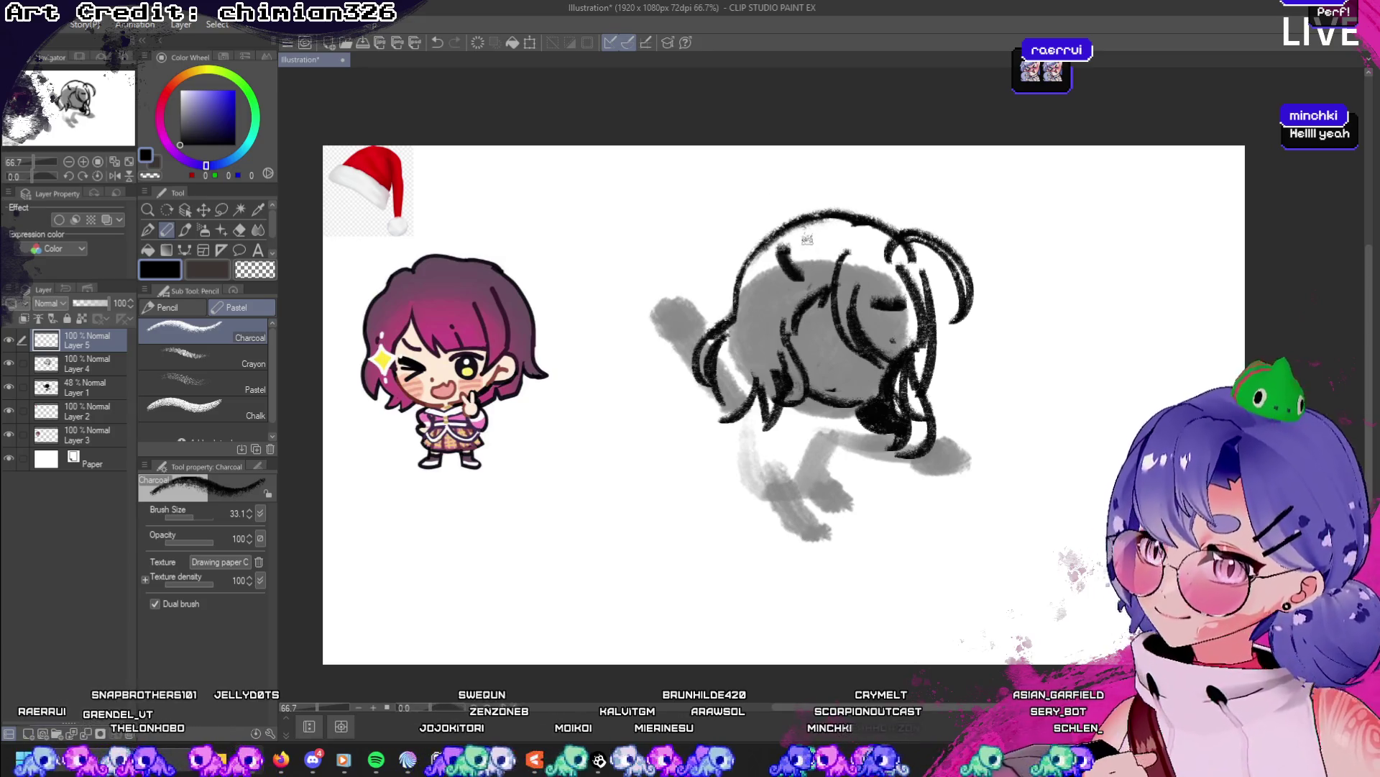
{"action": "mouse_move", "coordinate": [787, 212]}
{"action": "left_mouse_down"}
{"action": "mouse_move", "coordinate": [753, 258]}
{"action": "mouse_move", "coordinate": [822, 298]}
{"action": "mouse_move", "coordinate": [881, 304]}
{"action": "mouse_move", "coordinate": [887, 285]}
{"action": "left_mouse_up"}
{"action": "key", "text": "ctrl+z"}
{"action": "key", "text": "ctrl+z"}
{"action": "key", "text": "ctrl+z"}
{"action": "key", "text": "ctrl+z"}
{"action": "left_click", "coordinate": [748, 245]}
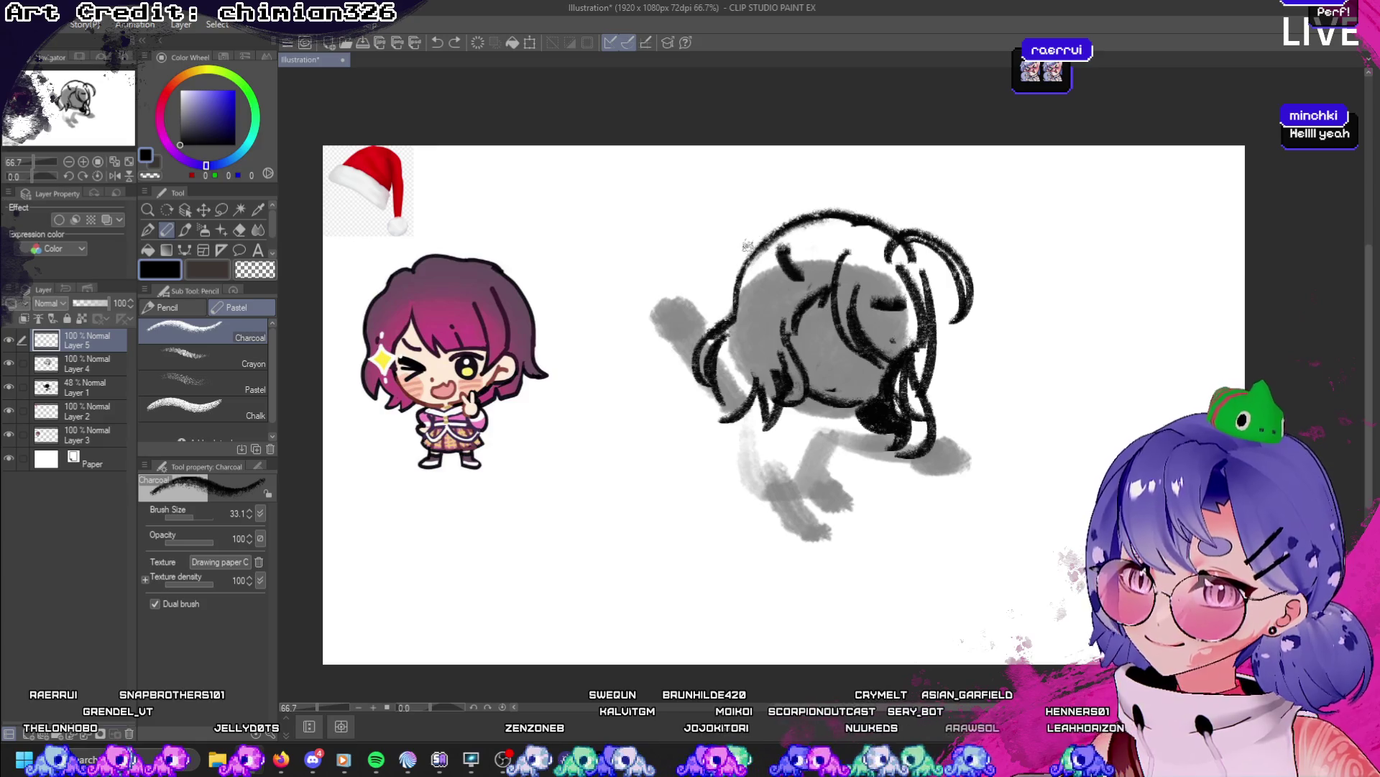
{"action": "mouse_move", "coordinate": [742, 236]}
{"action": "left_mouse_down"}
{"action": "mouse_move", "coordinate": [773, 273]}
{"action": "mouse_move", "coordinate": [819, 276]}
{"action": "left_mouse_up"}
{"action": "left_click_drag", "start_coordinate": [863, 219], "coordinate": [848, 256]}
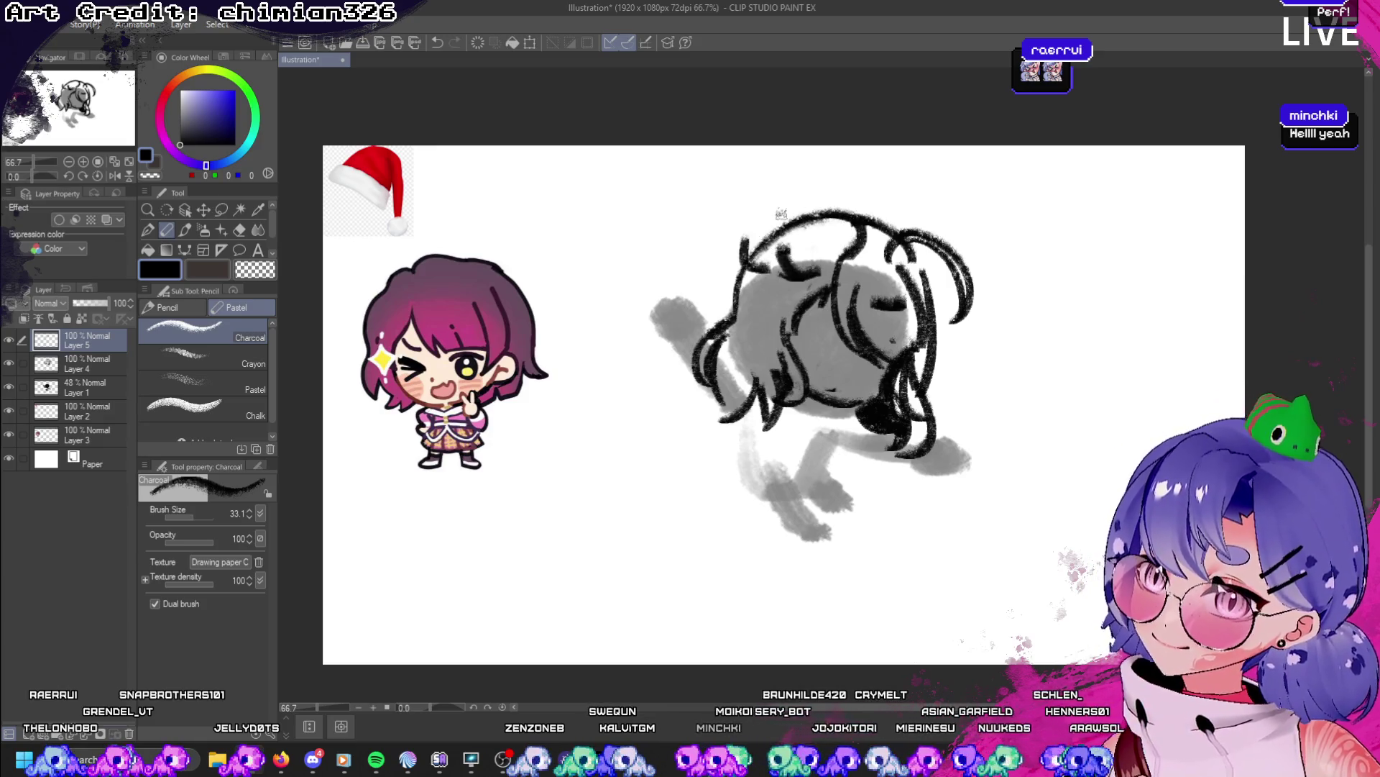
{"action": "mouse_move", "coordinate": [773, 219]}
{"action": "left_mouse_down"}
{"action": "mouse_move", "coordinate": [752, 234]}
{"action": "mouse_move", "coordinate": [788, 223]}
{"action": "mouse_move", "coordinate": [830, 241]}
{"action": "mouse_move", "coordinate": [805, 228]}
{"action": "mouse_move", "coordinate": [805, 174]}
{"action": "mouse_move", "coordinate": [847, 197]}
{"action": "mouse_move", "coordinate": [831, 213]}
{"action": "mouse_move", "coordinate": [870, 210]}
{"action": "mouse_move", "coordinate": [847, 207]}
{"action": "left_mouse_up"}
{"action": "key", "text": "ctrl+z"}
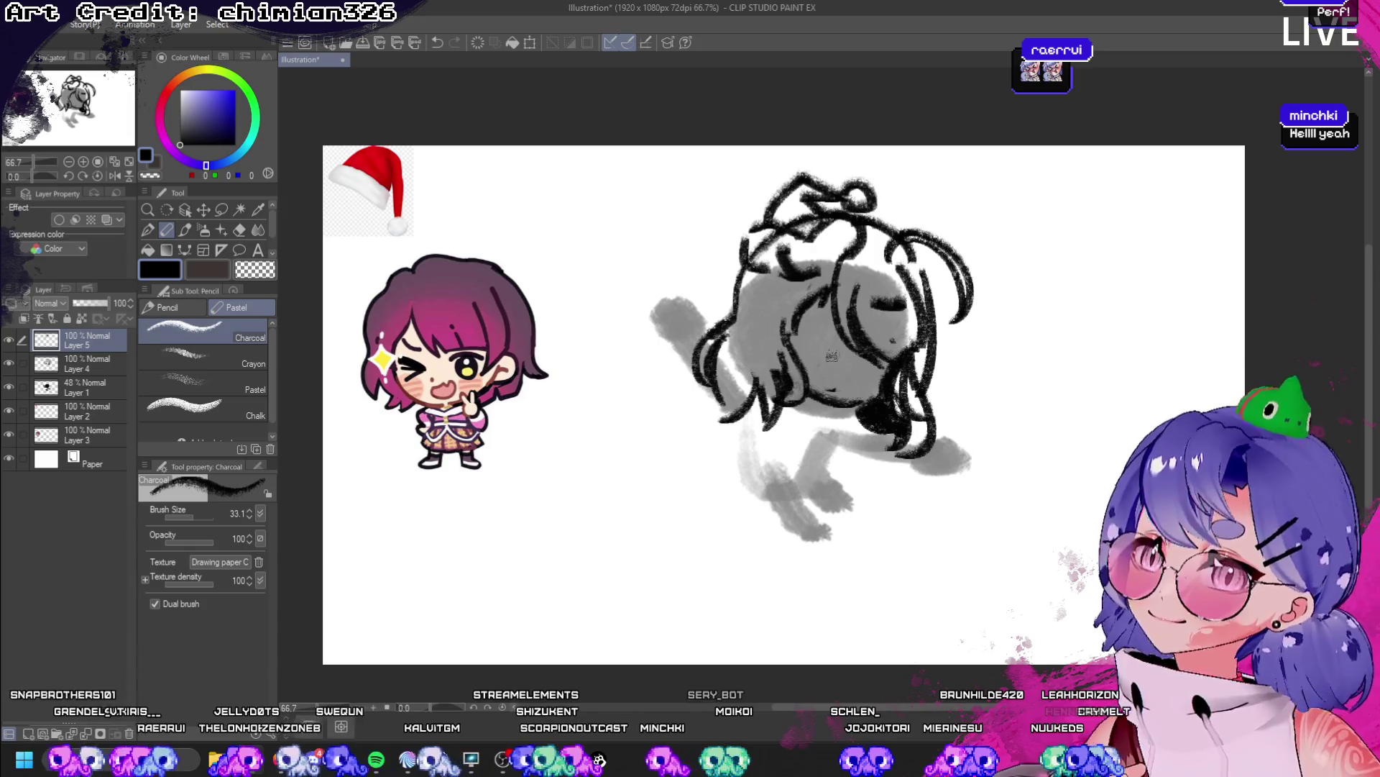
{"action": "key", "text": "ctrl+z"}
{"action": "key", "text": "ctrl+z"}
{"action": "key", "text": "ctrl+z"}
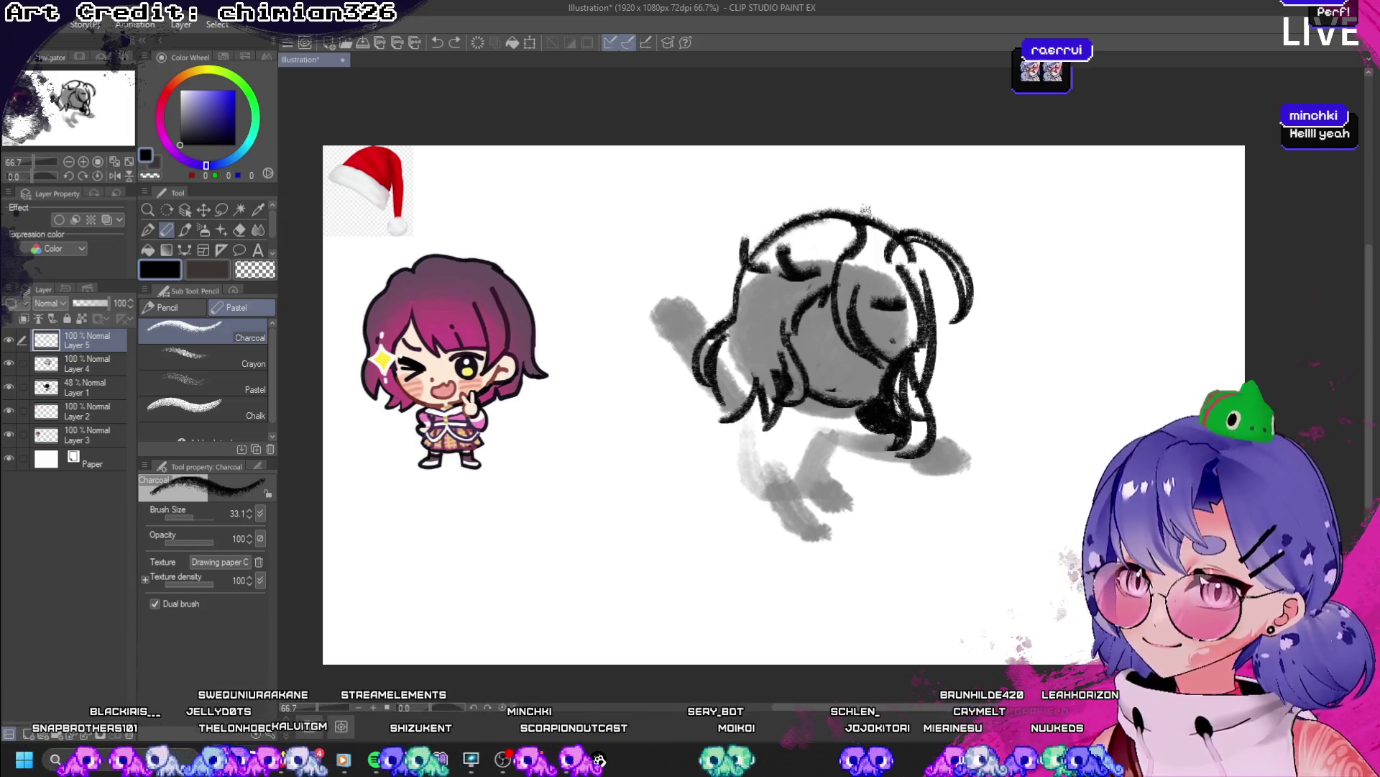
{"action": "left_click_drag", "start_coordinate": [873, 188], "coordinate": [892, 238]}
{"action": "key", "text": "ctrl+z"}
{"action": "mouse_move", "coordinate": [863, 185]}
{"action": "left_mouse_down"}
{"action": "mouse_move", "coordinate": [899, 216]}
{"action": "mouse_move", "coordinate": [792, 160]}
{"action": "mouse_move", "coordinate": [708, 228]}
{"action": "left_mouse_up"}
{"action": "key", "text": "ctrl+z"}
- Draw arcs over the top of the head for the hat outline, retrying attempts
{"action": "mouse_move", "coordinate": [791, 172]}
{"action": "left_mouse_down"}
{"action": "mouse_move", "coordinate": [713, 219]}
{"action": "mouse_move", "coordinate": [748, 228]}
{"action": "mouse_move", "coordinate": [726, 256]}
{"action": "mouse_move", "coordinate": [699, 237]}
{"action": "left_mouse_up"}
{"action": "key", "text": "ctrl+z"}
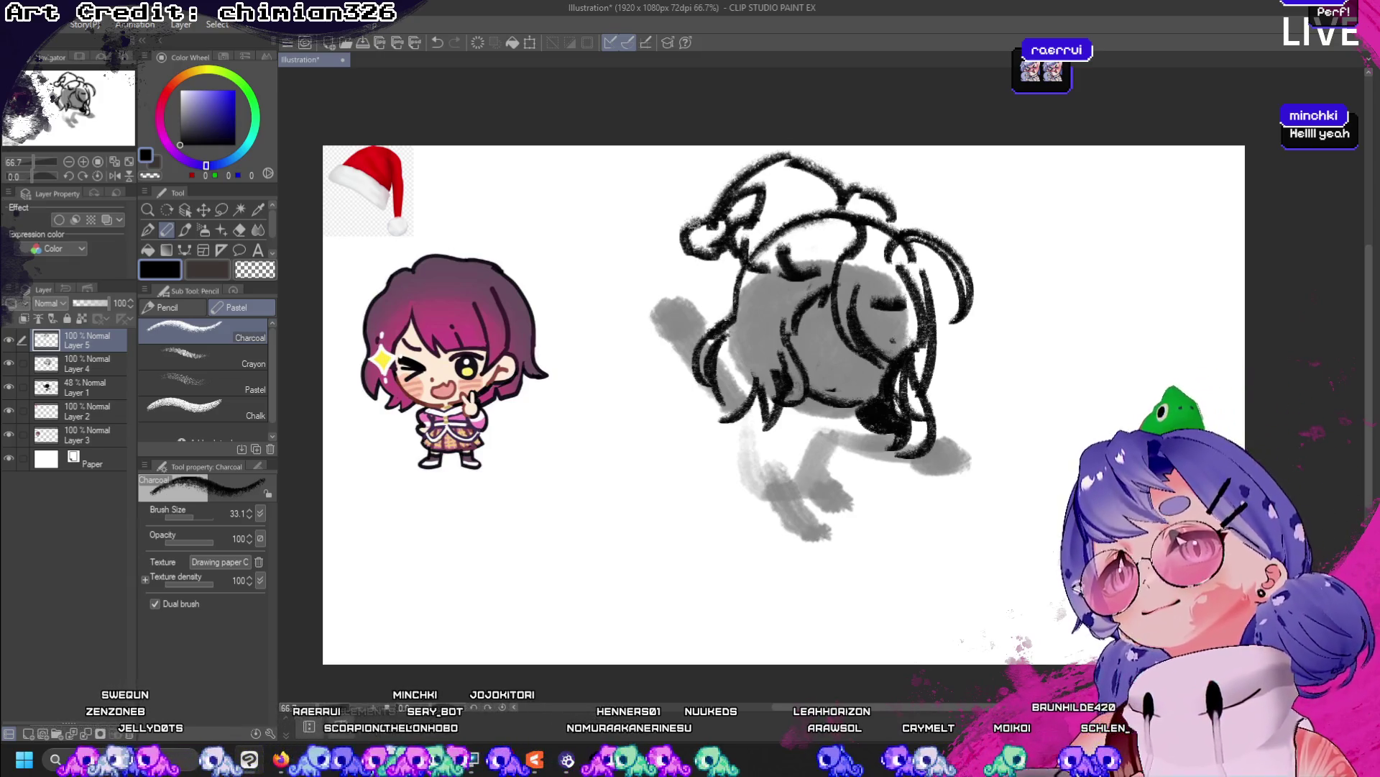
{"action": "key", "text": "ctrl+z"}
{"action": "key", "text": "ctrl+z"}
{"action": "key", "text": "ctrl+z"}
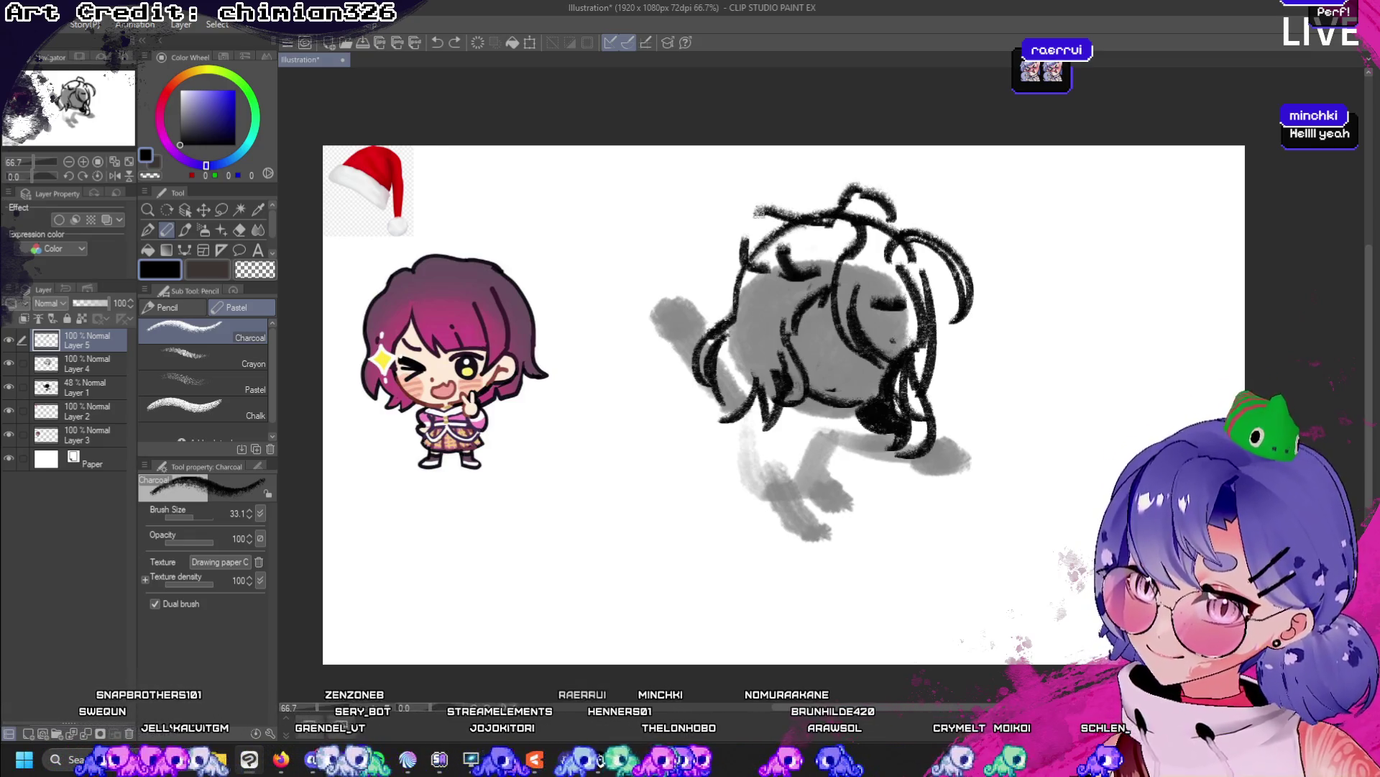
{"action": "mouse_move", "coordinate": [748, 237]}
{"action": "left_mouse_down"}
{"action": "mouse_move", "coordinate": [794, 223]}
{"action": "mouse_move", "coordinate": [804, 234]}
{"action": "mouse_move", "coordinate": [815, 205]}
{"action": "mouse_move", "coordinate": [741, 183]}
{"action": "mouse_move", "coordinate": [773, 220]}
{"action": "left_mouse_up"}
{"action": "key", "text": "ctrl+z"}
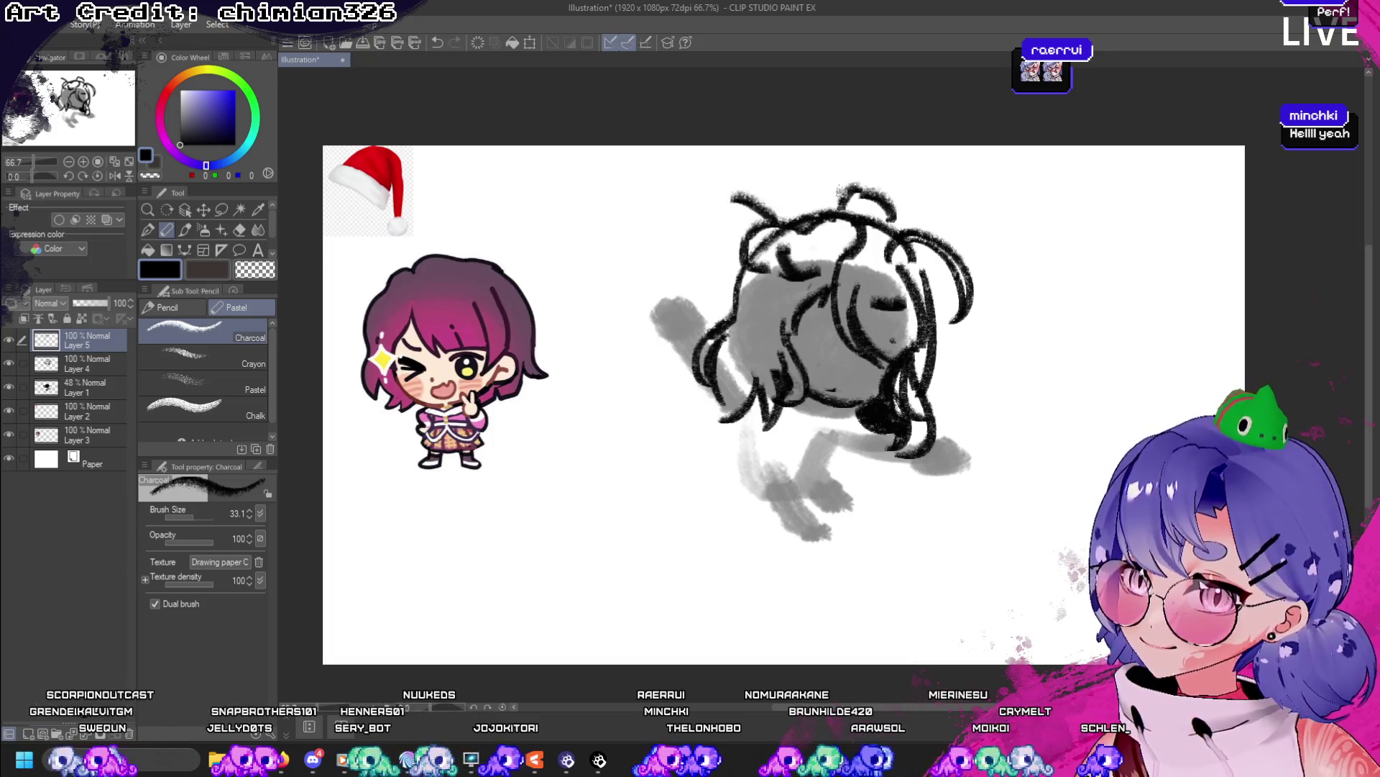
{"action": "mouse_move", "coordinate": [850, 191]}
{"action": "left_mouse_down"}
{"action": "mouse_move", "coordinate": [744, 173]}
{"action": "mouse_move", "coordinate": [719, 188]}
{"action": "mouse_move", "coordinate": [711, 263]}
{"action": "left_mouse_up"}
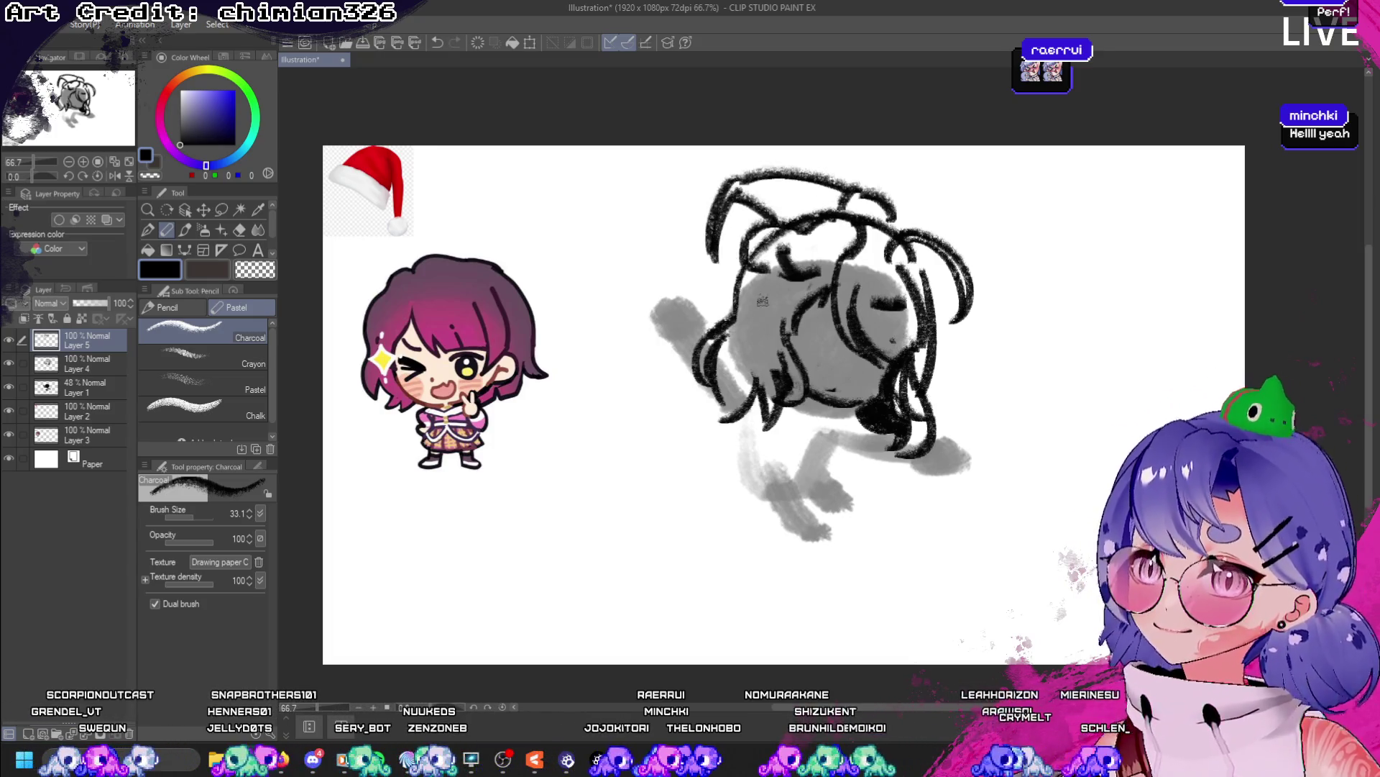
{"action": "key", "text": "ctrl+z"}
- Sketch the hat's upper-left side and the bun loop, then undo the hat and bun strokes to compare
{"action": "left_click_drag", "start_coordinate": [745, 178], "coordinate": [713, 237]}
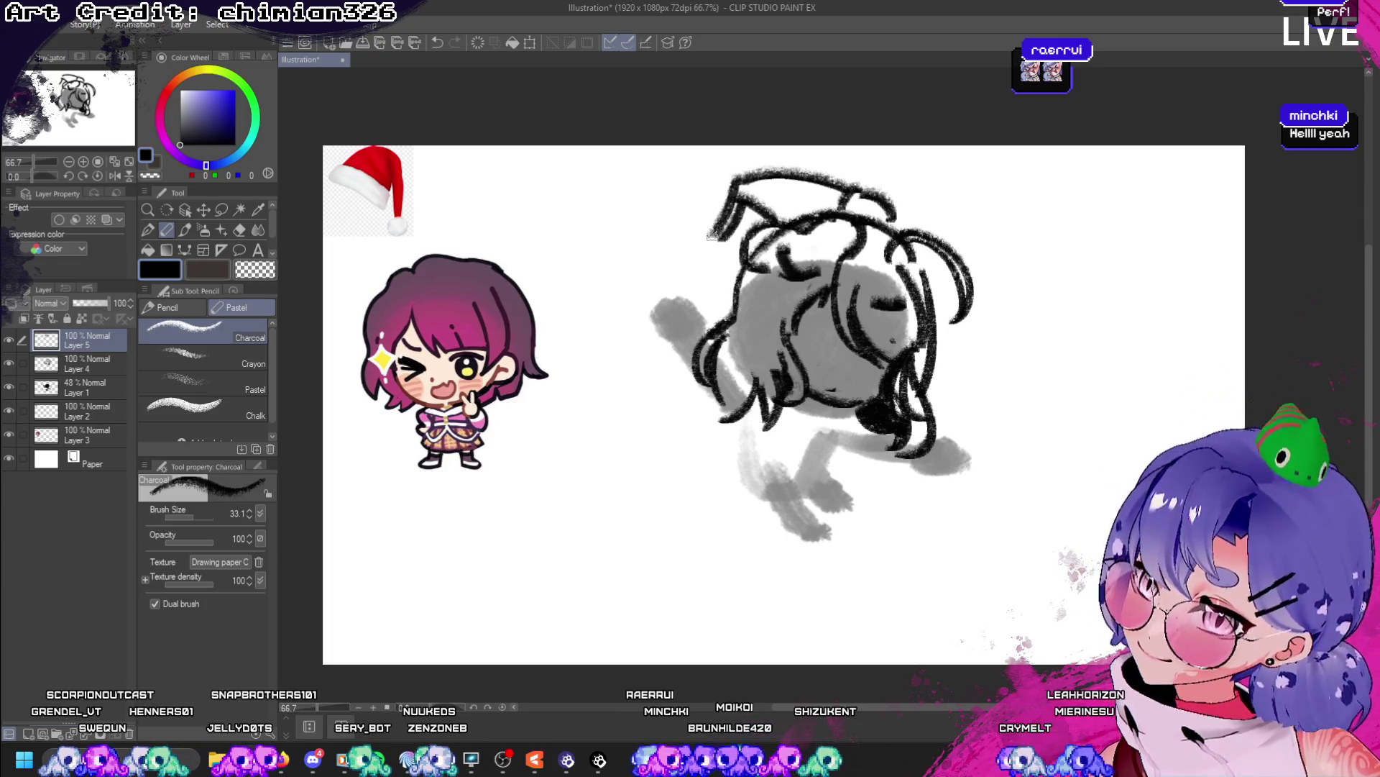
{"action": "key", "text": "ctrl+z"}
{"action": "left_click_drag", "start_coordinate": [741, 183], "coordinate": [719, 240]}
{"action": "mouse_move", "coordinate": [744, 178]}
{"action": "left_mouse_down"}
{"action": "mouse_move", "coordinate": [727, 219]}
{"action": "mouse_move", "coordinate": [691, 245]}
{"action": "mouse_move", "coordinate": [714, 250]}
{"action": "mouse_move", "coordinate": [690, 243]}
{"action": "mouse_move", "coordinate": [711, 224]}
{"action": "mouse_move", "coordinate": [683, 249]}
{"action": "mouse_move", "coordinate": [732, 259]}
{"action": "left_mouse_up"}
{"action": "key", "text": "ctrl+z"}
{"action": "key", "text": "ctrl+z"}
{"action": "key", "text": "ctrl+z"}
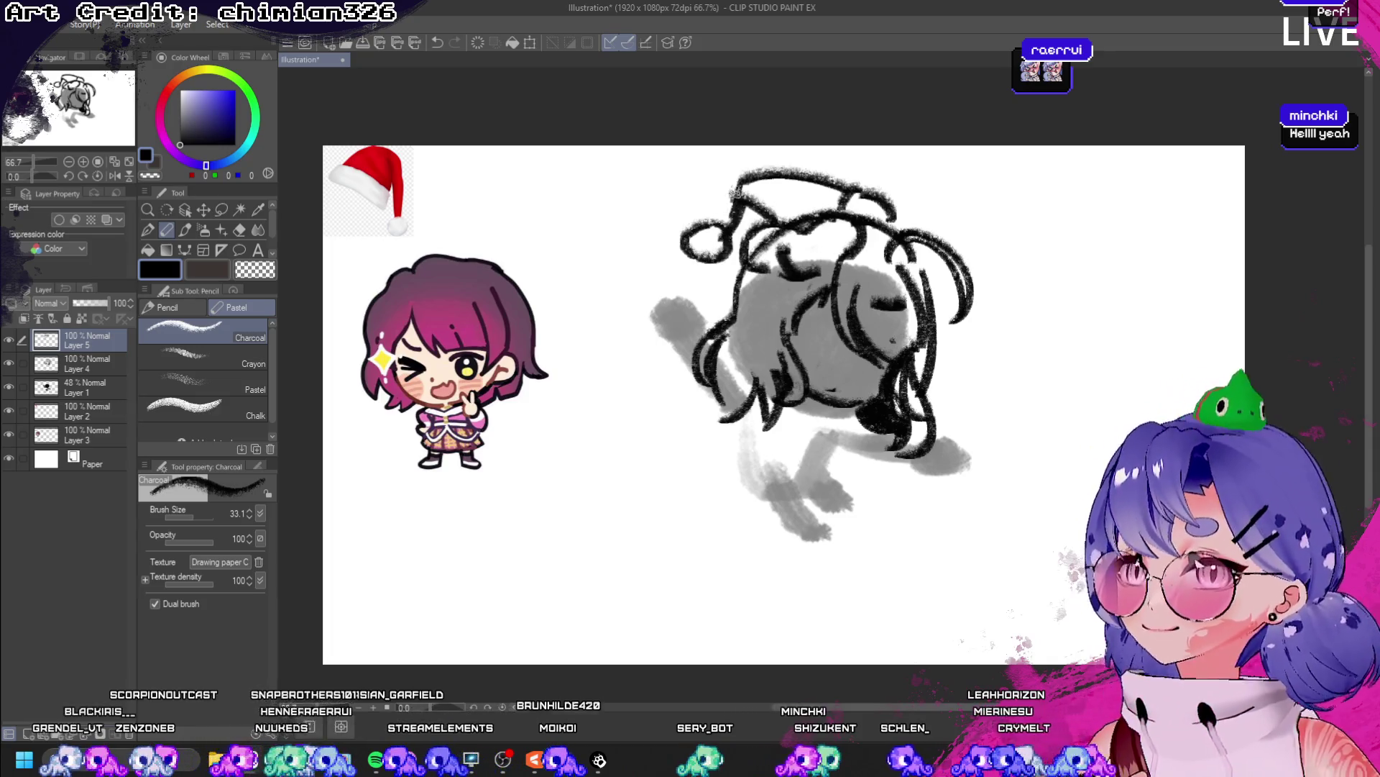
{"action": "mouse_move", "coordinate": [737, 189]}
{"action": "left_mouse_down"}
{"action": "mouse_move", "coordinate": [718, 228]}
{"action": "mouse_move", "coordinate": [751, 235]}
{"action": "mouse_move", "coordinate": [734, 229]}
{"action": "left_mouse_up"}
{"action": "key", "text": "ctrl+z"}
{"action": "key", "text": "ctrl+z"}
{"action": "key", "text": "ctrl+z"}
{"action": "key", "text": "ctrl+z"}
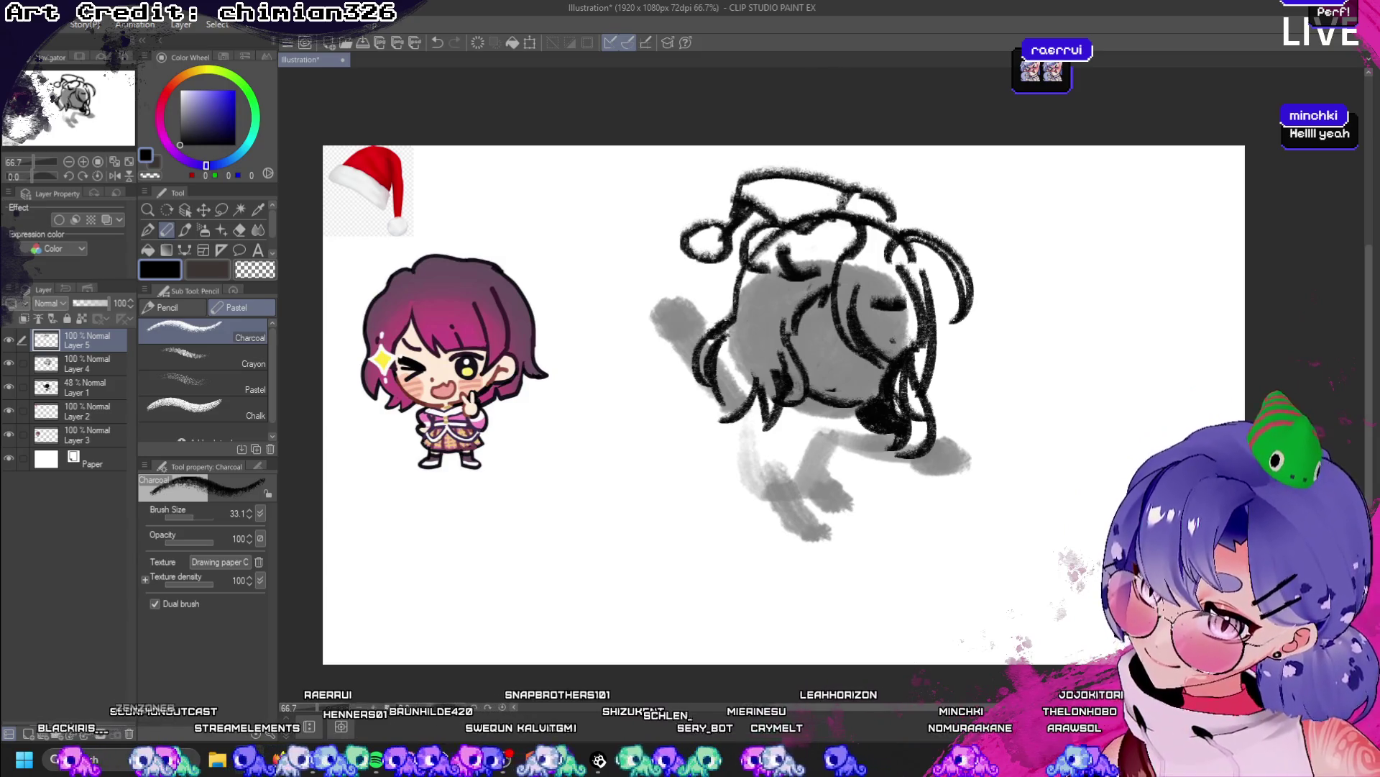
{"action": "key", "text": "ctrl+z"}
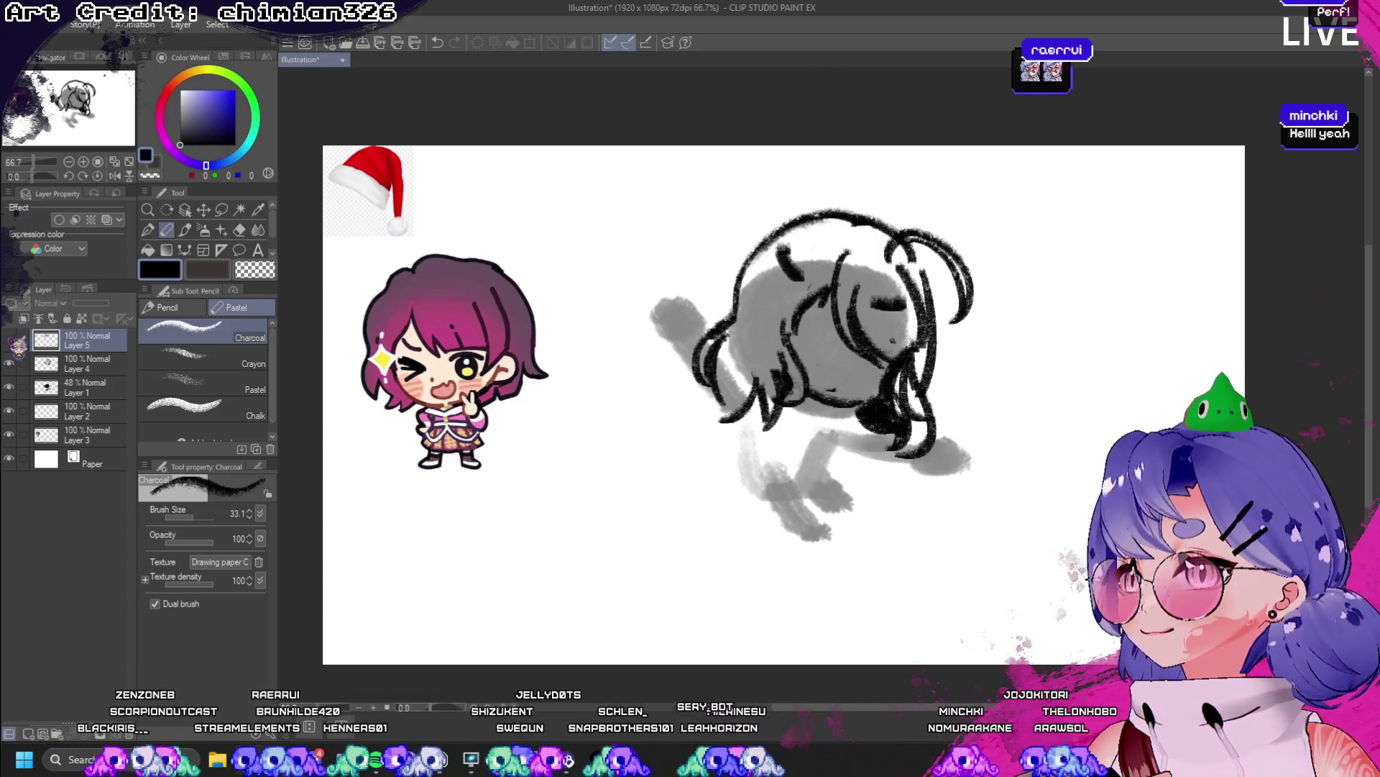
- Restore the hat strokes and erase the hat's lower outline where it overlaps the hair
{"action": "key", "text": "ctrl+y"}
{"action": "left_click", "coordinate": [54, 368]}
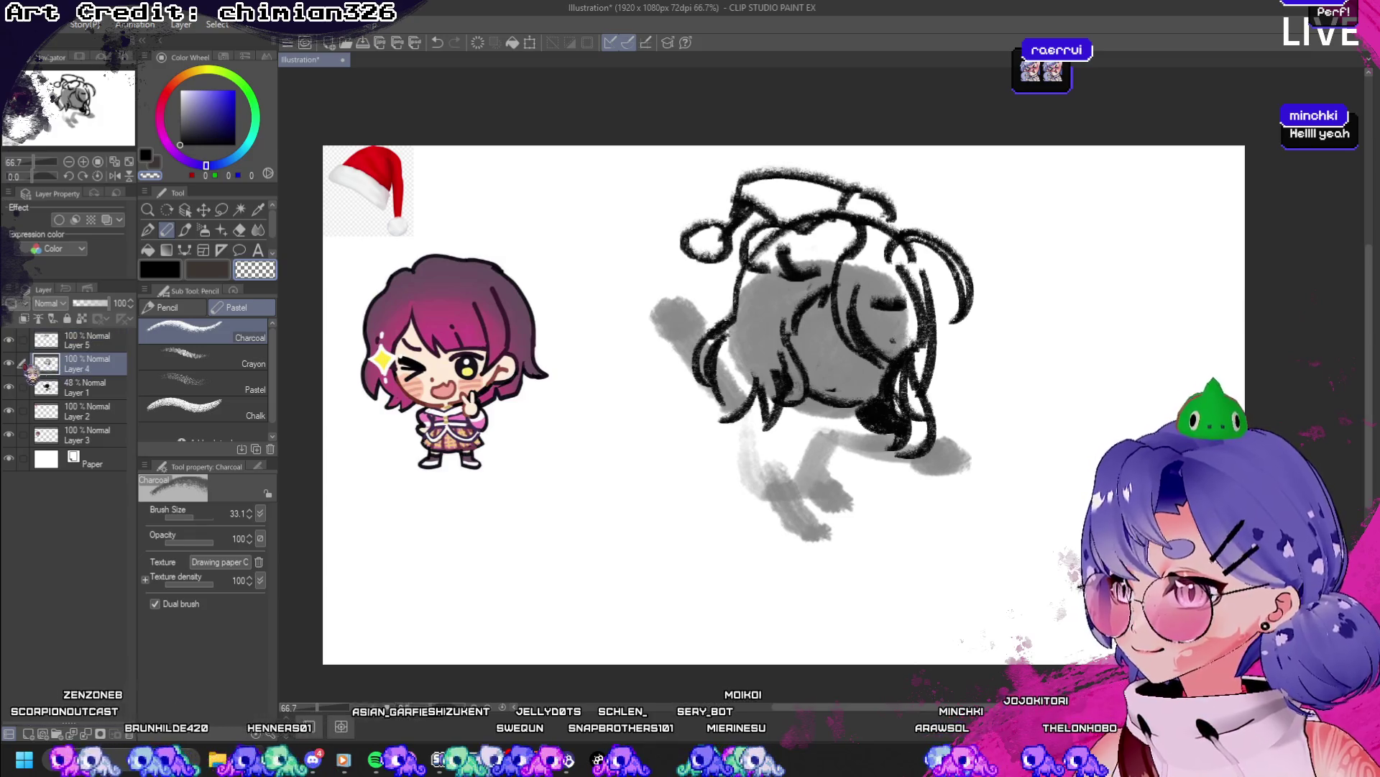
{"action": "left_click", "coordinate": [9, 363]}
{"action": "left_click", "coordinate": [10, 363]}
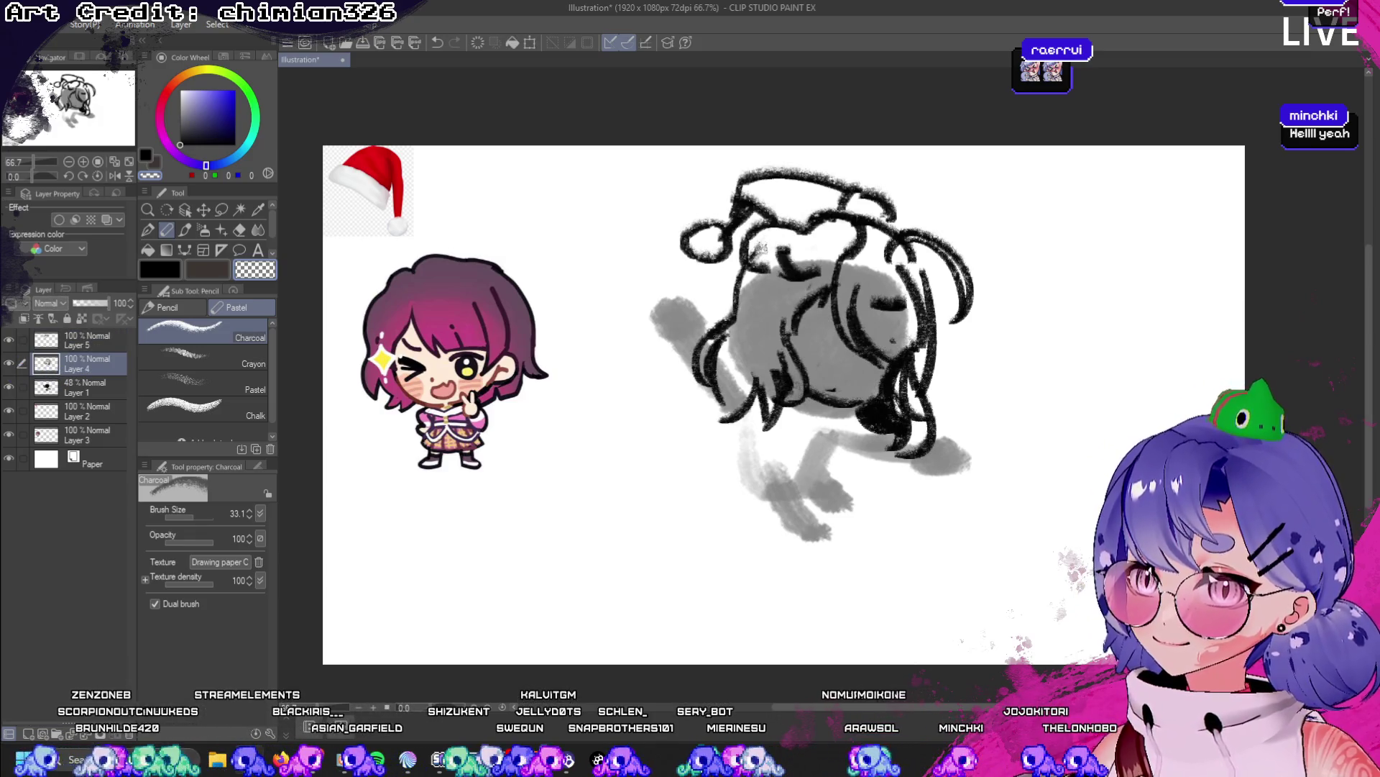
{"action": "left_click_drag", "start_coordinate": [806, 232], "coordinate": [888, 205]}
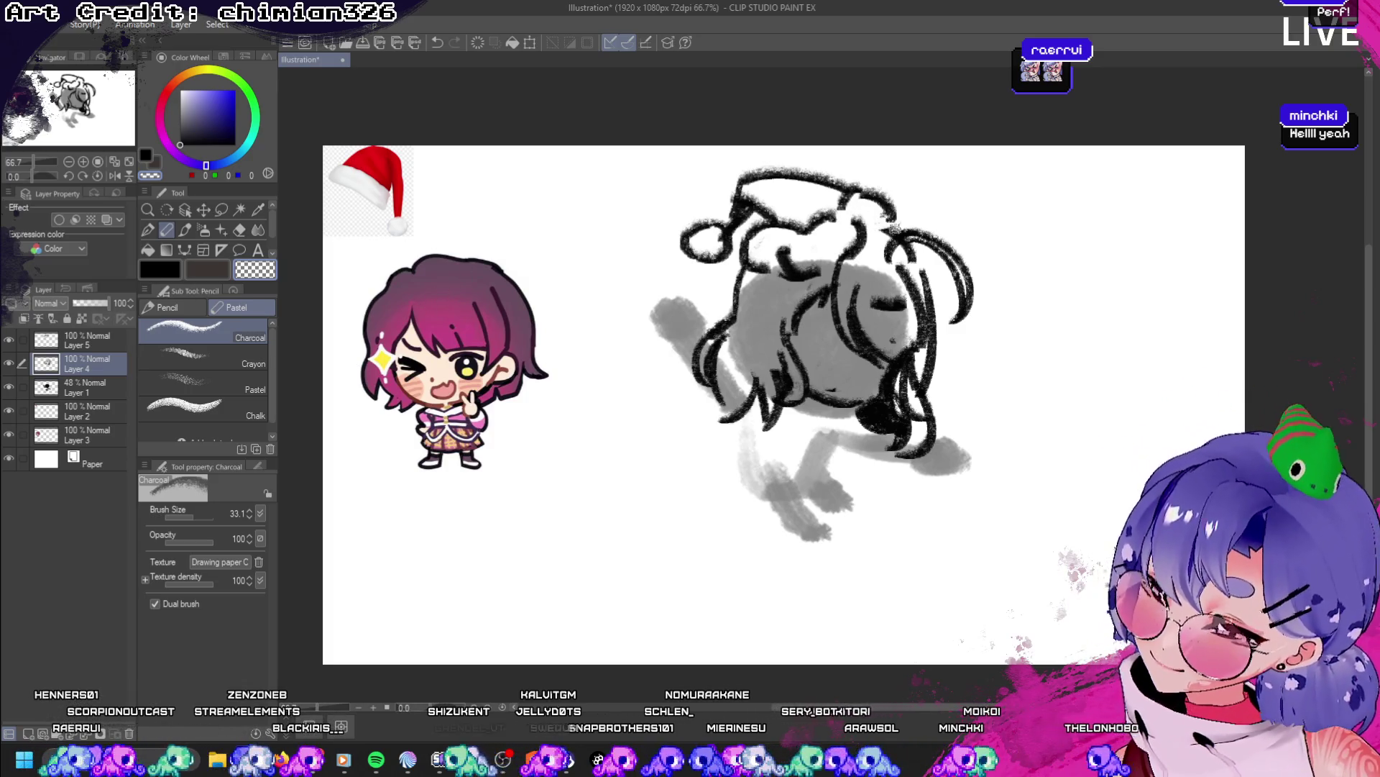
- Delete Layer 5, return to black and add a new empty layer above Layer 4
{"action": "left_click", "coordinate": [87, 341]}
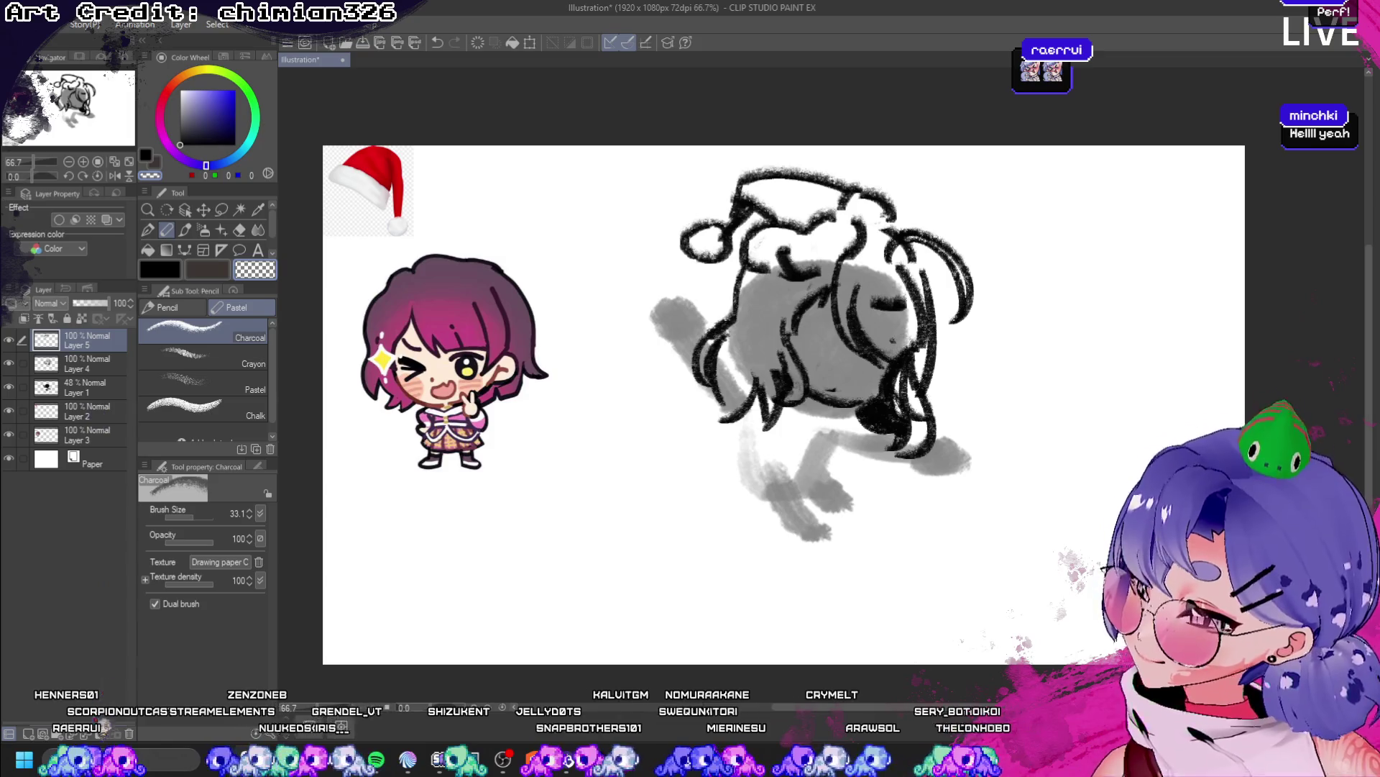
{"action": "key", "text": "Delete"}
{"action": "left_click", "coordinate": [160, 268]}
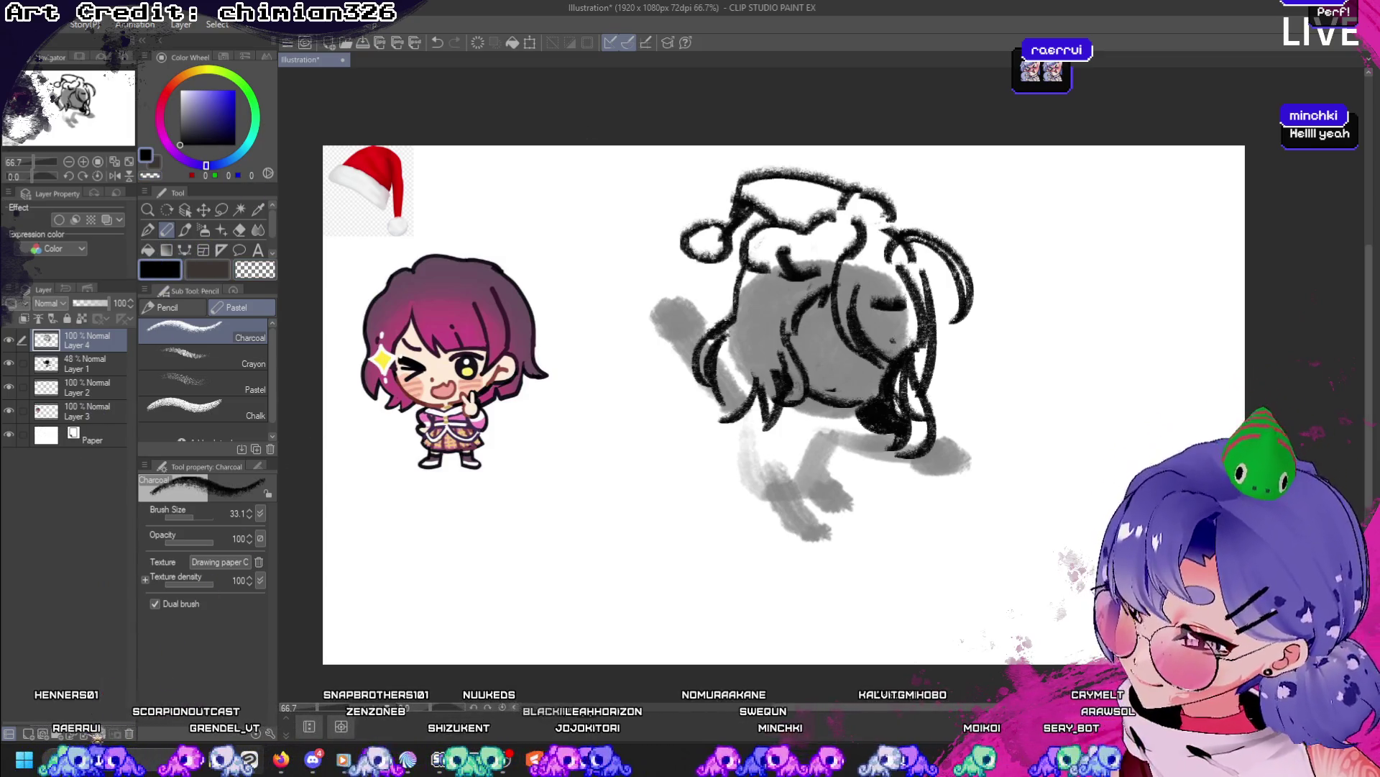
{"action": "key", "text": "ctrl+shift+n"}
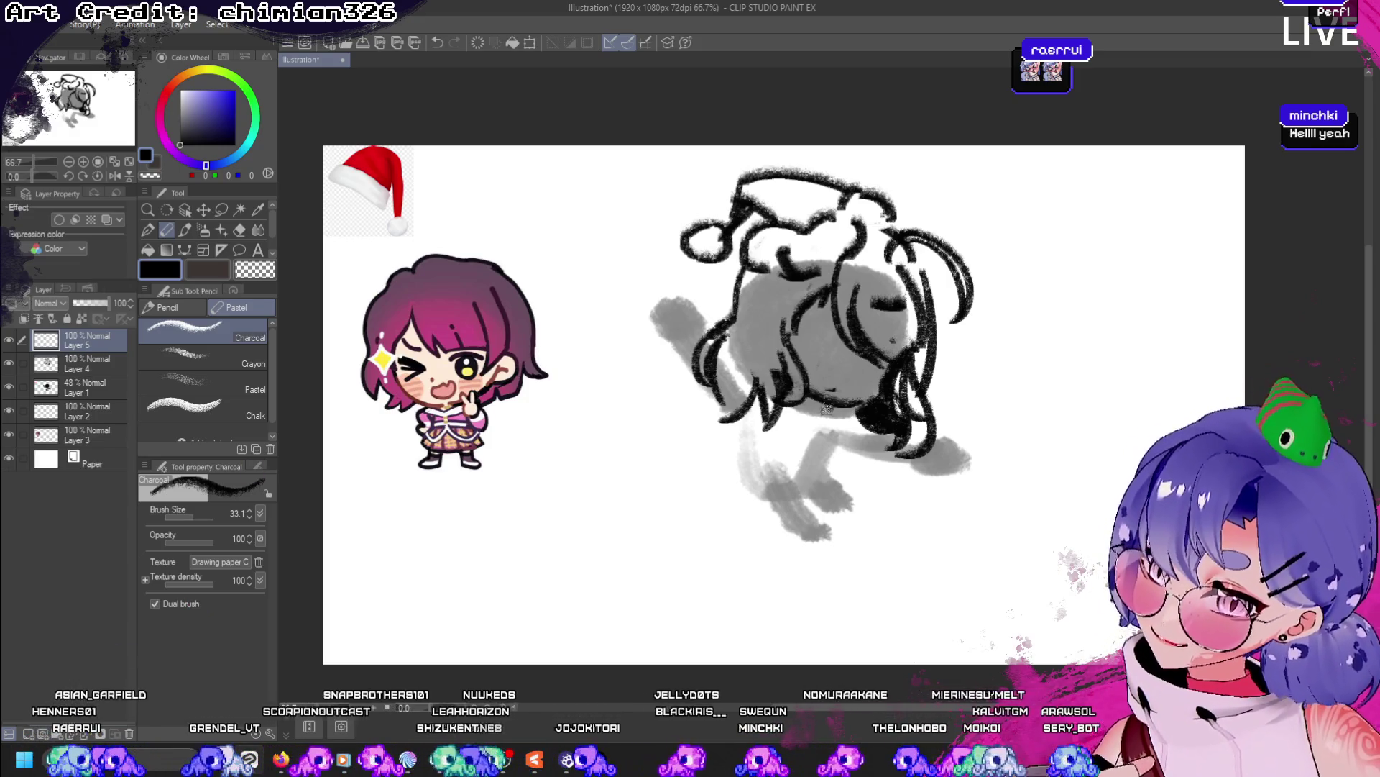
{"action": "left_click_drag", "start_coordinate": [827, 407], "coordinate": [807, 450]}
{"action": "key", "text": "ctrl+z"}
{"action": "mouse_move", "coordinate": [838, 394]}
{"action": "left_mouse_down"}
{"action": "mouse_move", "coordinate": [859, 414]}
{"action": "mouse_move", "coordinate": [812, 421]}
{"action": "mouse_move", "coordinate": [855, 417]}
{"action": "mouse_move", "coordinate": [819, 406]}
{"action": "mouse_move", "coordinate": [836, 432]}
{"action": "left_mouse_up"}
{"action": "key", "text": "ctrl+z"}
{"action": "key", "text": "ctrl+z"}
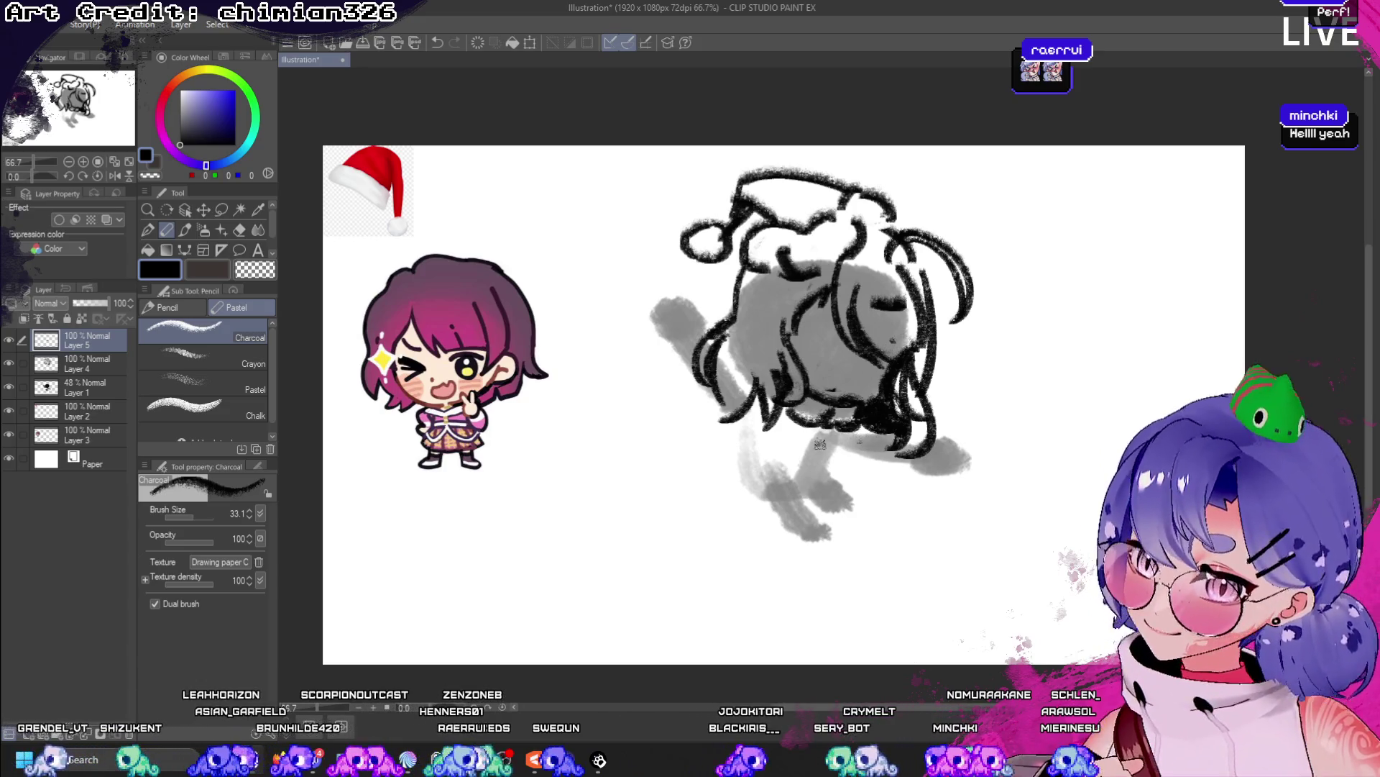
- Draw black charcoal leg lines down from the body, retrying each attempt
{"action": "left_click_drag", "start_coordinate": [842, 428], "coordinate": [821, 469]}
{"action": "key", "text": "ctrl+z"}
{"action": "mouse_move", "coordinate": [863, 424]}
{"action": "left_mouse_down"}
{"action": "mouse_move", "coordinate": [847, 452]}
{"action": "mouse_move", "coordinate": [819, 435]}
{"action": "mouse_move", "coordinate": [820, 475]}
{"action": "left_mouse_up"}
{"action": "key", "text": "ctrl+z"}
{"action": "mouse_move", "coordinate": [838, 422]}
{"action": "left_mouse_down"}
{"action": "mouse_move", "coordinate": [845, 450]}
{"action": "mouse_move", "coordinate": [828, 481]}
{"action": "left_mouse_up"}
{"action": "key", "text": "ctrl+z"}
{"action": "mouse_move", "coordinate": [856, 429]}
{"action": "left_mouse_down"}
{"action": "mouse_move", "coordinate": [827, 435]}
{"action": "mouse_move", "coordinate": [822, 479]}
{"action": "mouse_move", "coordinate": [848, 463]}
{"action": "mouse_move", "coordinate": [847, 489]}
{"action": "left_mouse_up"}
{"action": "key", "text": "ctrl+z"}
{"action": "key", "text": "ctrl+z"}
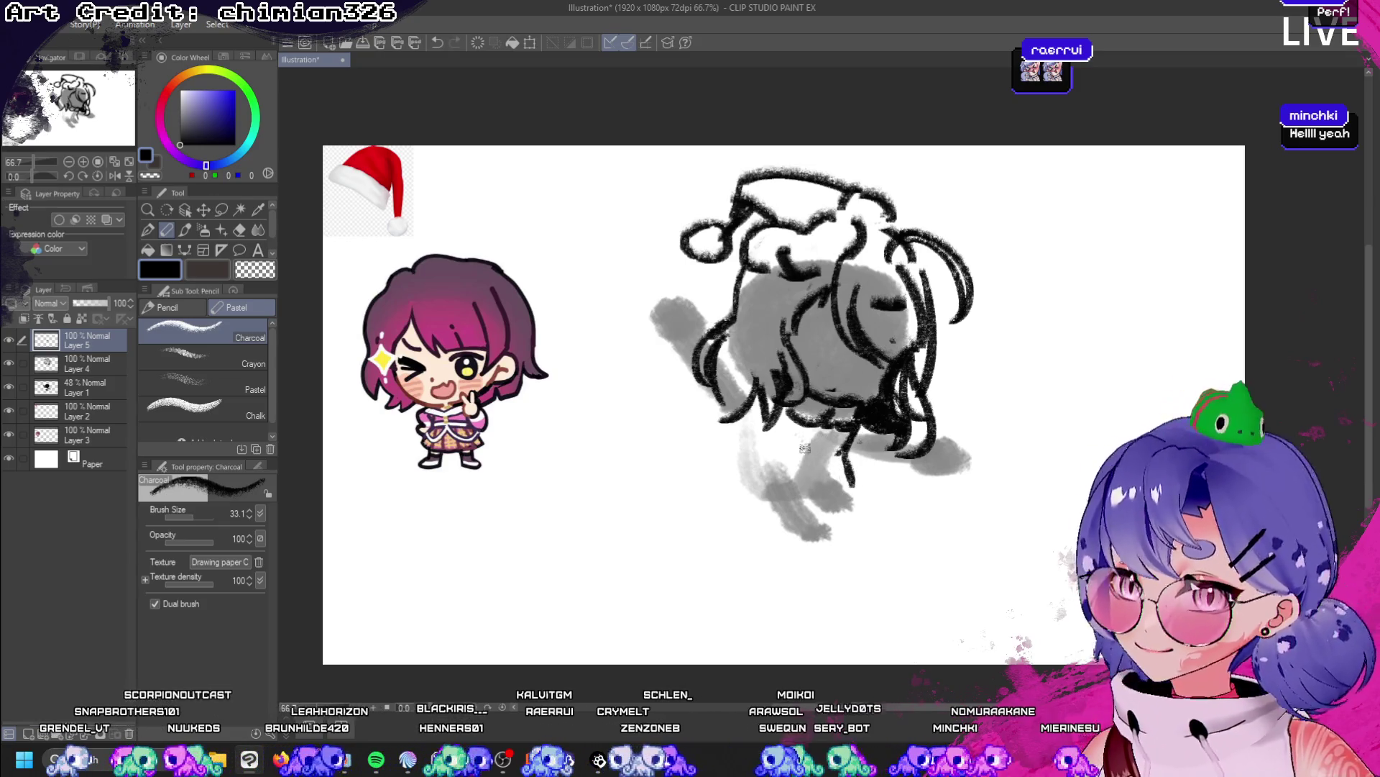
{"action": "mouse_move", "coordinate": [784, 412]}
{"action": "left_mouse_down"}
{"action": "mouse_move", "coordinate": [723, 469]}
{"action": "mouse_move", "coordinate": [784, 495]}
{"action": "mouse_move", "coordinate": [763, 428]}
{"action": "mouse_move", "coordinate": [730, 469]}
{"action": "mouse_move", "coordinate": [784, 504]}
{"action": "mouse_move", "coordinate": [860, 476]}
{"action": "mouse_move", "coordinate": [870, 507]}
{"action": "mouse_move", "coordinate": [813, 532]}
{"action": "mouse_move", "coordinate": [819, 545]}
{"action": "left_mouse_up"}
{"action": "key", "text": "ctrl+z"}
{"action": "key", "text": "ctrl+z"}
{"action": "key", "text": "ctrl+z"}
{"action": "key", "text": "ctrl+z"}
{"action": "key", "text": "ctrl+z"}
{"action": "key", "text": "ctrl+z"}
{"action": "key", "text": "ctrl+z"}
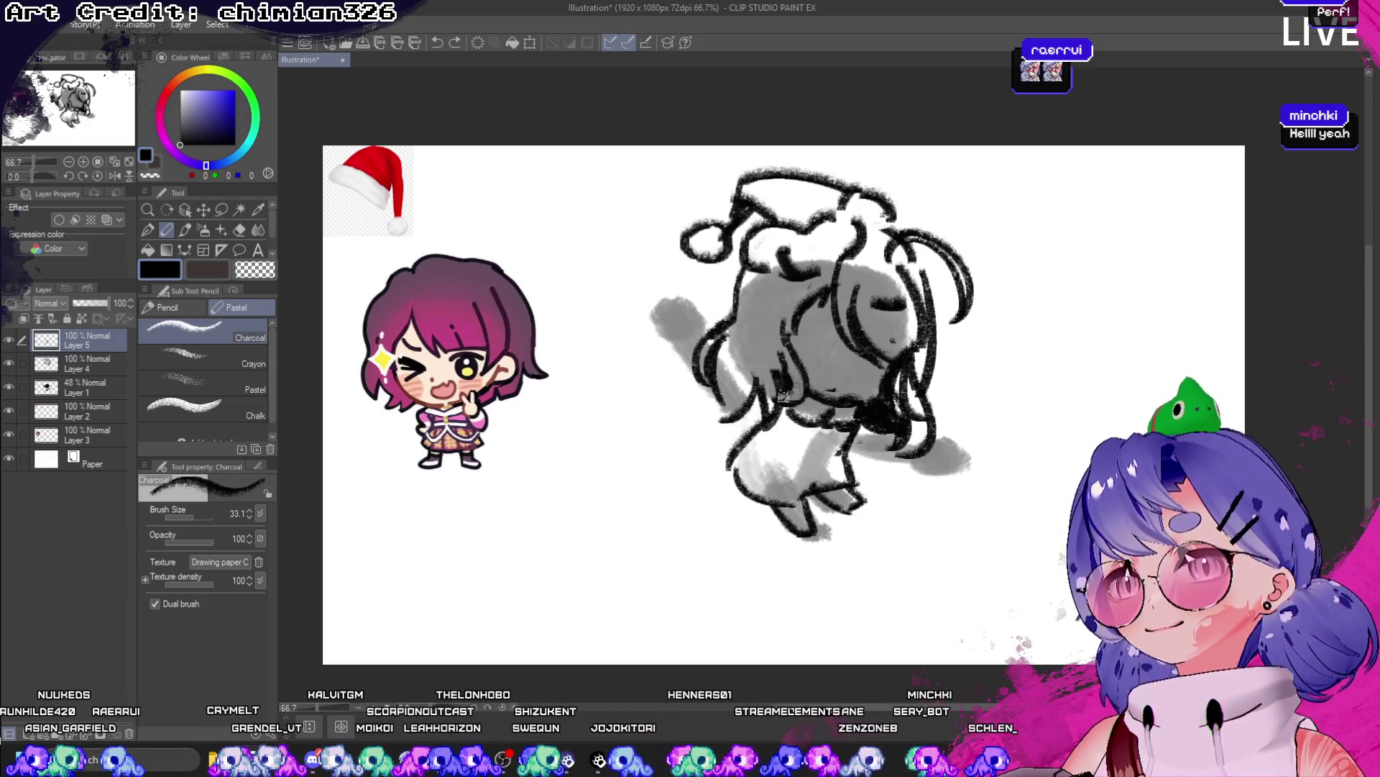
- Outline the feet, erasing part of the strokes with the transparent colour and adding scribbled detail
{"action": "left_click_drag", "start_coordinate": [787, 356], "coordinate": [727, 417]}
{"action": "key", "text": "ctrl+z"}
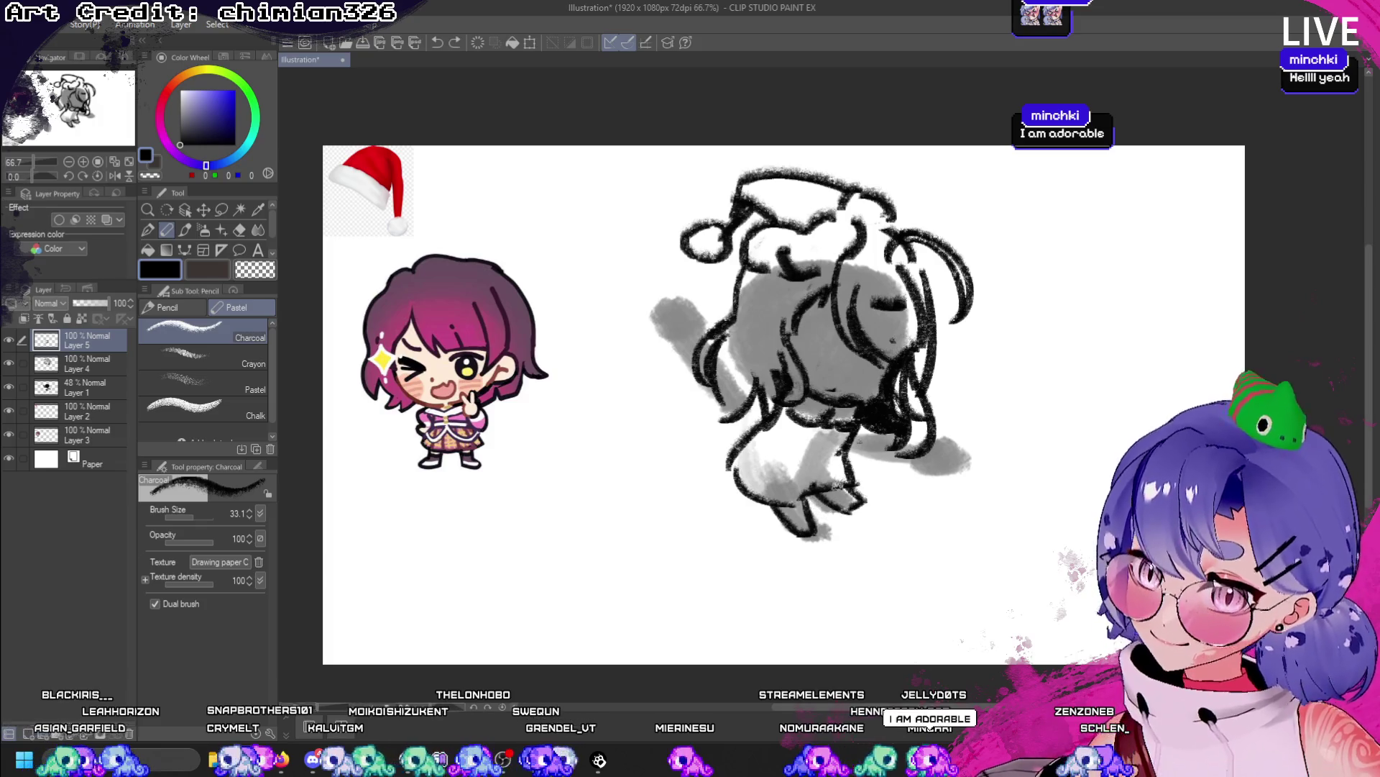
{"action": "left_click_drag", "start_coordinate": [841, 489], "coordinate": [816, 518]}
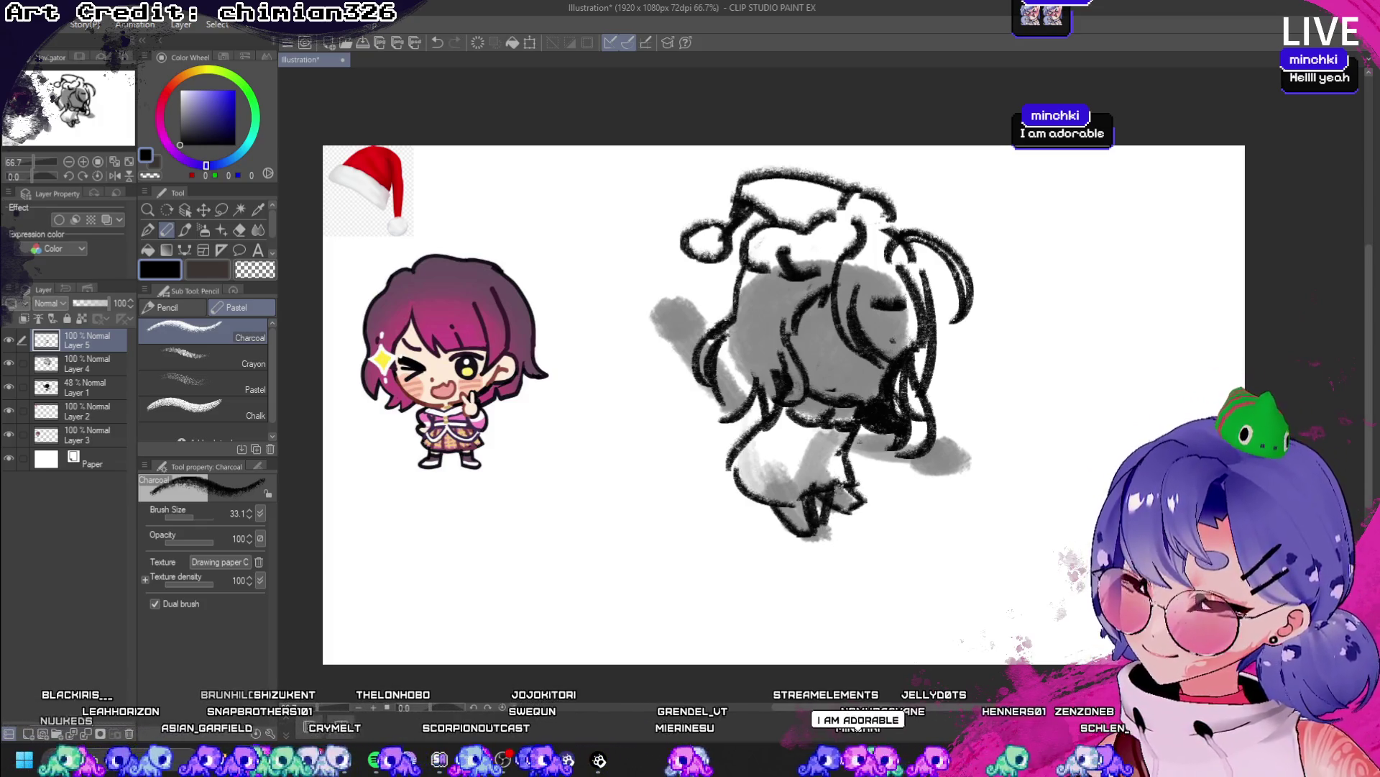
{"action": "left_click", "coordinate": [255, 269]}
{"action": "mouse_move", "coordinate": [838, 493]}
{"action": "left_mouse_down"}
{"action": "mouse_move", "coordinate": [845, 516]}
{"action": "mouse_move", "coordinate": [826, 503]}
{"action": "left_mouse_up"}
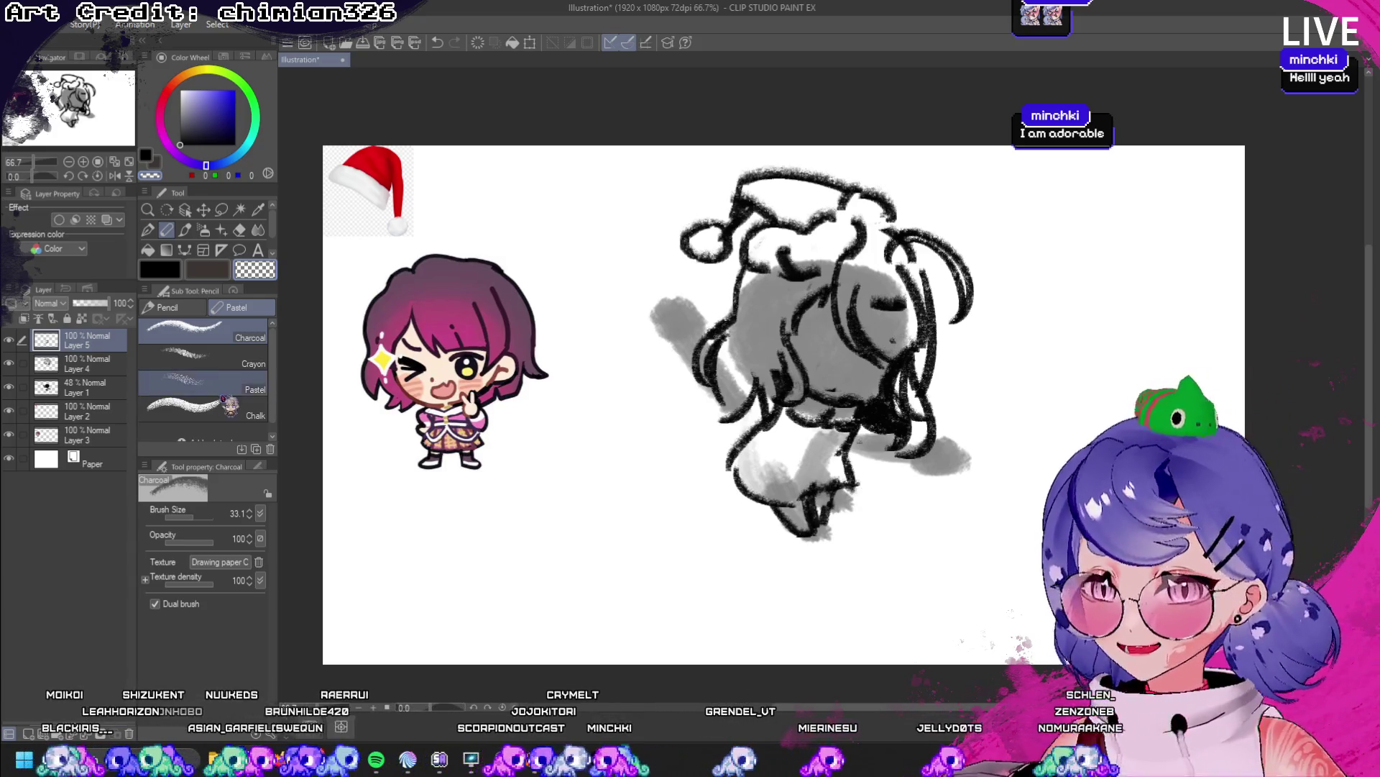
{"action": "key", "text": "c"}
{"action": "left_click_drag", "start_coordinate": [812, 489], "coordinate": [820, 518]}
{"action": "key", "text": "ctrl+z"}
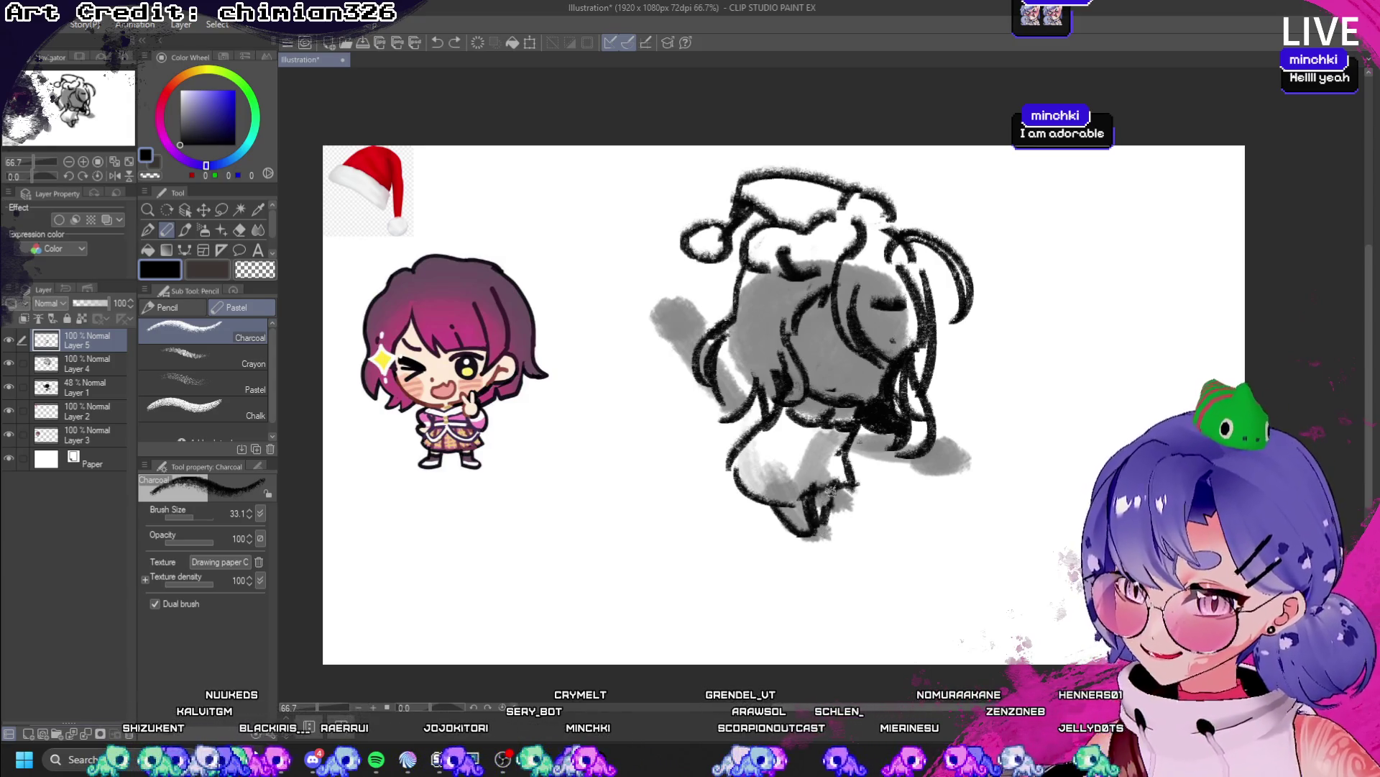
{"action": "key", "text": "ctrl+y"}
{"action": "key", "text": "ctrl+z"}
{"action": "key", "text": "ctrl+y"}
- Rework the left and right leg outlines, then add small marks on the face area
{"action": "left_click_drag", "start_coordinate": [835, 463], "coordinate": [820, 449]}
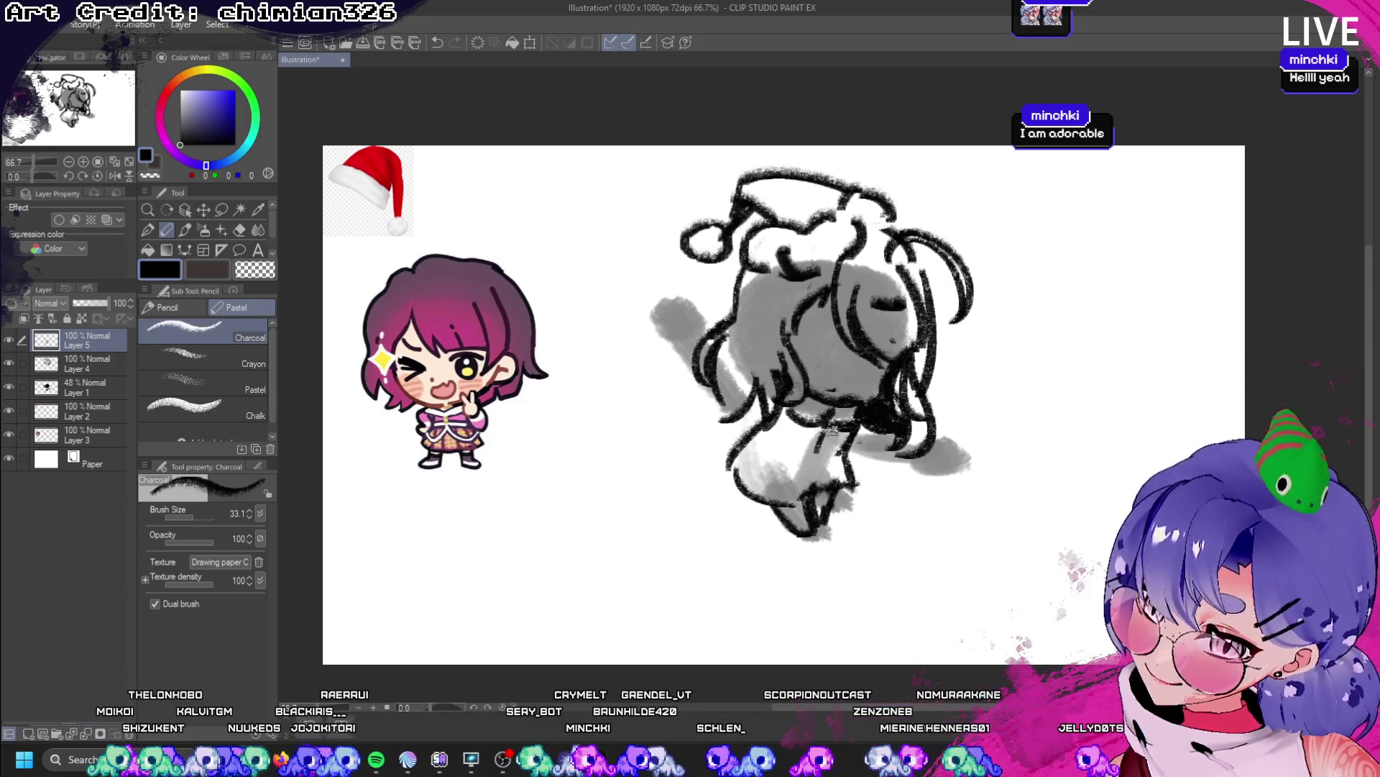
{"action": "key", "text": "ctrl+z"}
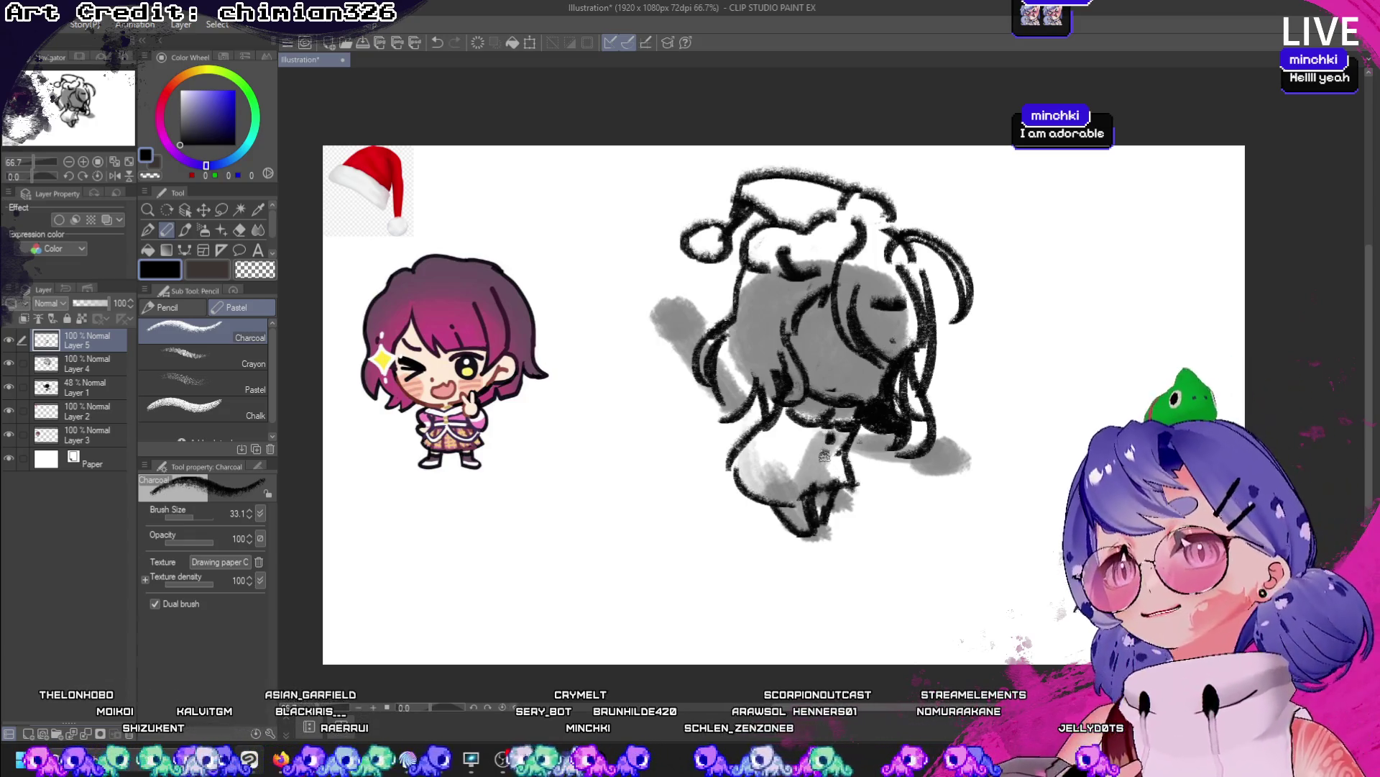
{"action": "left_click_drag", "start_coordinate": [870, 424], "coordinate": [866, 466]}
{"action": "key", "text": "ctrl+z"}
{"action": "left_click_drag", "start_coordinate": [802, 433], "coordinate": [867, 471]}
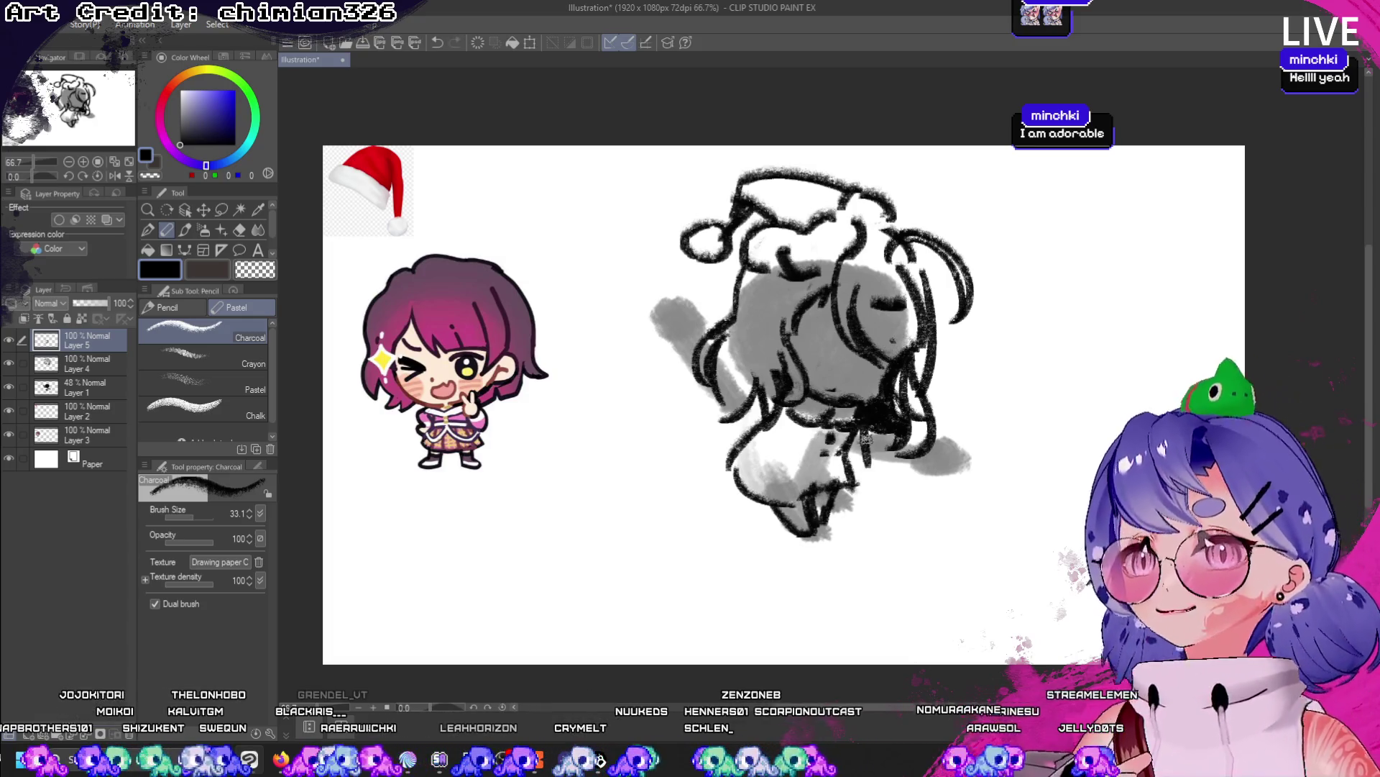
{"action": "key", "text": "ctrl+z"}
{"action": "left_click_drag", "start_coordinate": [866, 420], "coordinate": [859, 467]}
{"action": "key", "text": "ctrl+z"}
{"action": "left_click_drag", "start_coordinate": [870, 413], "coordinate": [845, 464]}
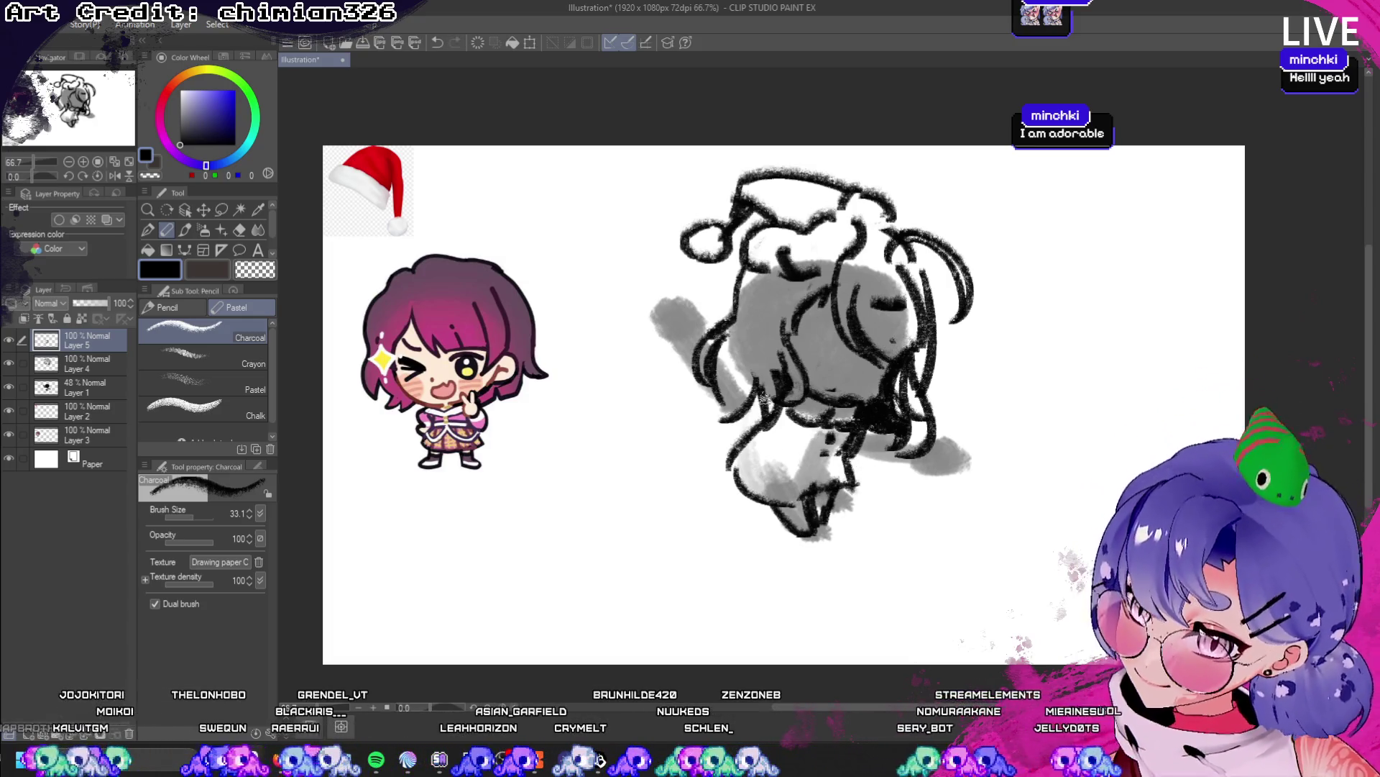
{"action": "key", "text": "ctrl+z"}
{"action": "mouse_move", "coordinate": [758, 392]}
{"action": "left_mouse_down"}
{"action": "mouse_move", "coordinate": [748, 446]}
{"action": "mouse_move", "coordinate": [769, 437]}
{"action": "mouse_move", "coordinate": [784, 471]}
{"action": "left_mouse_up"}
{"action": "key", "text": "ctrl+z"}
{"action": "key", "text": "ctrl+z"}
{"action": "mouse_move", "coordinate": [848, 457]}
{"action": "left_mouse_down"}
{"action": "mouse_move", "coordinate": [791, 482]}
{"action": "mouse_move", "coordinate": [841, 487]}
{"action": "left_mouse_up"}
{"action": "key", "text": "ctrl+z"}
{"action": "key", "text": "ctrl+z"}
{"action": "key", "text": "ctrl+z"}
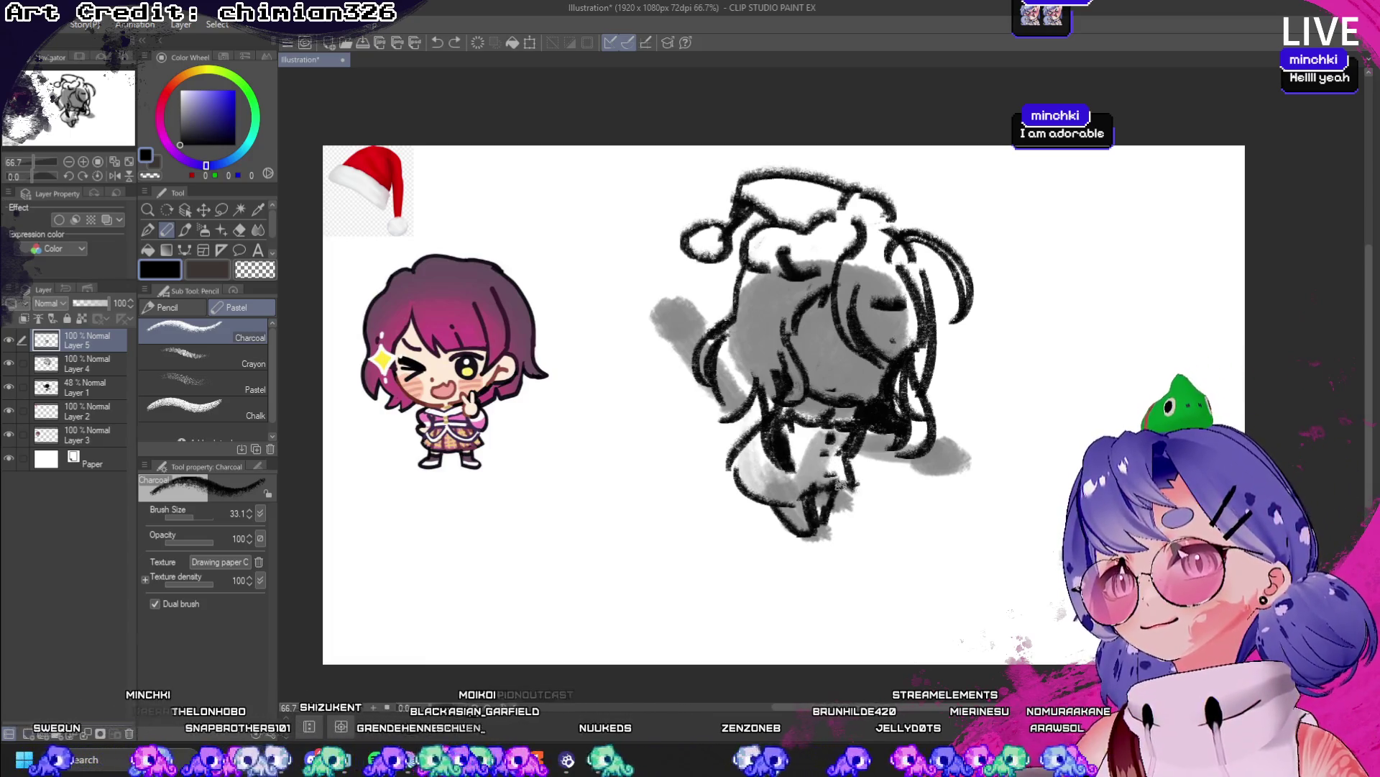
{"action": "key", "text": "ctrl+z"}
{"action": "key", "text": "ctrl+z"}
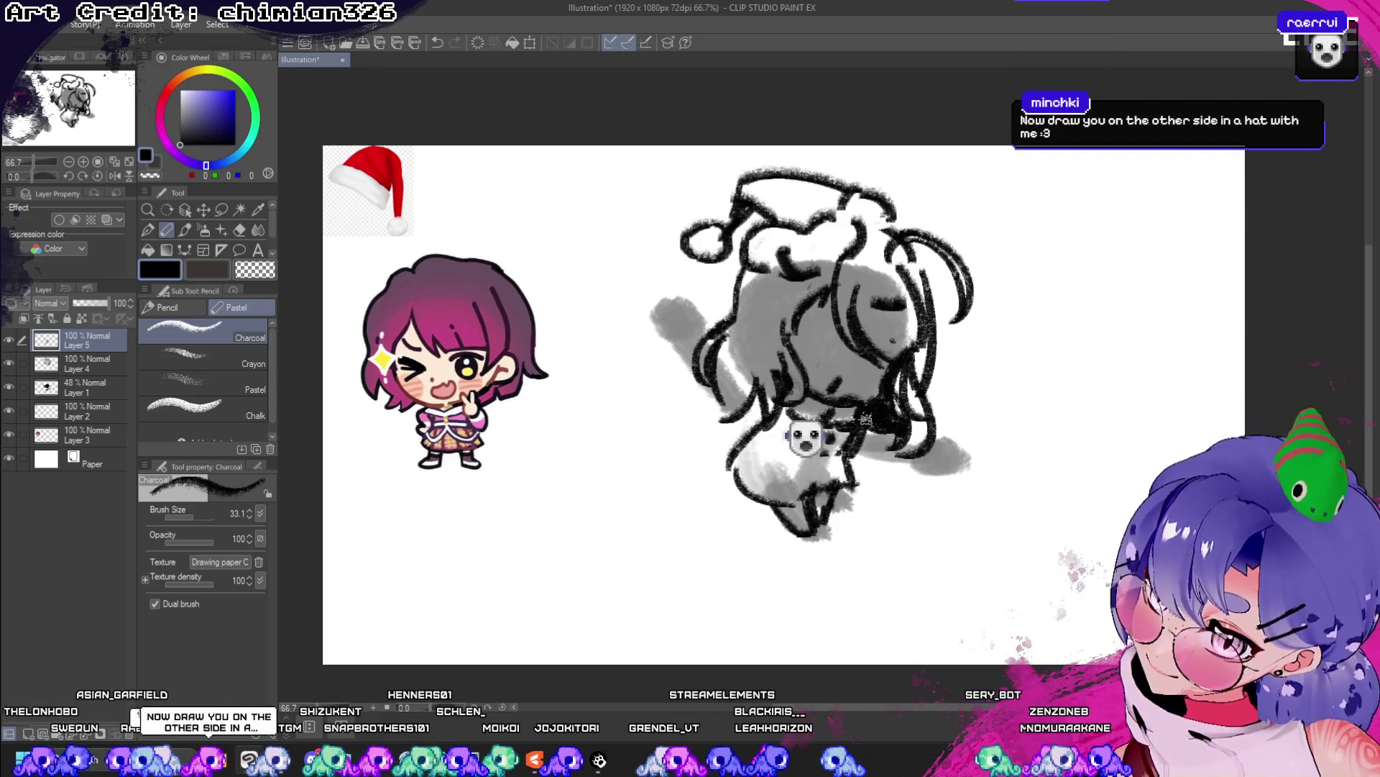
{"action": "left_click_drag", "start_coordinate": [816, 354], "coordinate": [825, 347]}
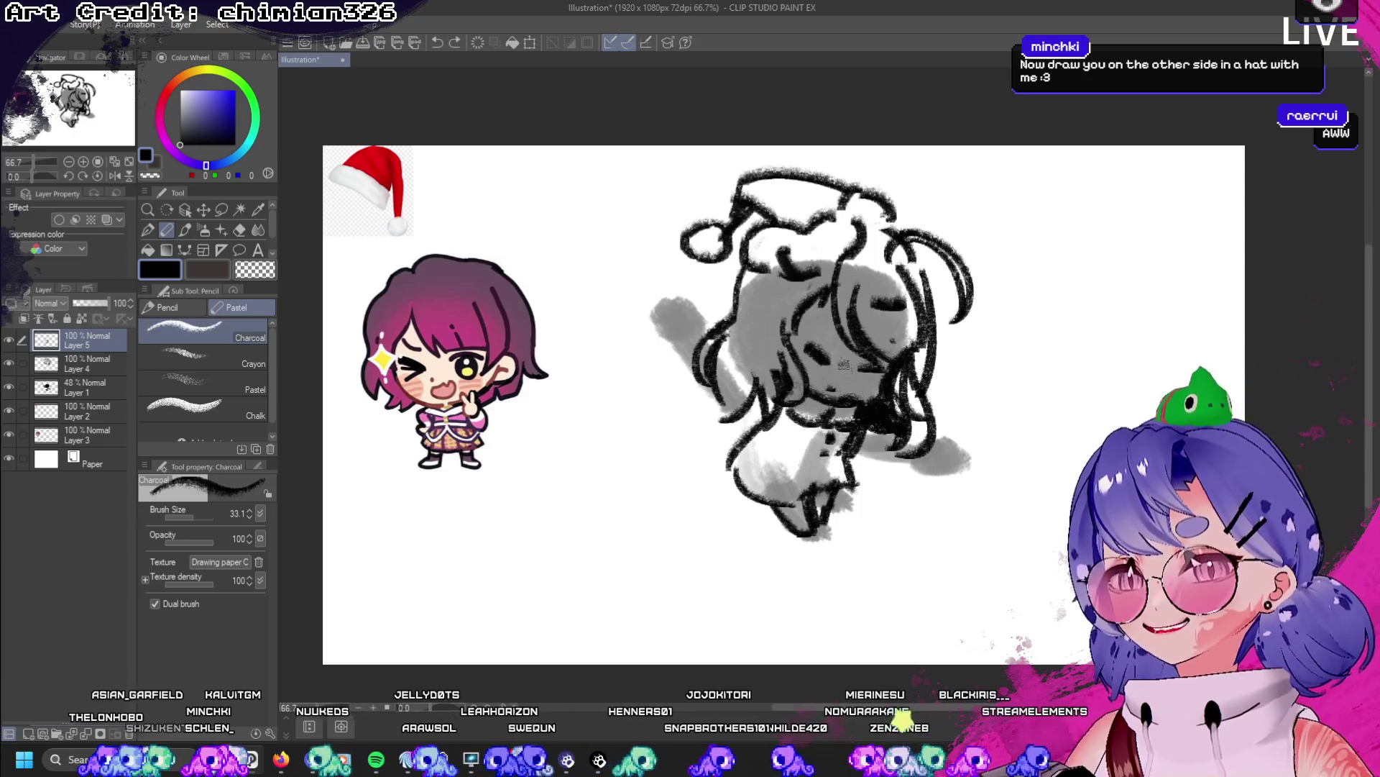
- Sketch a small curved closed eye and a mark above it on the face
{"action": "left_click", "coordinate": [818, 339]}
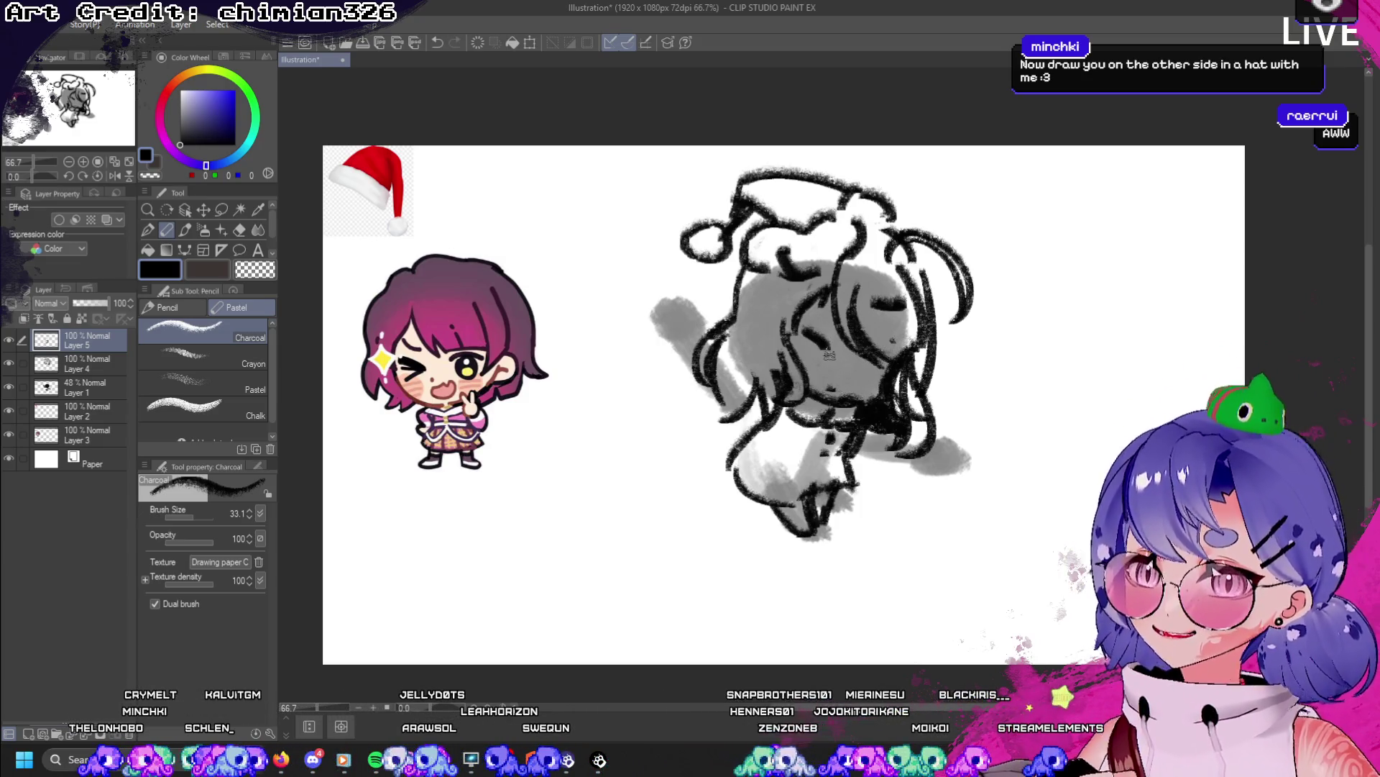
{"action": "key", "text": "ctrl+z"}
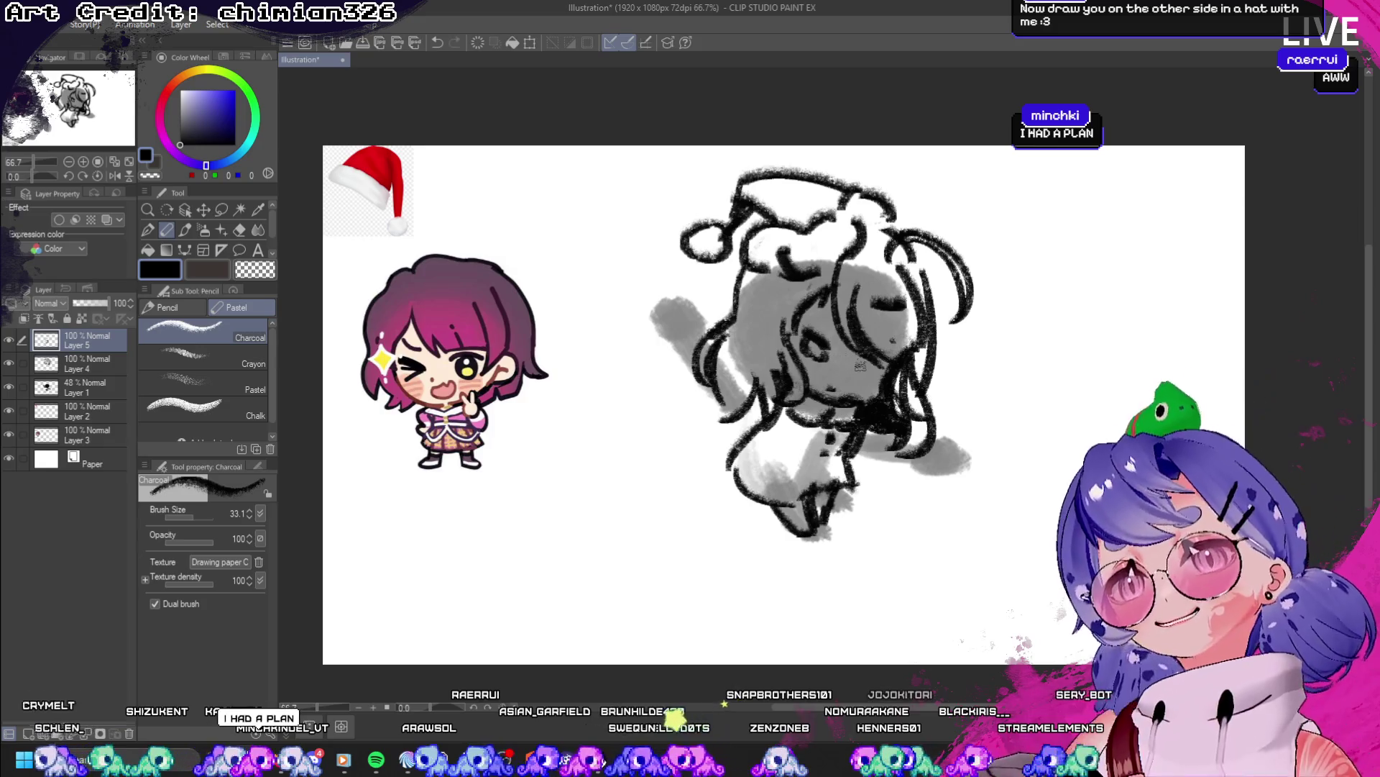
{"action": "key", "text": "ctrl+z"}
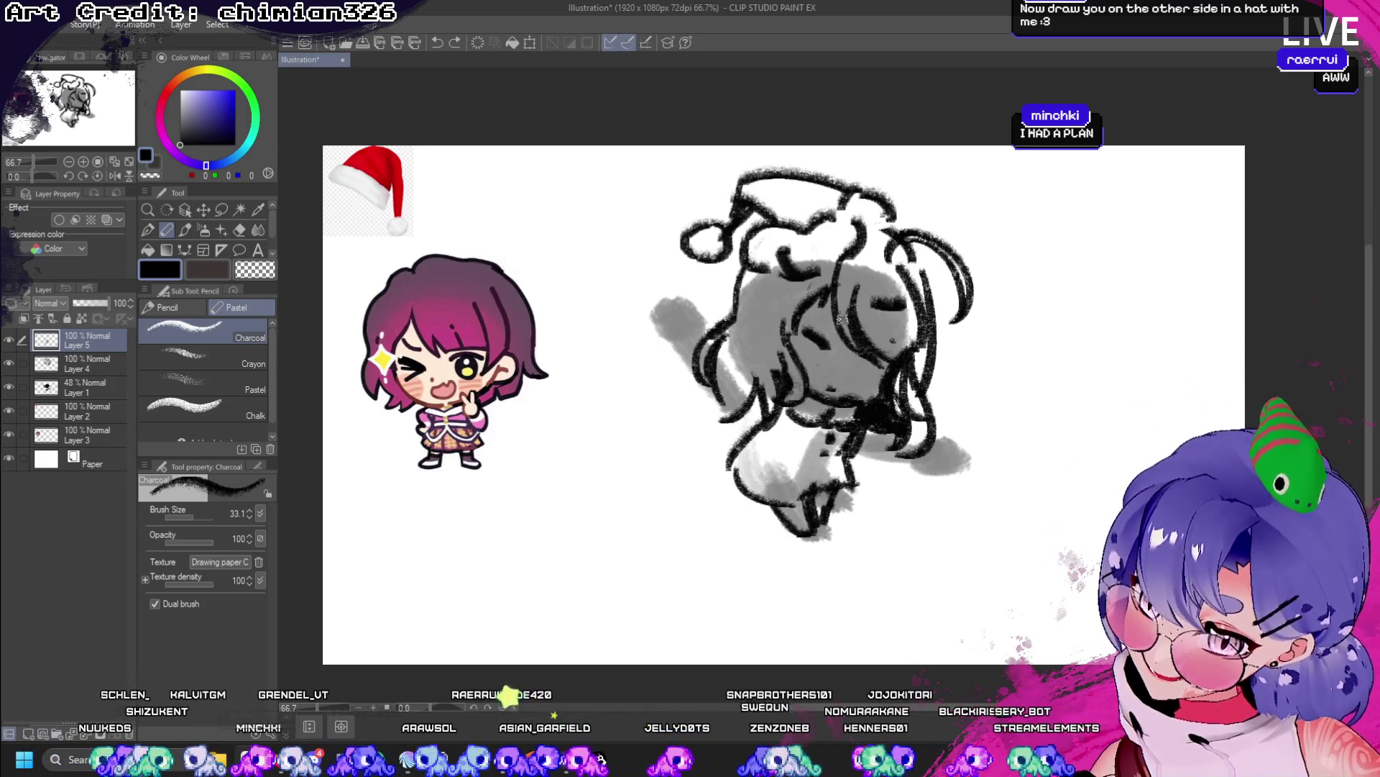
{"action": "left_click_drag", "start_coordinate": [800, 335], "coordinate": [827, 359]}
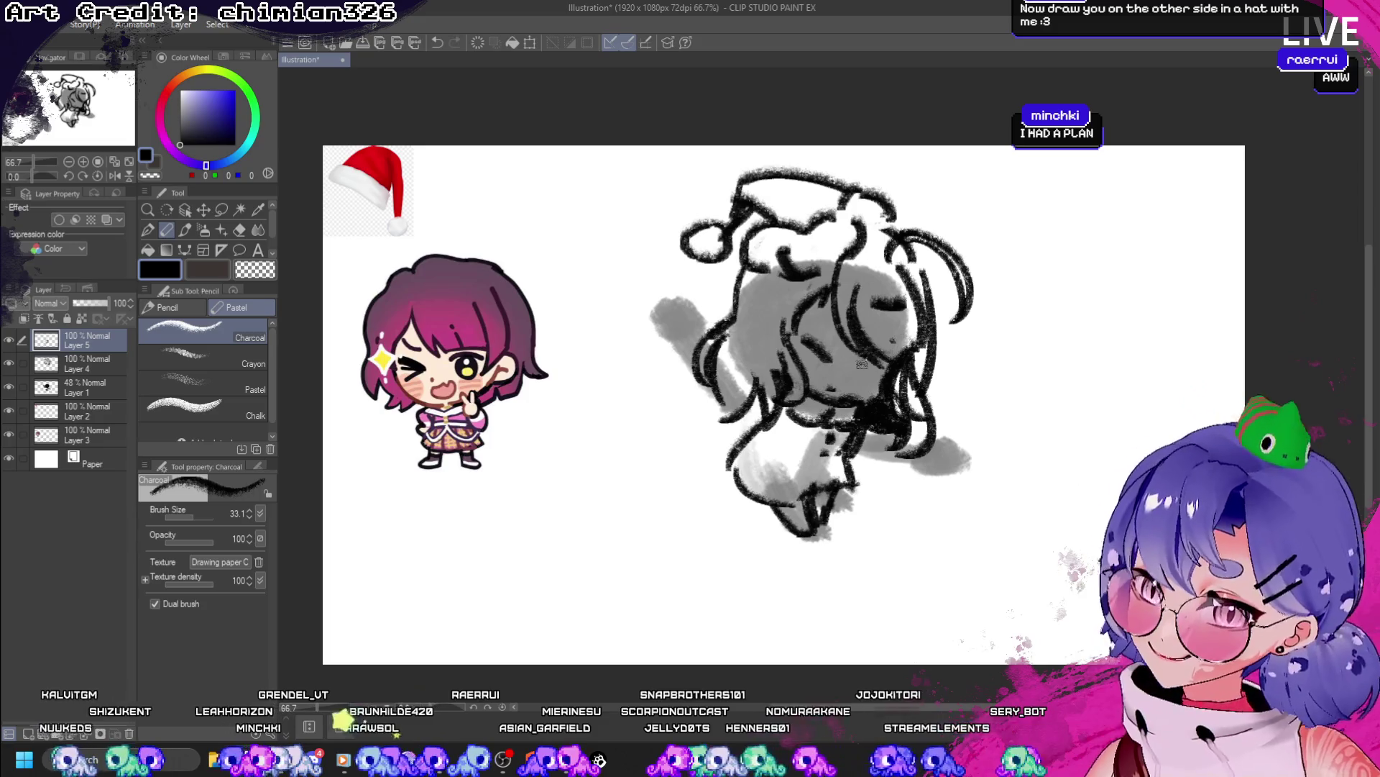
{"action": "key", "text": "ctrl+z"}
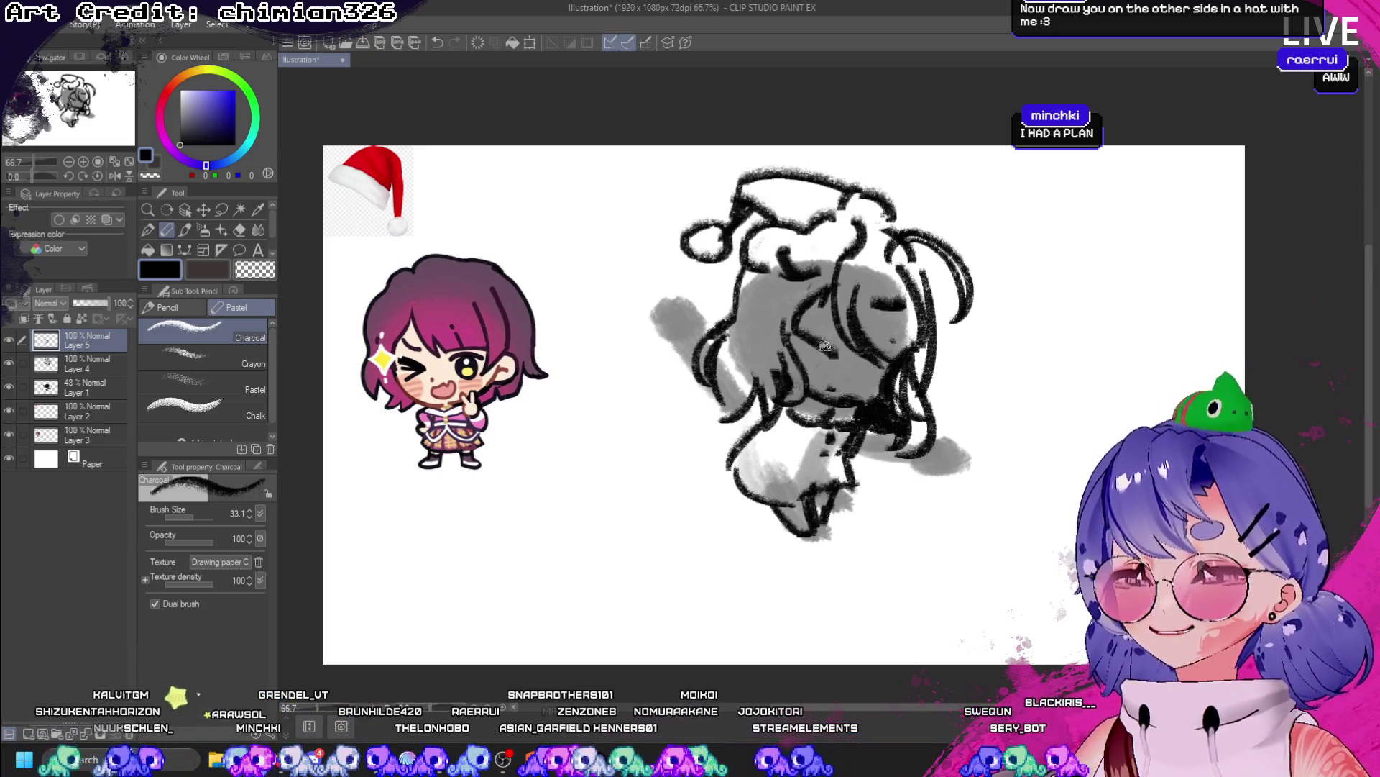
{"action": "key", "text": "ctrl+z"}
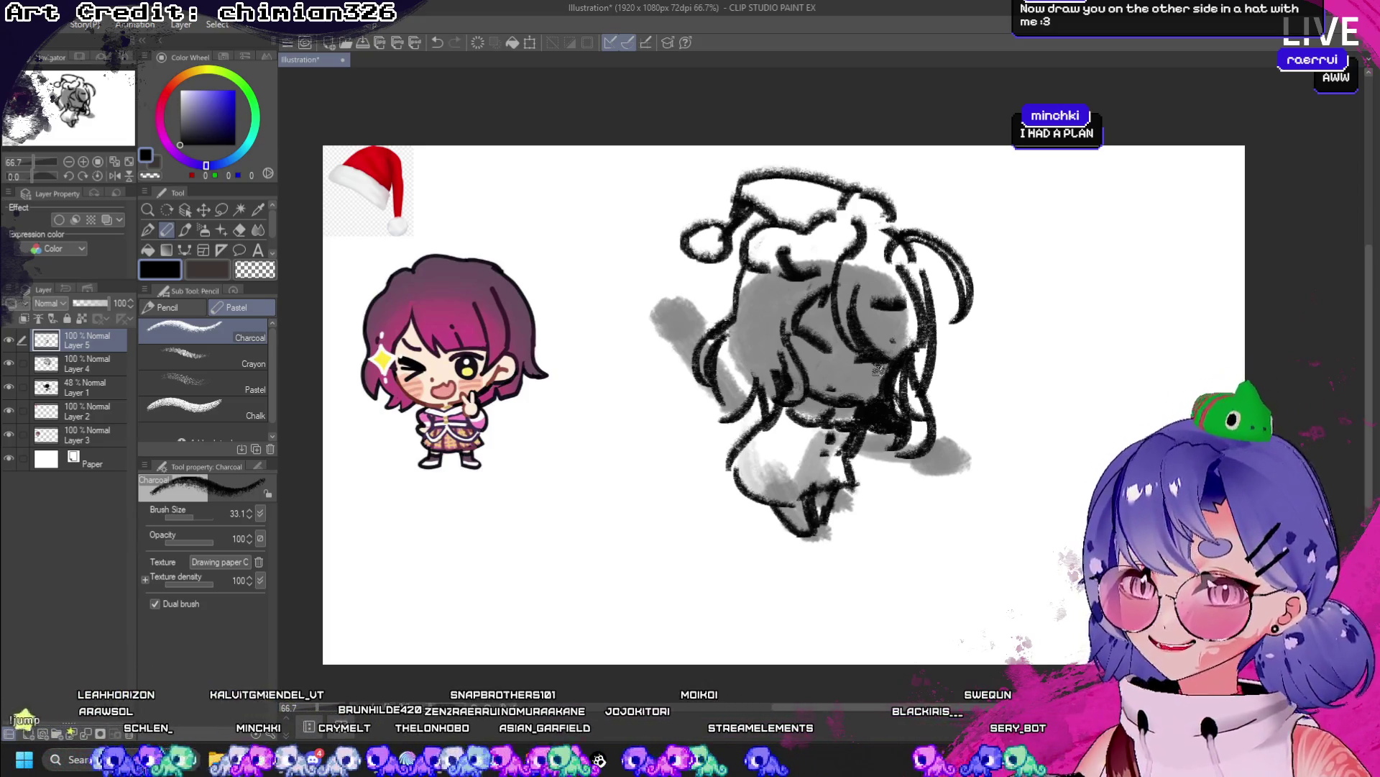
{"action": "left_click_drag", "start_coordinate": [794, 323], "coordinate": [805, 333]}
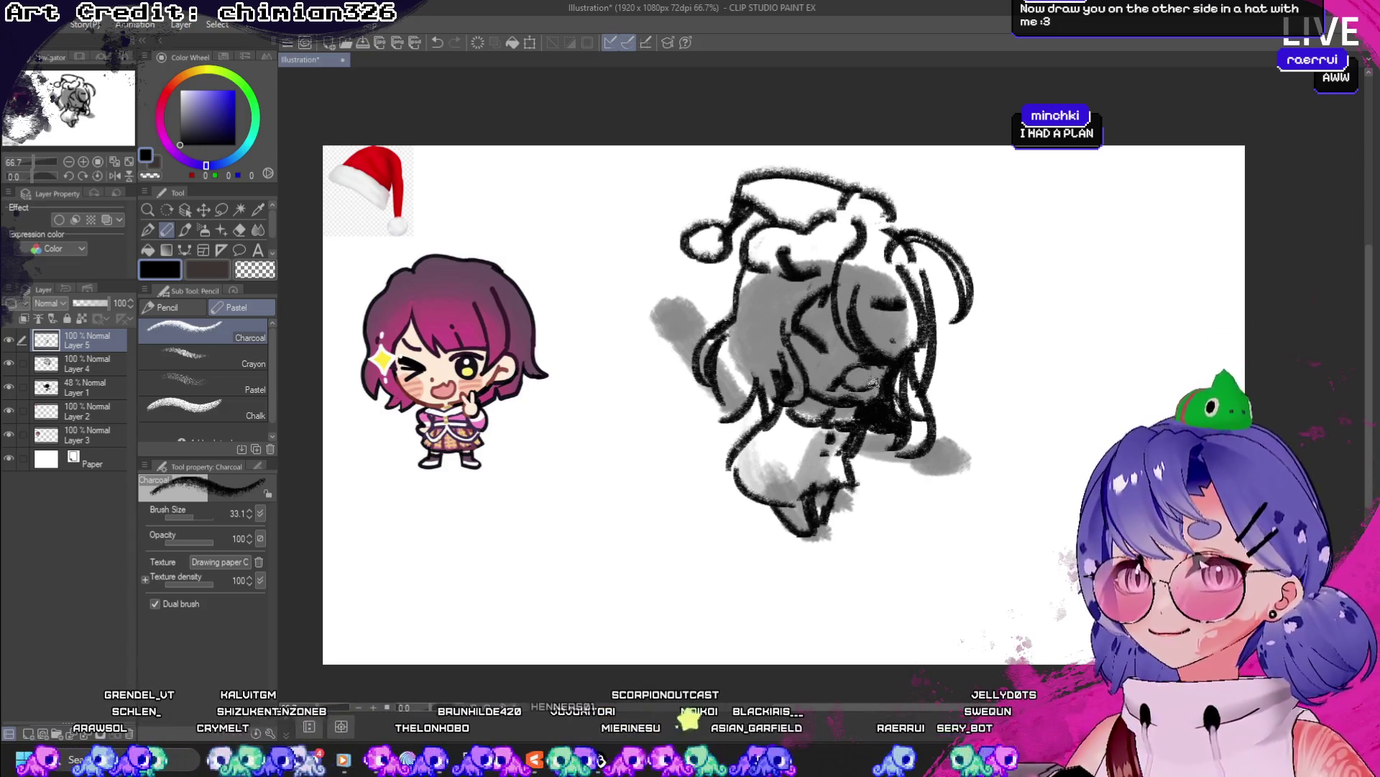
- Try a small loop to the right of the first chibi, then undo it
{"action": "mouse_move", "coordinate": [957, 348]}
{"action": "left_mouse_down"}
{"action": "mouse_move", "coordinate": [979, 347]}
{"action": "mouse_move", "coordinate": [966, 387]}
{"action": "left_mouse_up"}
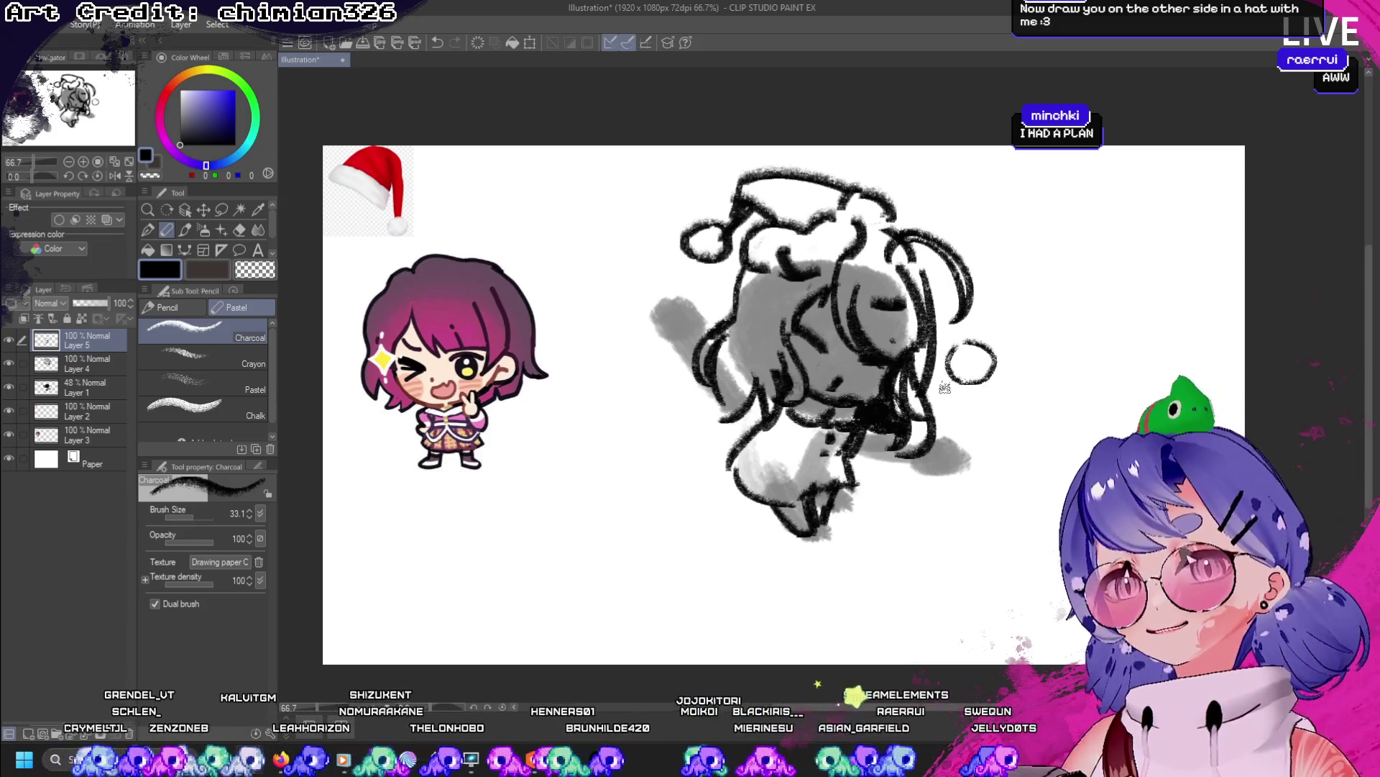
{"action": "left_click", "coordinate": [944, 391]}
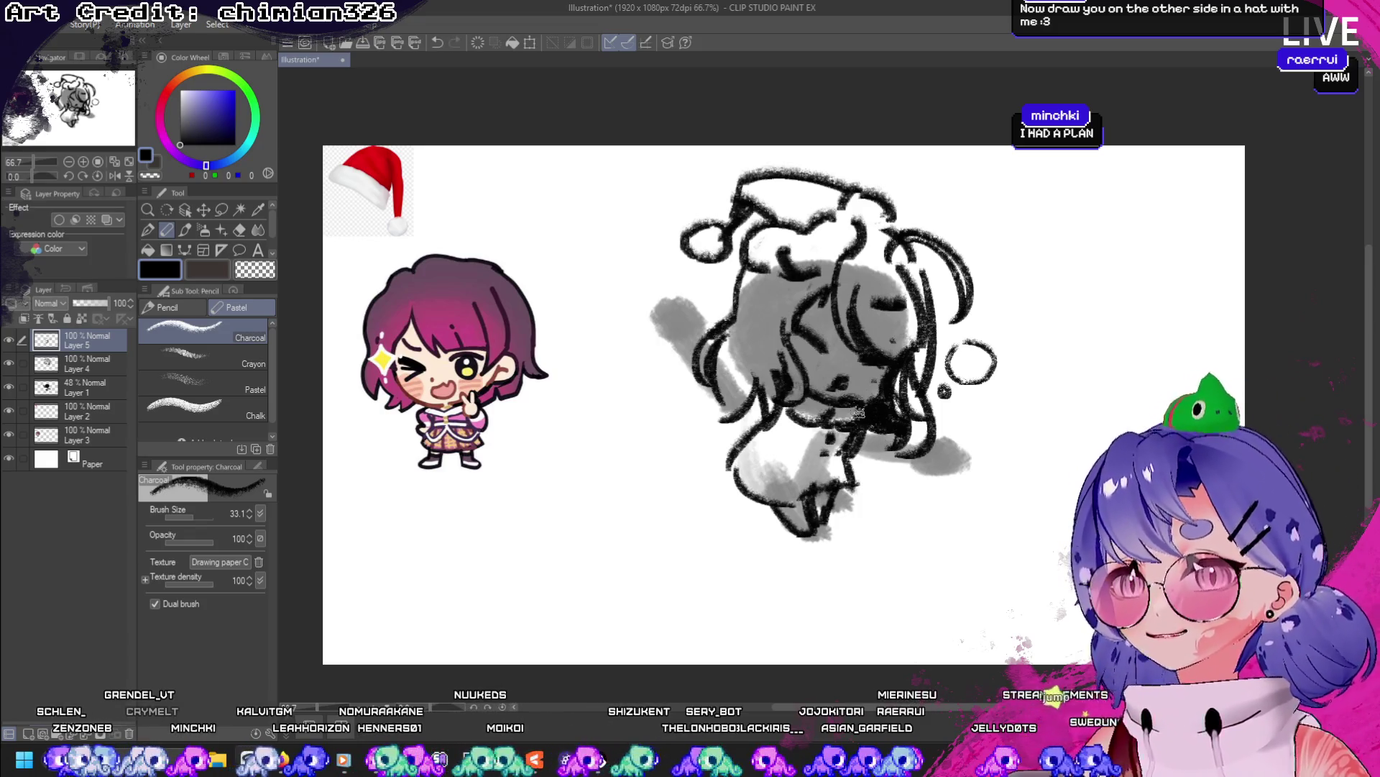
{"action": "key", "text": "ctrl+z"}
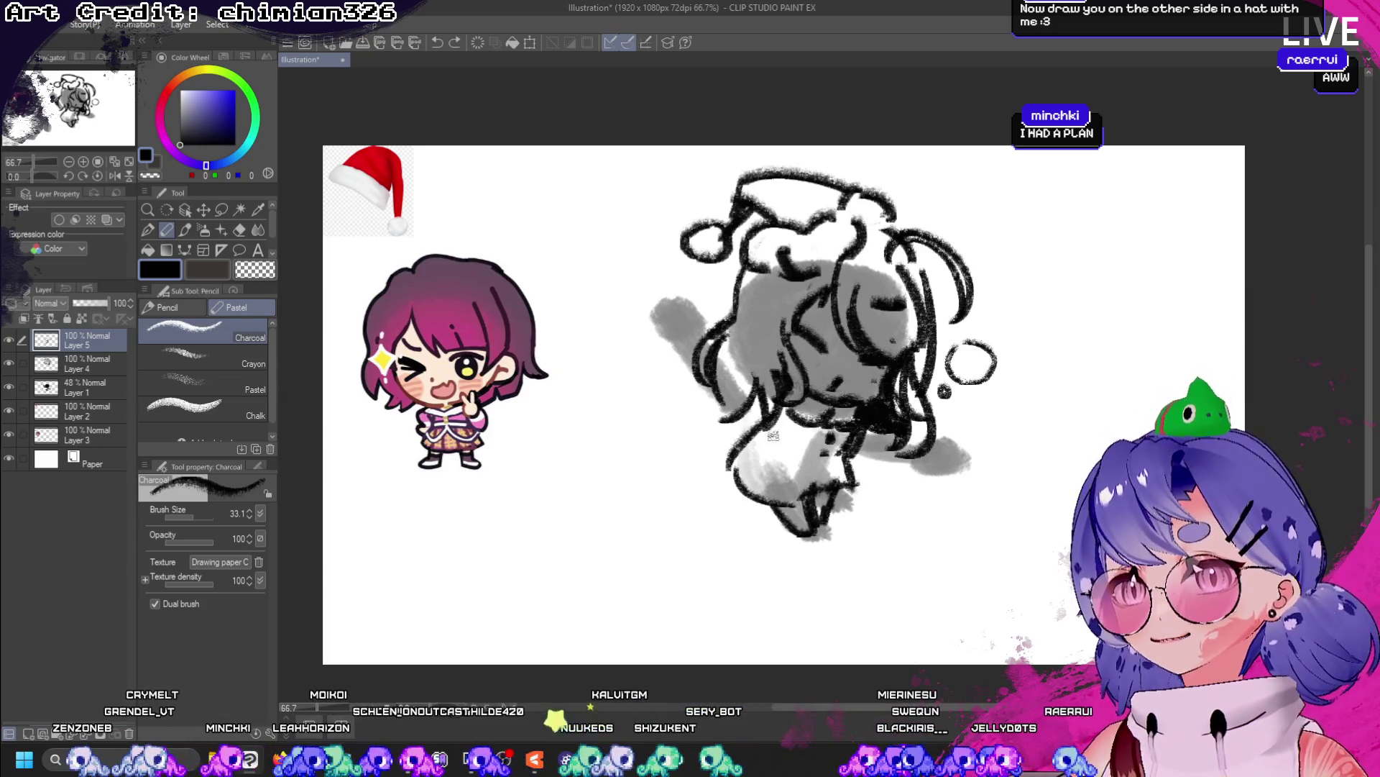
- Redraw charcoal strokes on the lower-left hair, undoing unwanted ones
{"action": "mouse_move", "coordinate": [766, 421]}
{"action": "left_mouse_down"}
{"action": "mouse_move", "coordinate": [733, 450]}
{"action": "mouse_move", "coordinate": [773, 459]}
{"action": "left_mouse_up"}
{"action": "key", "text": "ctrl+z"}
{"action": "key", "text": "ctrl+z"}
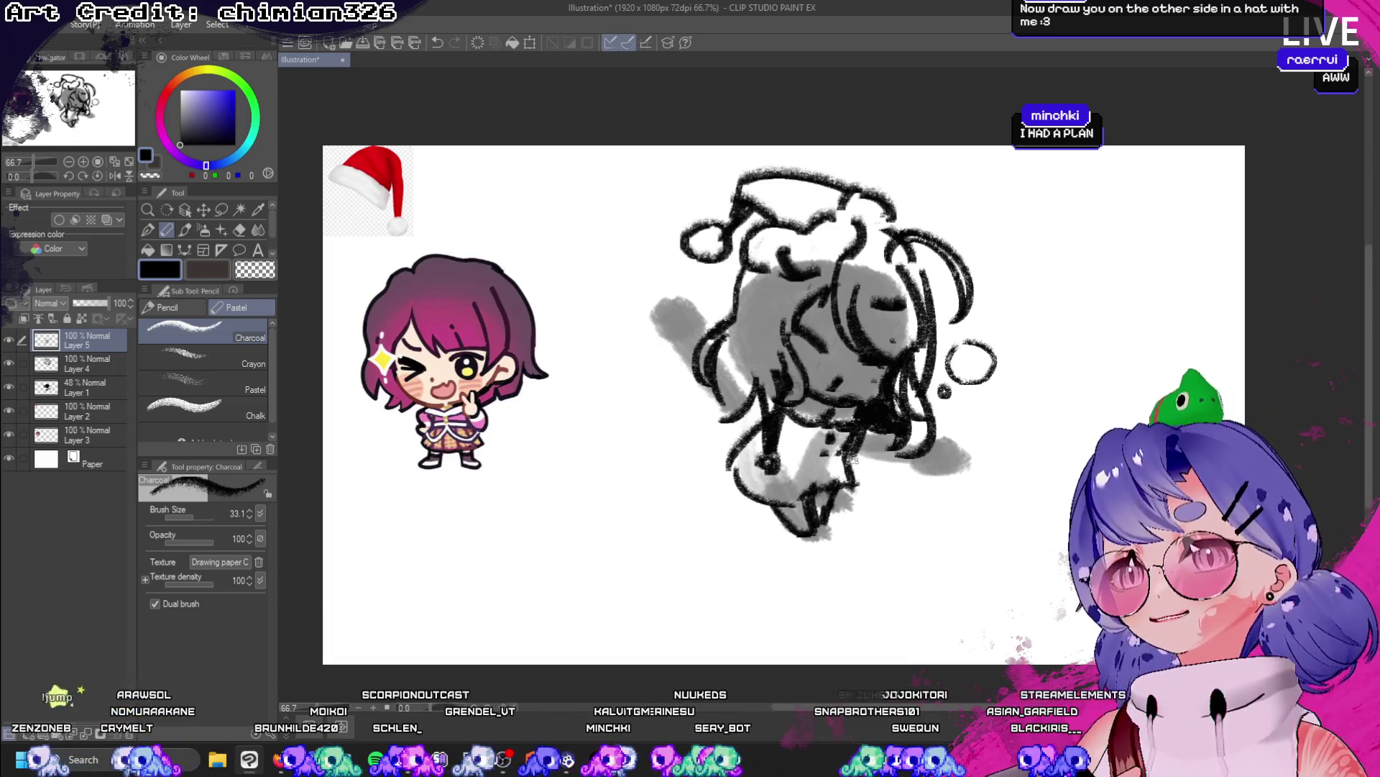
{"action": "key", "text": "ctrl+z"}
{"action": "key", "text": "ctrl+z"}
{"action": "key", "text": "ctrl+z"}
{"action": "key", "text": "ctrl+z"}
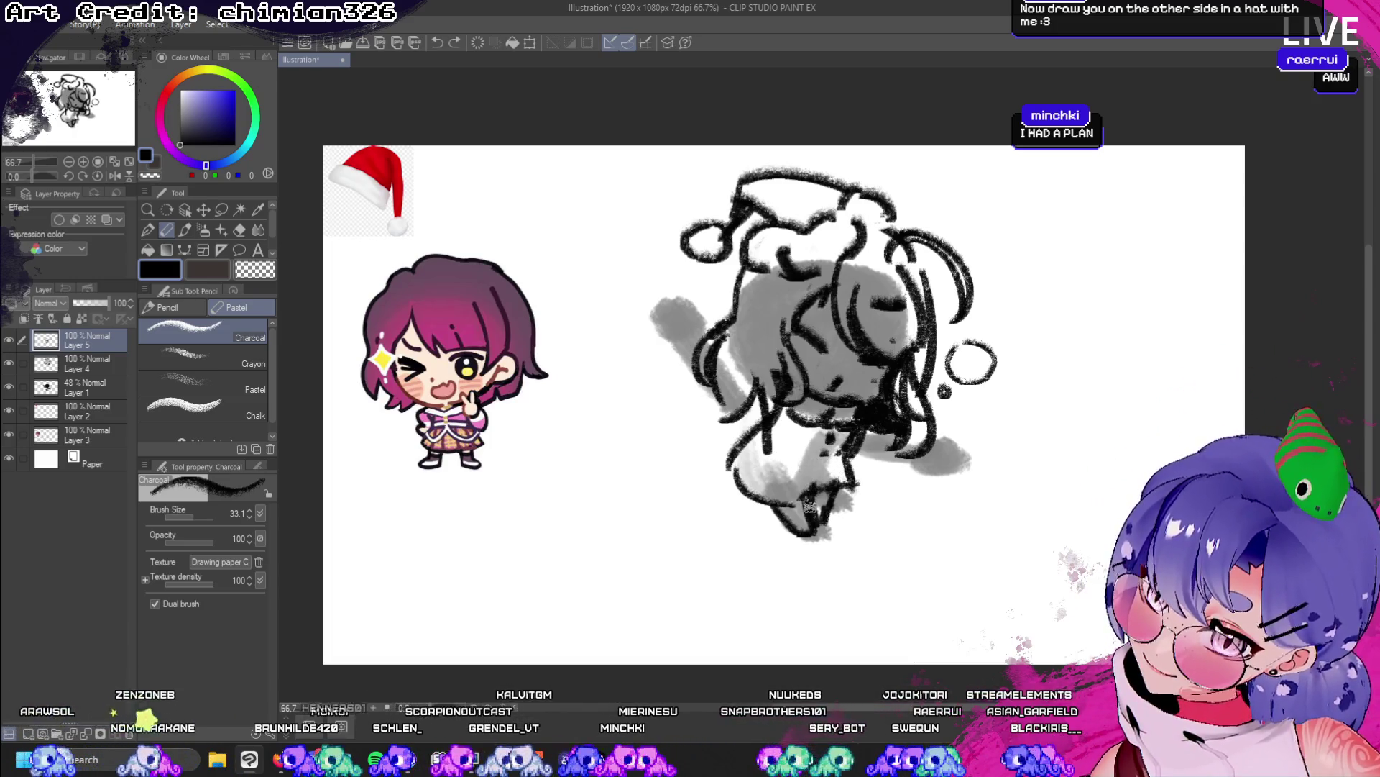
{"action": "left_click_drag", "start_coordinate": [760, 397], "coordinate": [755, 434]}
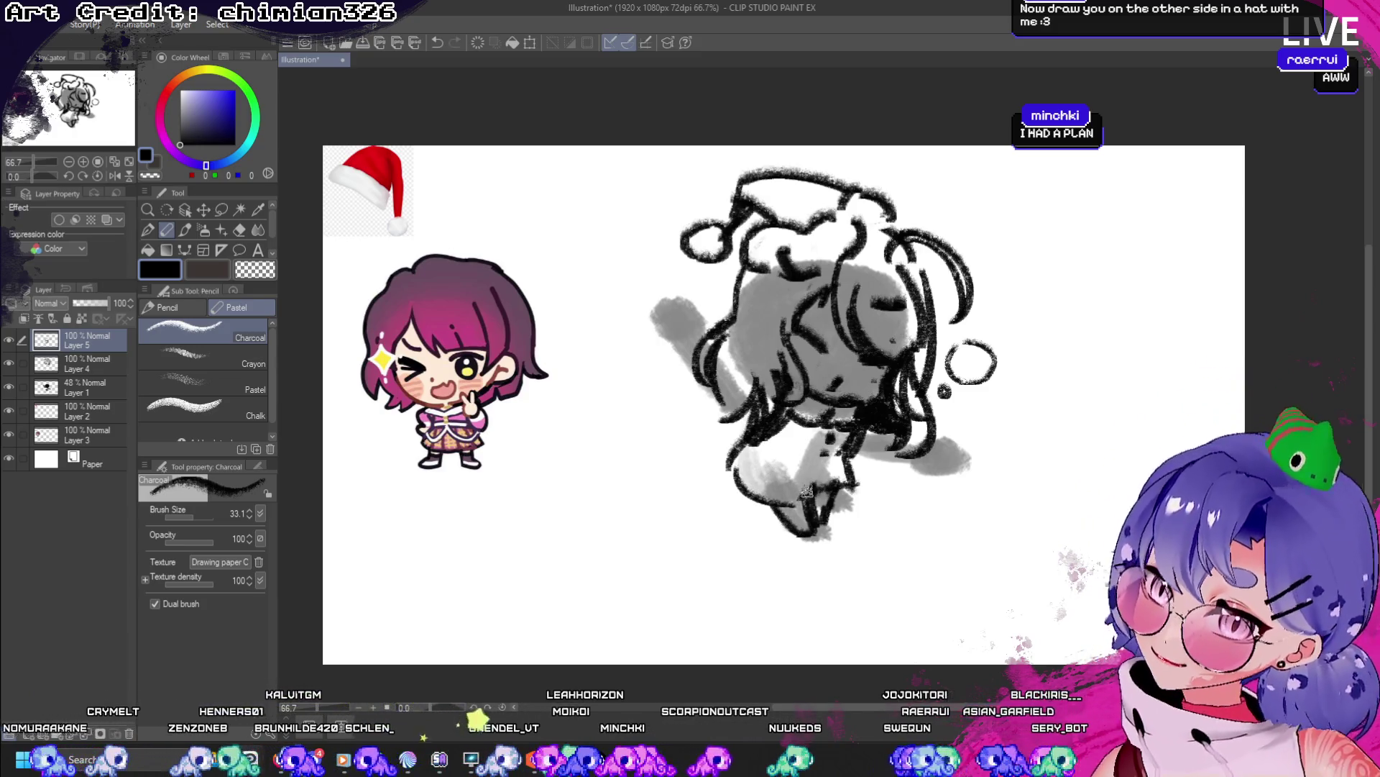
{"action": "key", "text": "ctrl+z"}
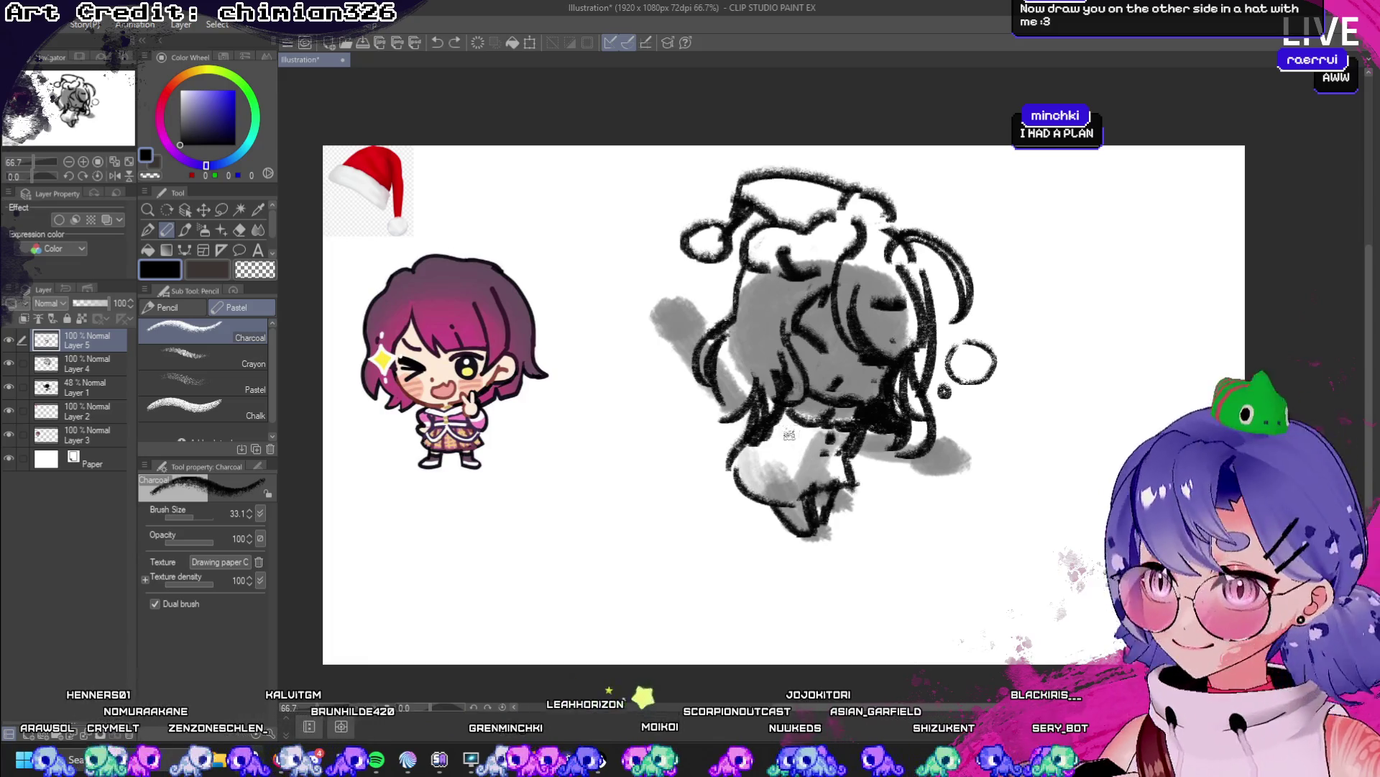
{"action": "key", "text": "ctrl+z"}
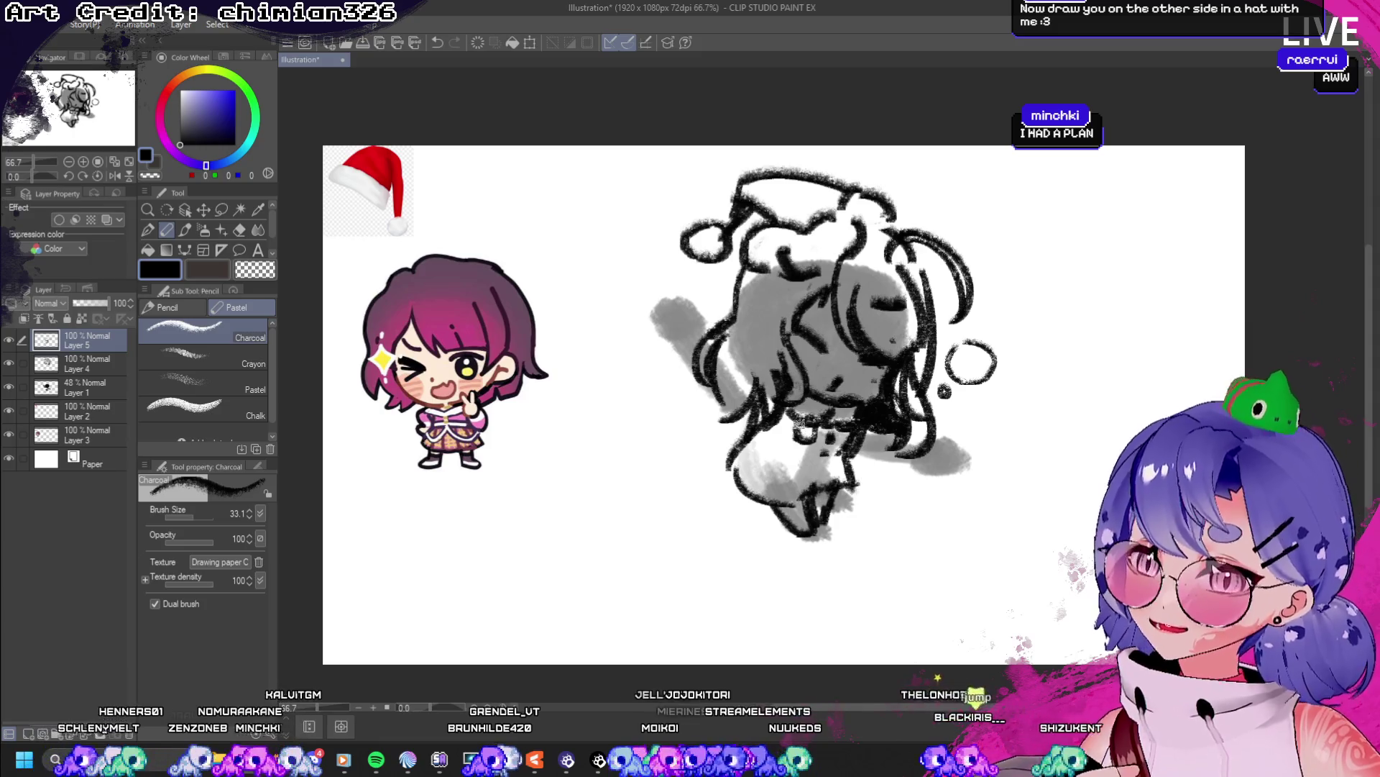
- Try lower-body charcoal strokes, undo them, and switch to the transparent erasing colour
{"action": "mouse_move", "coordinate": [801, 424]}
{"action": "left_mouse_down"}
{"action": "mouse_move", "coordinate": [773, 455]}
{"action": "mouse_move", "coordinate": [755, 435]}
{"action": "mouse_move", "coordinate": [786, 467]}
{"action": "left_mouse_up"}
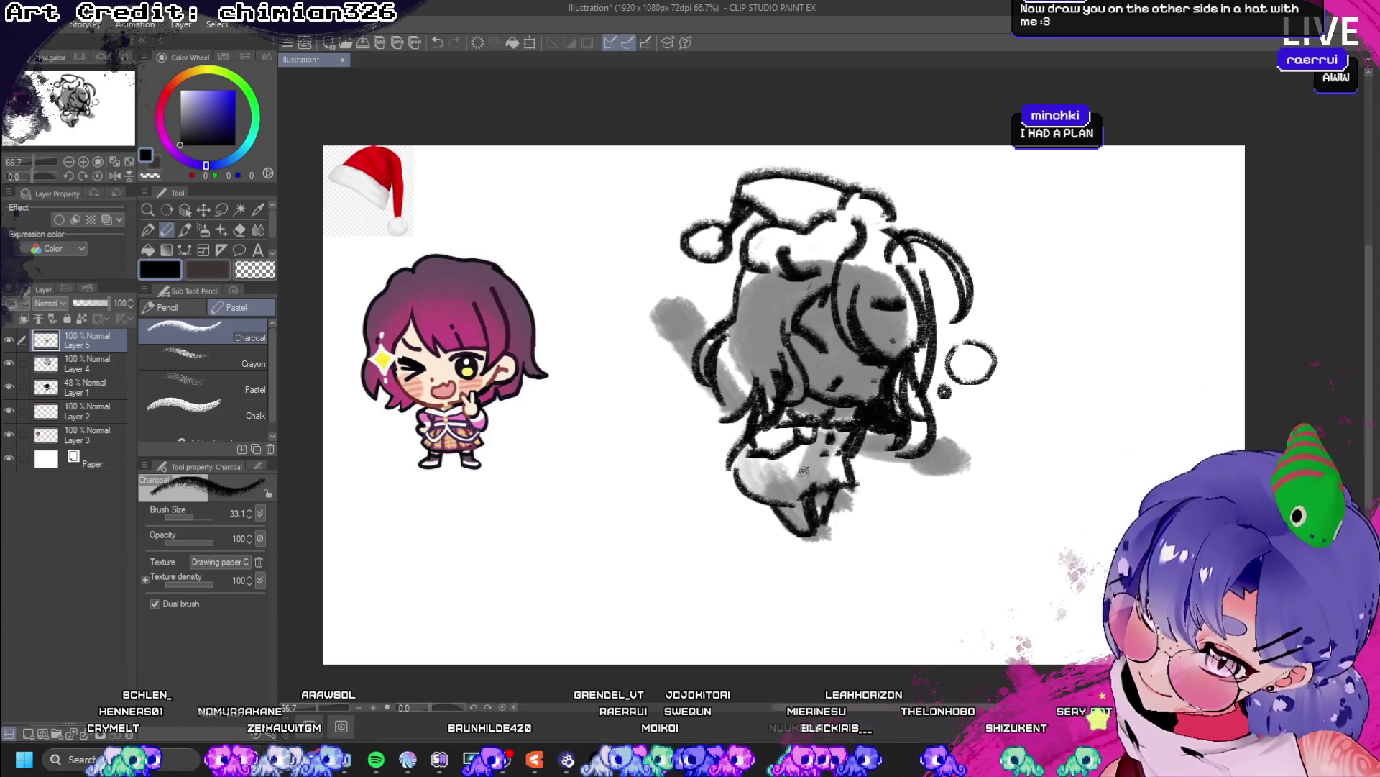
{"action": "key", "text": "ctrl+z"}
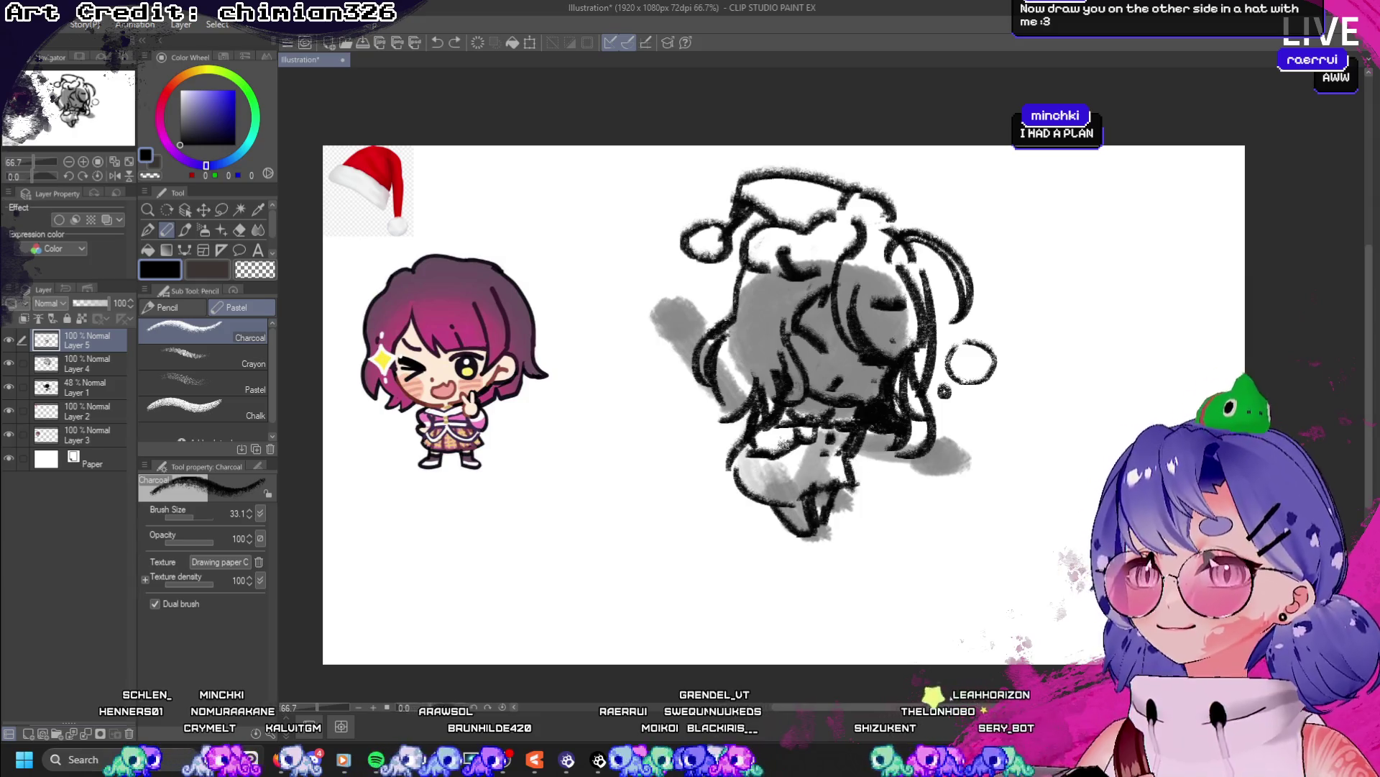
{"action": "mouse_move", "coordinate": [761, 430]}
{"action": "left_mouse_down"}
{"action": "mouse_move", "coordinate": [793, 451]}
{"action": "mouse_move", "coordinate": [766, 458]}
{"action": "left_mouse_up"}
{"action": "key", "text": "ctrl+z"}
{"action": "key", "text": "ctrl+z"}
{"action": "key", "text": "ctrl+z"}
{"action": "left_click", "coordinate": [255, 270]}
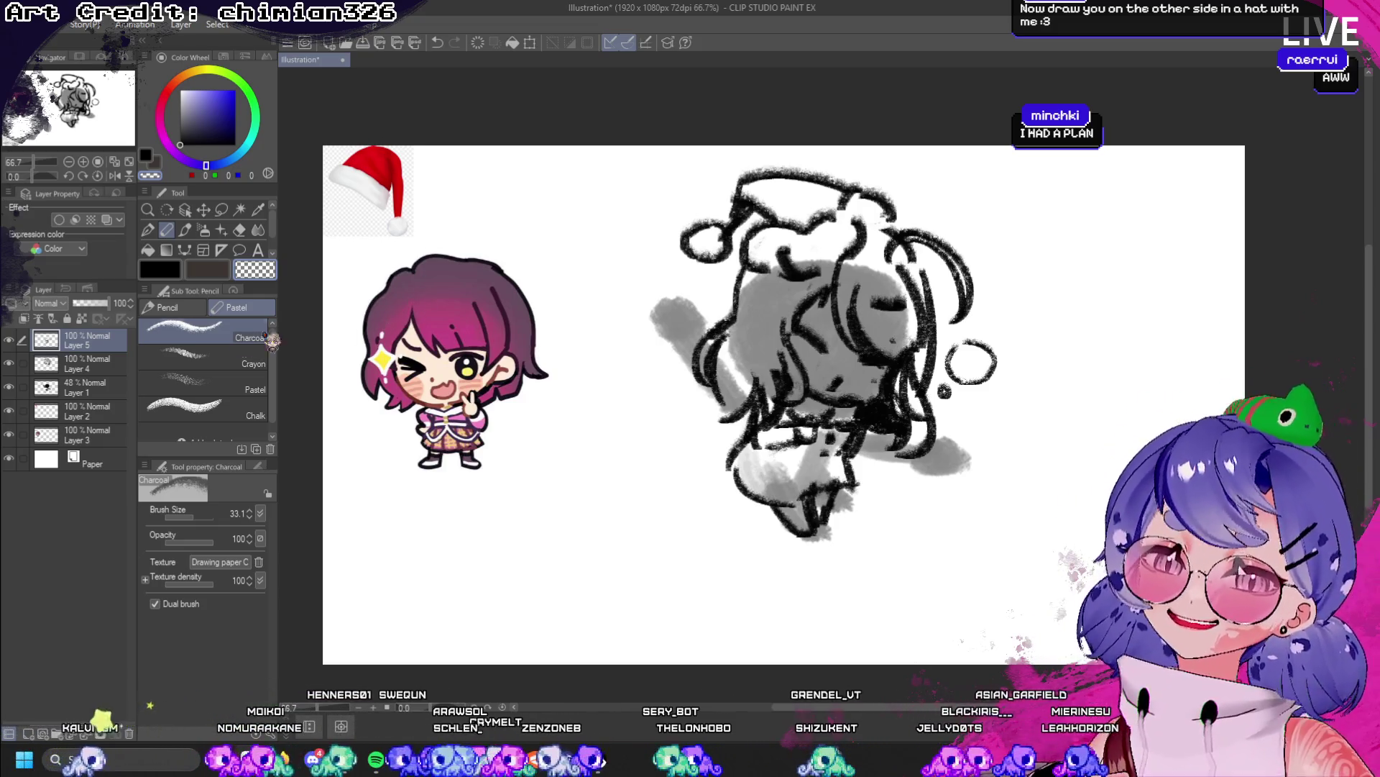
- Merge Layer 5 down into Layer 4 and hide Layer 1's grey shading
{"action": "left_click", "coordinate": [11, 340]}
{"action": "left_click", "coordinate": [10, 339]}
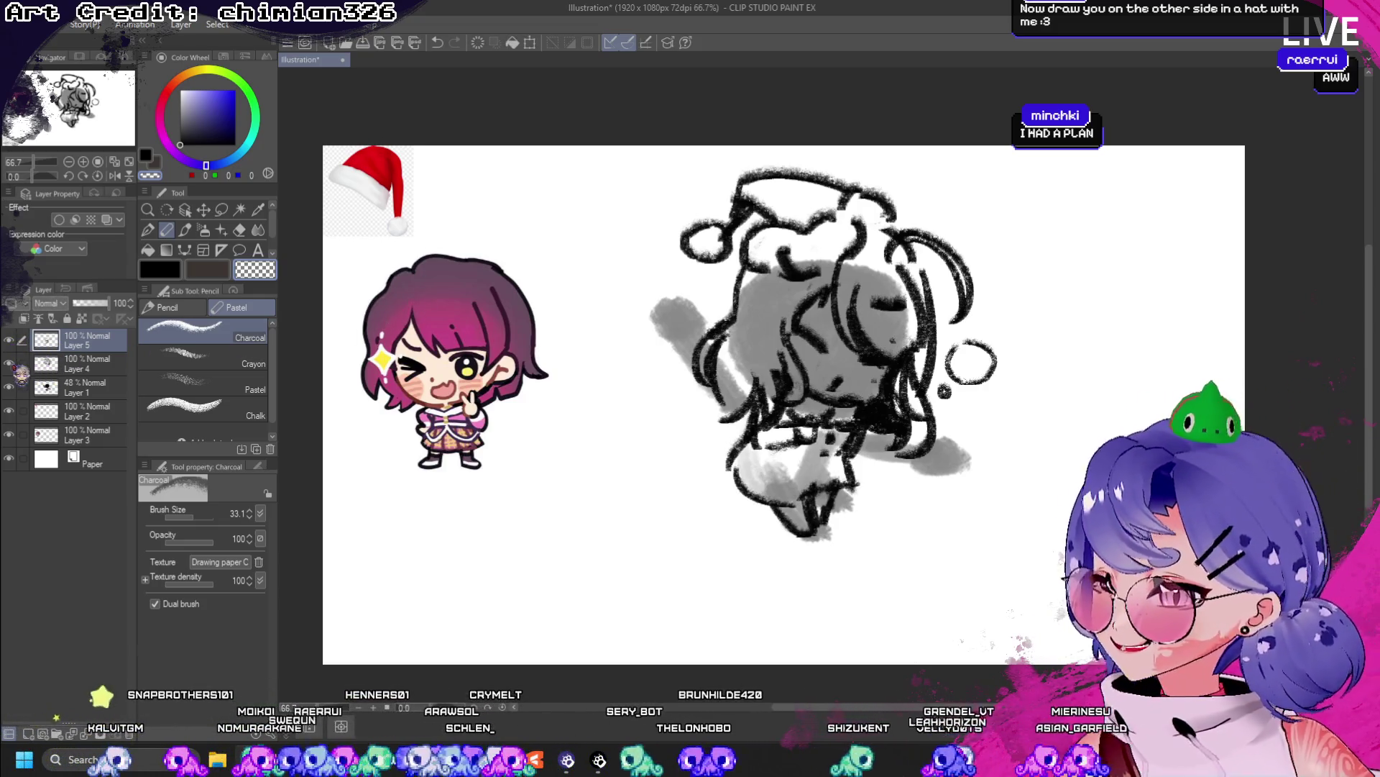
{"action": "left_click", "coordinate": [11, 363]}
{"action": "left_click", "coordinate": [11, 363]}
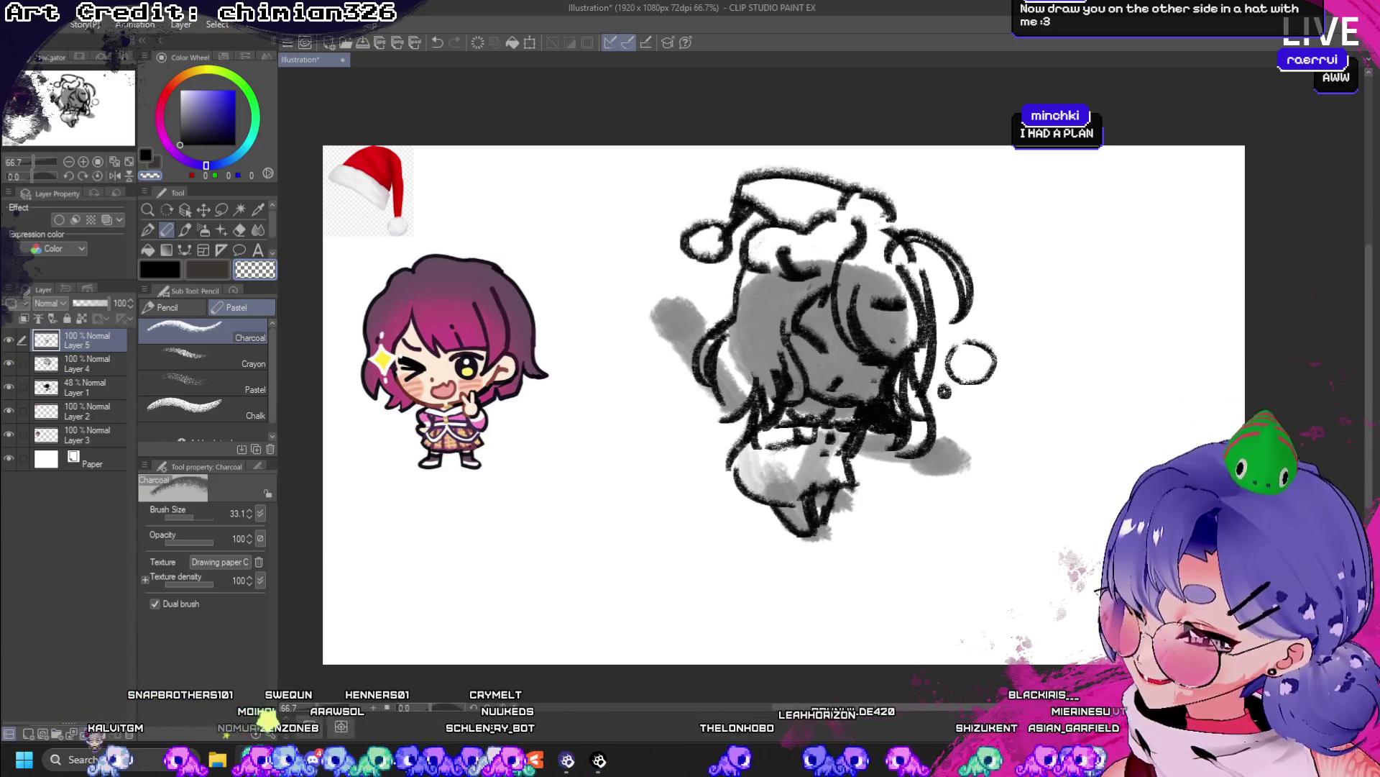
{"action": "key", "text": "ctrl+e"}
{"action": "left_click", "coordinate": [9, 339]}
{"action": "left_click", "coordinate": [10, 340]}
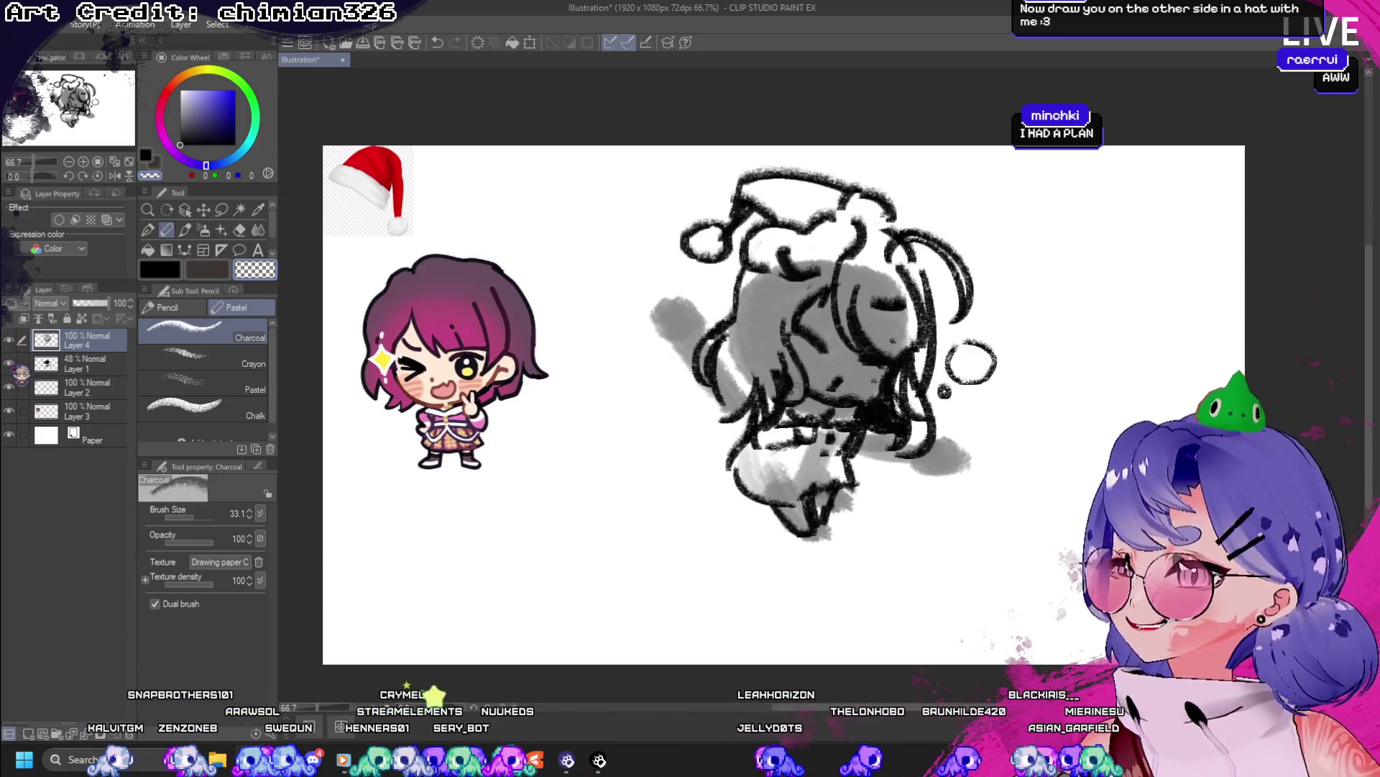
{"action": "left_click", "coordinate": [10, 363]}
{"action": "left_click", "coordinate": [9, 363]}
{"action": "left_click", "coordinate": [9, 363]}
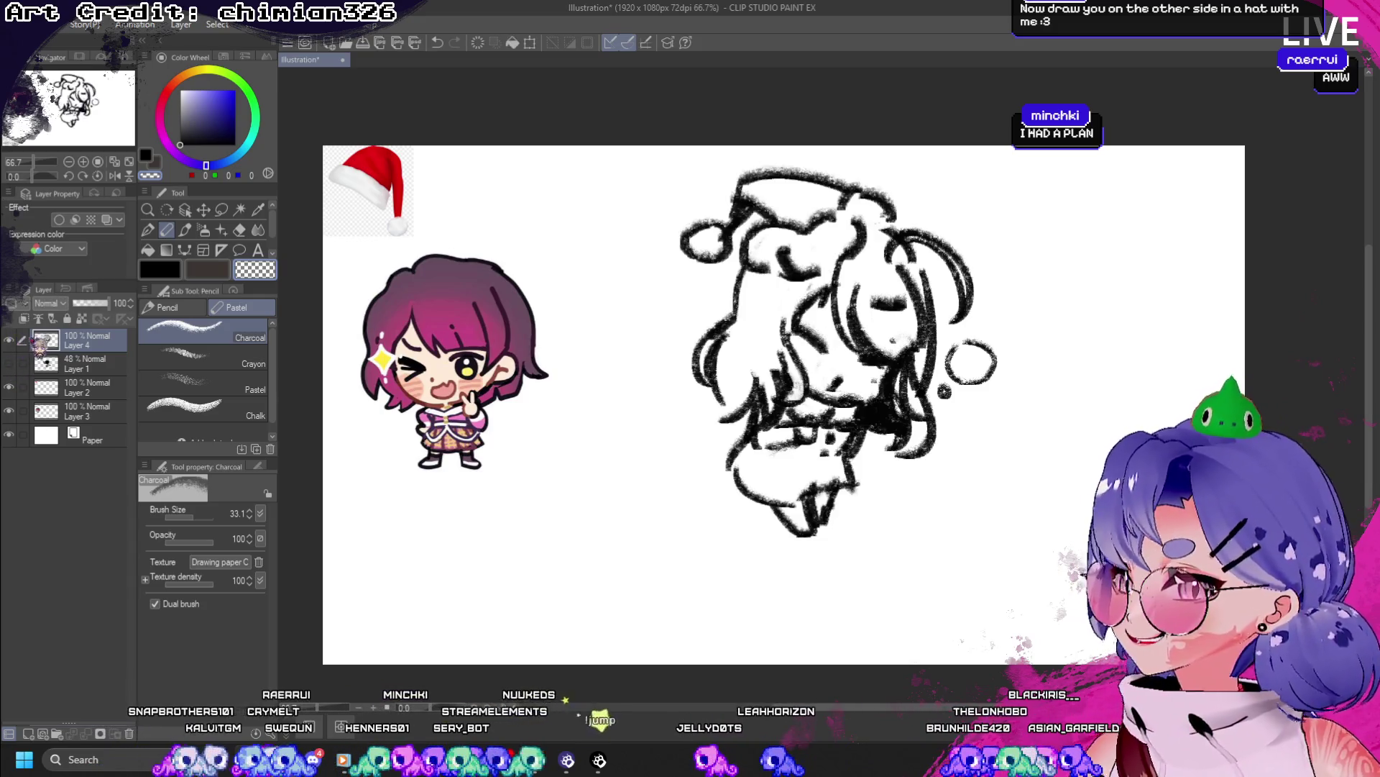
- Shift the sketch about 128 px left and draw a charcoal line across the face
{"action": "left_click", "coordinate": [204, 209]}
{"action": "left_click_drag", "start_coordinate": [827, 352], "coordinate": [735, 371]}
{"action": "left_click", "coordinate": [166, 229]}
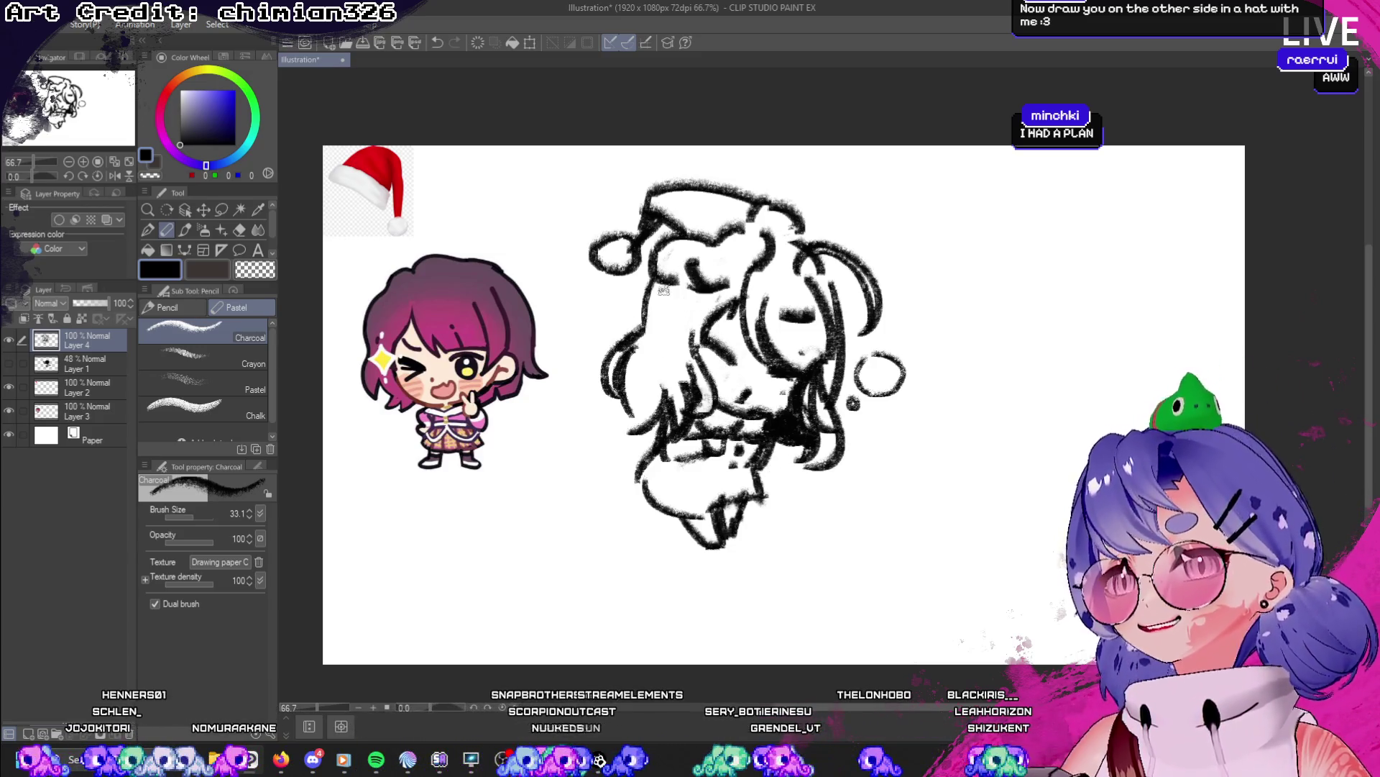
{"action": "left_click_drag", "start_coordinate": [663, 305], "coordinate": [698, 311]}
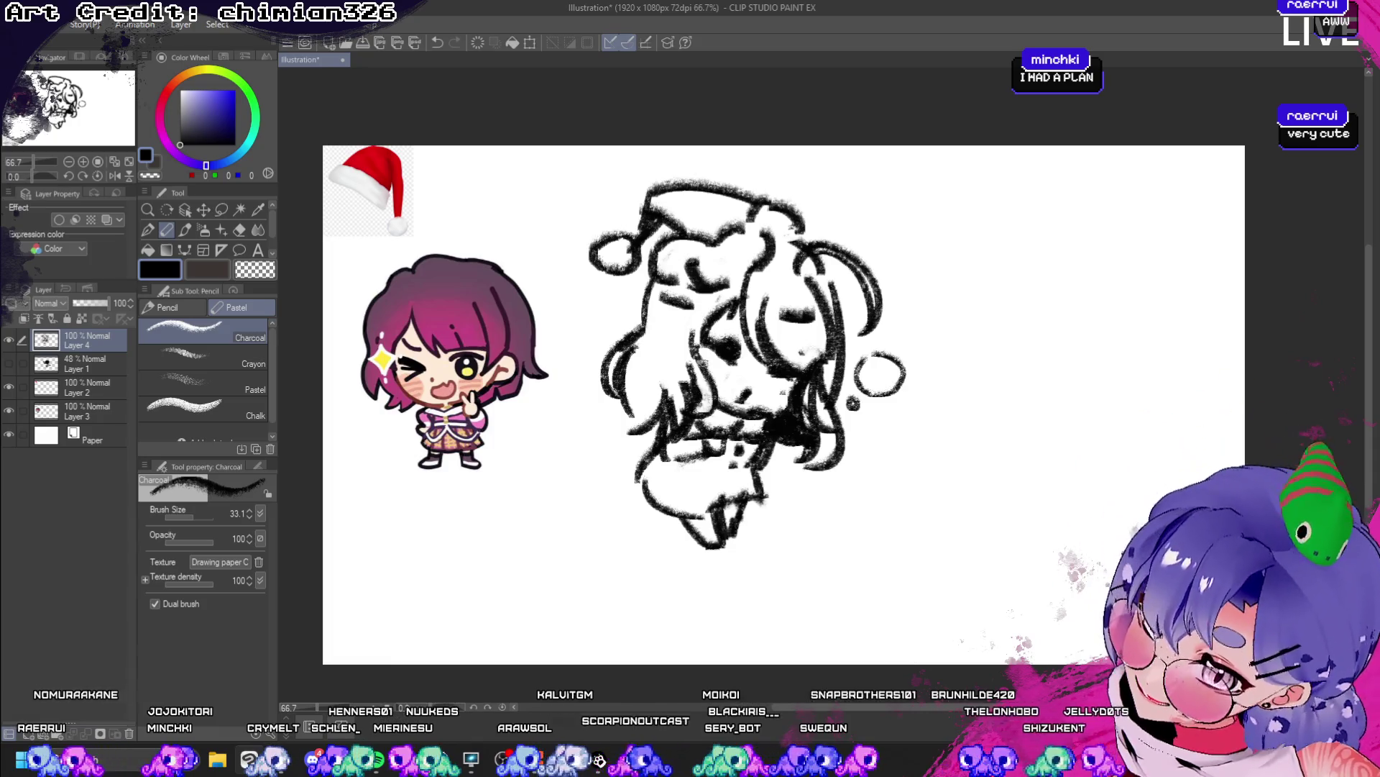
- Fill the left eye larger and solid black with charcoal, testing a white highlight
{"action": "left_click", "coordinate": [248, 275]}
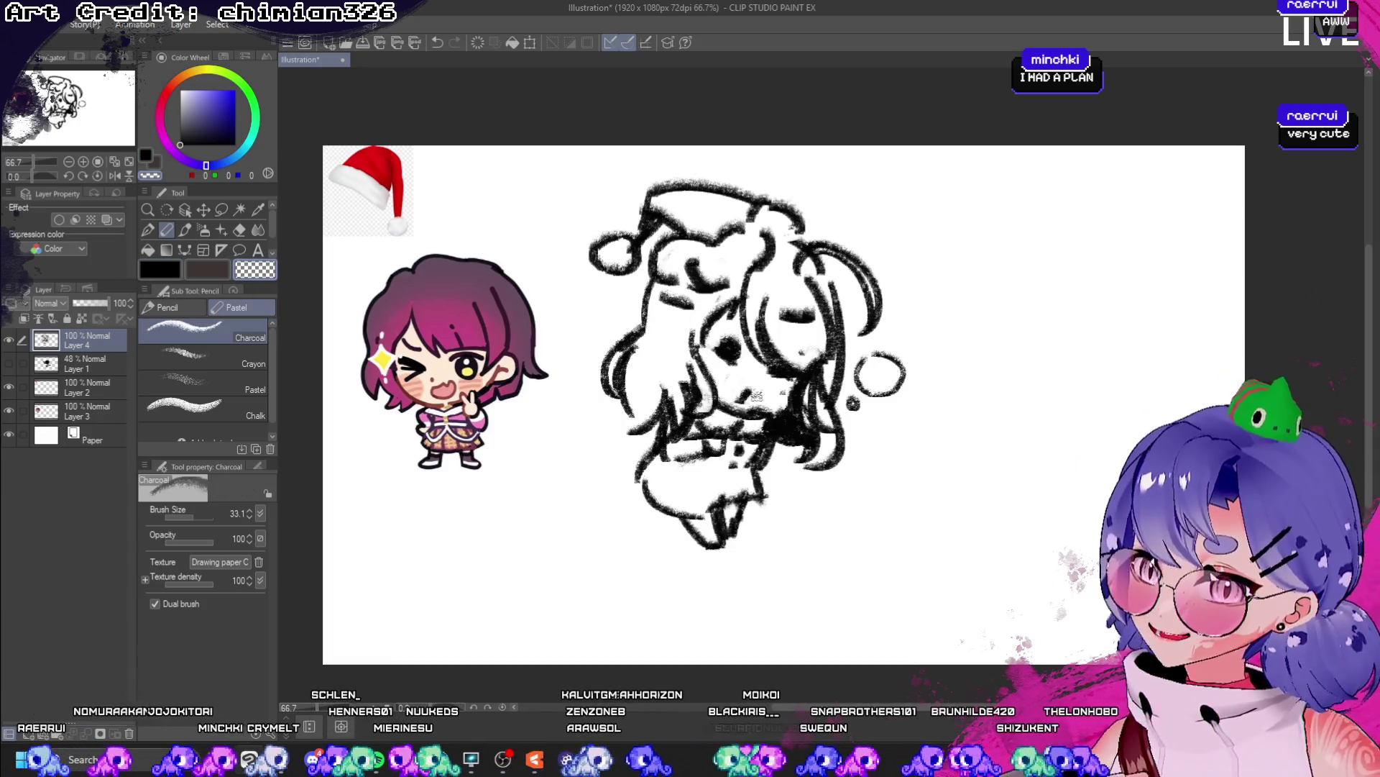
{"action": "left_click", "coordinate": [162, 271]}
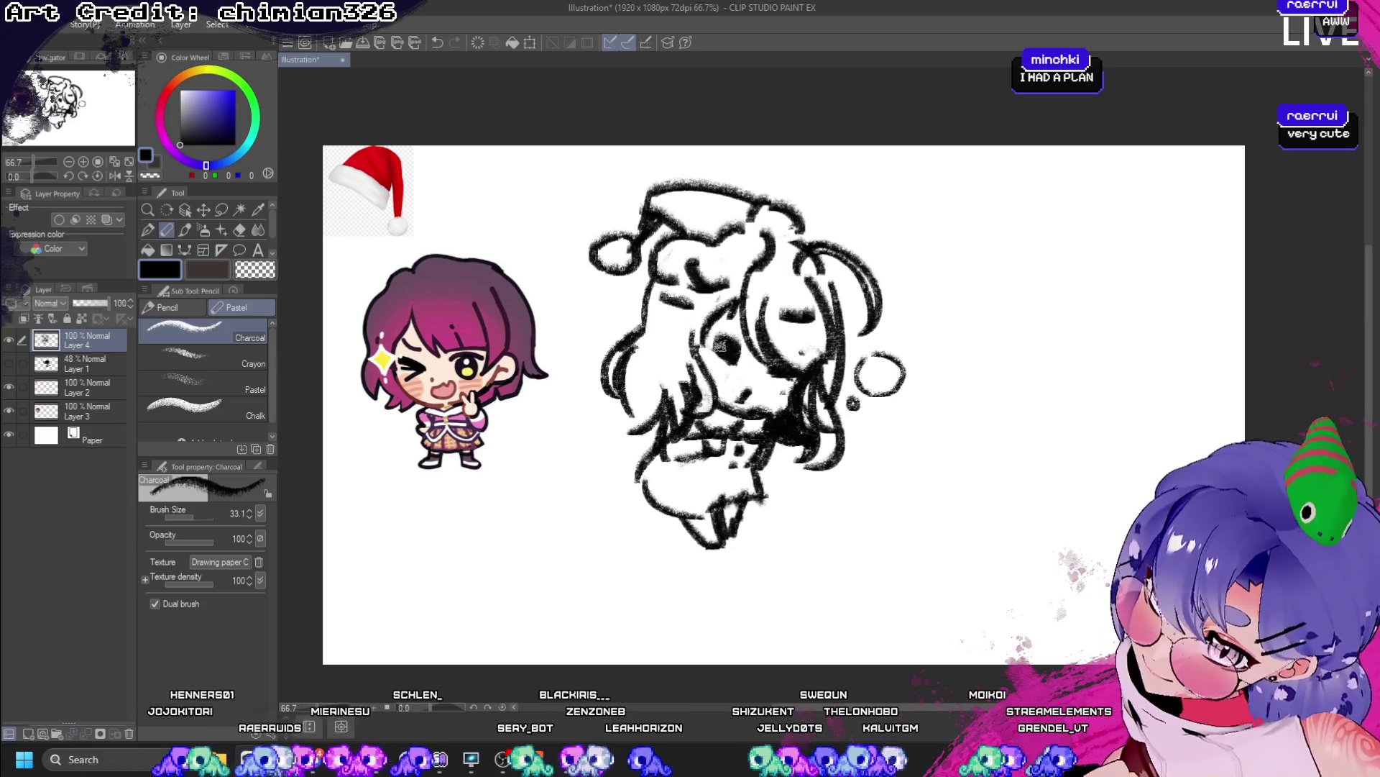
{"action": "left_click_drag", "start_coordinate": [719, 347], "coordinate": [724, 353]}
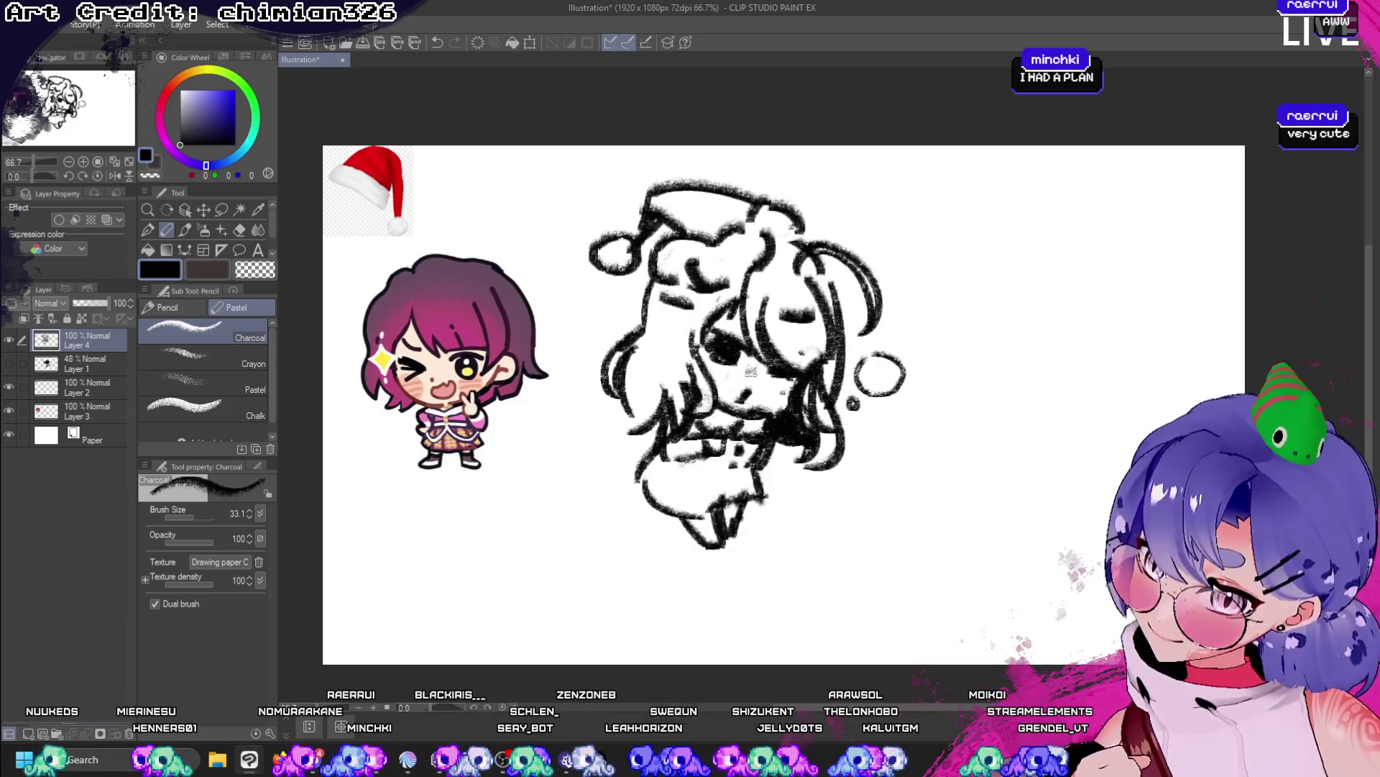
{"action": "left_click_drag", "start_coordinate": [715, 336], "coordinate": [736, 344]}
{"action": "key", "text": "ctrl+z"}
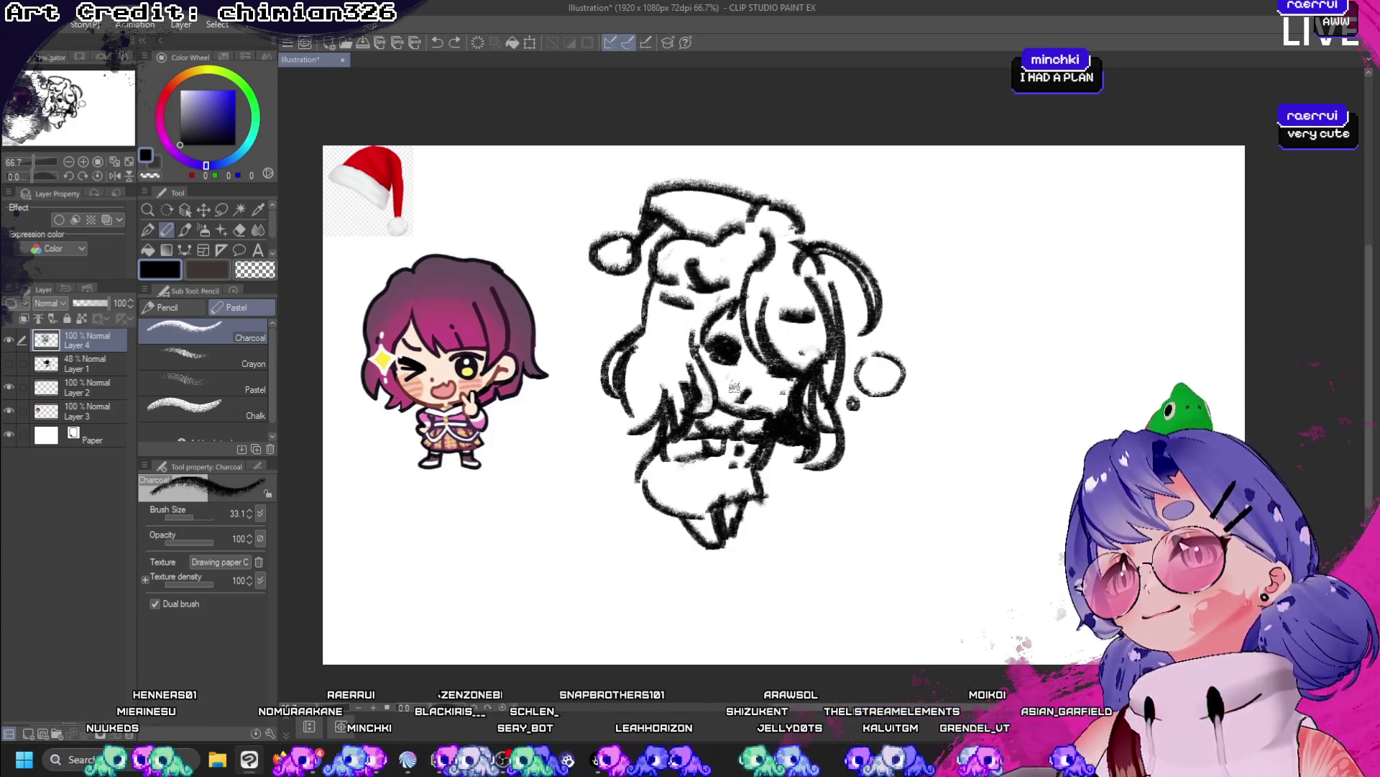
{"action": "left_click", "coordinate": [255, 270]}
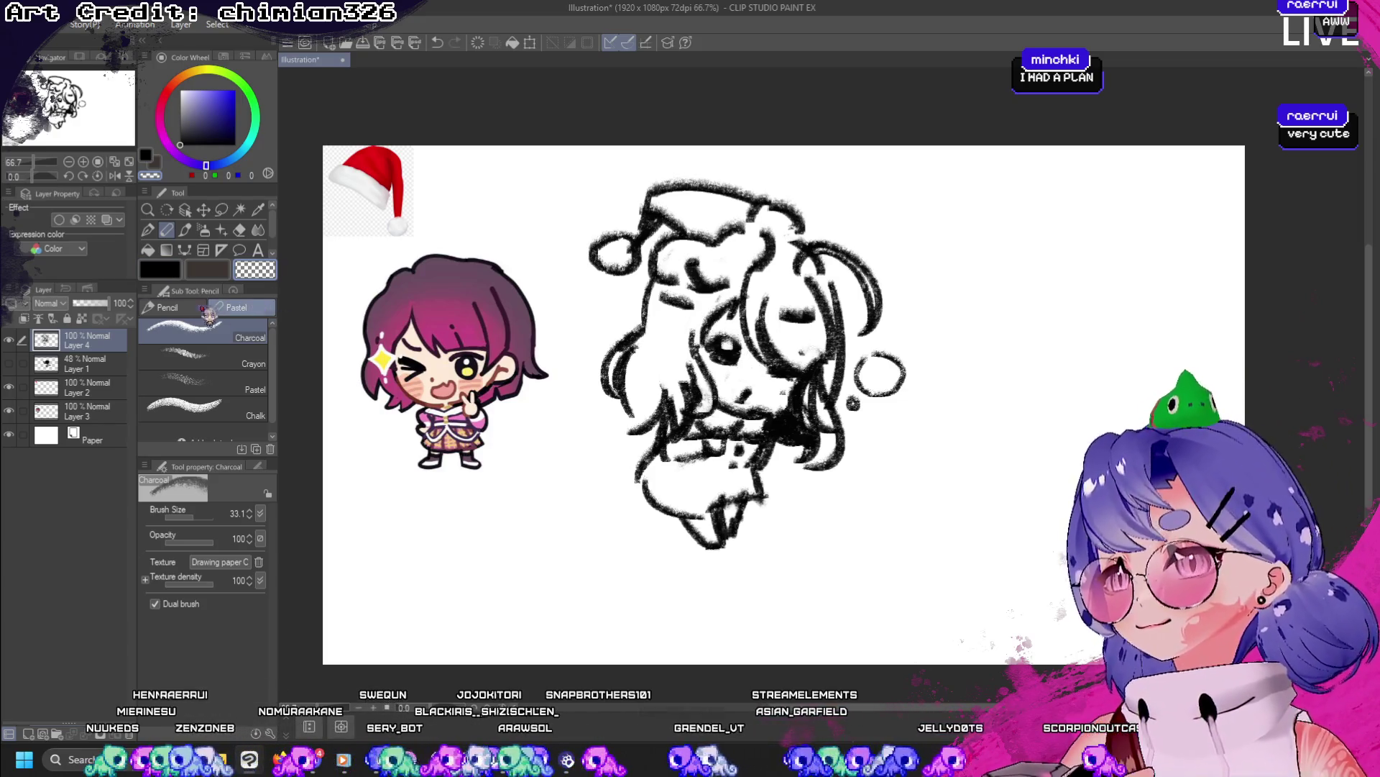
{"action": "left_click", "coordinate": [161, 271]}
{"action": "mouse_move", "coordinate": [730, 354]}
{"action": "left_mouse_down"}
{"action": "mouse_move", "coordinate": [726, 341]}
{"action": "mouse_move", "coordinate": [714, 352]}
{"action": "mouse_move", "coordinate": [710, 322]}
{"action": "left_mouse_up"}
{"action": "left_click", "coordinate": [255, 270]}
{"action": "left_click", "coordinate": [725, 344]}
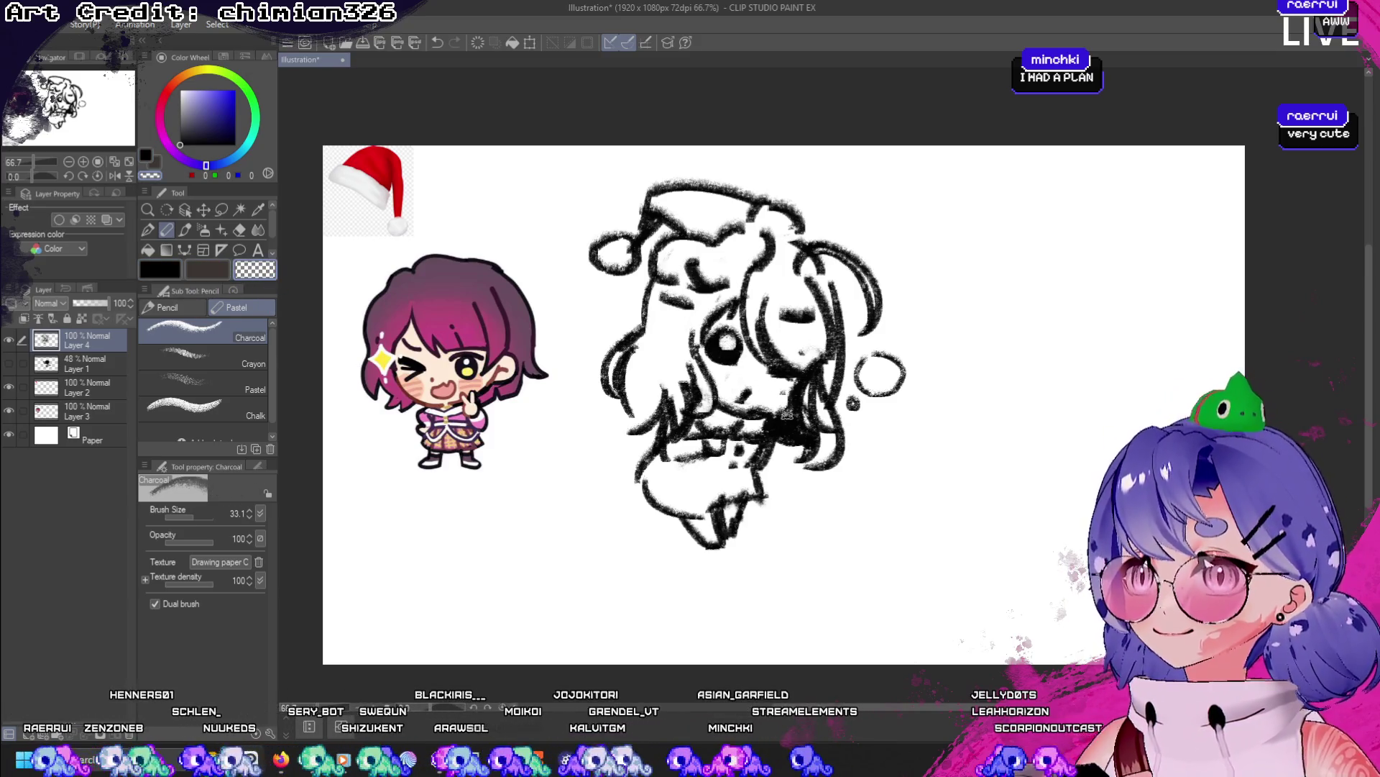
{"action": "key", "text": "ctrl+z"}
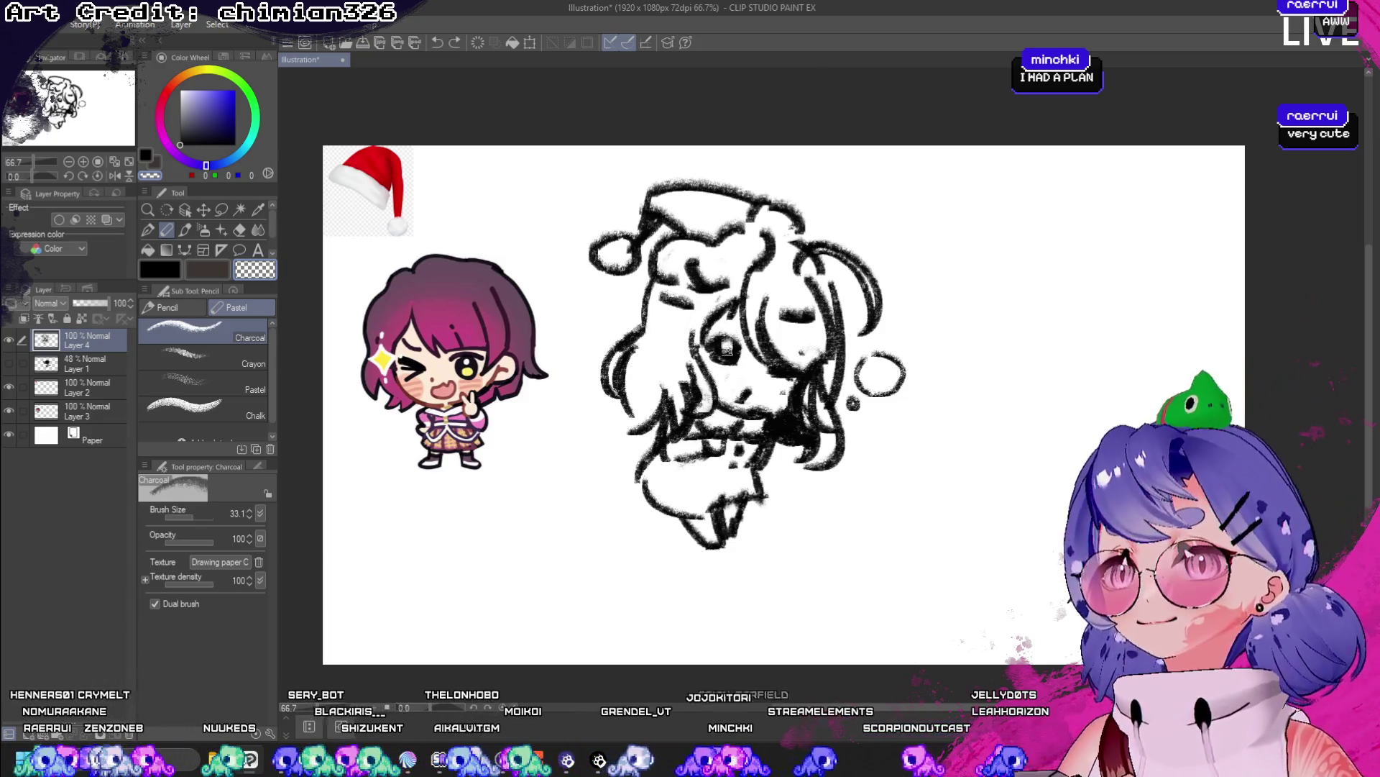
- Darken around the eye, erase a stray area, and fill the right eye's black pupil
{"action": "left_click", "coordinate": [160, 270]}
{"action": "mouse_move", "coordinate": [701, 345]}
{"action": "left_mouse_down"}
{"action": "mouse_move", "coordinate": [719, 366]}
{"action": "mouse_move", "coordinate": [744, 363]}
{"action": "left_mouse_up"}
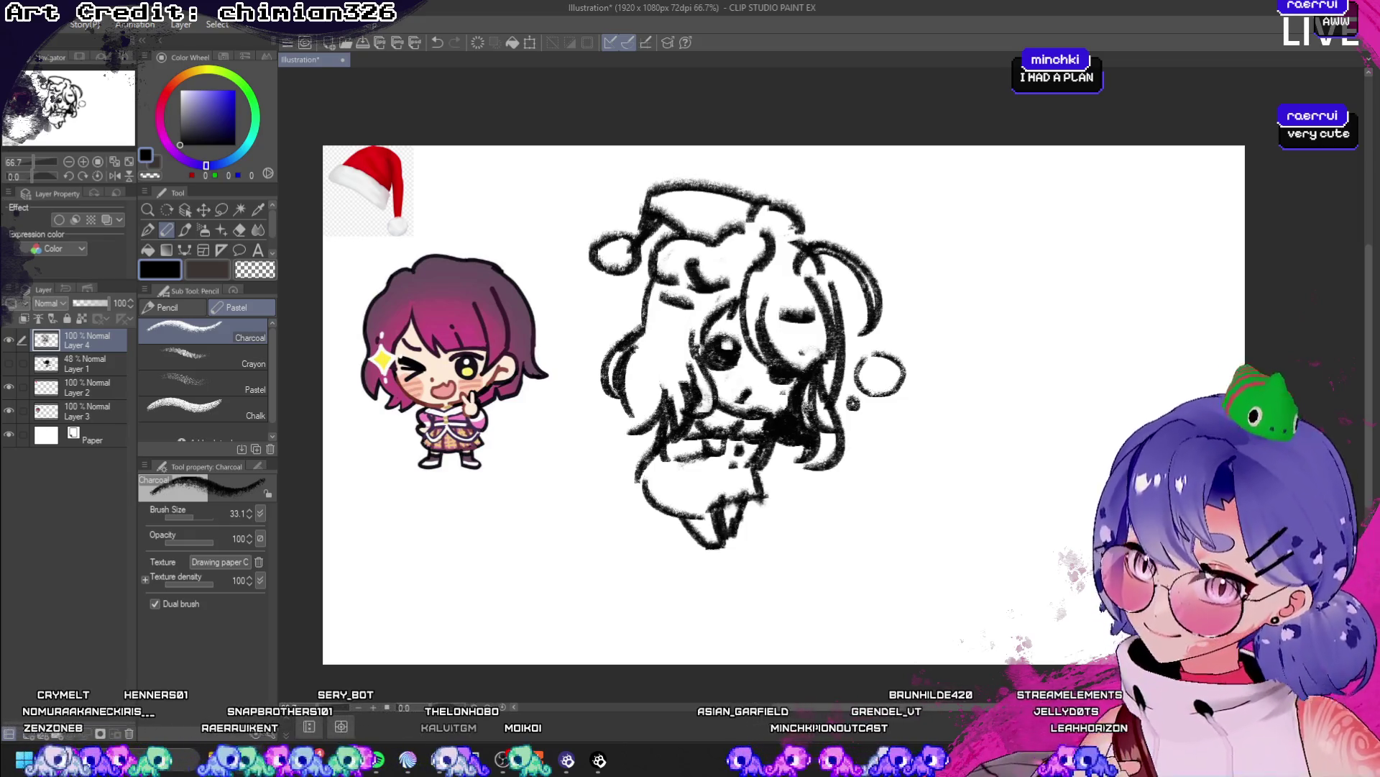
{"action": "left_click", "coordinate": [256, 270]}
{"action": "left_click_drag", "start_coordinate": [773, 363], "coordinate": [780, 371]}
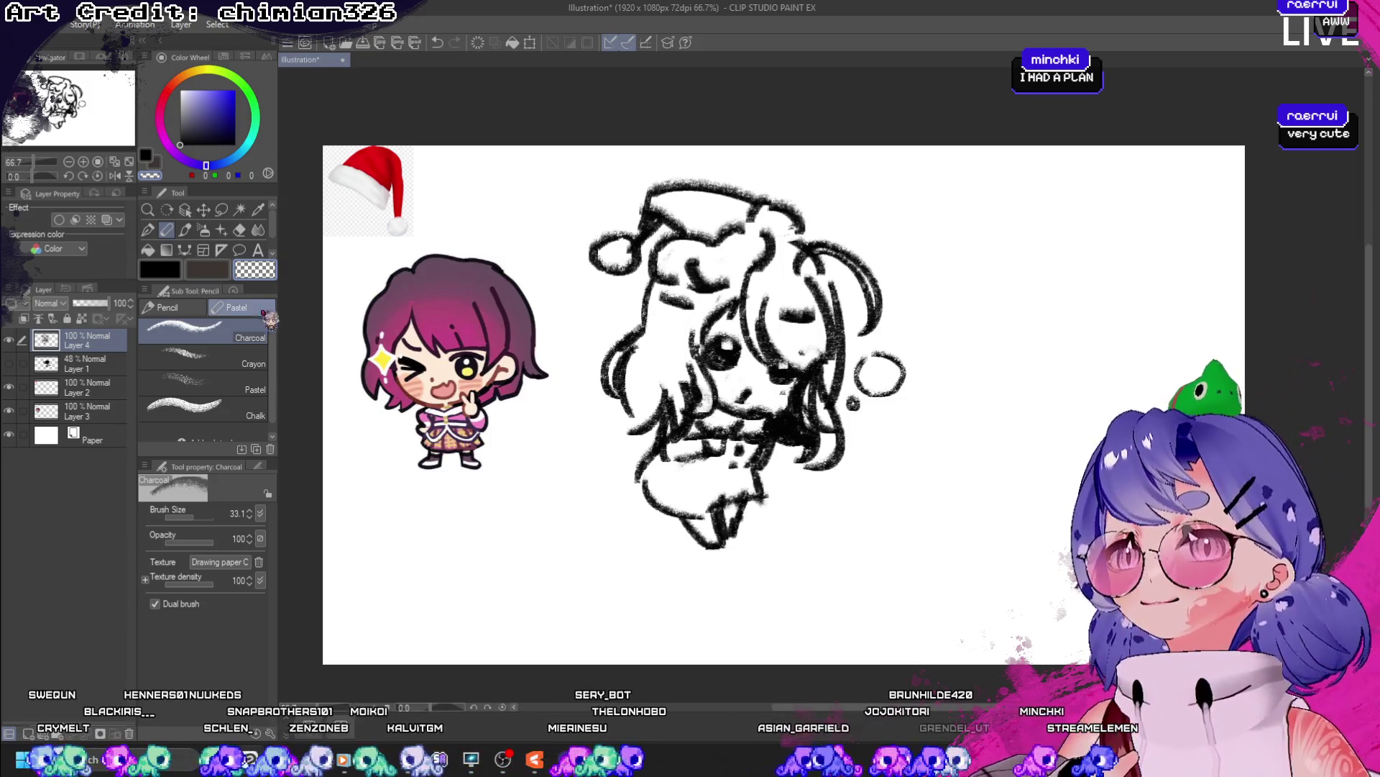
{"action": "left_click", "coordinate": [169, 275]}
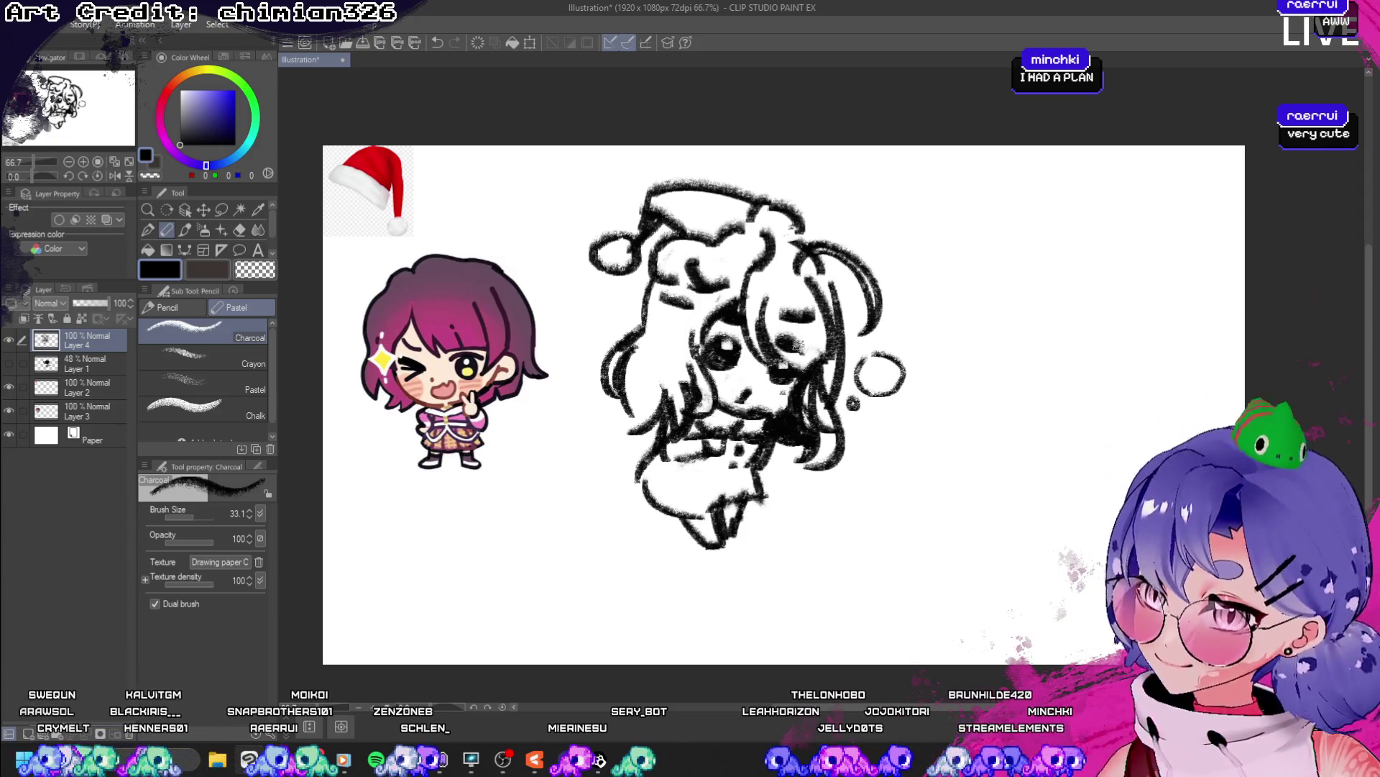
{"action": "key", "text": "ctrl+z"}
{"action": "left_click_drag", "start_coordinate": [790, 337], "coordinate": [798, 347]}
{"action": "left_click_drag", "start_coordinate": [719, 315], "coordinate": [740, 310]}
{"action": "key", "text": "ctrl+z"}
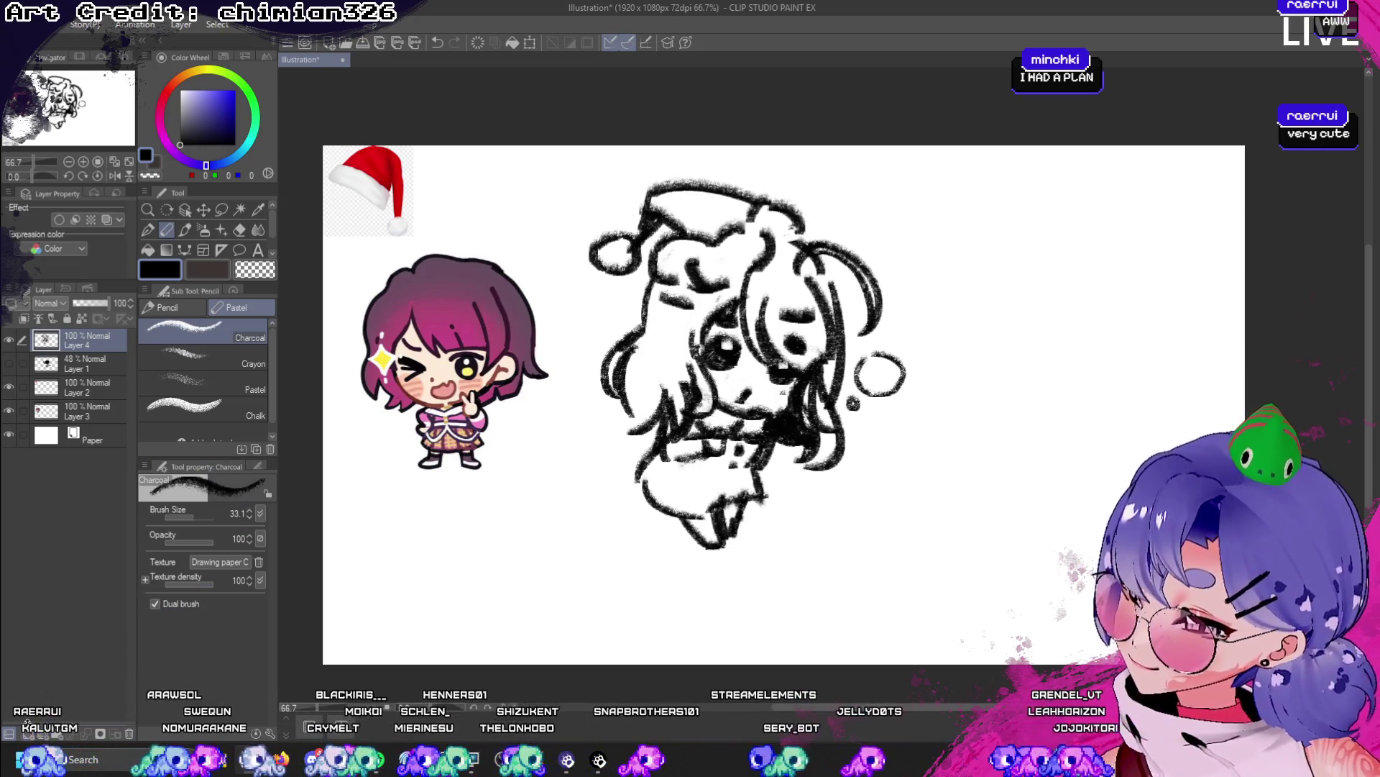
{"action": "left_click", "coordinate": [86, 363]}
{"action": "left_click", "coordinate": [8, 363]}
- Hide the grey shading, add a new layer above Layer 2, and try a chin line
{"action": "left_click", "coordinate": [8, 363]}
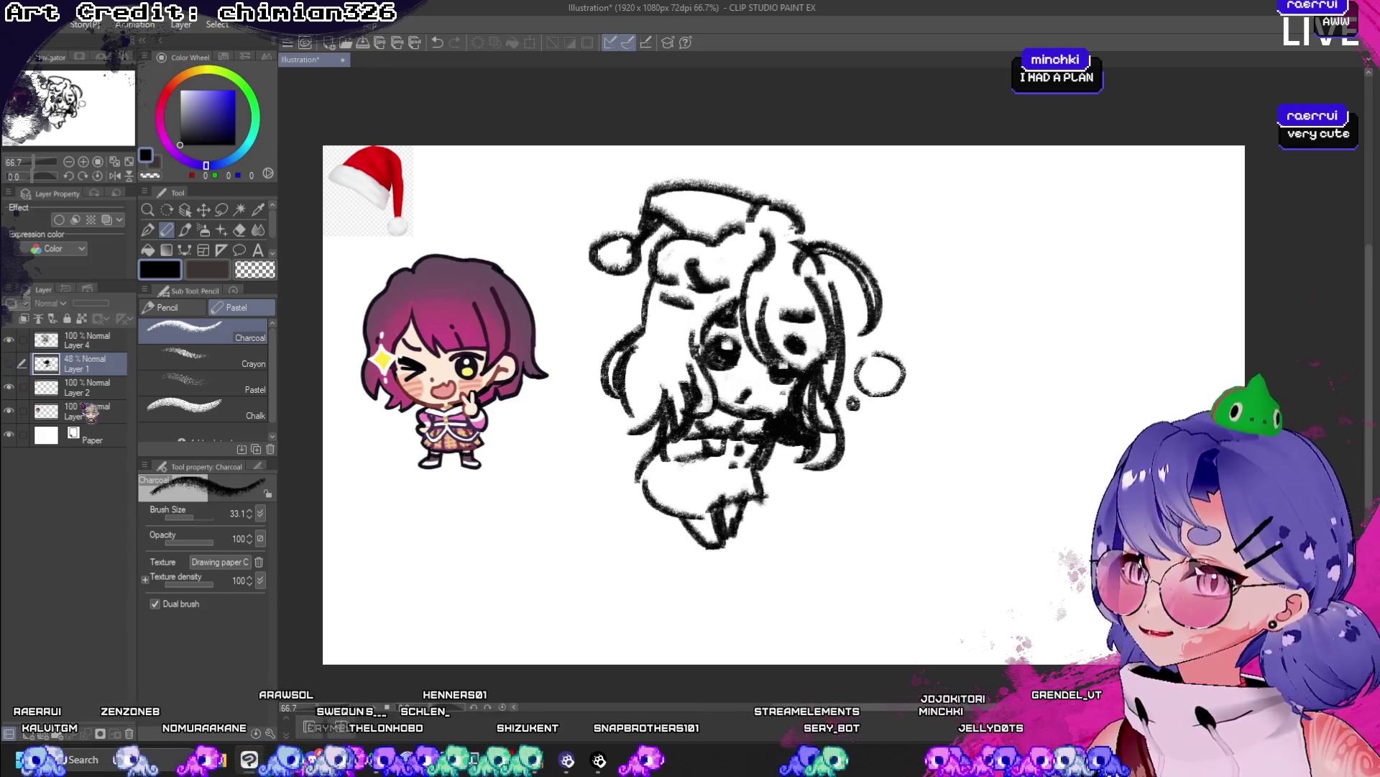
{"action": "left_click", "coordinate": [88, 392]}
{"action": "key", "text": "ctrl+shift+n"}
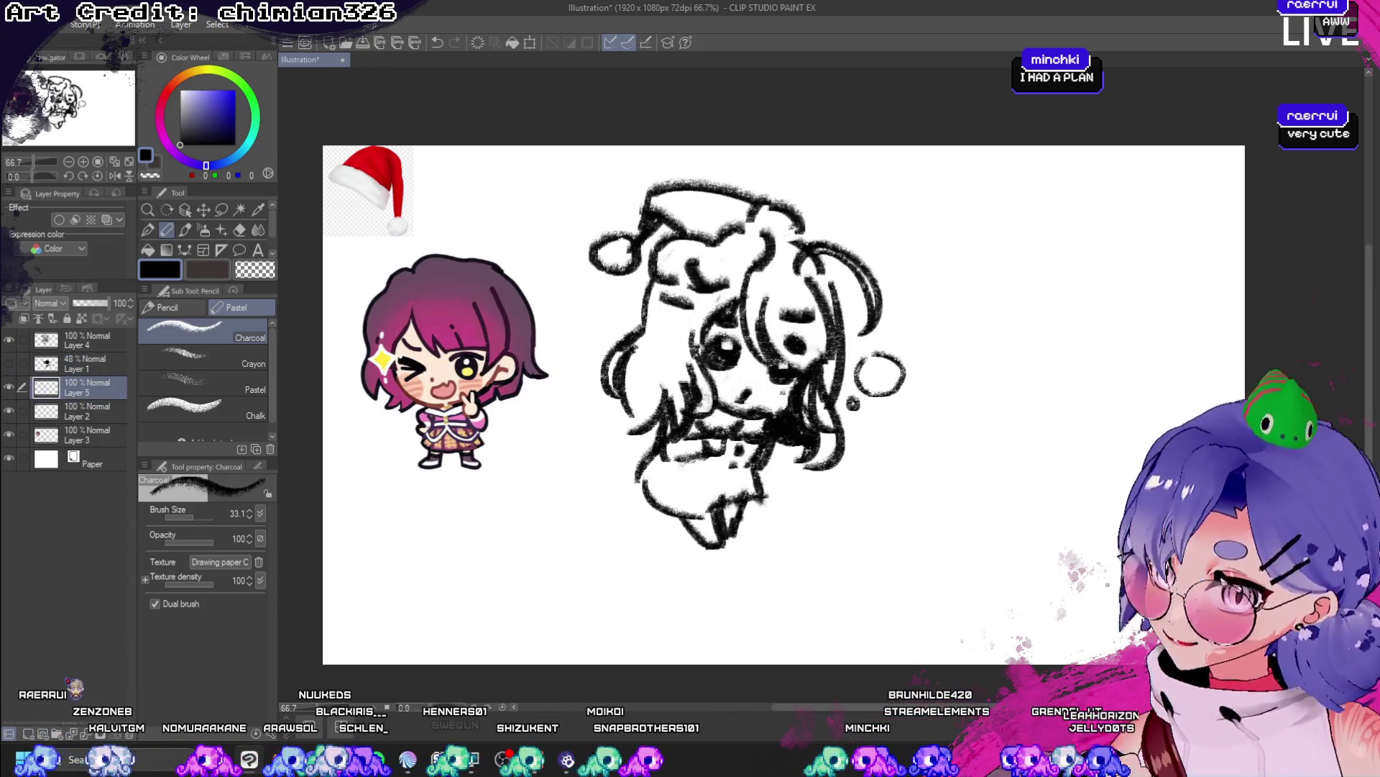
{"action": "key", "text": "ctrl+z"}
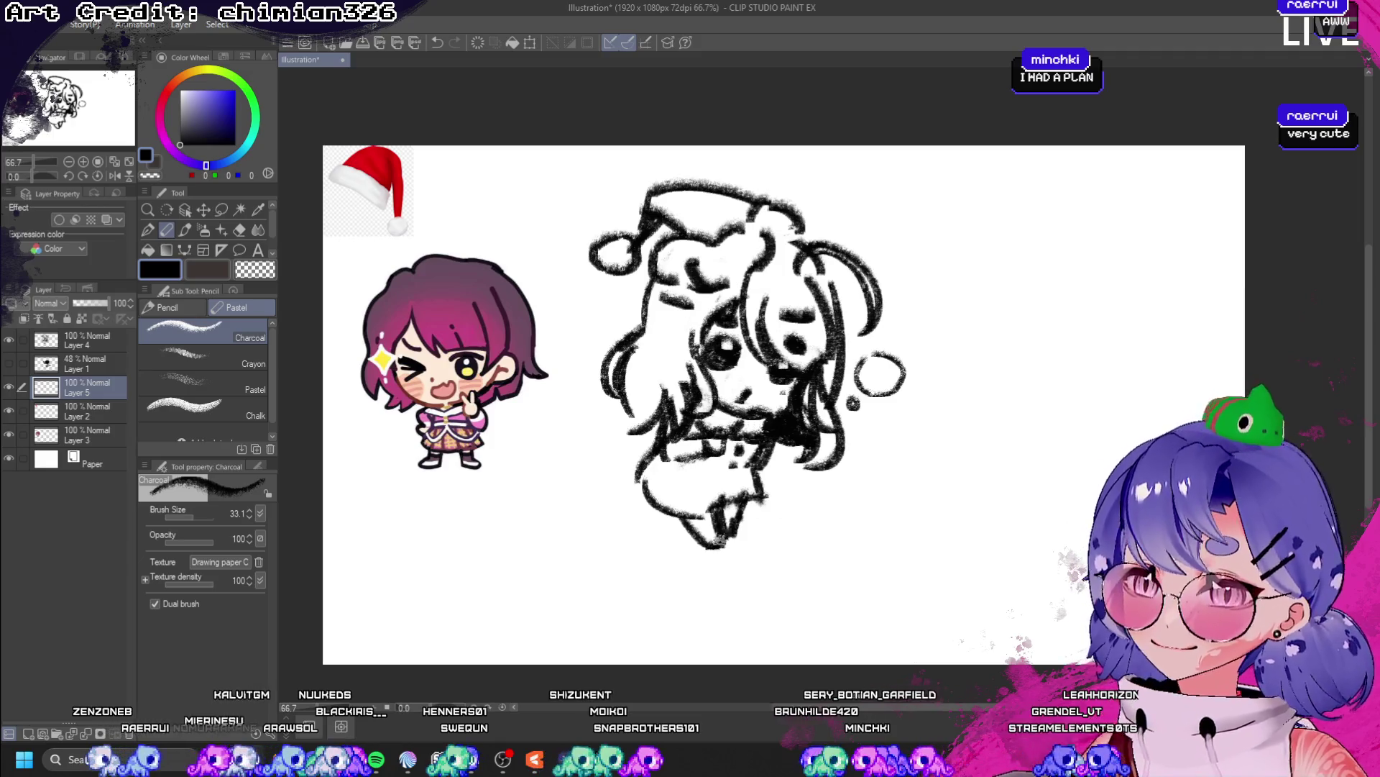
{"action": "mouse_move", "coordinate": [715, 525]}
{"action": "left_mouse_down"}
{"action": "mouse_move", "coordinate": [776, 539]}
{"action": "mouse_move", "coordinate": [669, 546]}
{"action": "mouse_move", "coordinate": [704, 546]}
{"action": "mouse_move", "coordinate": [647, 514]}
{"action": "mouse_move", "coordinate": [728, 561]}
{"action": "mouse_move", "coordinate": [661, 532]}
{"action": "mouse_move", "coordinate": [701, 545]}
{"action": "mouse_move", "coordinate": [663, 520]}
{"action": "mouse_move", "coordinate": [712, 551]}
{"action": "left_mouse_up"}
{"action": "key", "text": "ctrl+z"}
{"action": "key", "text": "ctrl+z"}
{"action": "key", "text": "ctrl+z"}
{"action": "key", "text": "ctrl+z"}
{"action": "key", "text": "ctrl+z"}
{"action": "key", "text": "ctrl+z"}
{"action": "key", "text": "ctrl+z"}
{"action": "key", "text": "ctrl+z"}
{"action": "key", "text": "ctrl+z"}
{"action": "key", "text": "ctrl+z"}
{"action": "key", "text": "ctrl+z"}
{"action": "key", "text": "ctrl+z"}
{"action": "key", "text": "ctrl+z"}
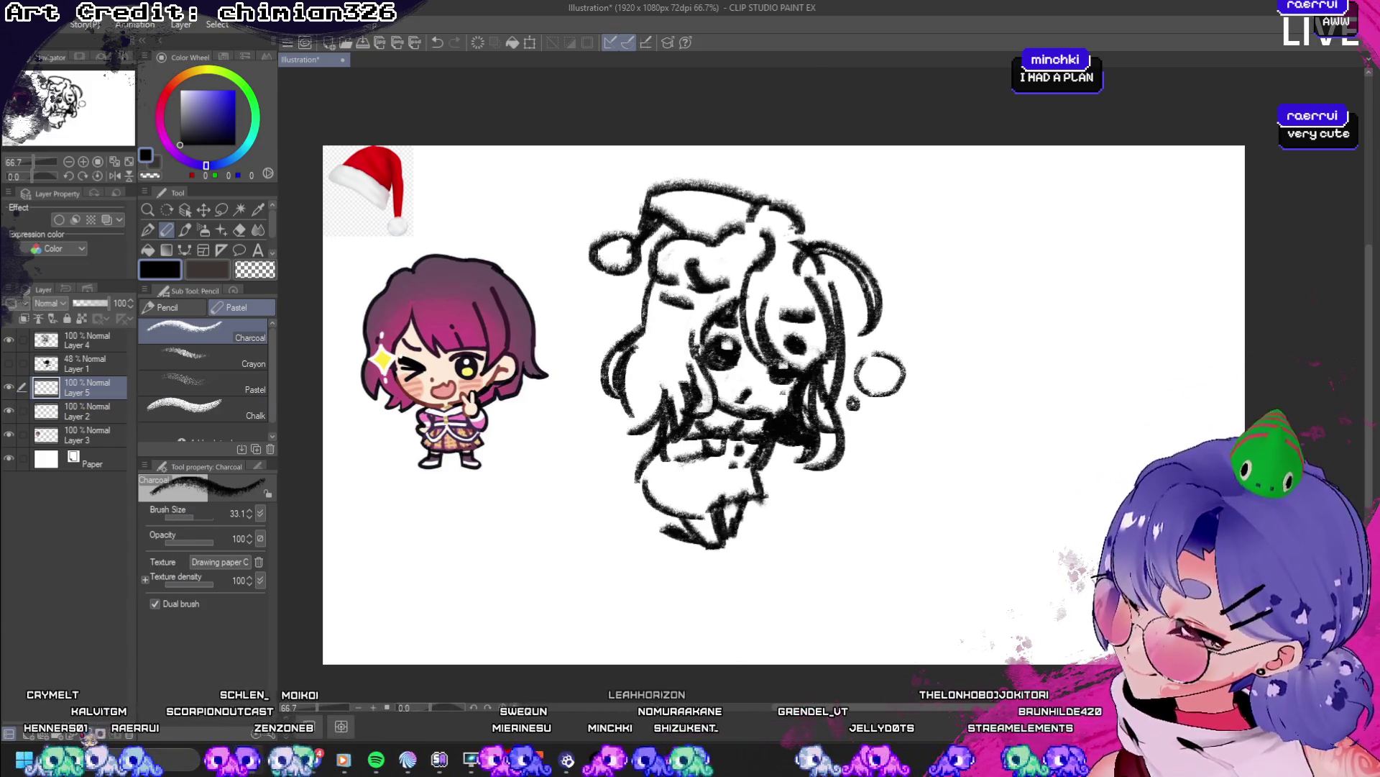
- Step back through layer changes, hide Layer 1's grey tone strokes, and restore the empty layer
{"action": "key", "text": "ctrl+Delete"}
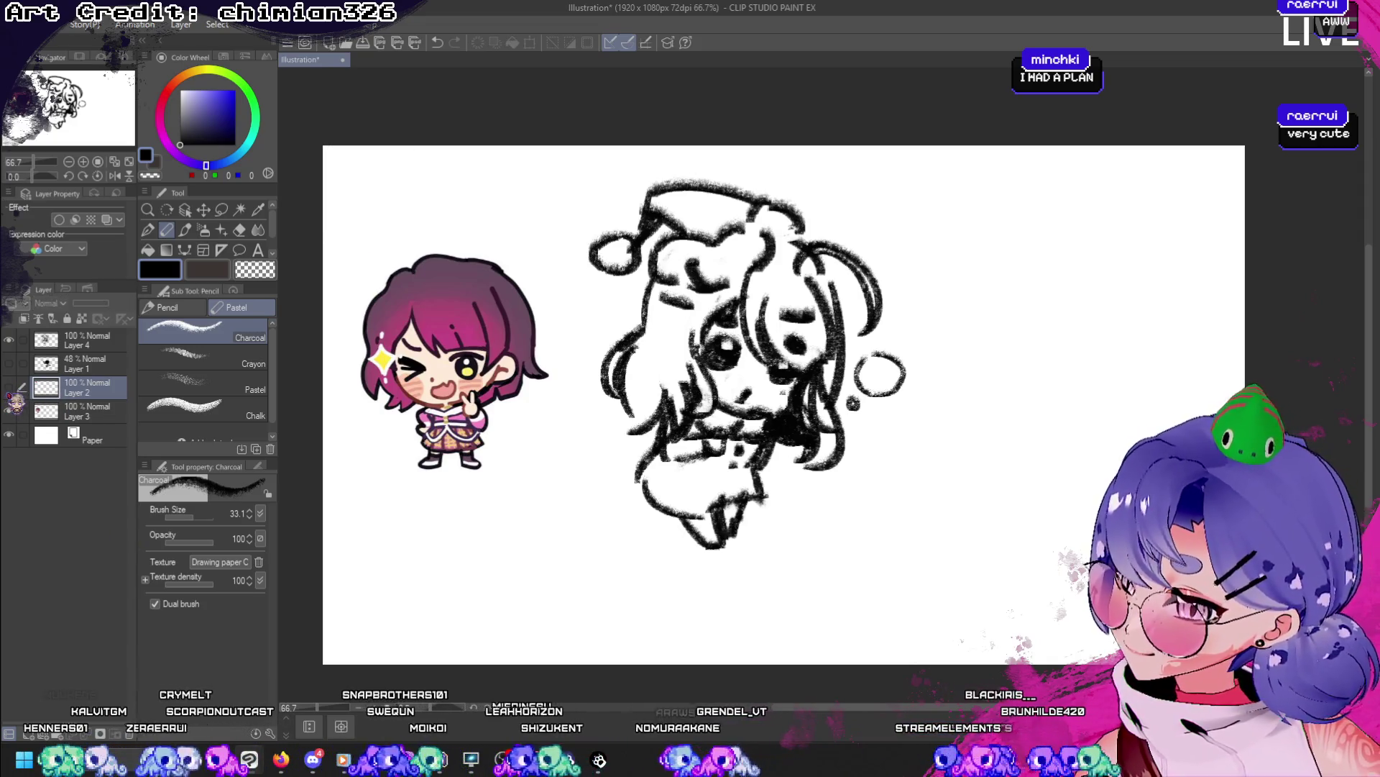
{"action": "key", "text": "ctrl+z"}
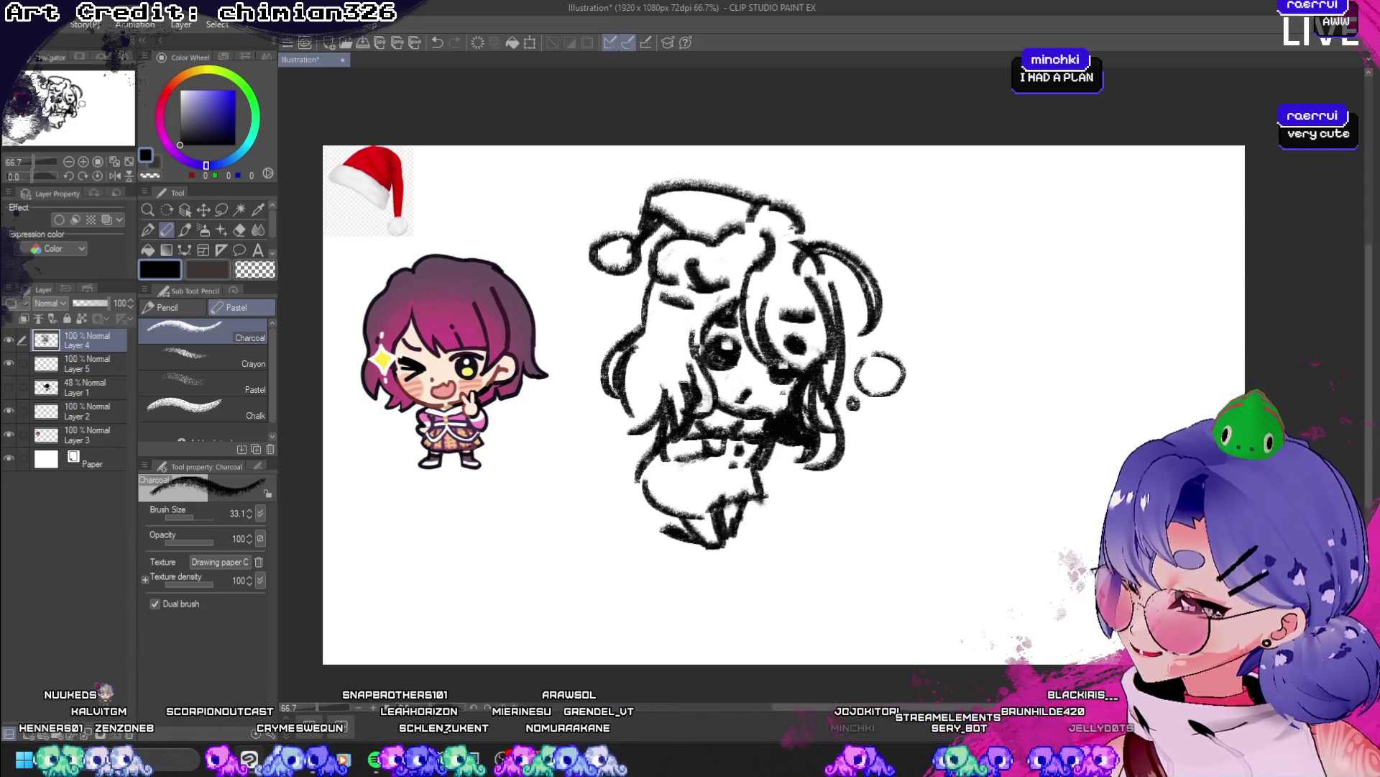
{"action": "key", "text": "ctrl+Delete"}
{"action": "left_click", "coordinate": [86, 363]}
{"action": "left_click", "coordinate": [9, 363]}
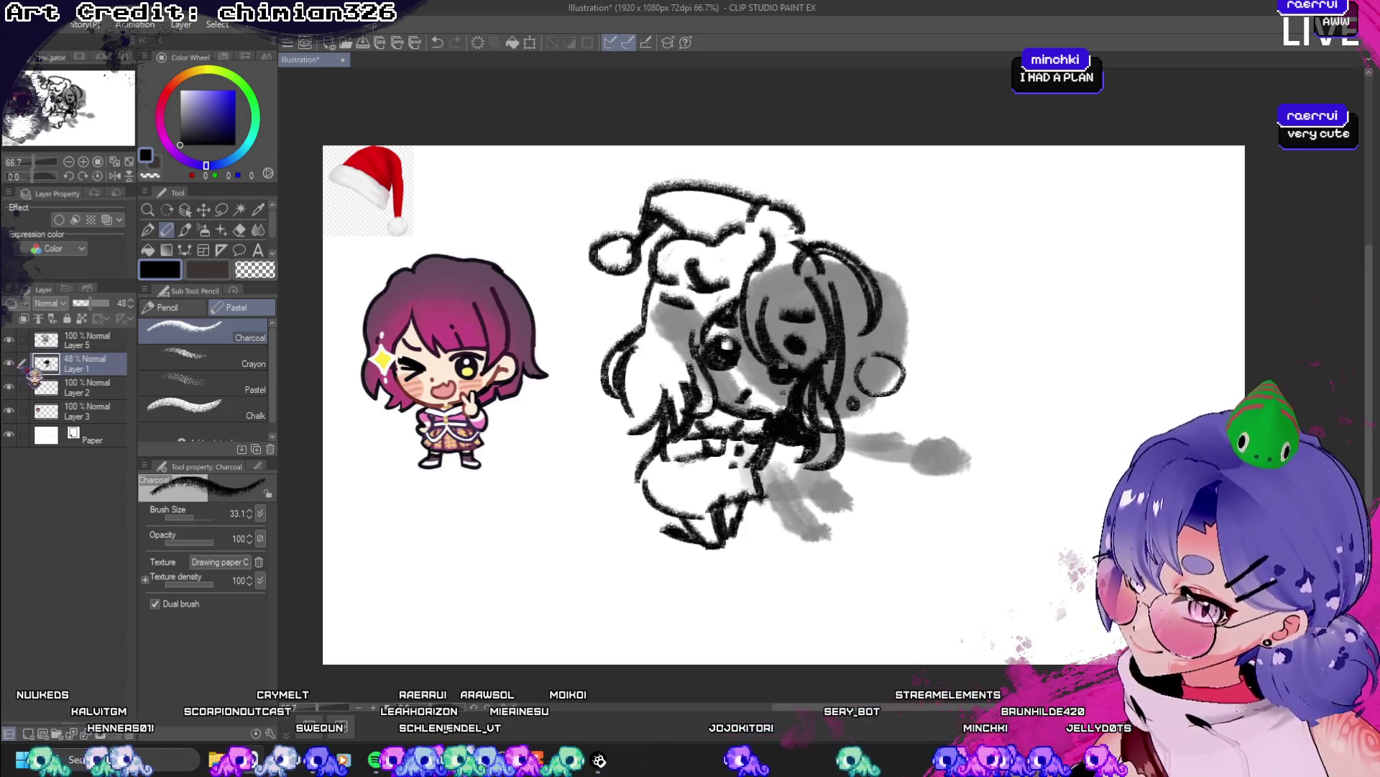
{"action": "left_click", "coordinate": [9, 363]}
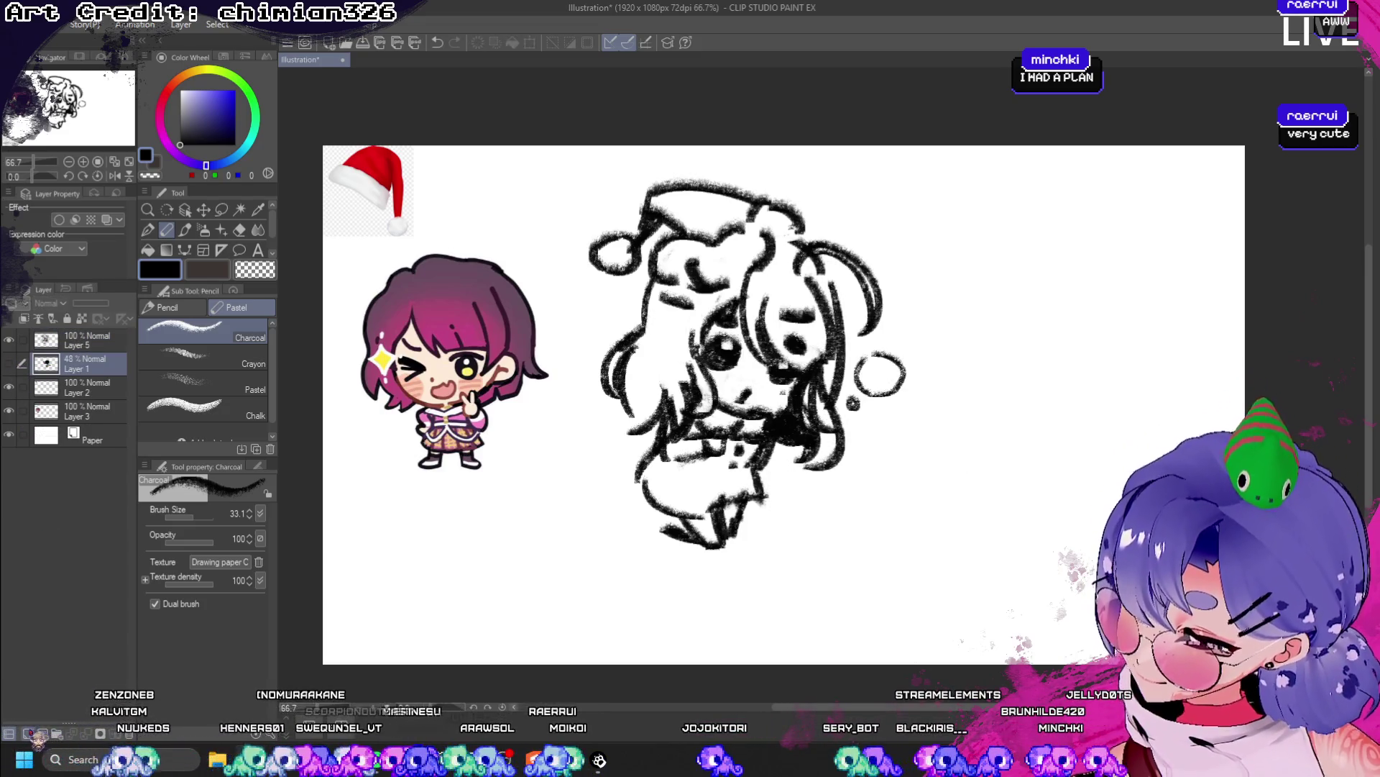
{"action": "key", "text": "ctrl+z"}
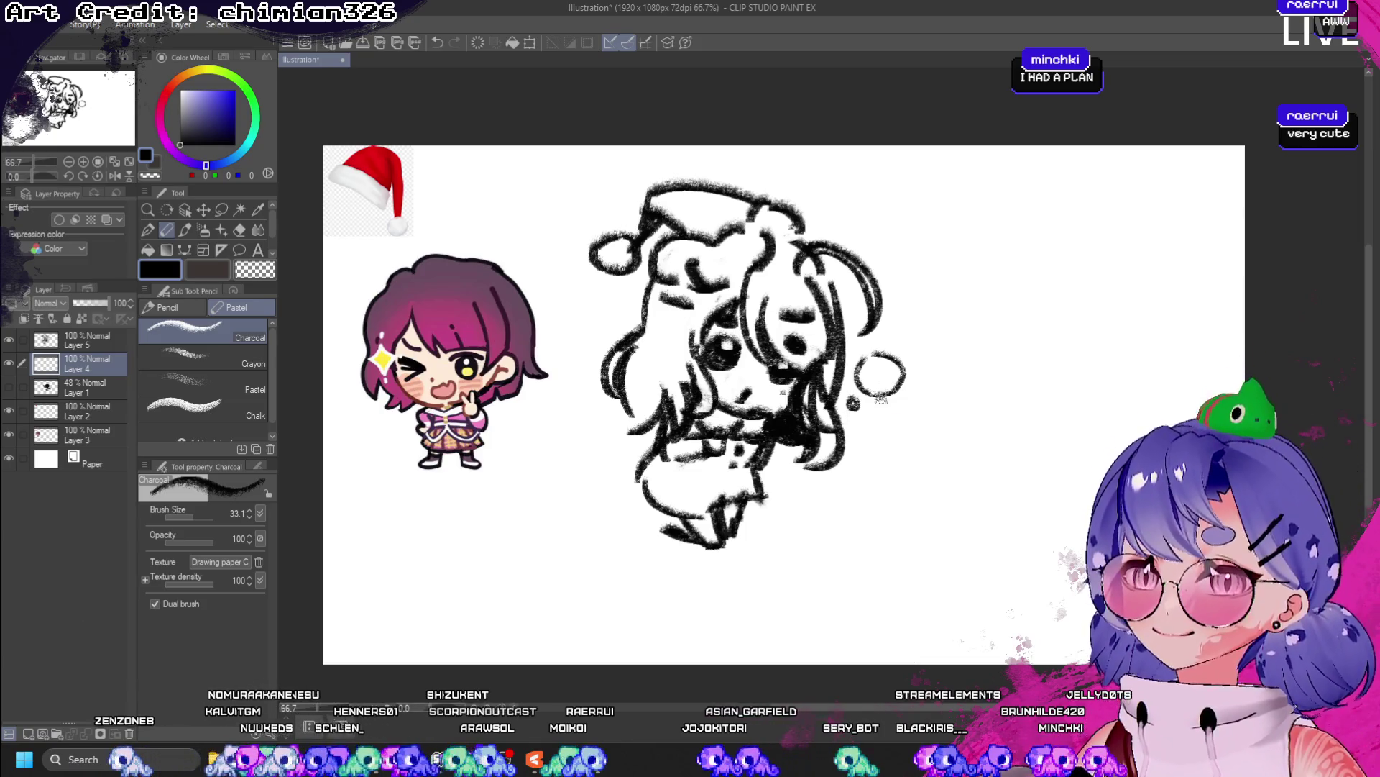
- Draw a large charcoal circle right of the sketch for the second chibi's head
{"action": "mouse_move", "coordinate": [971, 401]}
{"action": "left_mouse_down"}
{"action": "mouse_move", "coordinate": [935, 410]}
{"action": "mouse_move", "coordinate": [971, 404]}
{"action": "left_mouse_up"}
{"action": "key", "text": "ctrl+z"}
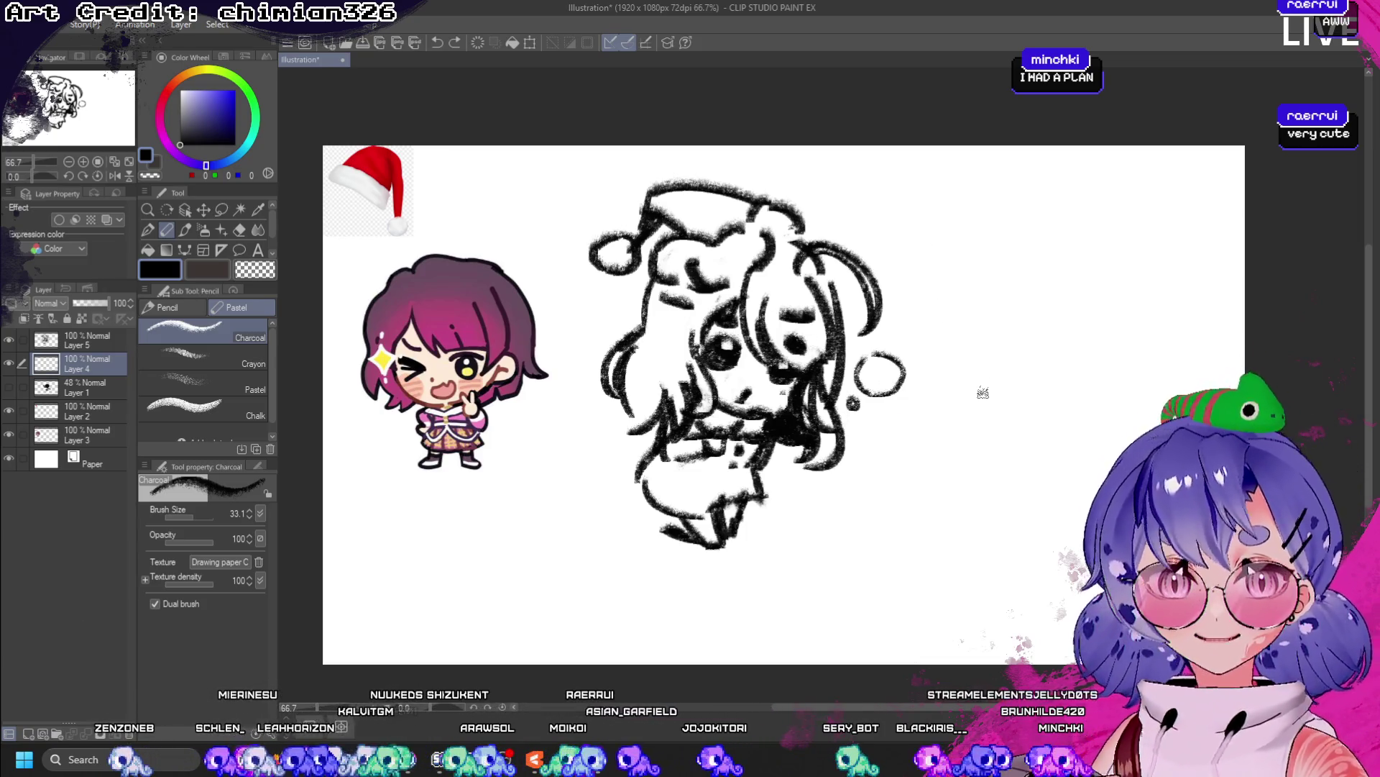
{"action": "mouse_move", "coordinate": [975, 315]}
{"action": "left_mouse_down"}
{"action": "mouse_move", "coordinate": [935, 302]}
{"action": "mouse_move", "coordinate": [956, 431]}
{"action": "mouse_move", "coordinate": [935, 295]}
{"action": "mouse_move", "coordinate": [877, 370]}
{"action": "mouse_move", "coordinate": [879, 402]}
{"action": "left_mouse_up"}
- Try joining strokes and strokes under the big circle, undoing each attempt
{"action": "key", "text": "ctrl+z"}
{"action": "key", "text": "ctrl+z"}
{"action": "key", "text": "ctrl+z"}
{"action": "mouse_move", "coordinate": [873, 353]}
{"action": "left_mouse_down"}
{"action": "mouse_move", "coordinate": [906, 430]}
{"action": "mouse_move", "coordinate": [938, 439]}
{"action": "left_mouse_up"}
{"action": "key", "text": "ctrl+z"}
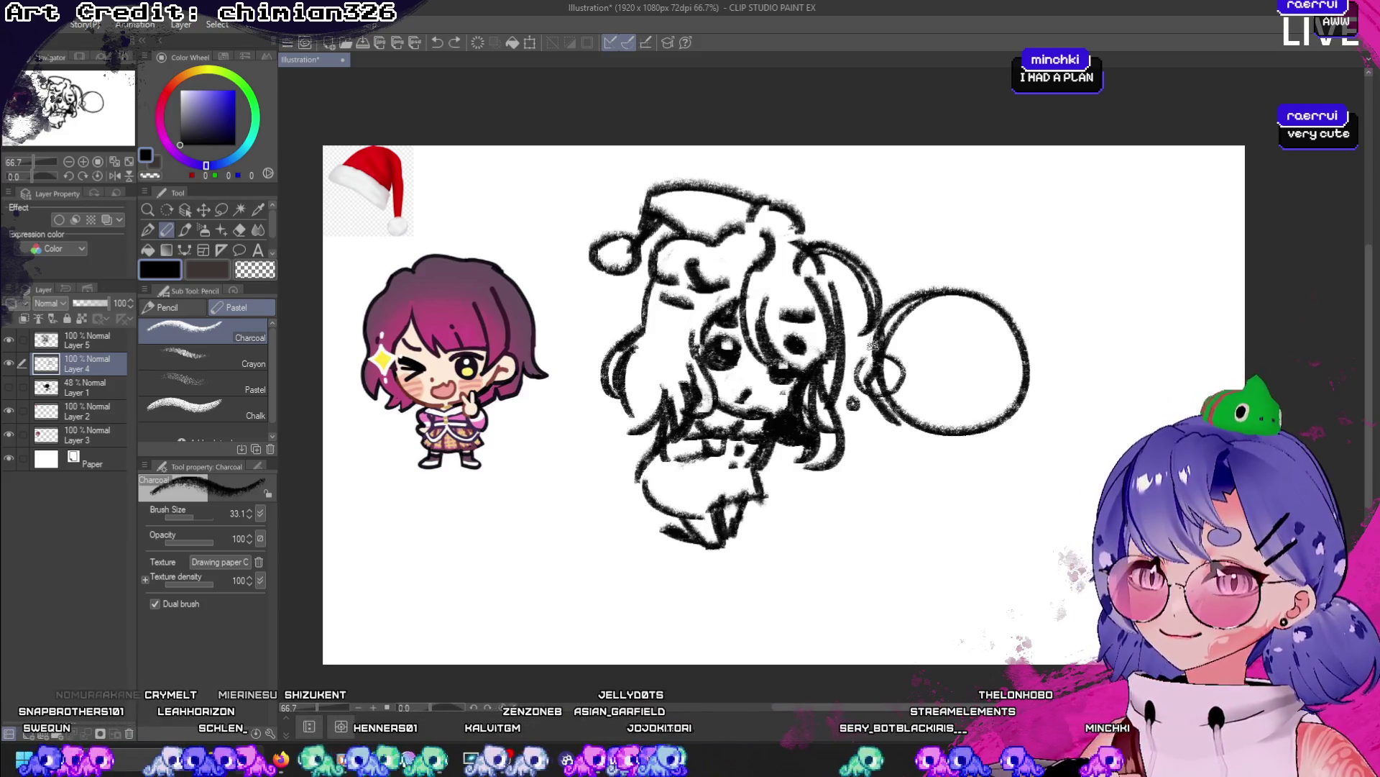
{"action": "key", "text": "ctrl+z"}
{"action": "left_click_drag", "start_coordinate": [868, 345], "coordinate": [963, 440]}
{"action": "key", "text": "ctrl+z"}
{"action": "mouse_move", "coordinate": [866, 370]}
{"action": "left_mouse_down"}
{"action": "mouse_move", "coordinate": [927, 453]}
{"action": "mouse_move", "coordinate": [956, 450]}
{"action": "mouse_move", "coordinate": [895, 468]}
{"action": "mouse_move", "coordinate": [938, 467]}
{"action": "left_mouse_up"}
{"action": "key", "text": "ctrl+z"}
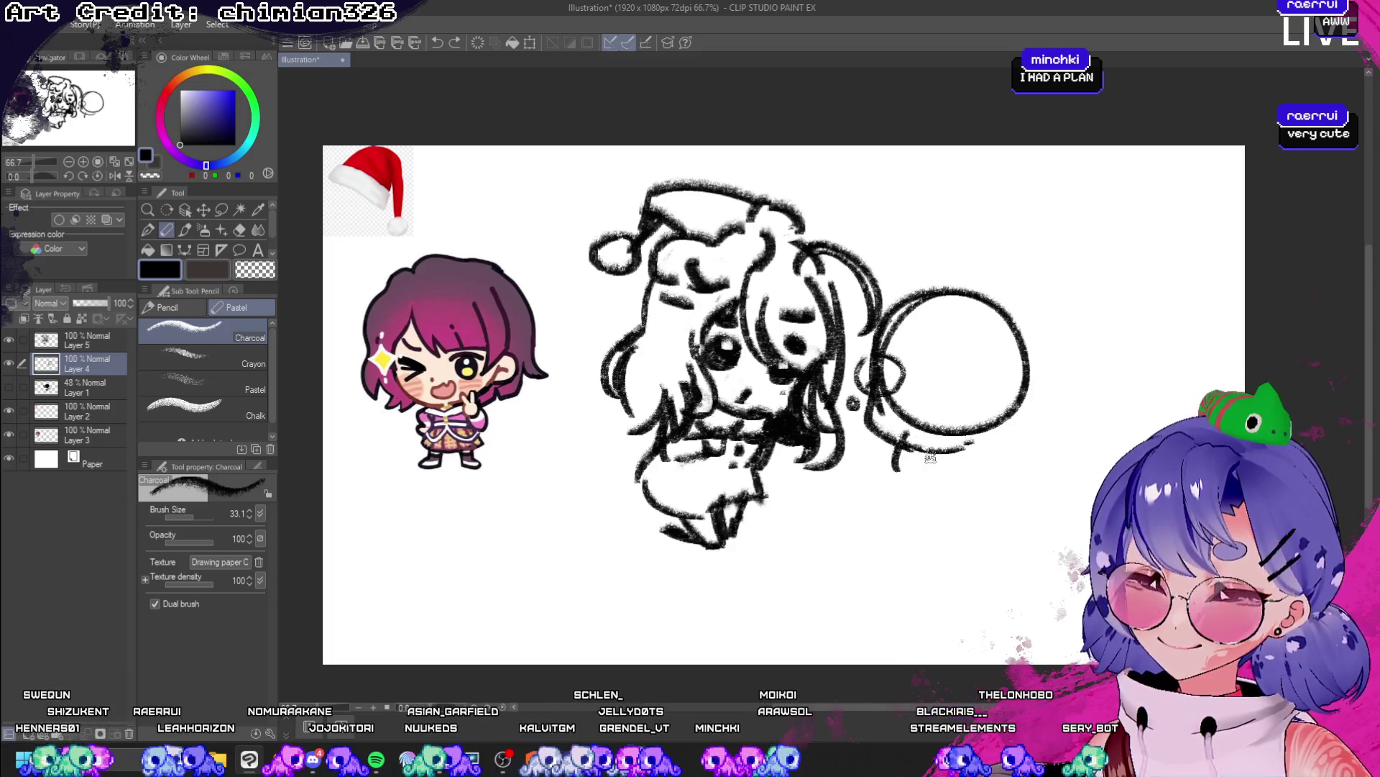
{"action": "key", "text": "ctrl+z"}
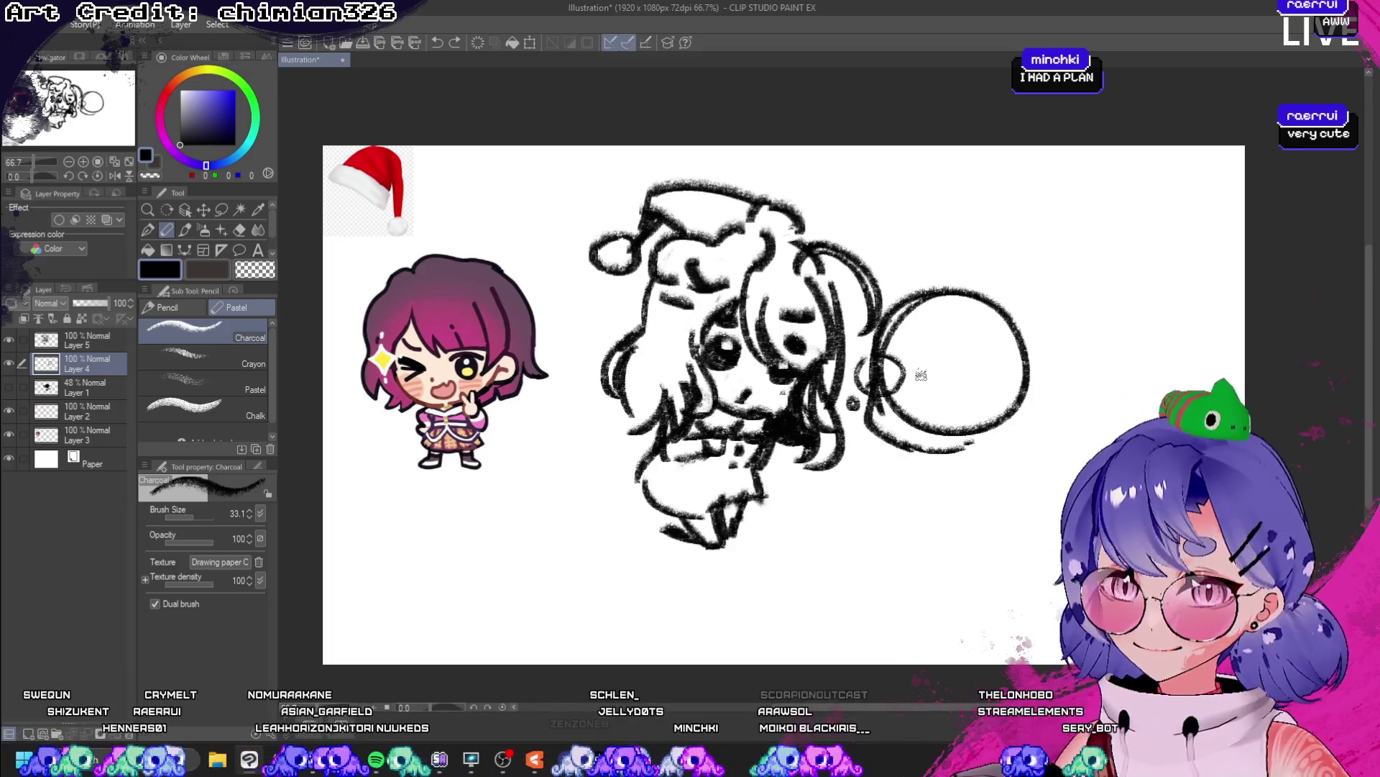
- Draw a dark eye inside the big circle and erase stray marks in its lower part
{"action": "left_click_drag", "start_coordinate": [937, 368], "coordinate": [918, 409]}
{"action": "mouse_move", "coordinate": [932, 380]}
{"action": "left_mouse_down"}
{"action": "mouse_move", "coordinate": [931, 409]}
{"action": "mouse_move", "coordinate": [960, 396]}
{"action": "mouse_move", "coordinate": [942, 406]}
{"action": "mouse_move", "coordinate": [956, 413]}
{"action": "mouse_move", "coordinate": [942, 406]}
{"action": "left_mouse_up"}
{"action": "left_click", "coordinate": [255, 269]}
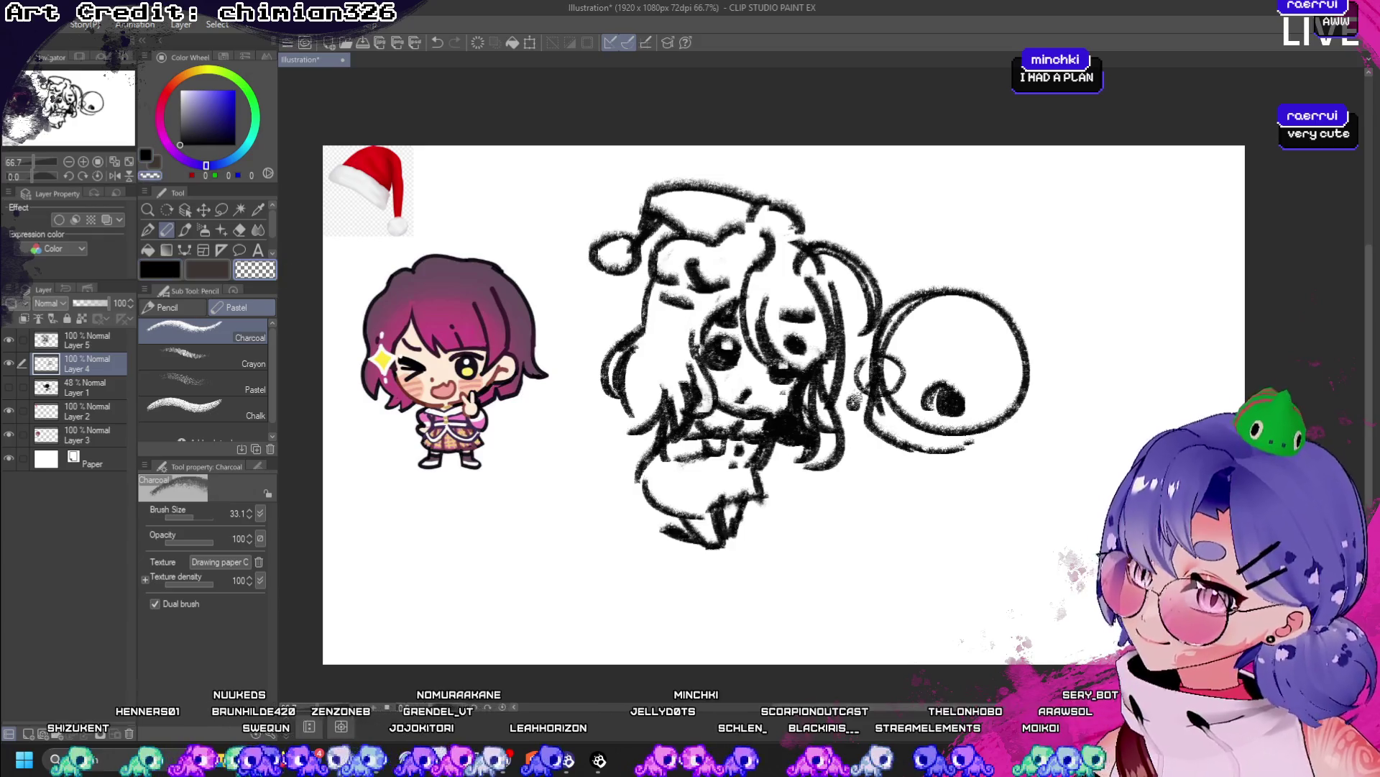
{"action": "left_click_drag", "start_coordinate": [886, 401], "coordinate": [963, 425]}
- Fade the first chibi's sketch layer to 32% opacity and return to the new head's layer
{"action": "left_click", "coordinate": [86, 340]}
{"action": "left_click_drag", "start_coordinate": [108, 303], "coordinate": [84, 303]}
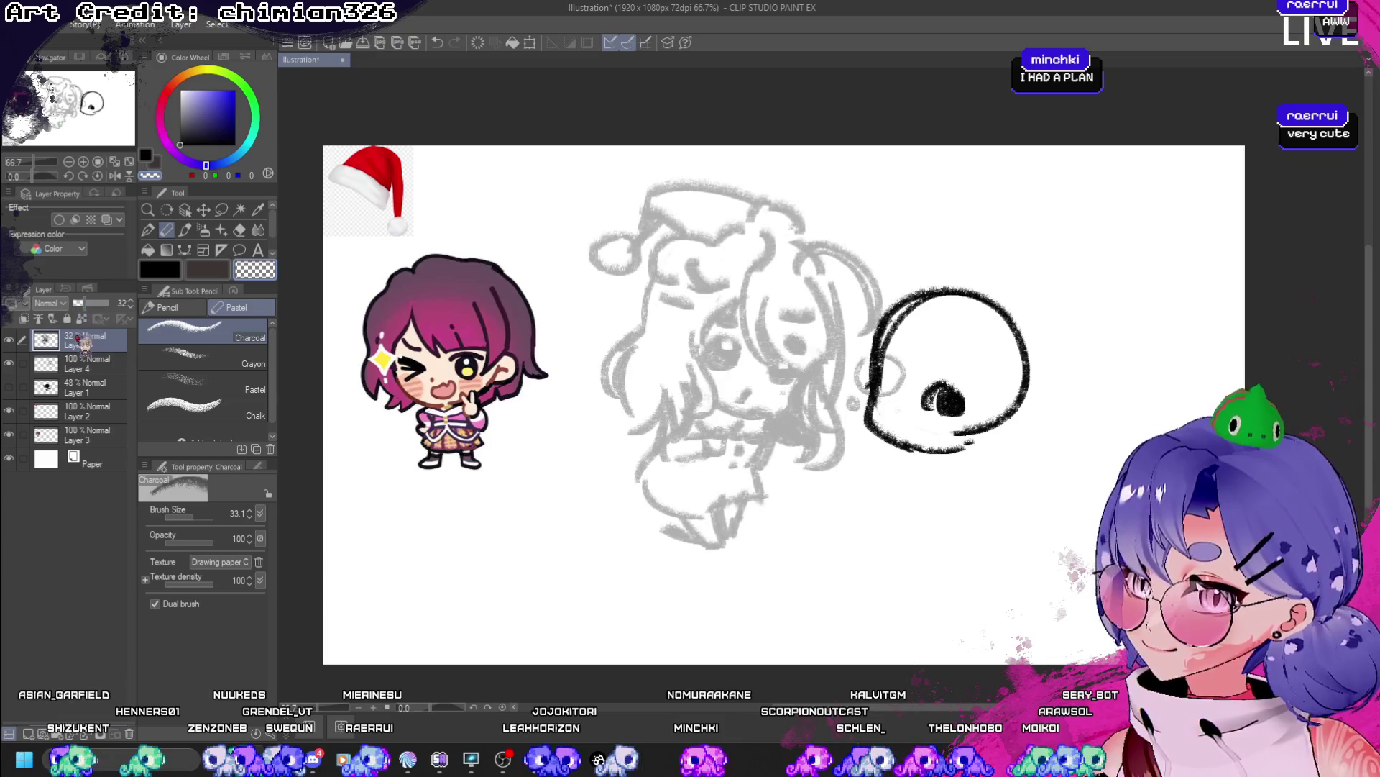
{"action": "left_click", "coordinate": [86, 363]}
{"action": "left_click", "coordinate": [173, 270]}
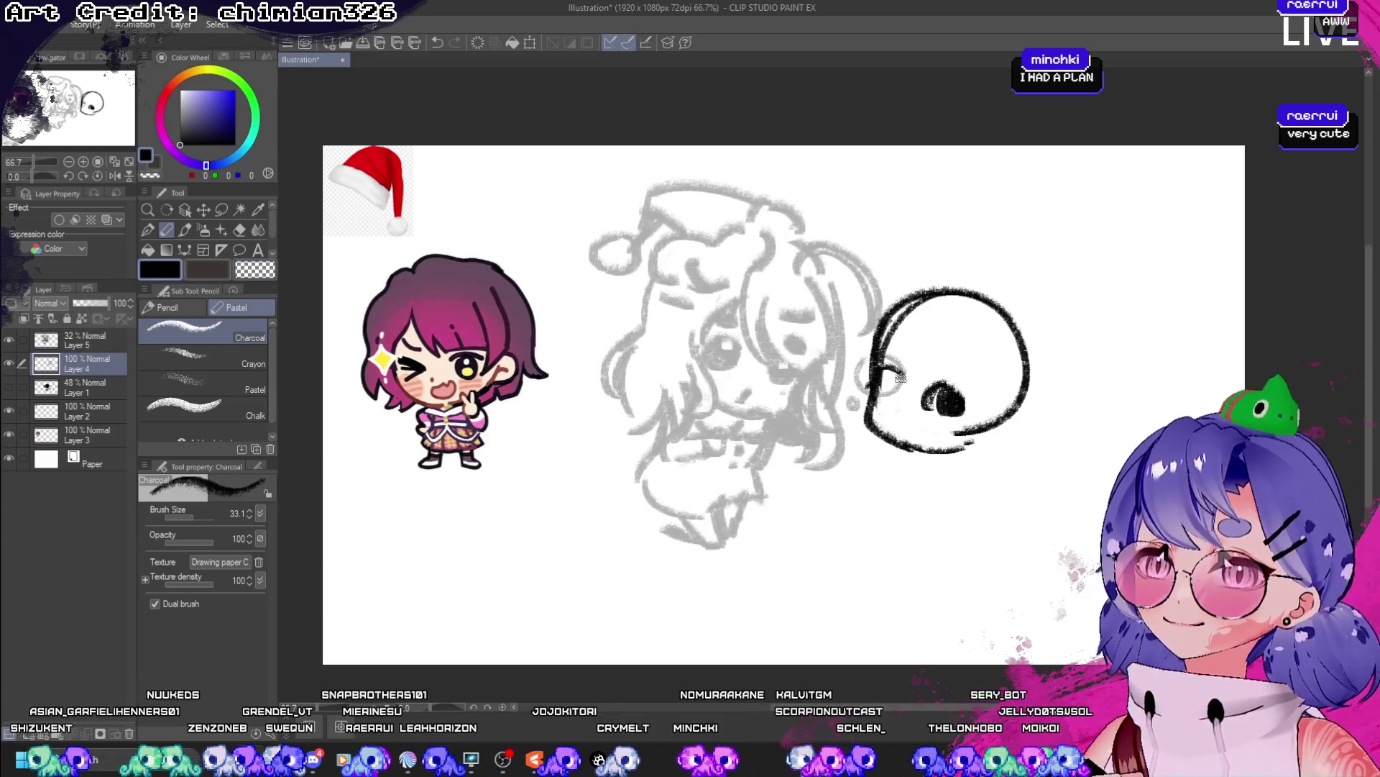
- Redraw the skull's nose mark slightly lower and check it in a mirrored canvas view
{"action": "left_click_drag", "start_coordinate": [891, 378], "coordinate": [903, 396]}
{"action": "key", "text": "ctrl+z"}
{"action": "key", "text": "ctrl+z"}
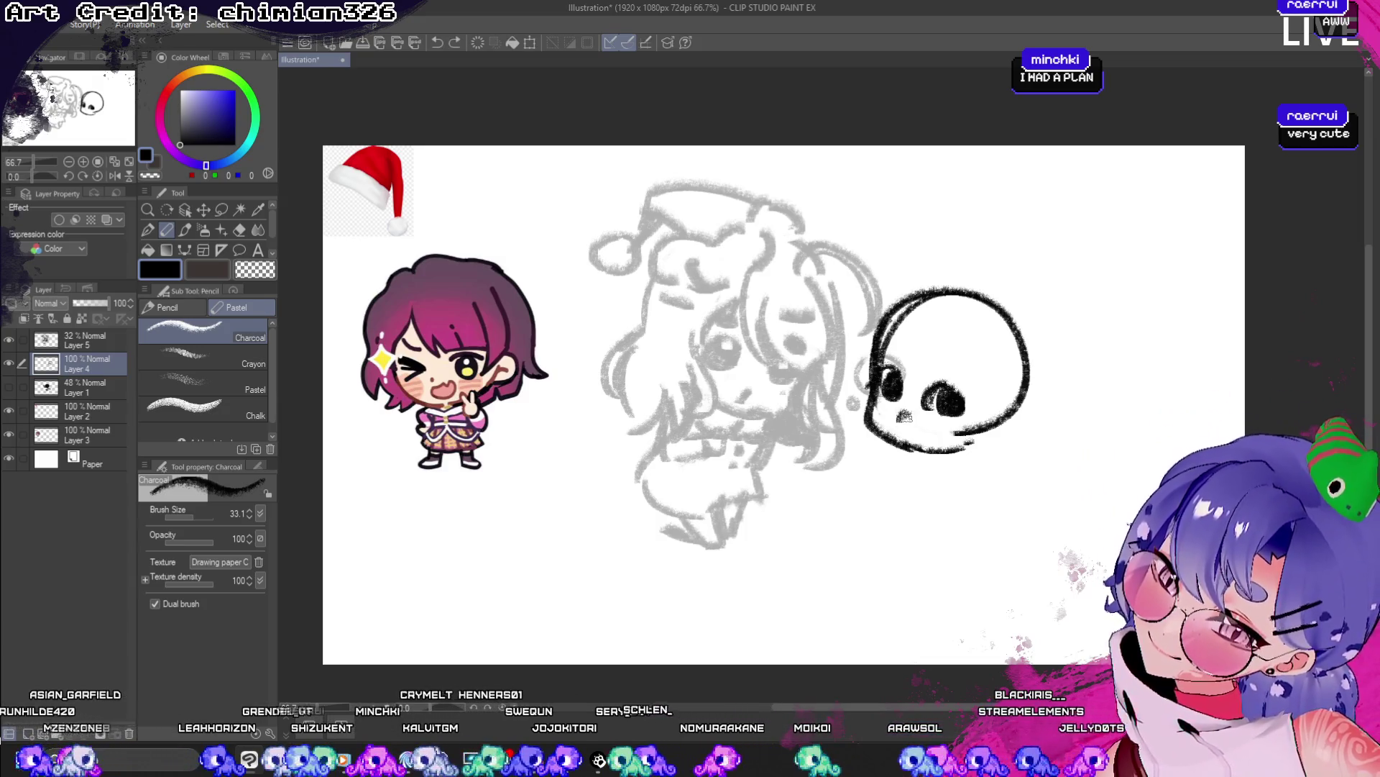
{"action": "key", "text": "ctrl+z"}
{"action": "left_click_drag", "start_coordinate": [898, 417], "coordinate": [905, 433]}
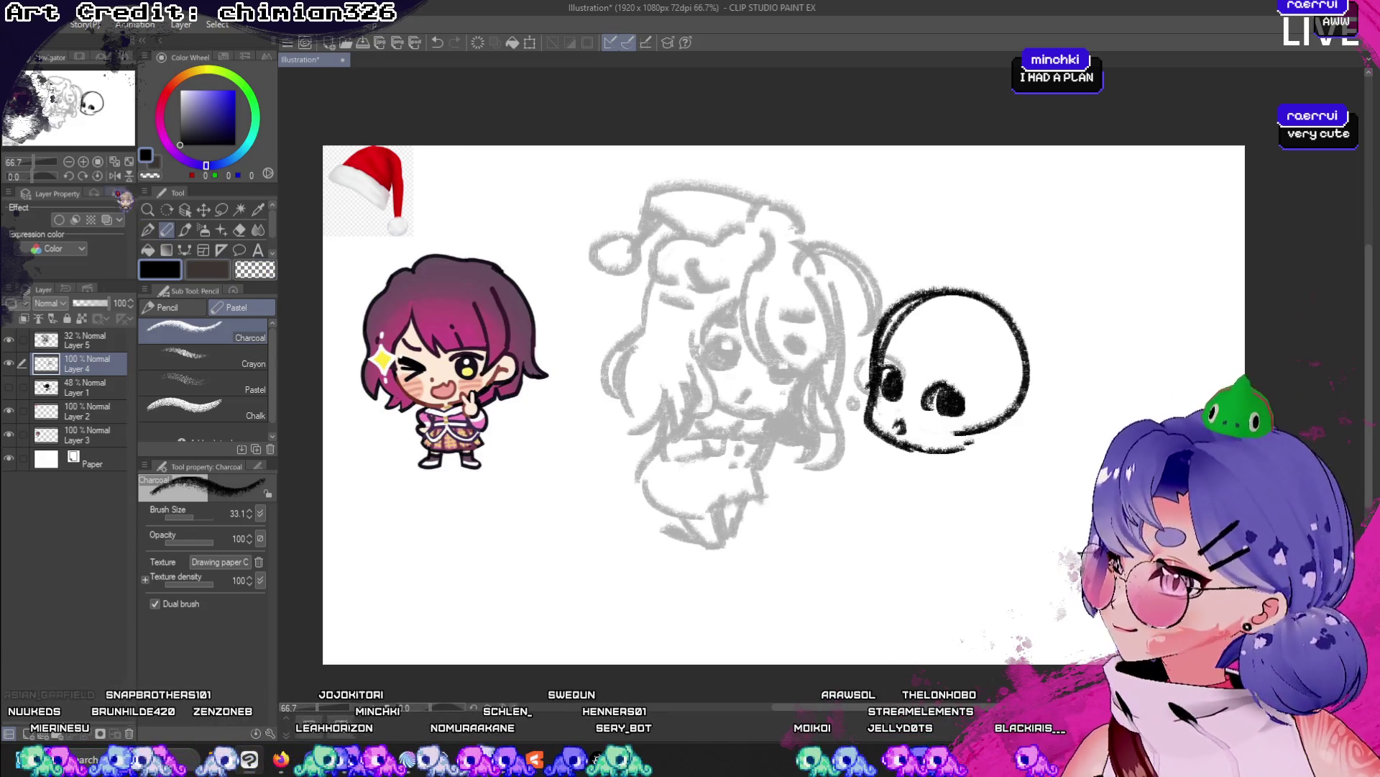
{"action": "left_click", "coordinate": [115, 176]}
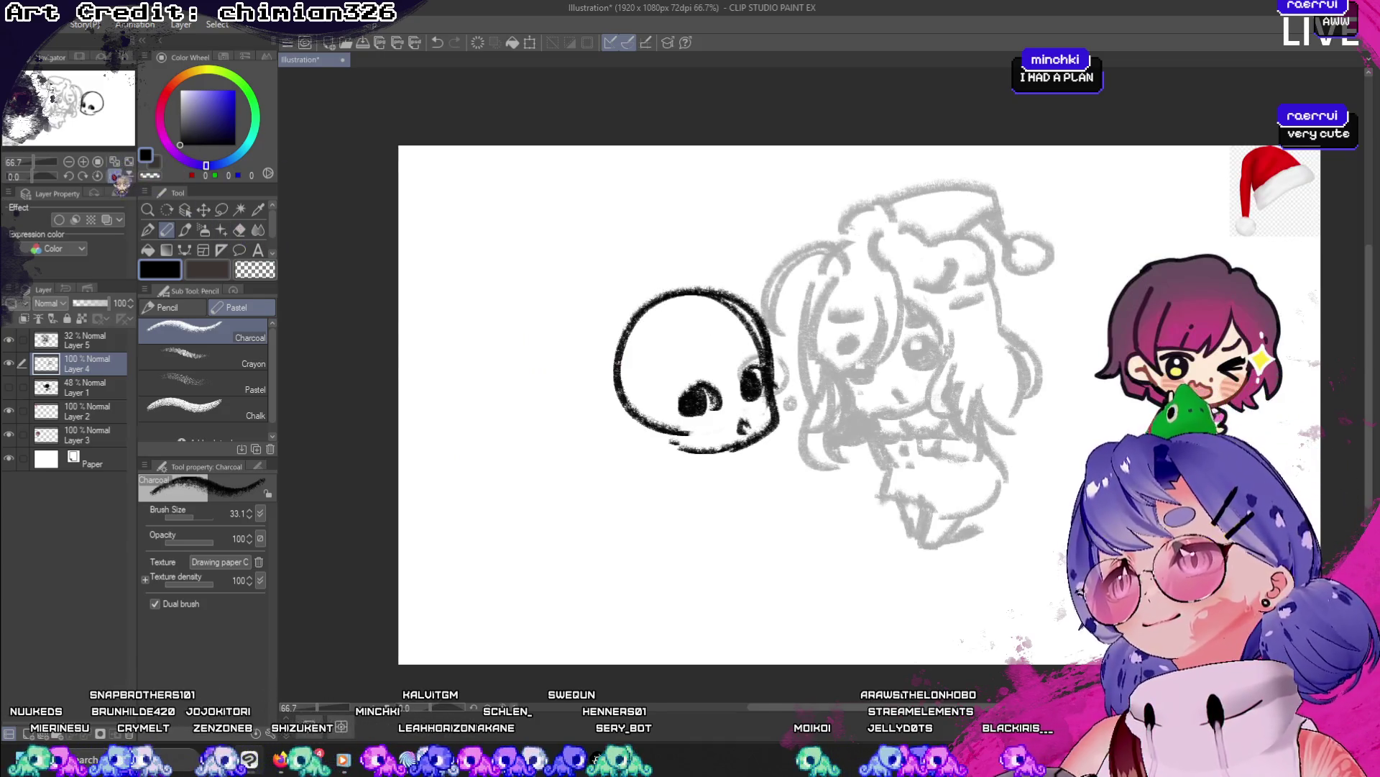
{"action": "left_click", "coordinate": [115, 176]}
- Try marks, a loop and arm strokes at the skull's lower left, then remove them
{"action": "left_click_drag", "start_coordinate": [895, 426], "coordinate": [879, 440]}
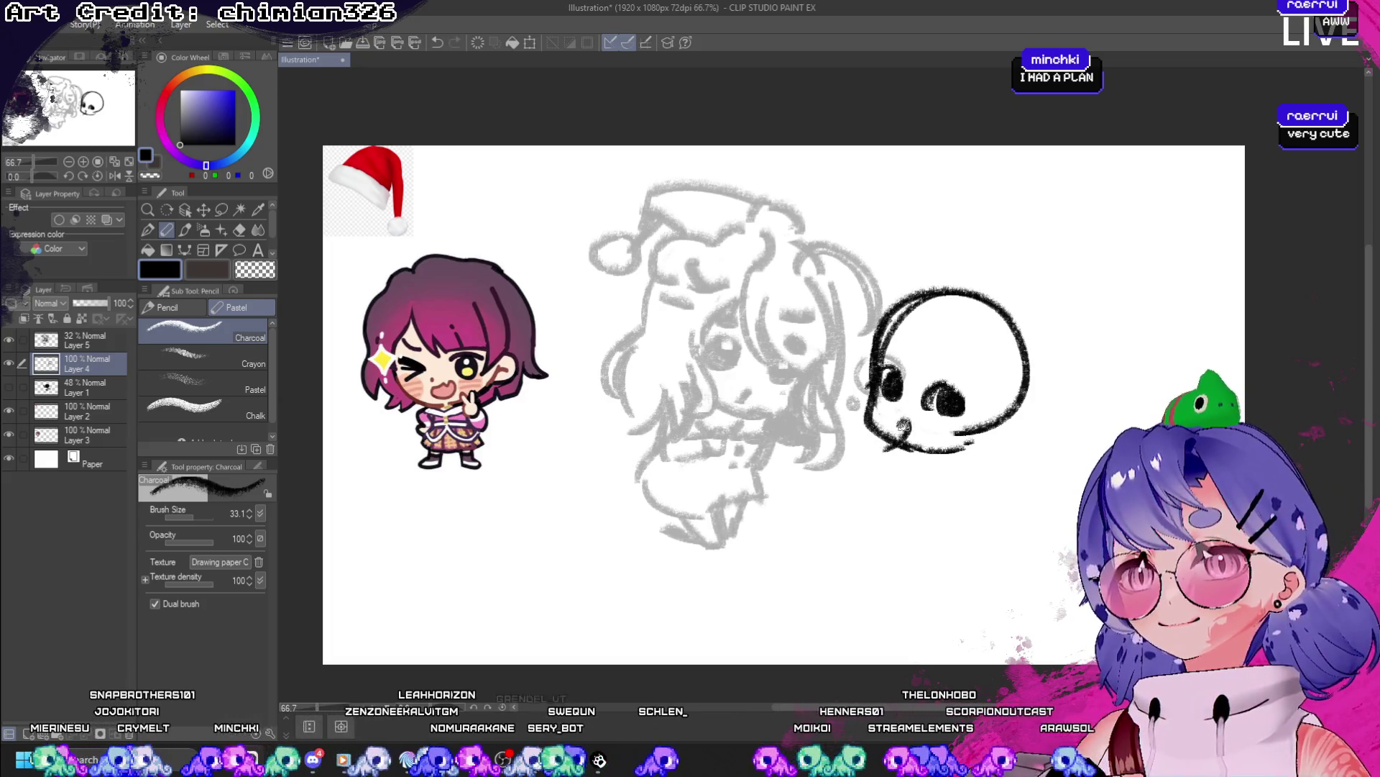
{"action": "key", "text": "ctrl+z"}
{"action": "left_click_drag", "start_coordinate": [898, 450], "coordinate": [870, 437]}
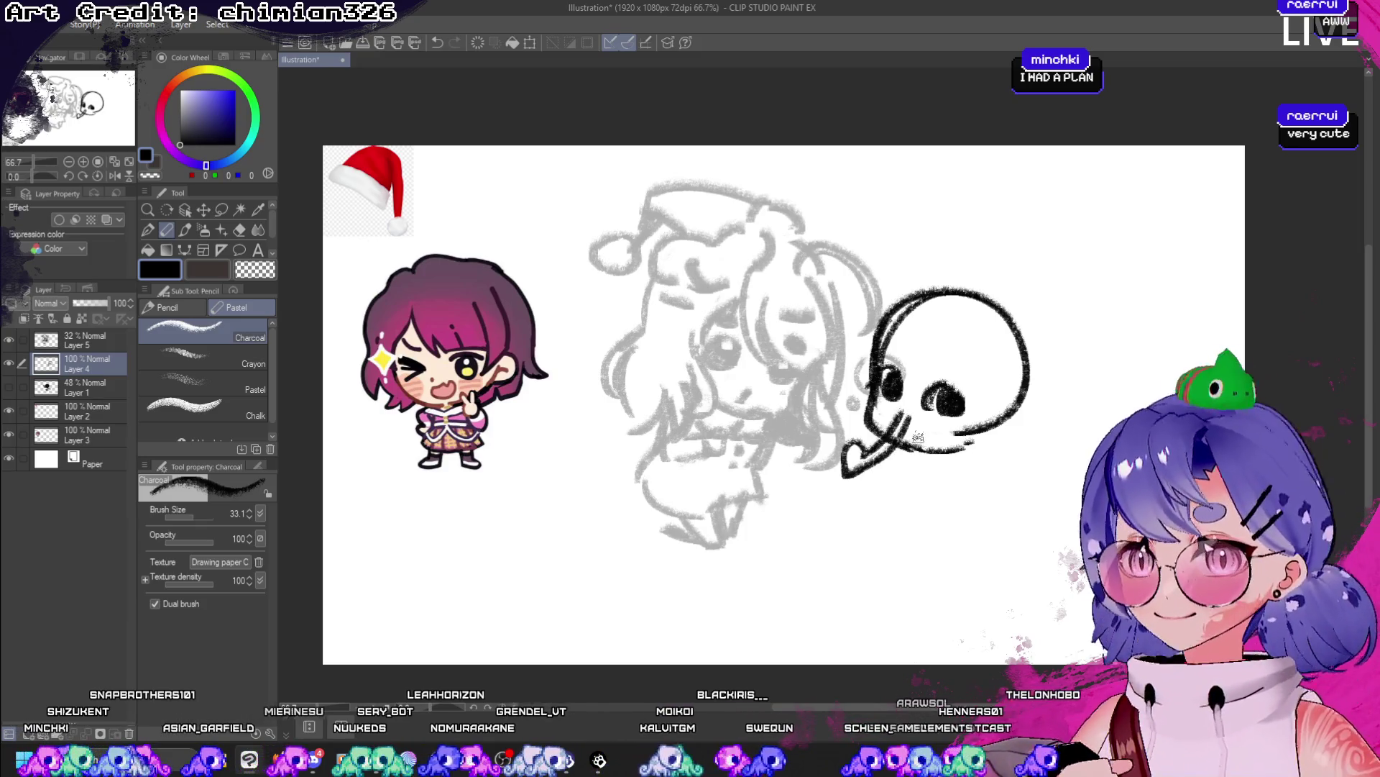
{"action": "key", "text": "ctrl+z"}
{"action": "mouse_move", "coordinate": [896, 424]}
{"action": "left_mouse_down"}
{"action": "mouse_move", "coordinate": [875, 460]}
{"action": "mouse_move", "coordinate": [834, 475]}
{"action": "left_mouse_up"}
{"action": "key", "text": "ctrl+z"}
{"action": "left_click_drag", "start_coordinate": [909, 450], "coordinate": [848, 504]}
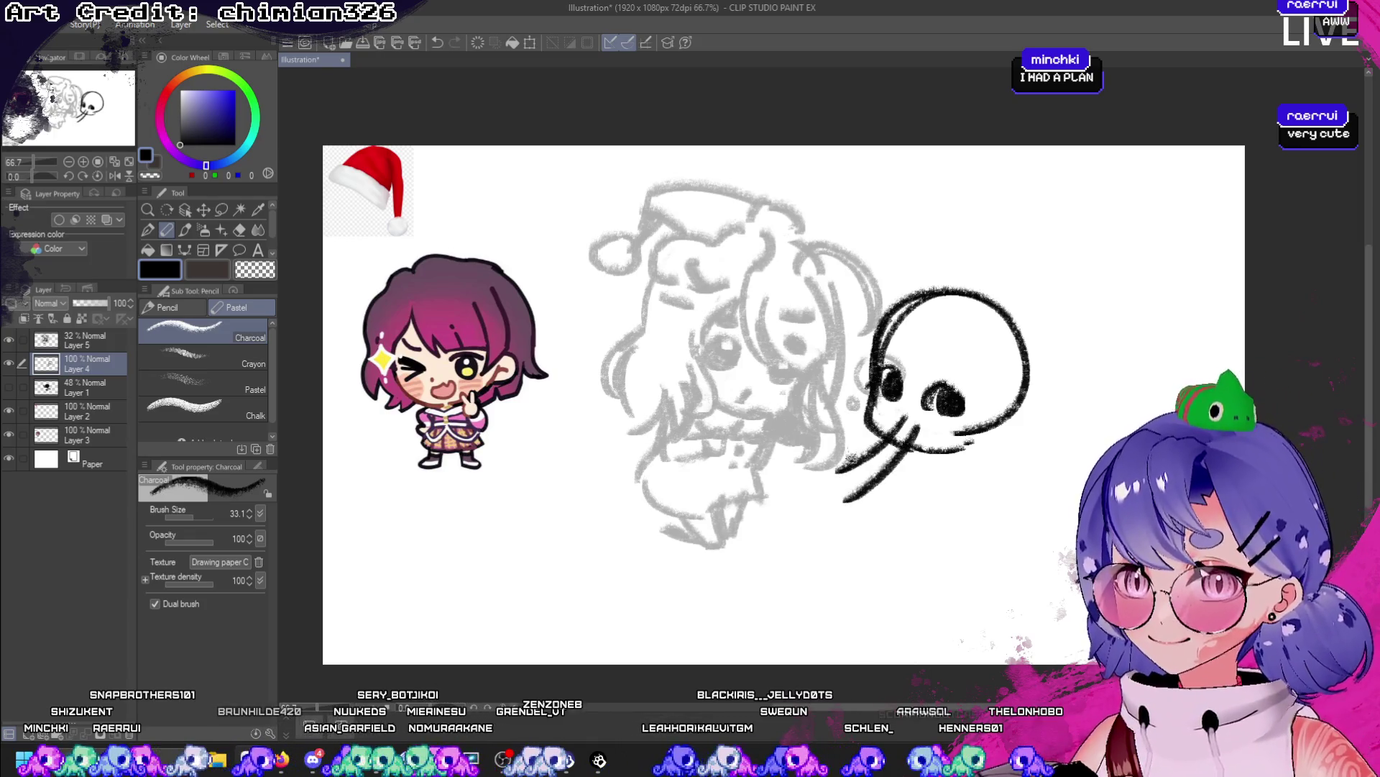
{"action": "left_click_drag", "start_coordinate": [852, 443], "coordinate": [850, 504]}
{"action": "key", "text": "ctrl+z"}
{"action": "key", "text": "ctrl+z"}
{"action": "key", "text": "ctrl+z"}
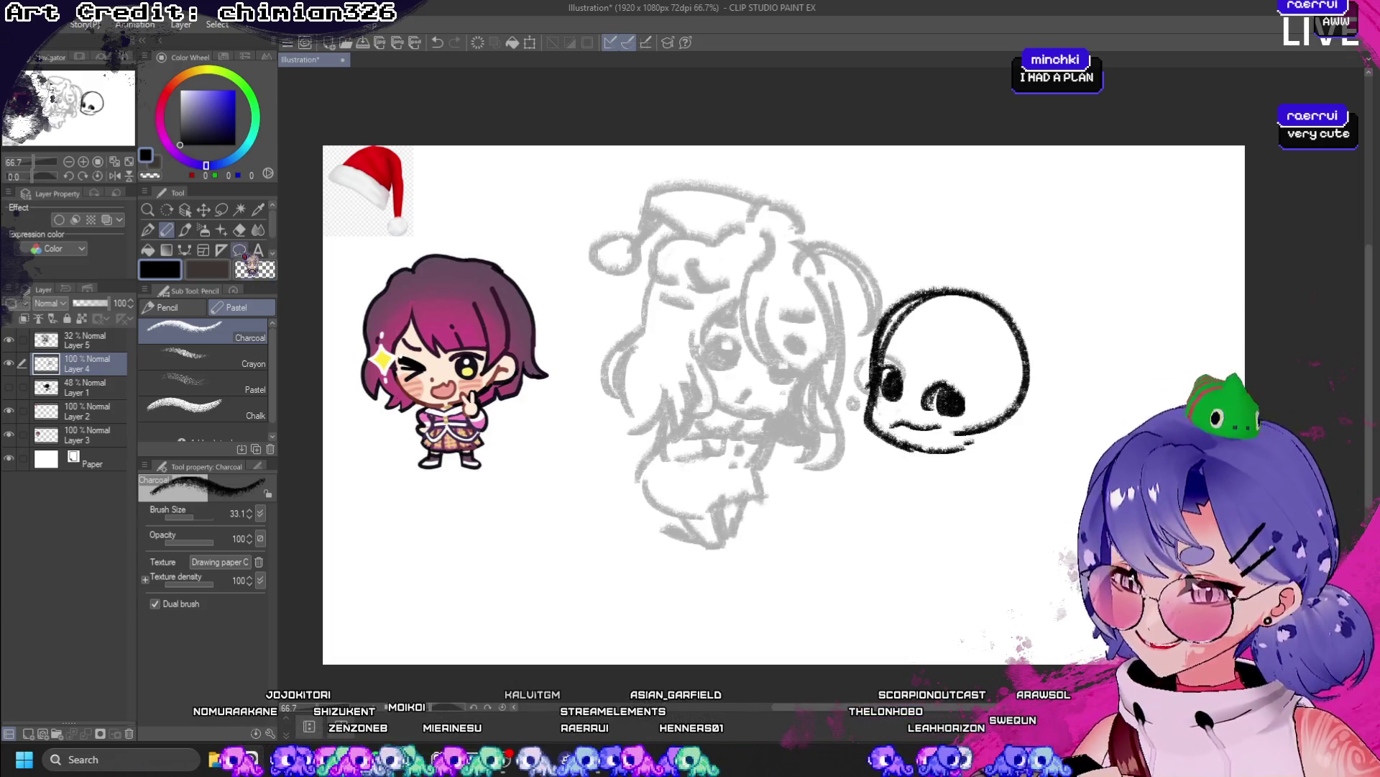
- Erase a highlight into the skull's right eye and test a small mouth in mirrored view
{"action": "left_click", "coordinate": [252, 270]}
{"action": "mouse_move", "coordinate": [925, 373]}
{"action": "left_mouse_down"}
{"action": "mouse_move", "coordinate": [956, 396]}
{"action": "mouse_move", "coordinate": [891, 371]}
{"action": "left_mouse_up"}
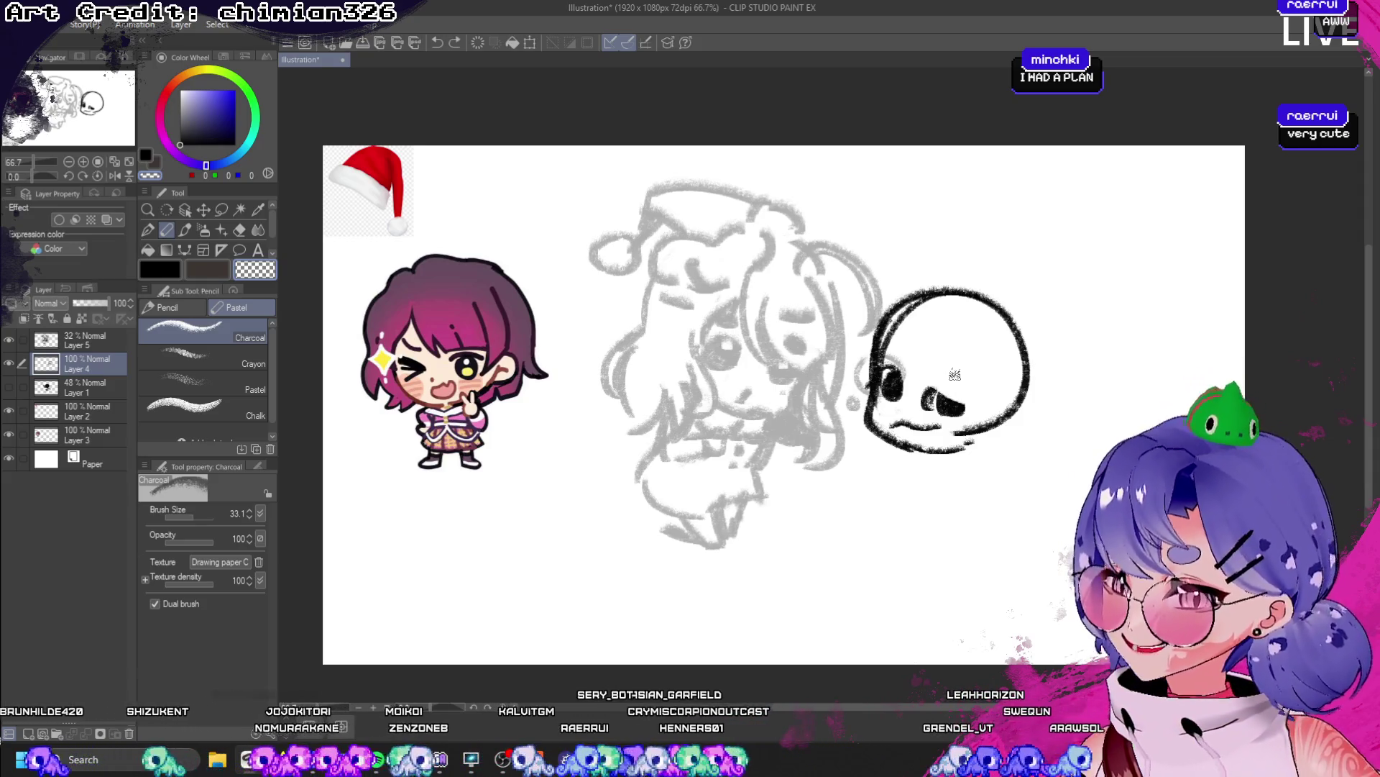
{"action": "left_click", "coordinate": [172, 271]}
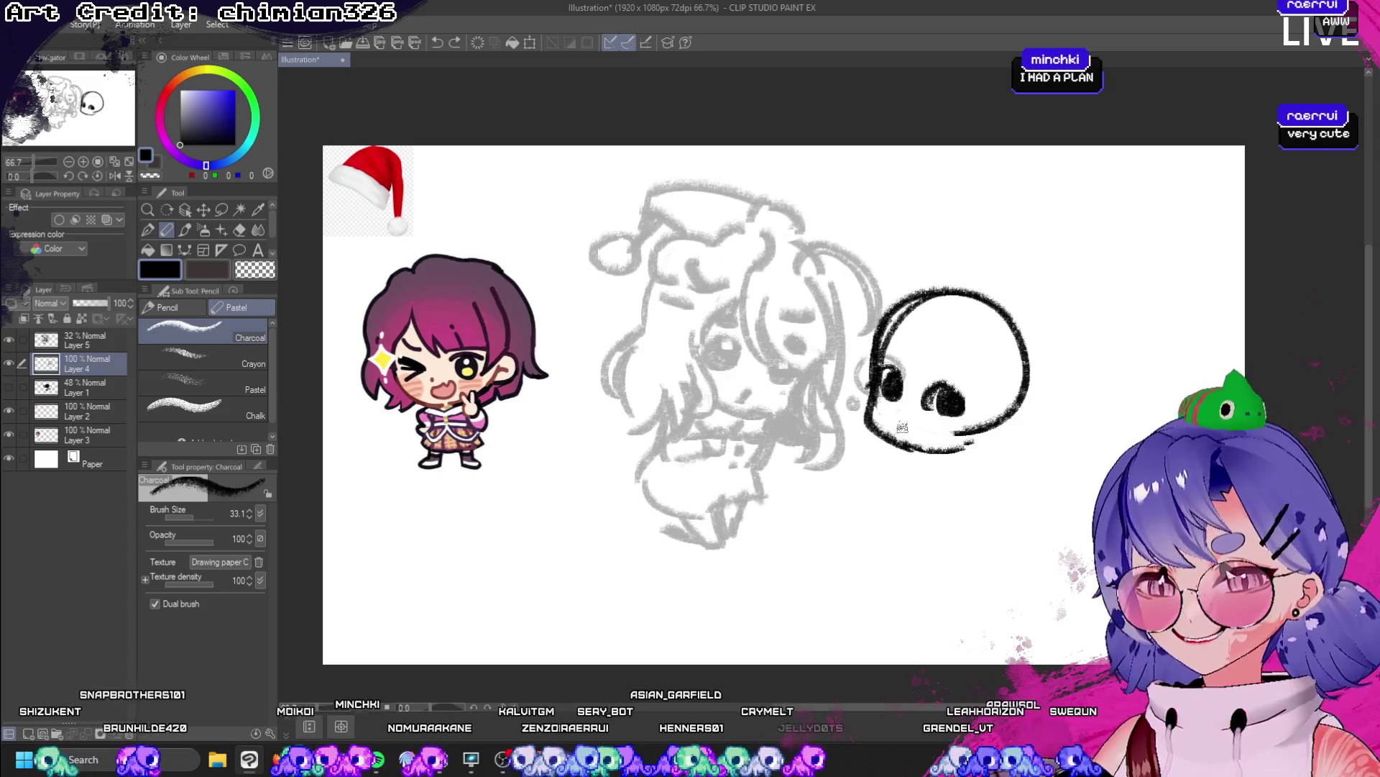
{"action": "key", "text": "ctrl+z"}
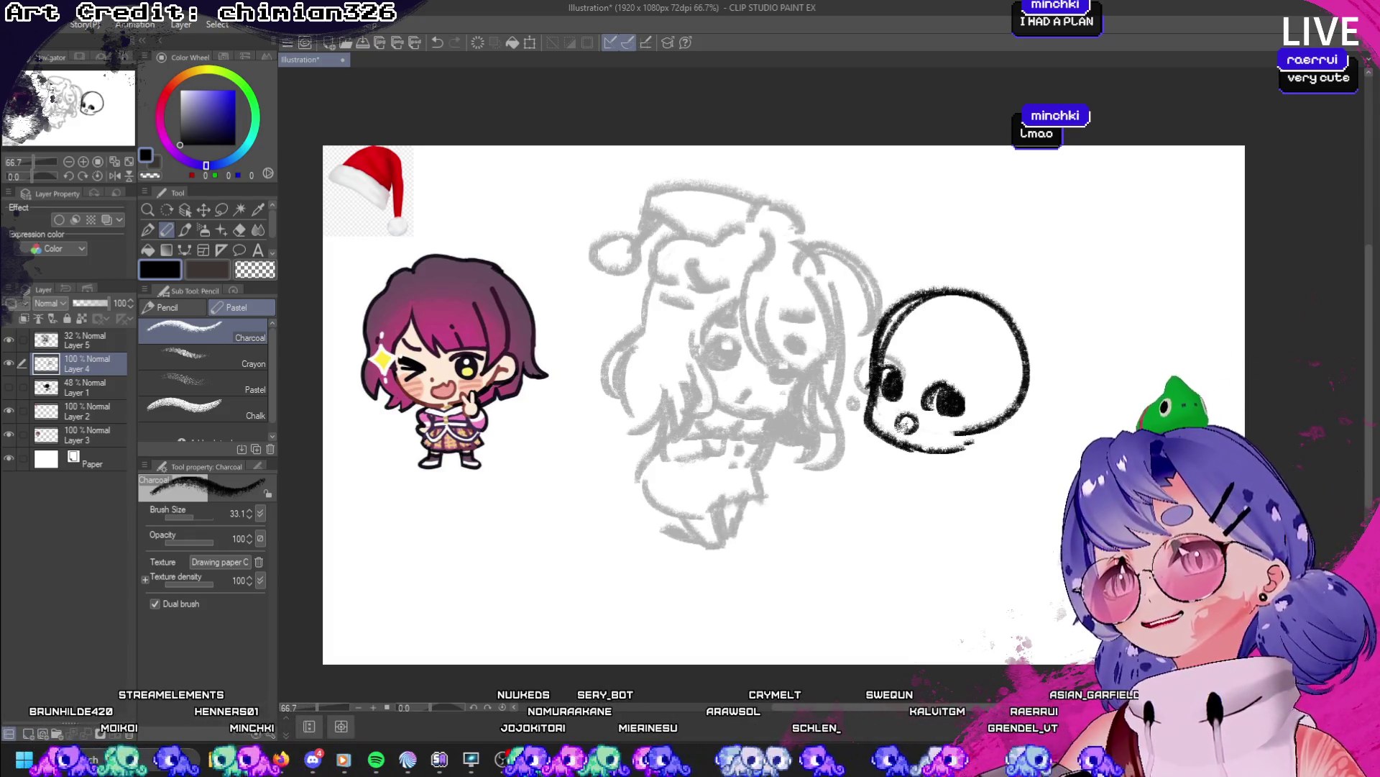
{"action": "key", "text": "ctrl+z"}
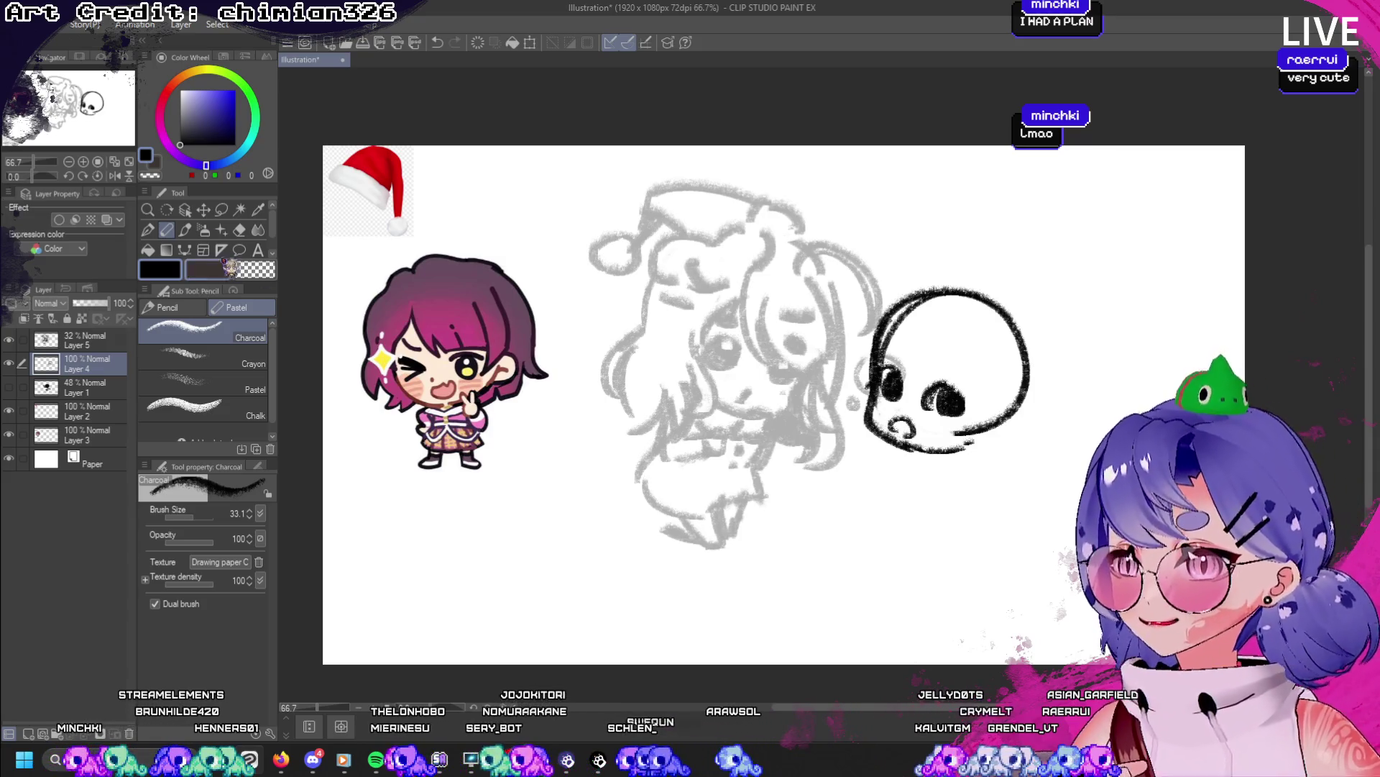
{"action": "left_click", "coordinate": [115, 175]}
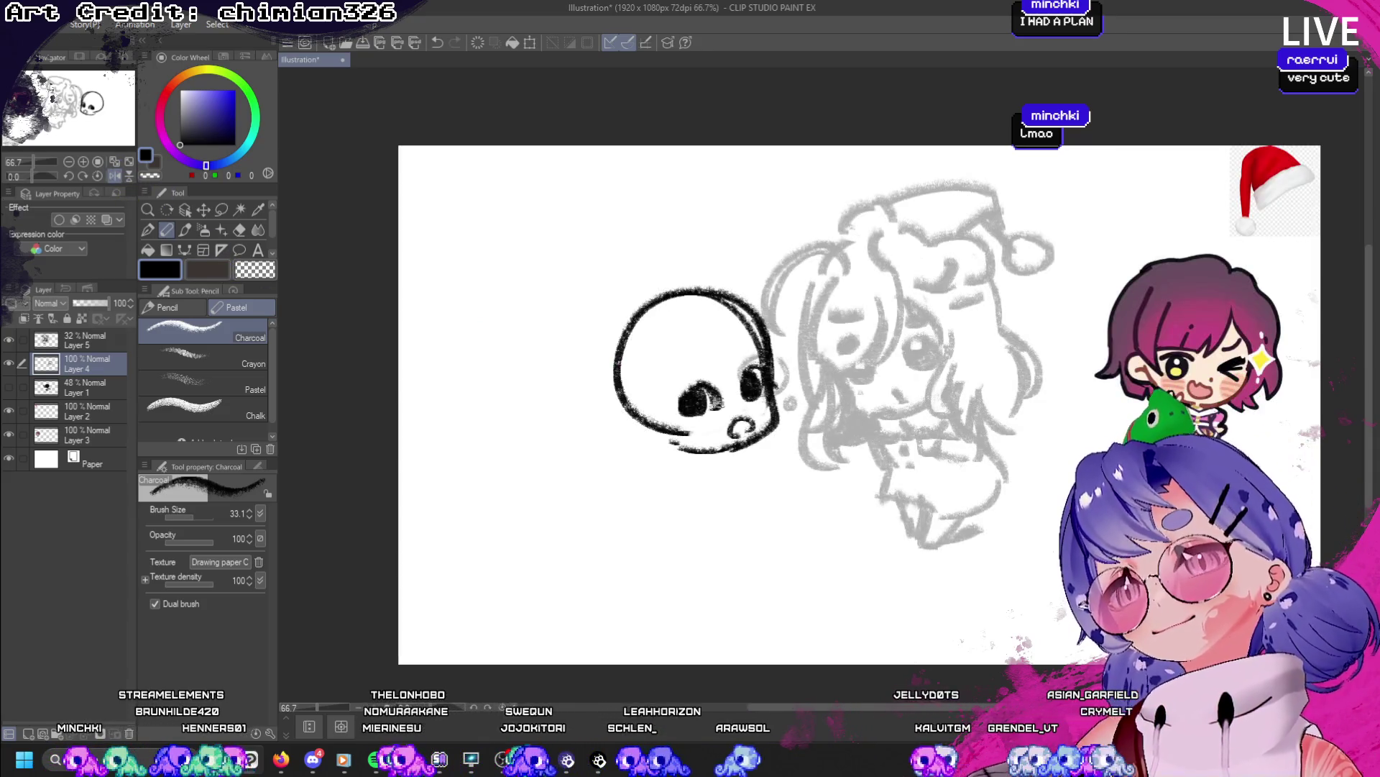
{"action": "left_click_drag", "start_coordinate": [705, 430], "coordinate": [727, 423]}
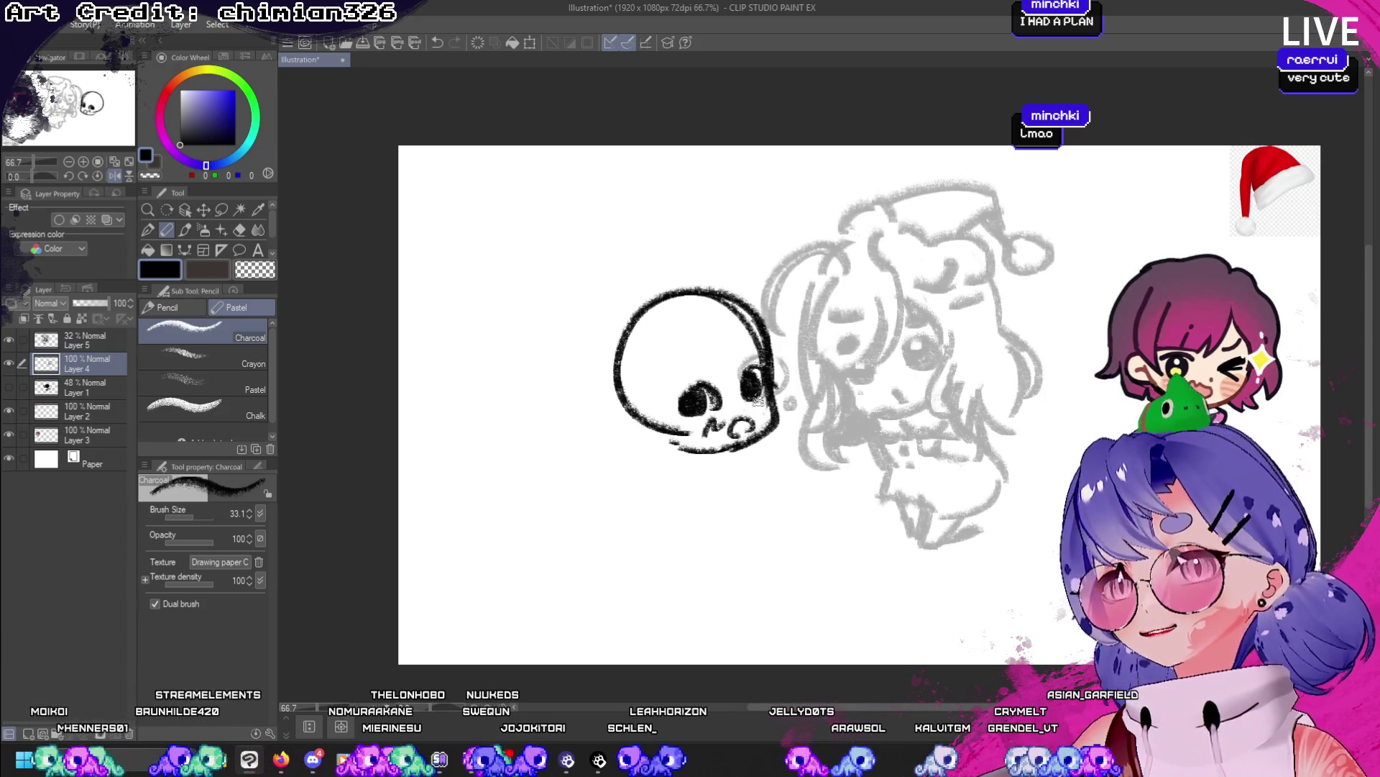
{"action": "key", "text": "ctrl+z"}
{"action": "left_click", "coordinate": [115, 176]}
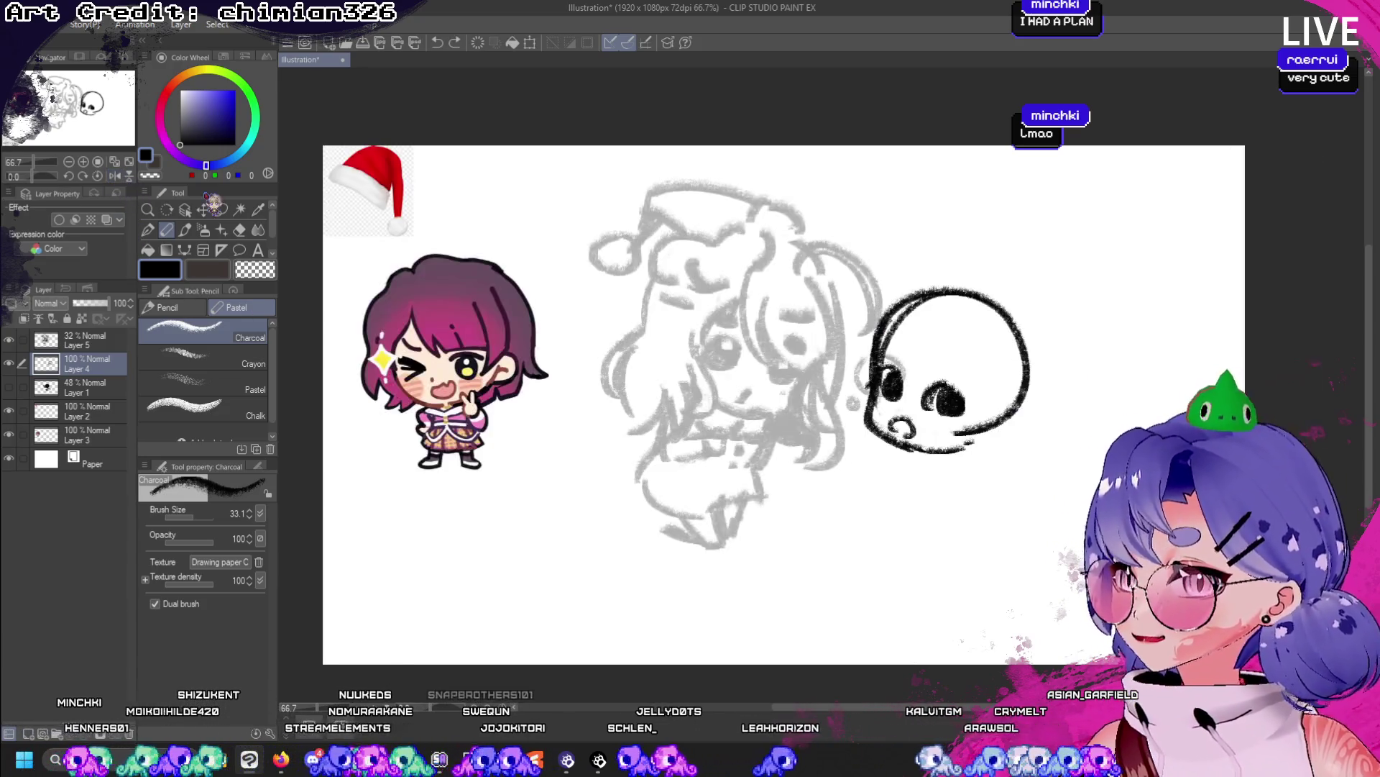
- Darken the skull's lower-left edge and draw a small black nose, checking in mirrored view
{"action": "left_click_drag", "start_coordinate": [875, 406], "coordinate": [901, 450]}
{"action": "key", "text": "ctrl+z"}
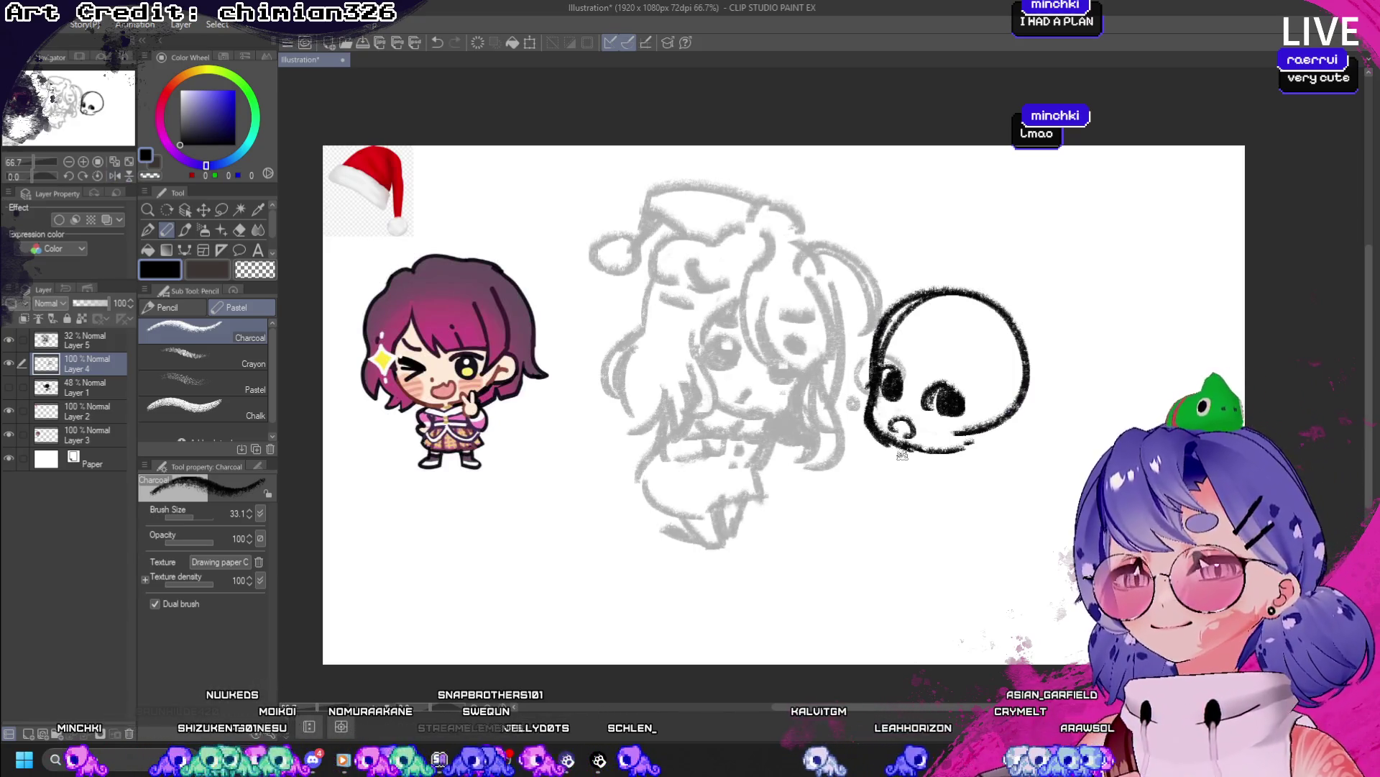
{"action": "key", "text": "ctrl+z"}
{"action": "left_click_drag", "start_coordinate": [867, 403], "coordinate": [900, 449]}
{"action": "key", "text": "t"}
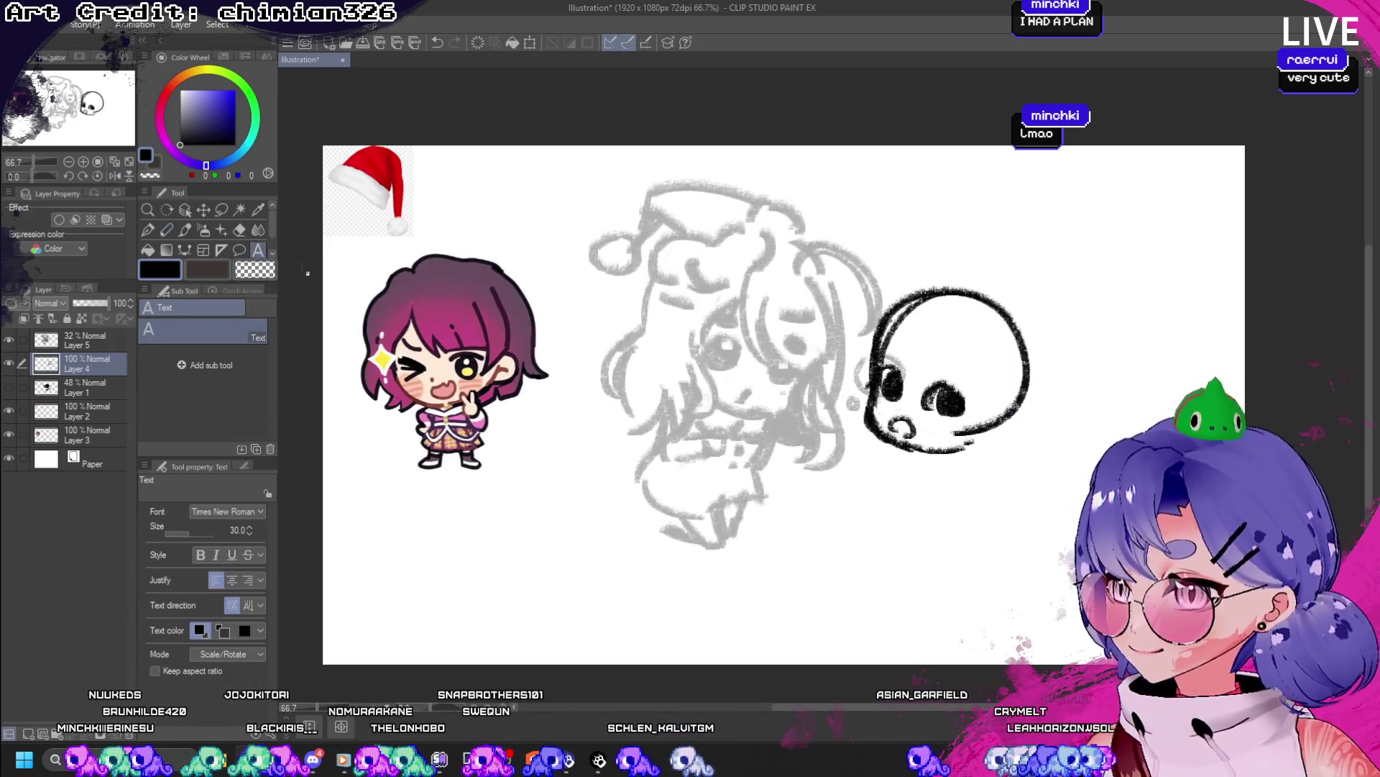
{"action": "left_click", "coordinate": [166, 230]}
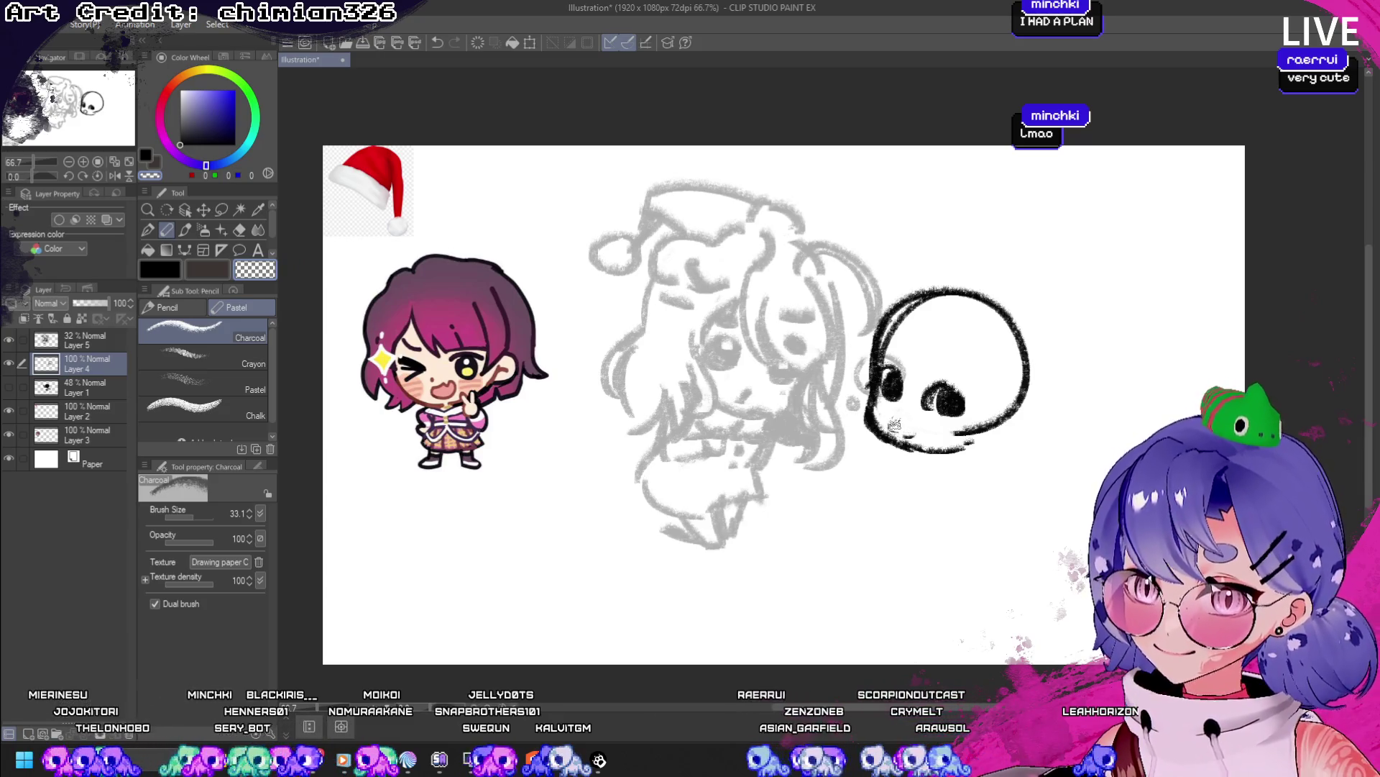
{"action": "key", "text": "c"}
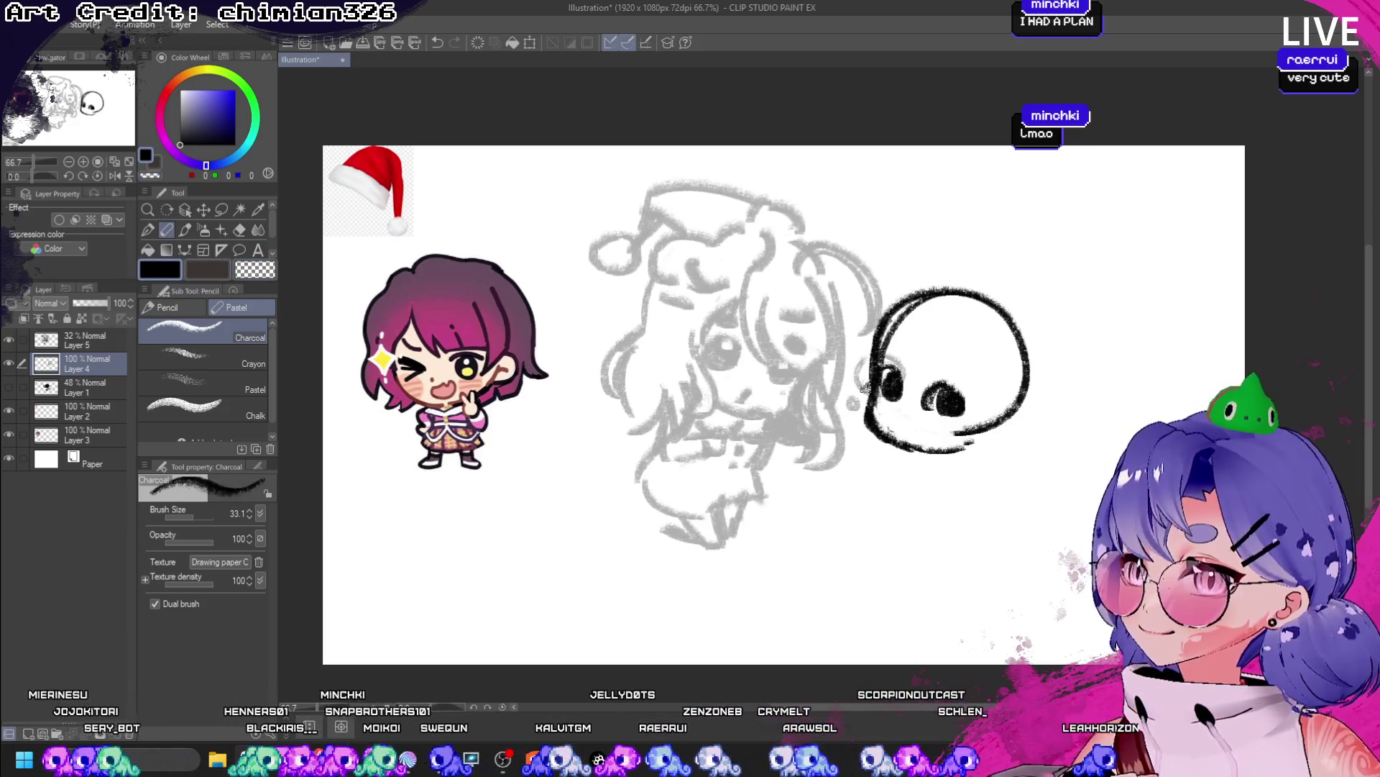
{"action": "left_click_drag", "start_coordinate": [903, 416], "coordinate": [911, 433]}
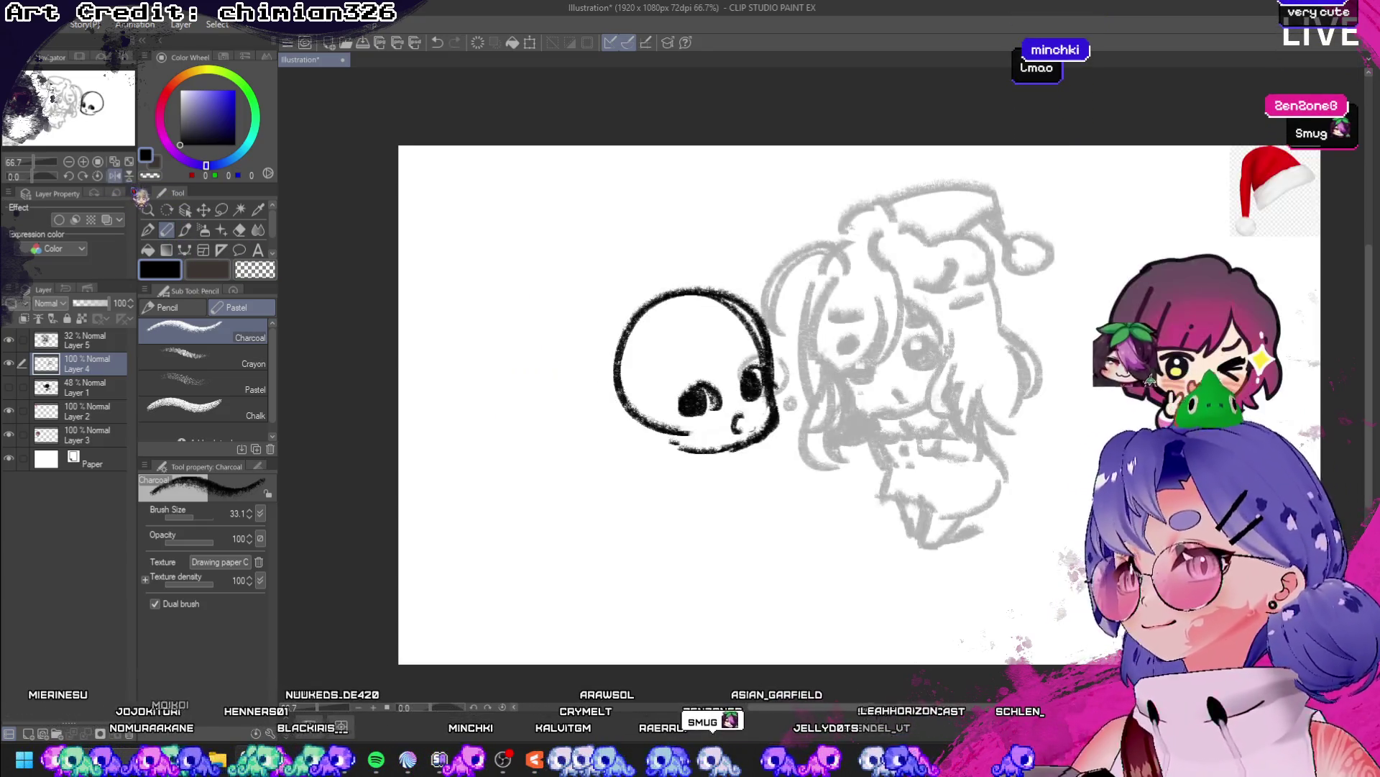
{"action": "key", "text": "h"}
{"action": "key", "text": "h"}
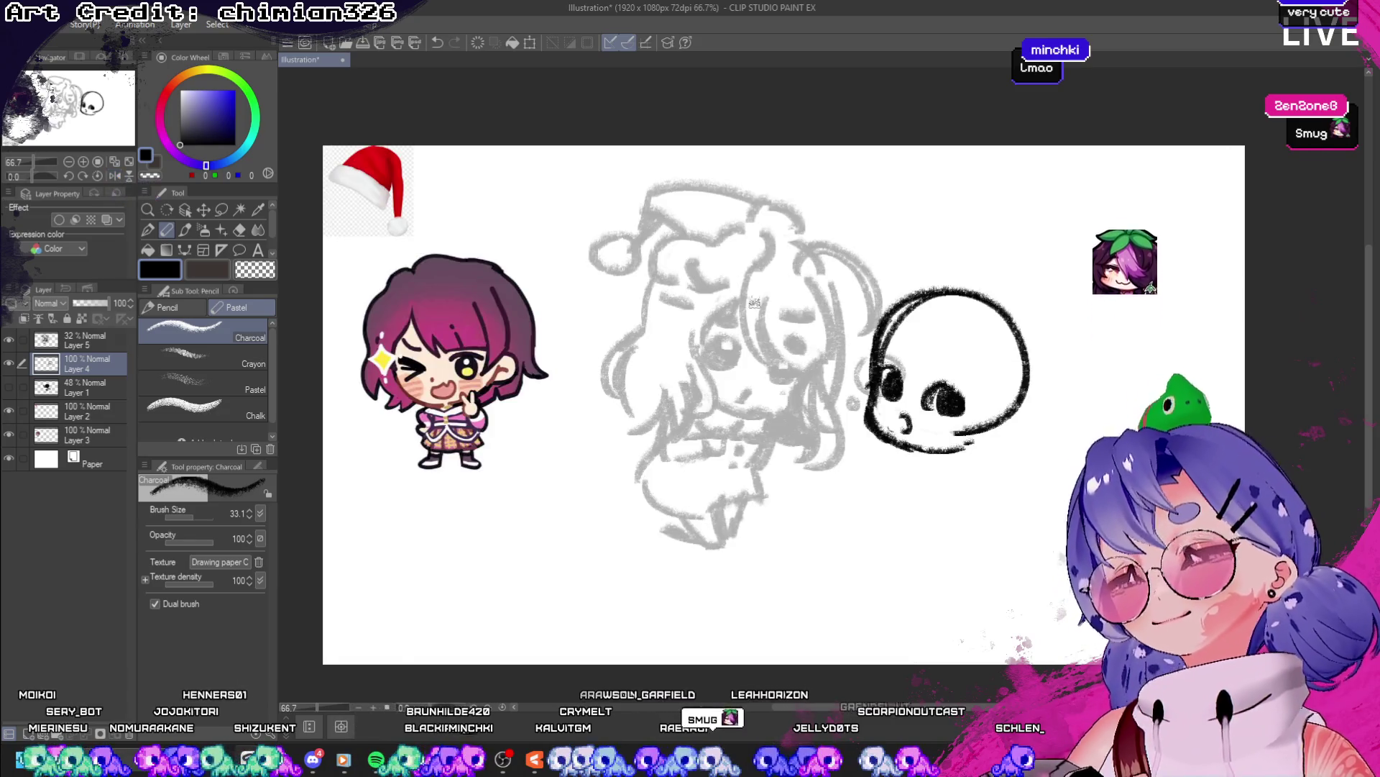
{"action": "key", "text": "c"}
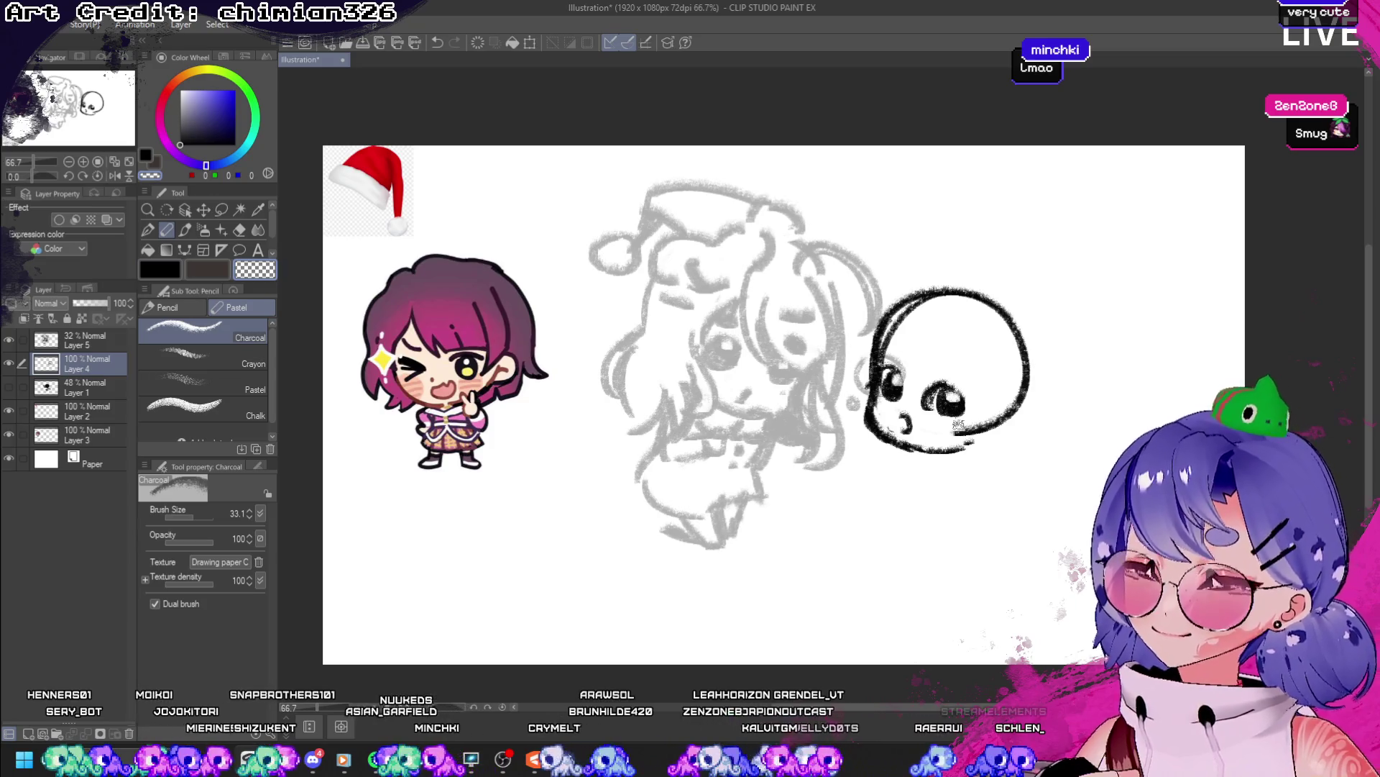
- Redraw the skull's small nose mark and compare by toggling the skull layer's visibility
{"action": "left_click", "coordinate": [115, 176]}
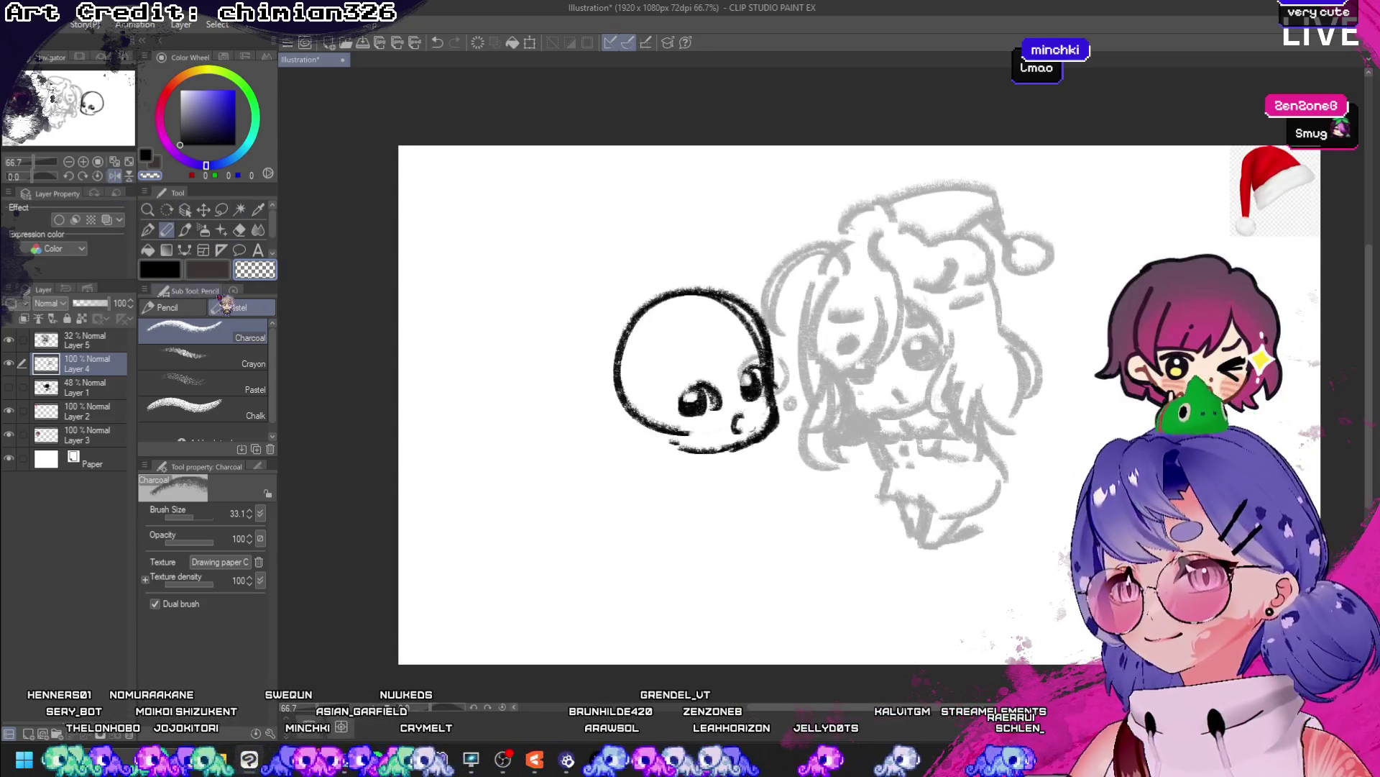
{"action": "left_click", "coordinate": [161, 271]}
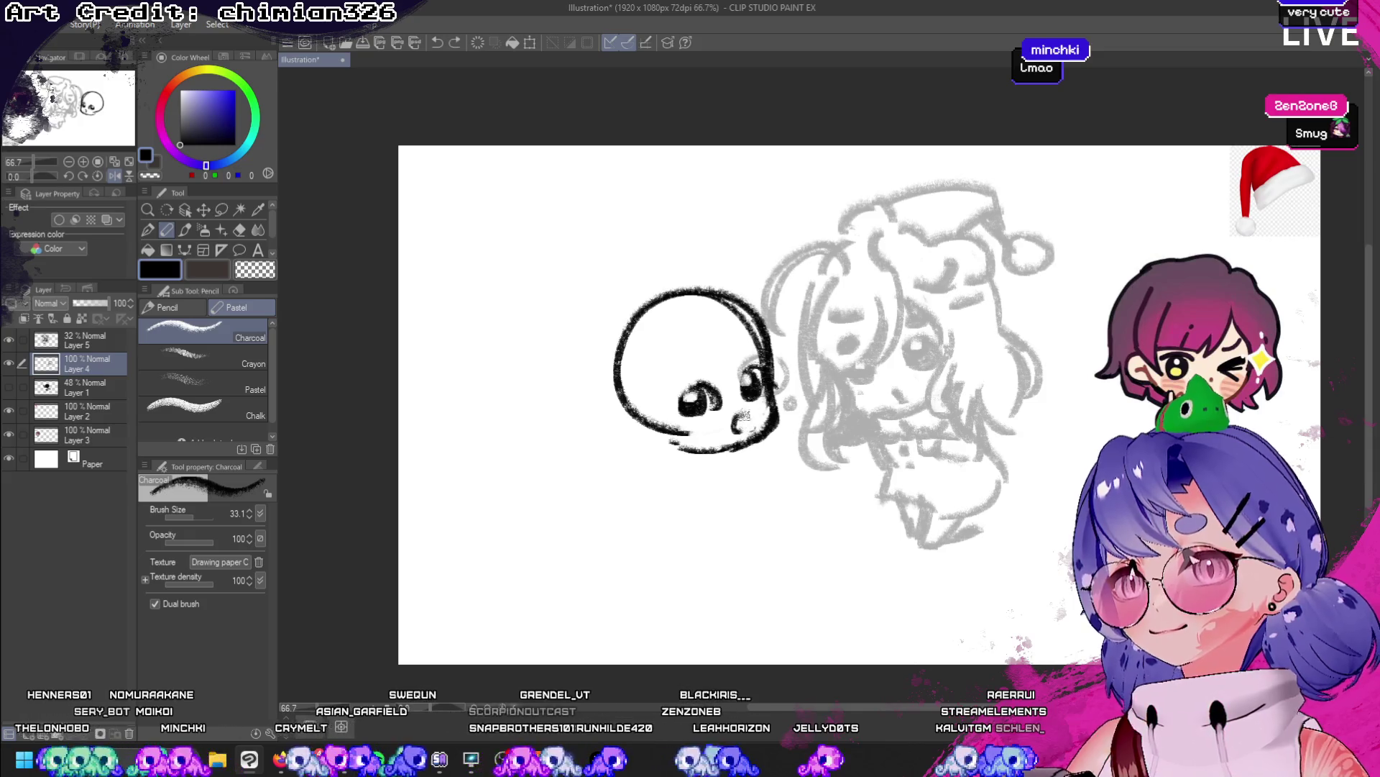
{"action": "left_click_drag", "start_coordinate": [735, 421], "coordinate": [740, 426]}
{"action": "left_click", "coordinate": [115, 176]}
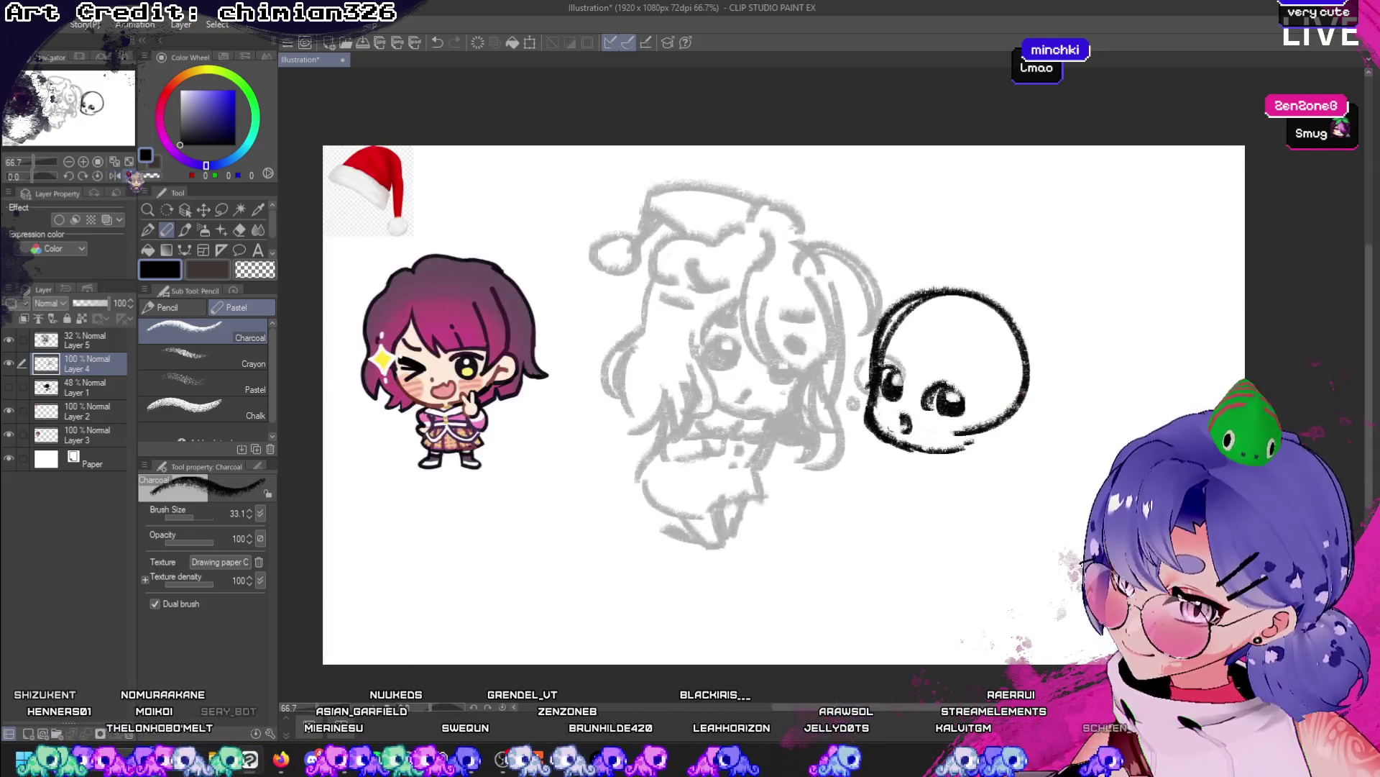
{"action": "left_click", "coordinate": [9, 363]}
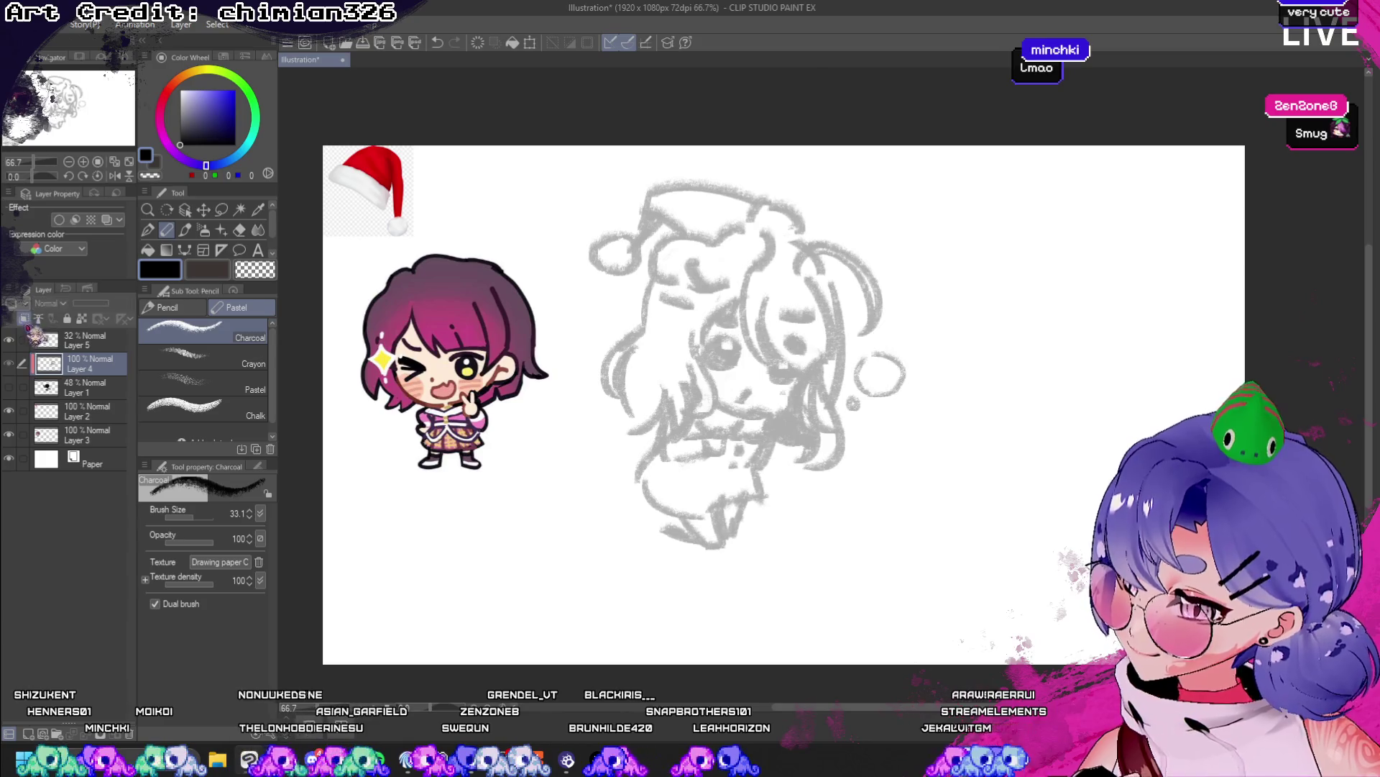
{"action": "left_click", "coordinate": [9, 363]}
- Add a new layer above the skull, then start scaling the skull drawing to 110%
{"action": "key", "text": "ctrl+shift+n"}
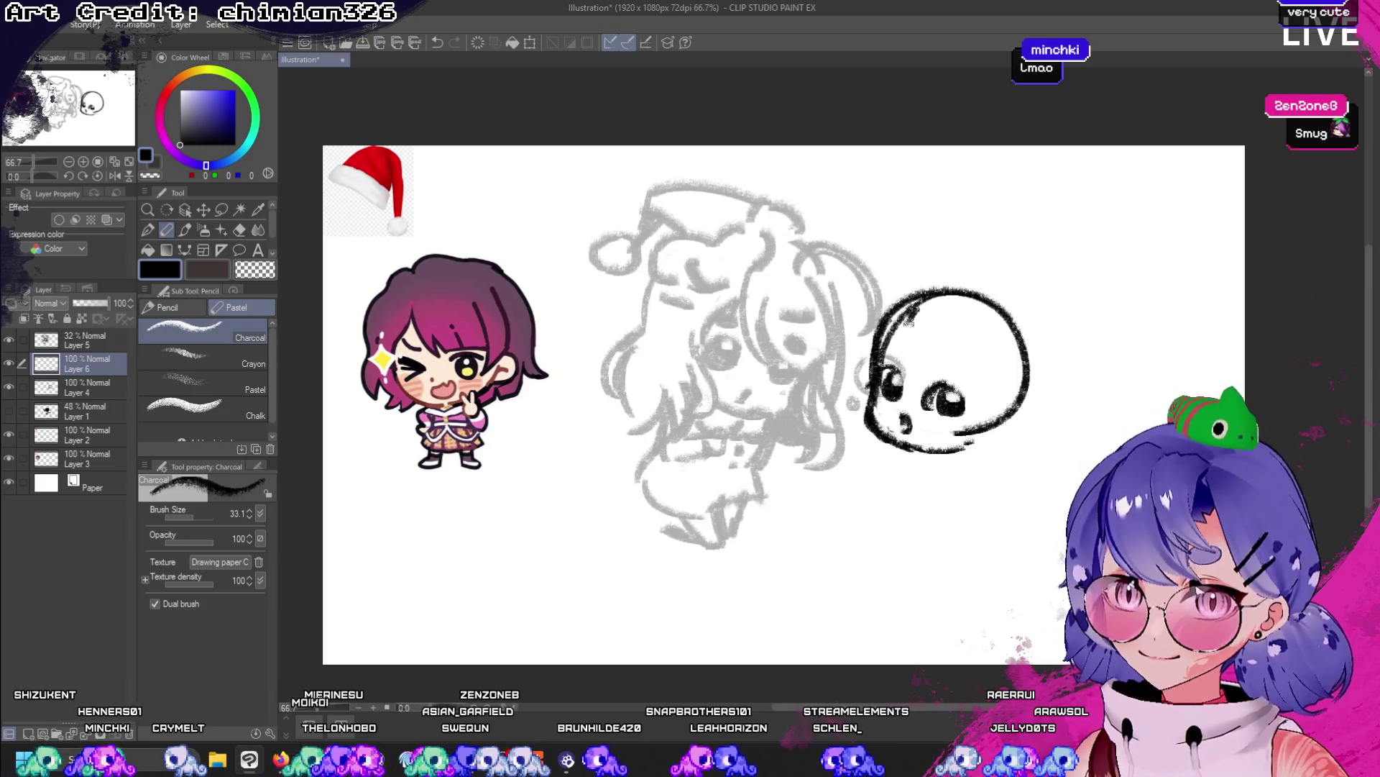
{"action": "left_click_drag", "start_coordinate": [910, 322], "coordinate": [914, 346]}
{"action": "key", "text": "ctrl+z"}
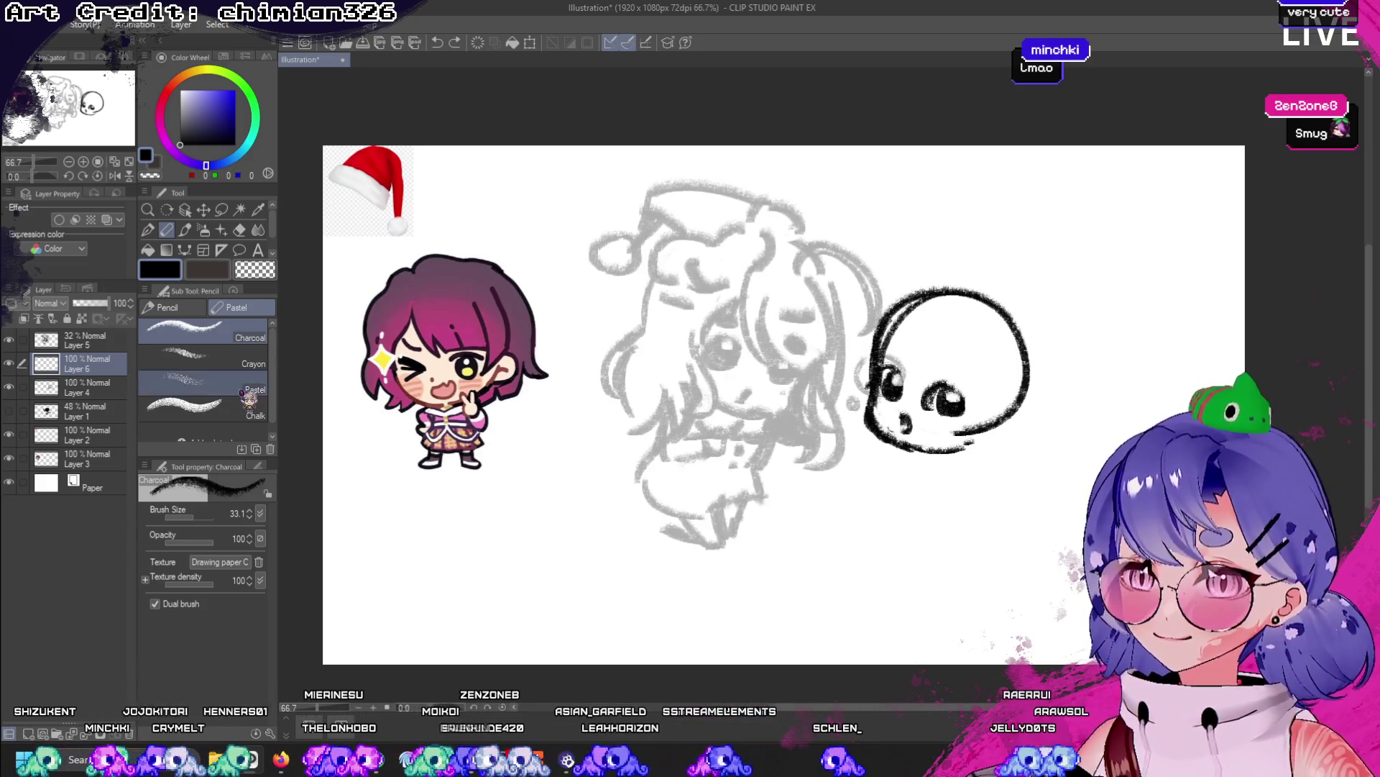
{"action": "left_click", "coordinate": [72, 391]}
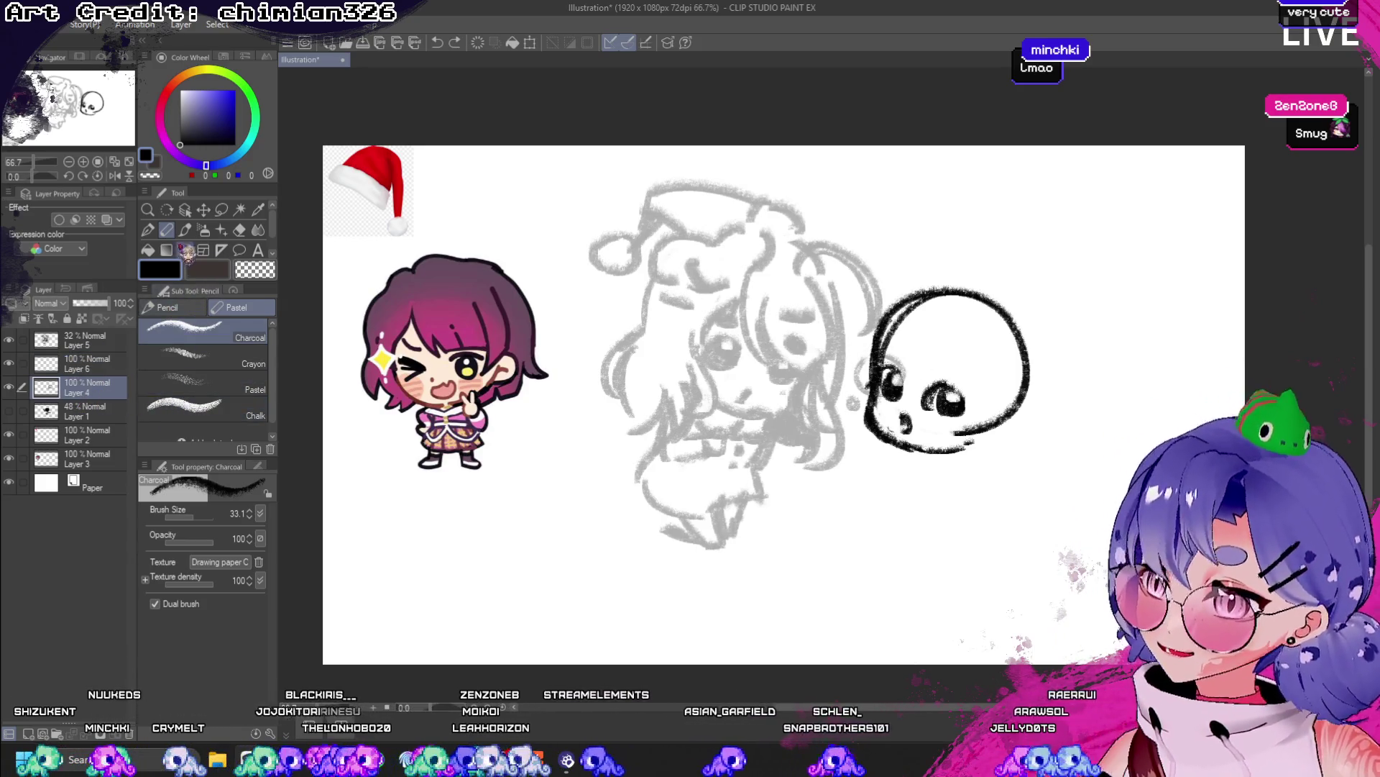
{"action": "left_click", "coordinate": [233, 291]}
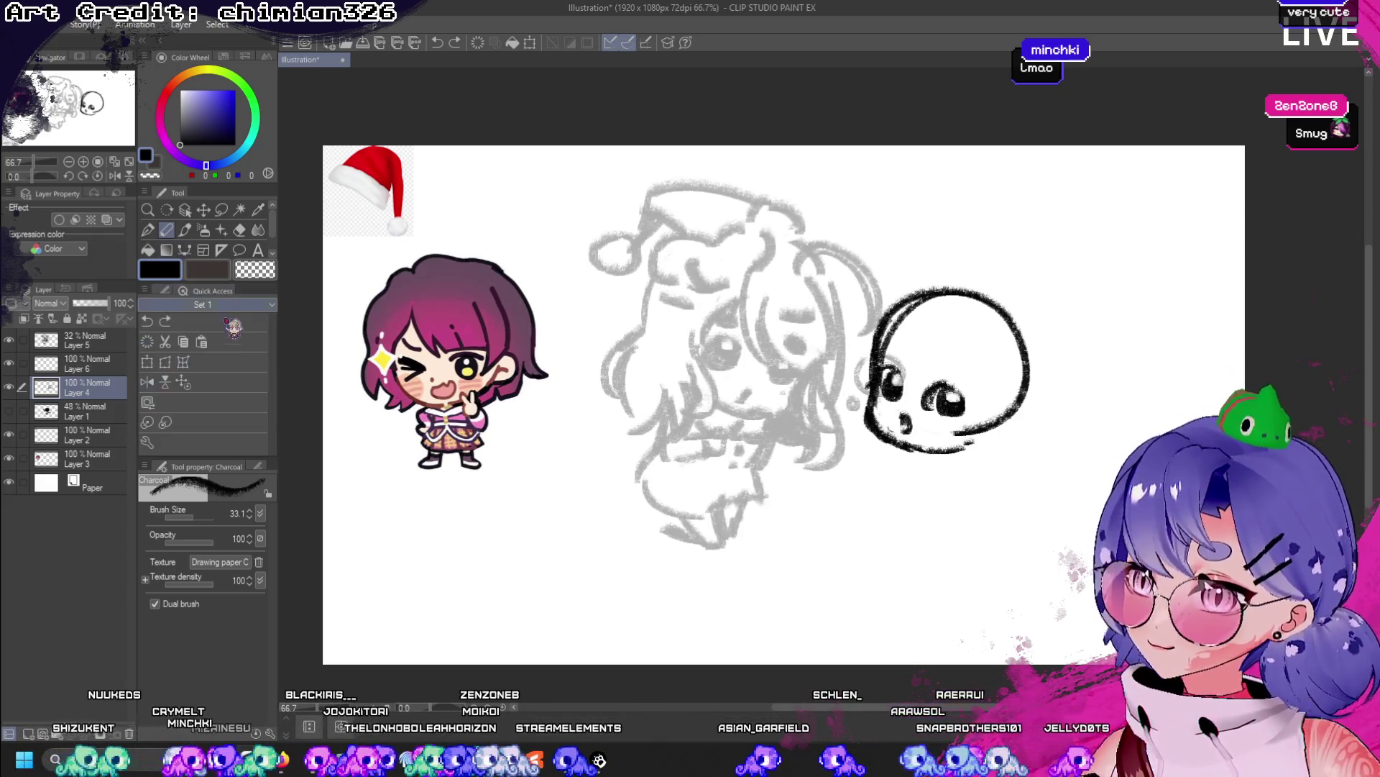
{"action": "left_click", "coordinate": [170, 362]}
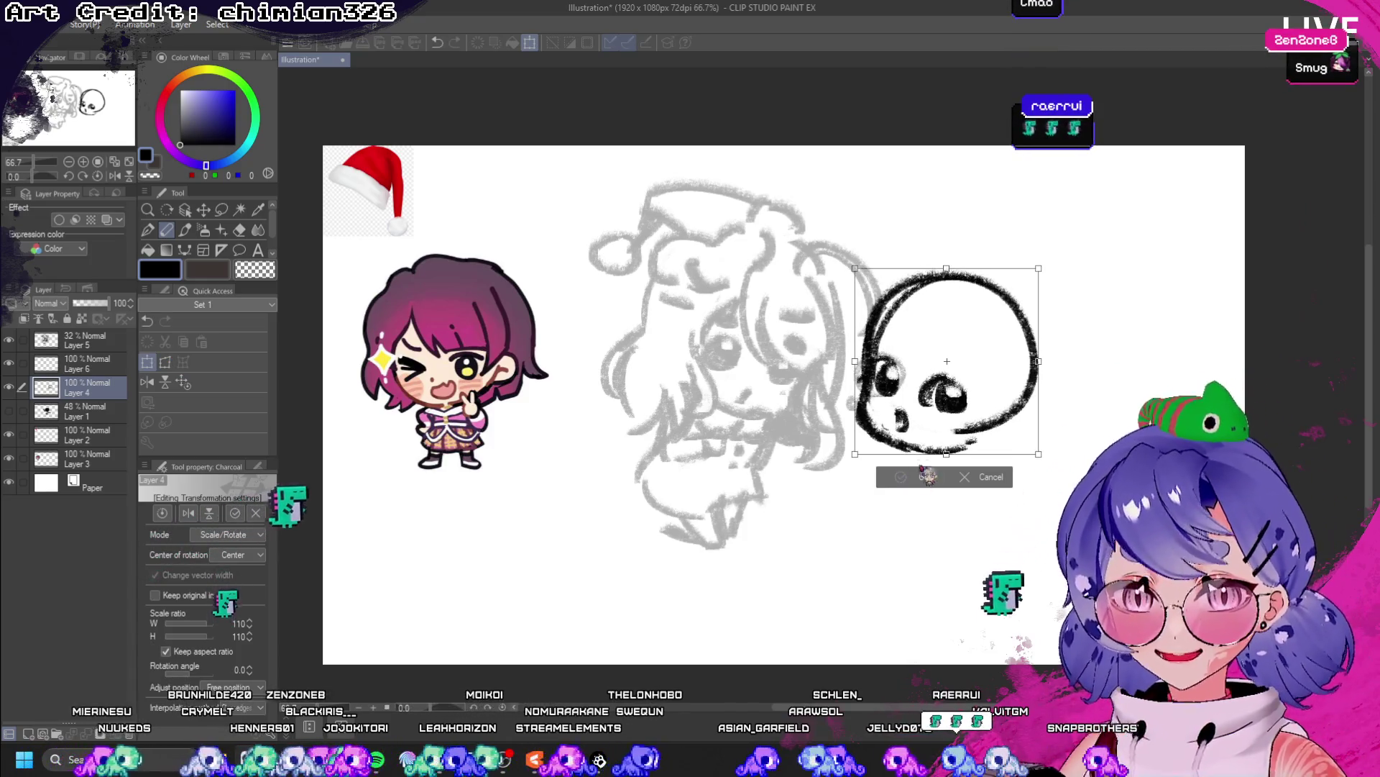
- Nudge the skull right and enlarge it to 113%, then undo the enlargement
{"action": "left_click_drag", "start_coordinate": [938, 381], "coordinate": [940, 382]}
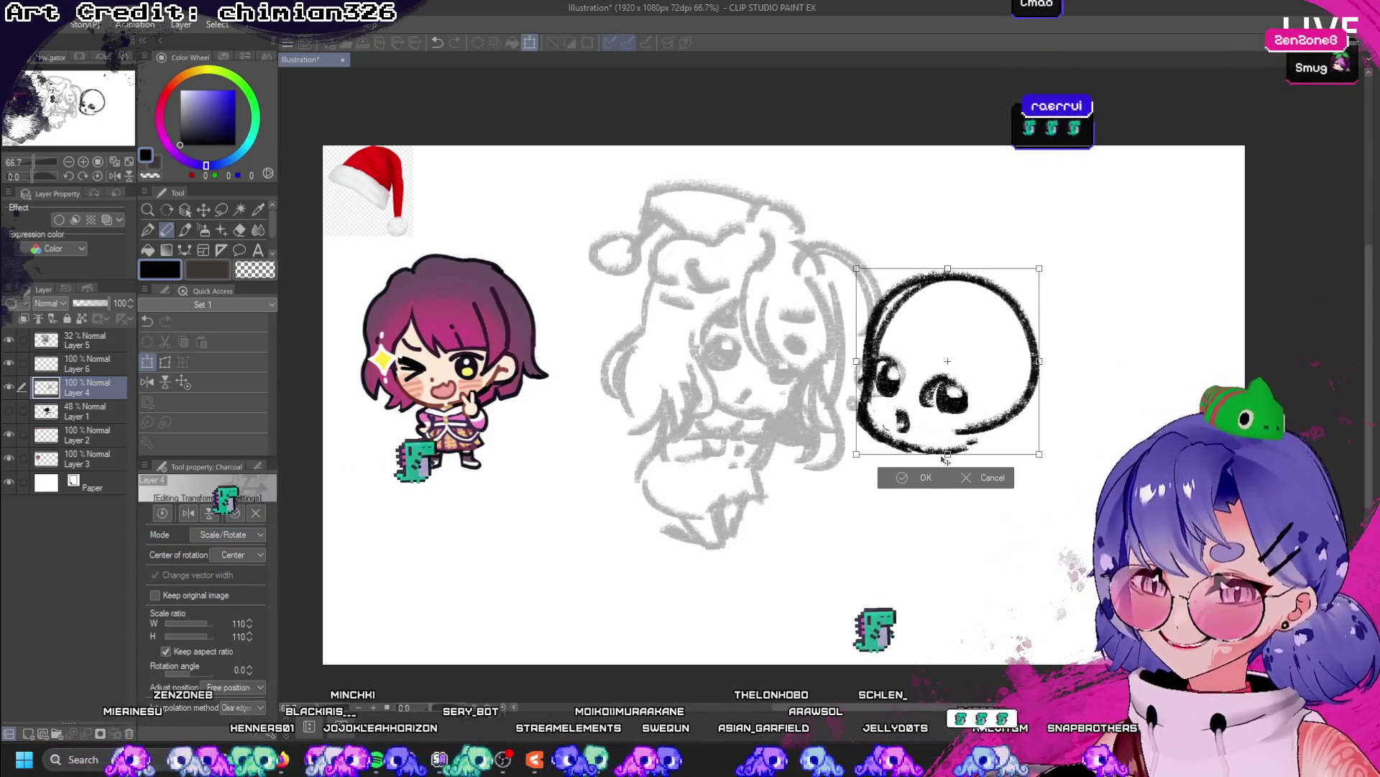
{"action": "left_click_drag", "start_coordinate": [941, 455], "coordinate": [958, 458]}
{"action": "left_click", "coordinate": [927, 480]}
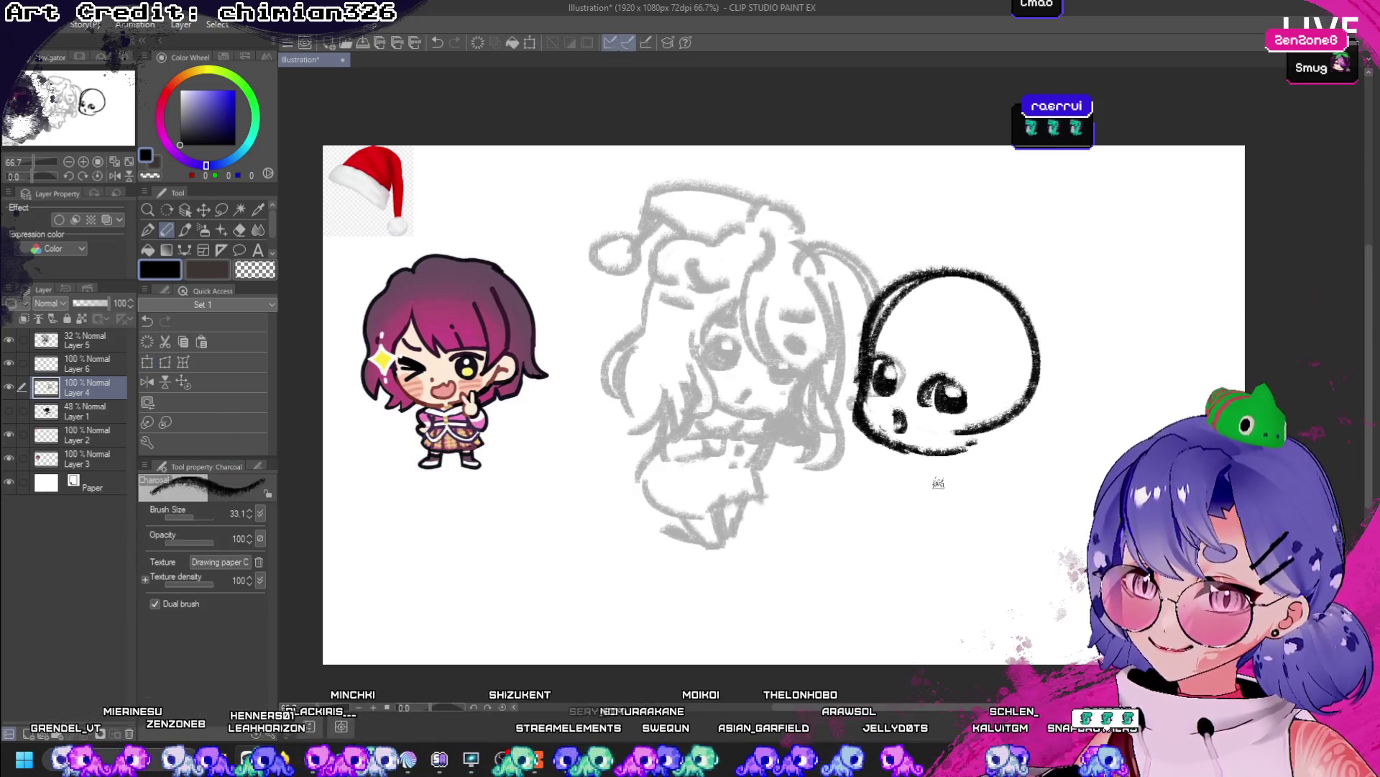
{"action": "key", "text": "ctrl+z"}
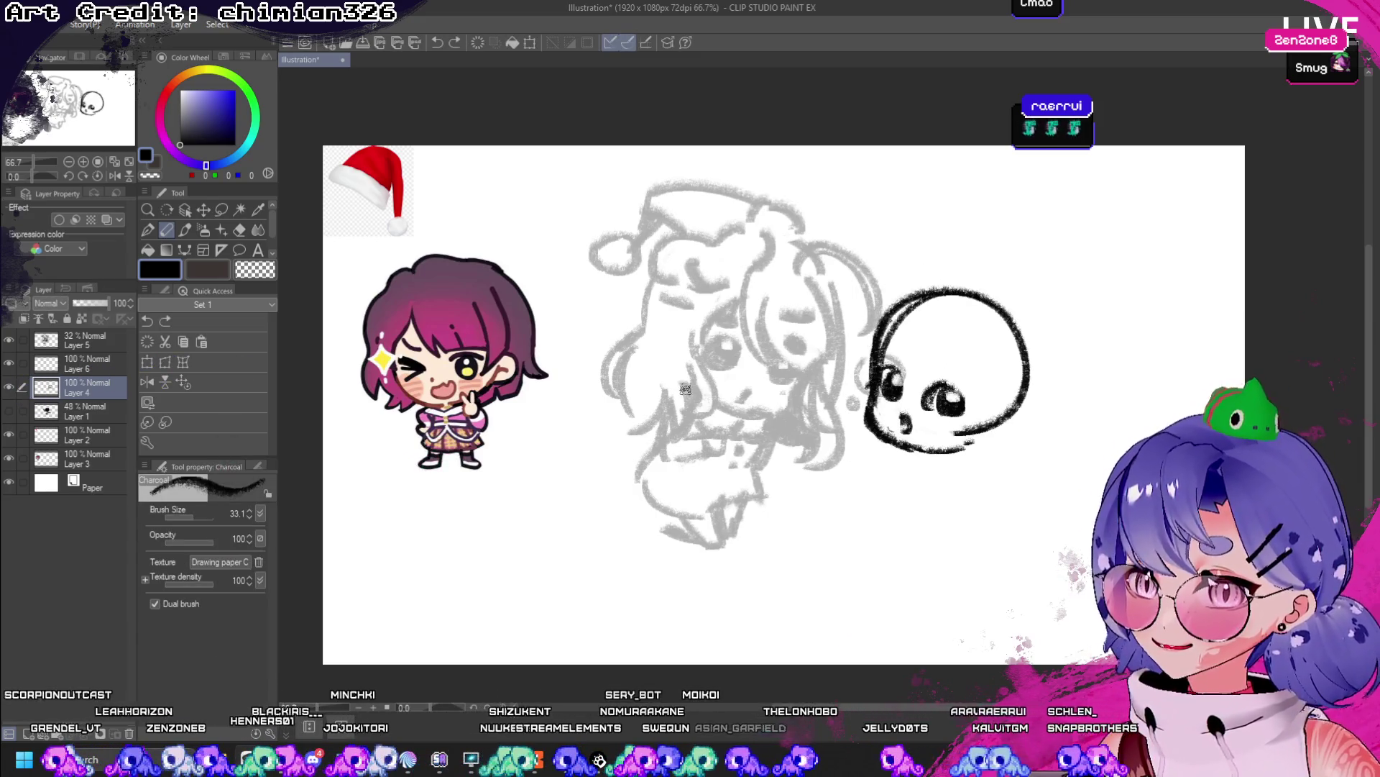
{"action": "key", "text": "ctrl+y"}
{"action": "key", "text": "ctrl+z"}
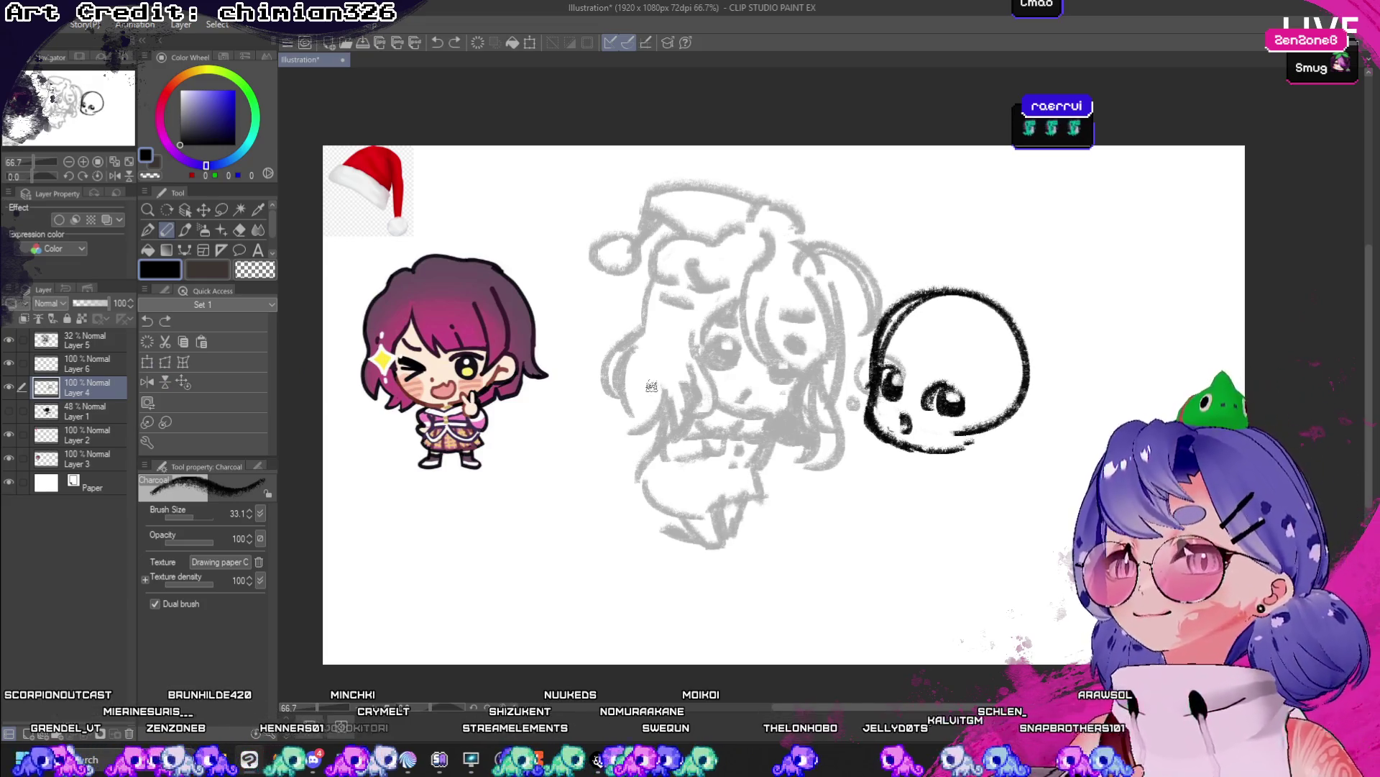
- Apply a fresh scale transform to the skull, keeping it near its original size
{"action": "left_click", "coordinate": [147, 362]}
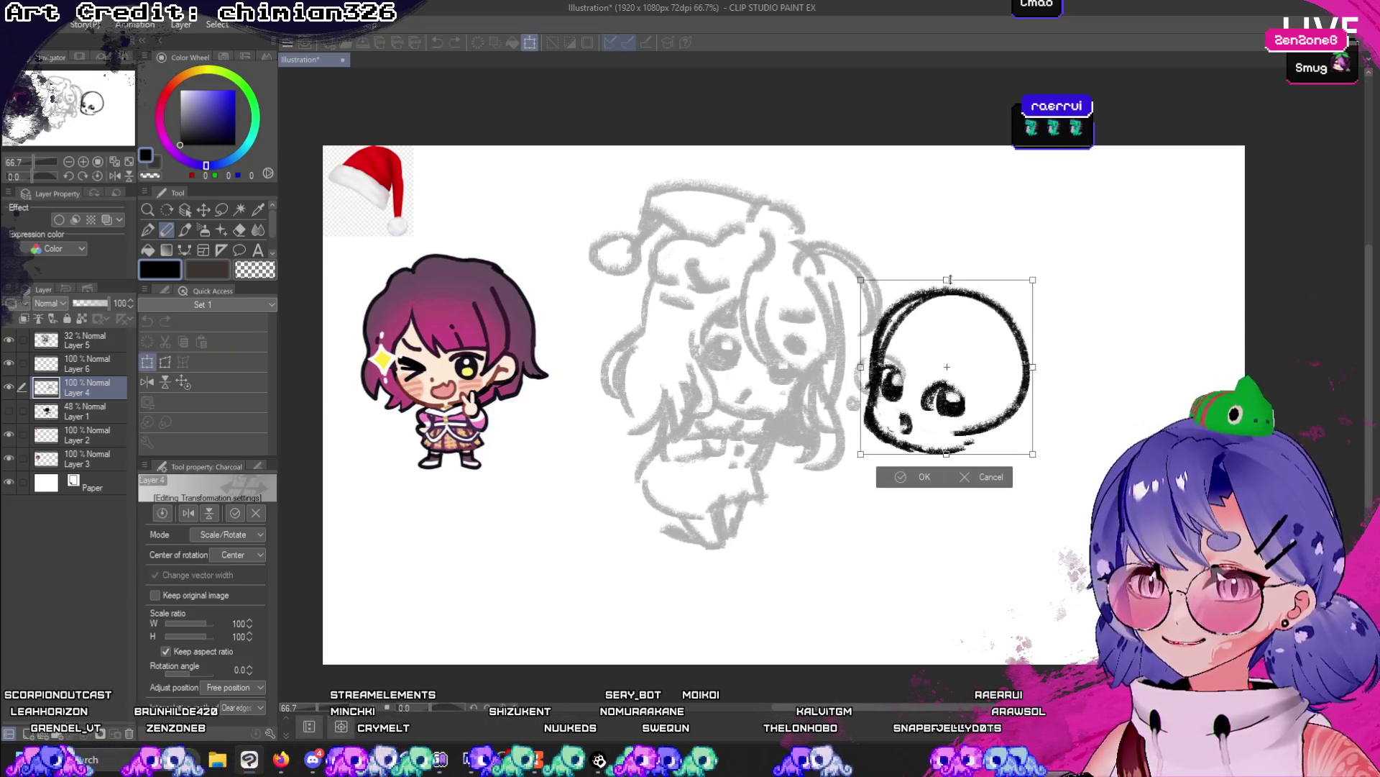
{"action": "left_click", "coordinate": [924, 477]}
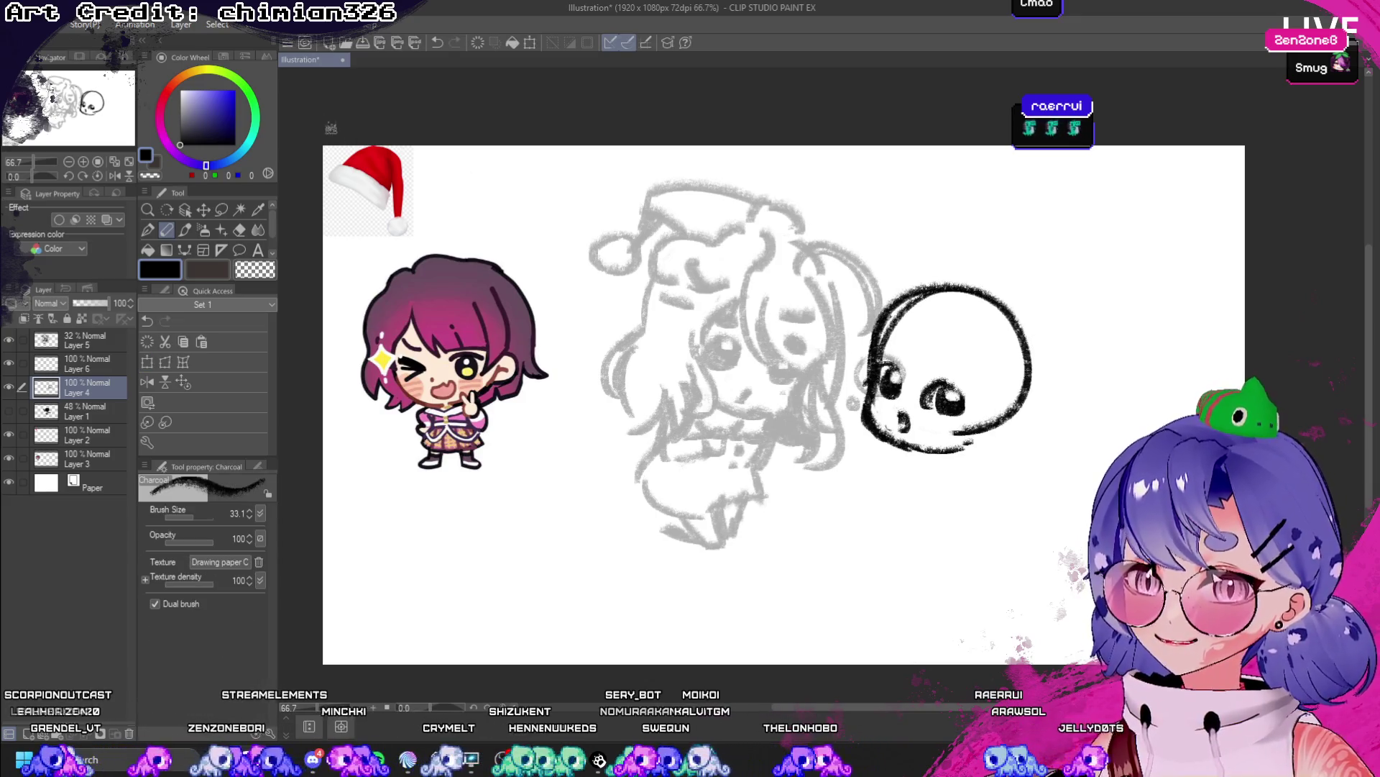
{"action": "left_click", "coordinate": [284, 23]}
{"action": "key", "text": "Escape"}
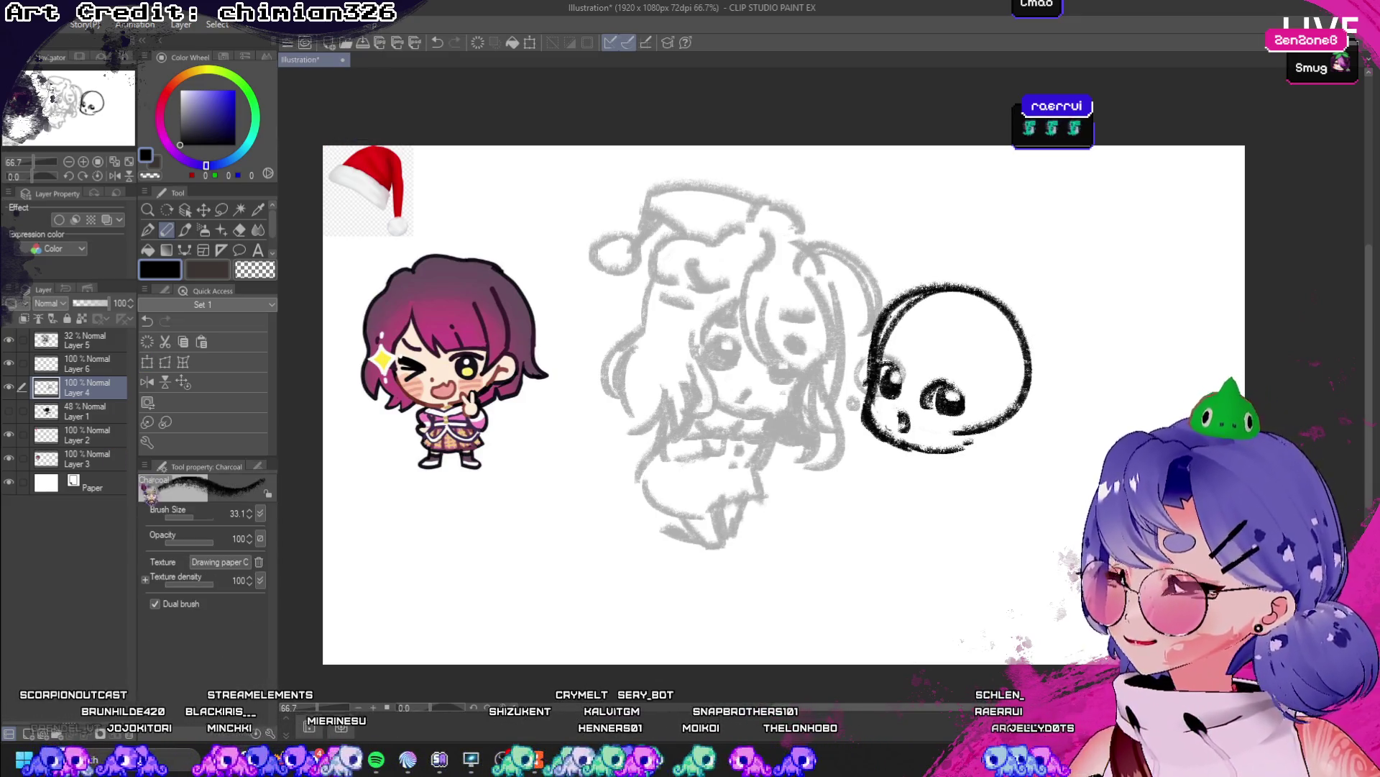
- On Layer 6, sketch the round bone-end curve at the skull's lower right, redoing trial strokes
{"action": "left_click", "coordinate": [86, 363]}
{"action": "left_click_drag", "start_coordinate": [928, 302], "coordinate": [939, 372]}
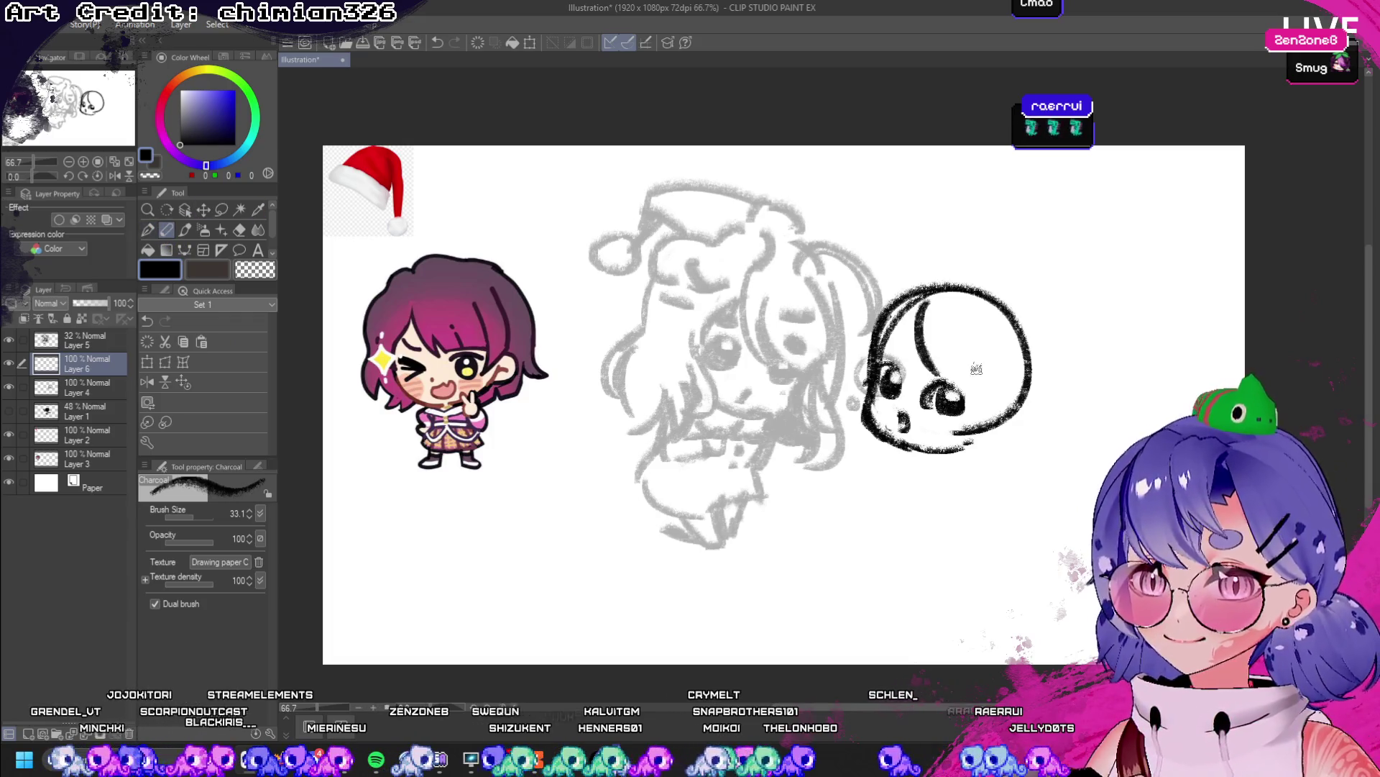
{"action": "key", "text": "ctrl+z"}
{"action": "mouse_move", "coordinate": [1016, 430]}
{"action": "left_mouse_down"}
{"action": "mouse_move", "coordinate": [1006, 478]}
{"action": "mouse_move", "coordinate": [992, 460]}
{"action": "mouse_move", "coordinate": [1014, 420]}
{"action": "left_mouse_up"}
{"action": "key", "text": "ctrl+z"}
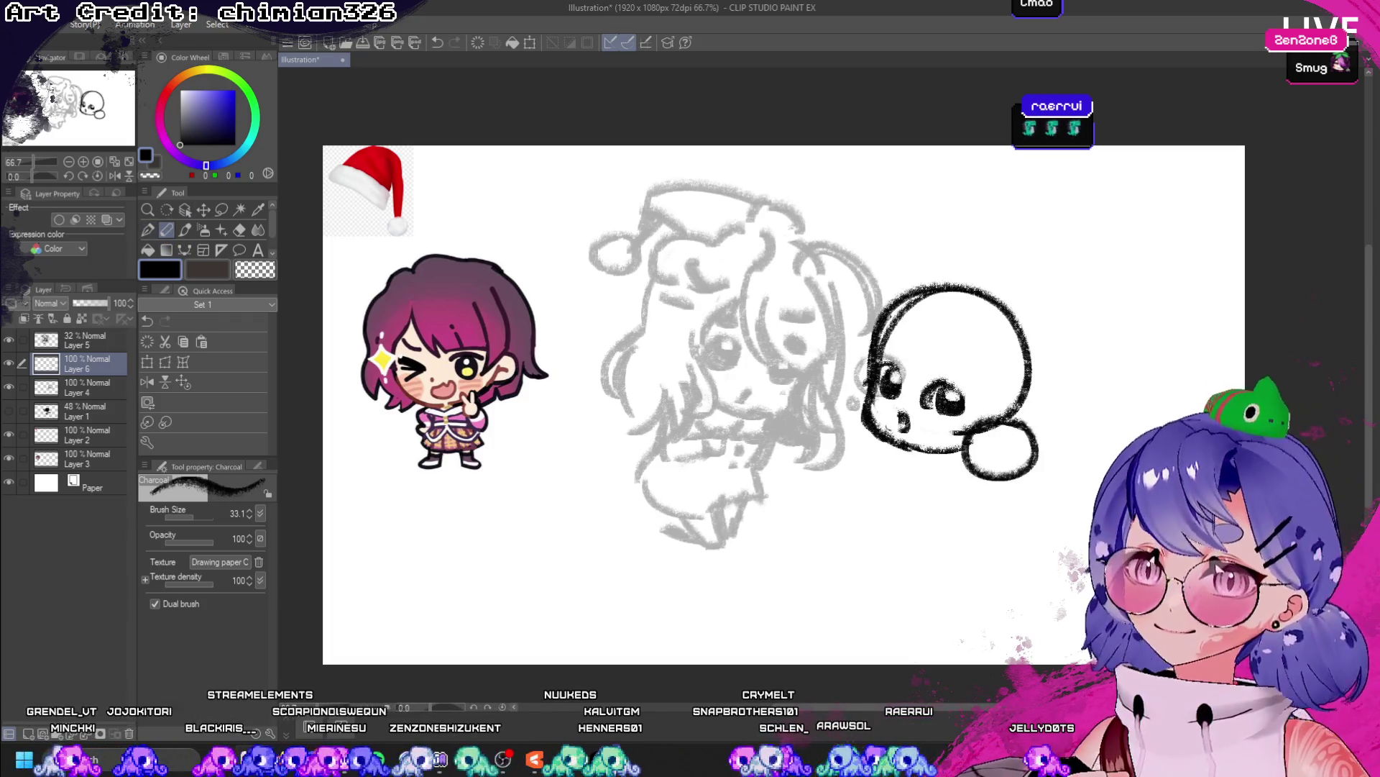
{"action": "left_click_drag", "start_coordinate": [860, 374], "coordinate": [848, 435]}
{"action": "key", "text": "ctrl+z"}
{"action": "key", "text": "ctrl+z"}
{"action": "left_click_drag", "start_coordinate": [872, 375], "coordinate": [859, 435]}
{"action": "mouse_move", "coordinate": [1019, 423]}
{"action": "left_mouse_down"}
{"action": "mouse_move", "coordinate": [978, 480]}
{"action": "mouse_move", "coordinate": [996, 476]}
{"action": "left_mouse_up"}
{"action": "key", "text": "ctrl+z"}
{"action": "key", "text": "ctrl+z"}
{"action": "mouse_move", "coordinate": [979, 415]}
{"action": "left_mouse_down"}
{"action": "mouse_move", "coordinate": [963, 460]}
{"action": "mouse_move", "coordinate": [977, 478]}
{"action": "left_mouse_up"}
- Add the skull's left arc, hair strand lines and a thicker top outline
{"action": "left_click_drag", "start_coordinate": [870, 358], "coordinate": [861, 439]}
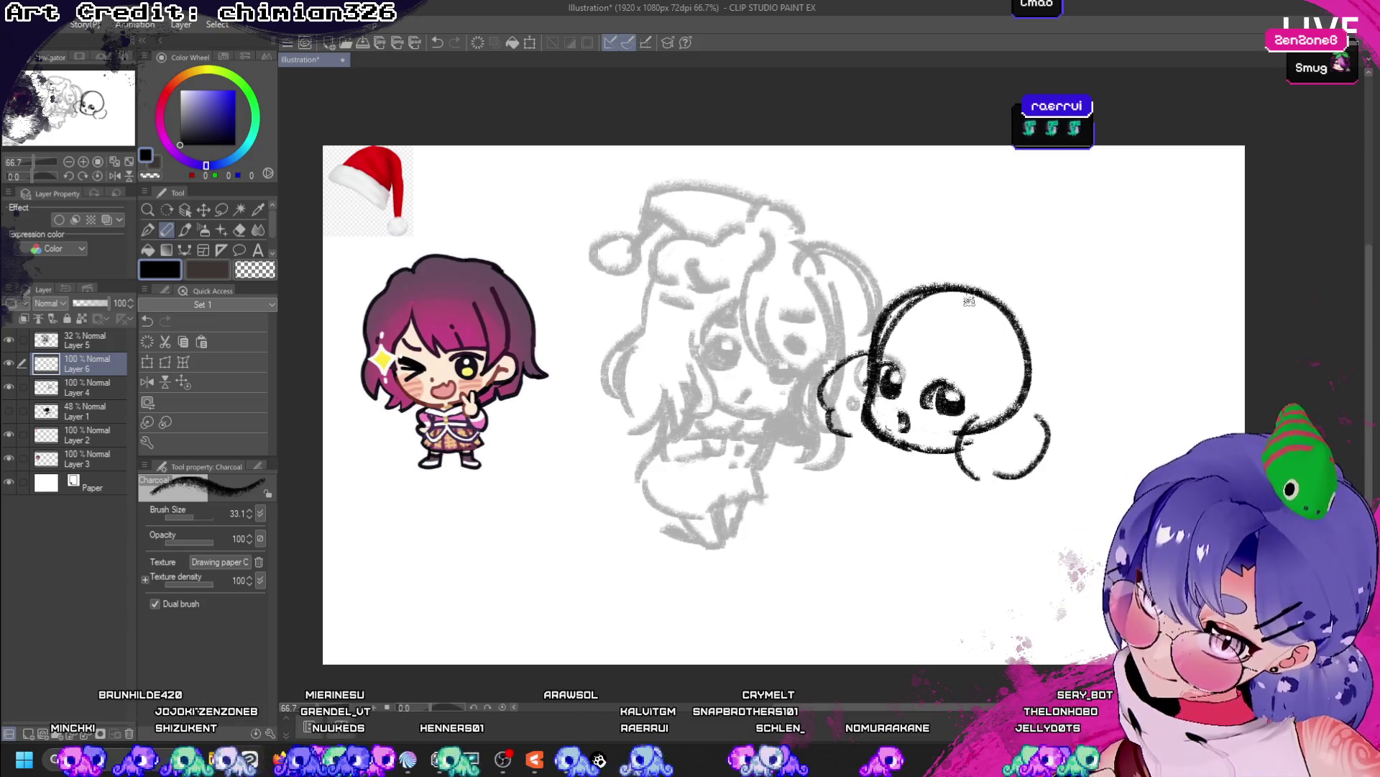
{"action": "mouse_move", "coordinate": [919, 282]}
{"action": "left_mouse_down"}
{"action": "mouse_move", "coordinate": [899, 375]}
{"action": "mouse_move", "coordinate": [946, 366]}
{"action": "left_mouse_up"}
{"action": "mouse_move", "coordinate": [957, 276]}
{"action": "left_mouse_down"}
{"action": "mouse_move", "coordinate": [1032, 413]}
{"action": "mouse_move", "coordinate": [1016, 309]}
{"action": "mouse_move", "coordinate": [1037, 414]}
{"action": "mouse_move", "coordinate": [863, 345]}
{"action": "left_mouse_up"}
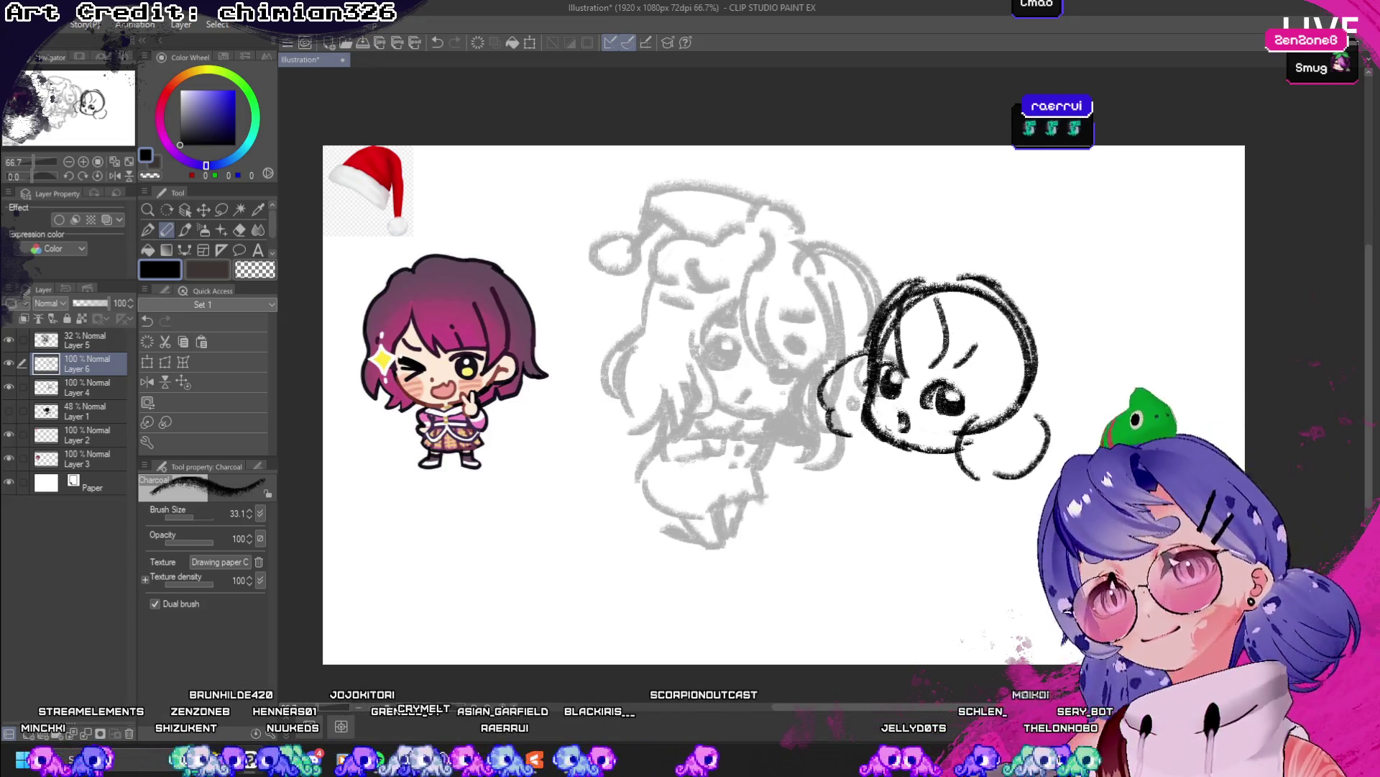
{"action": "left_click", "coordinate": [115, 175]}
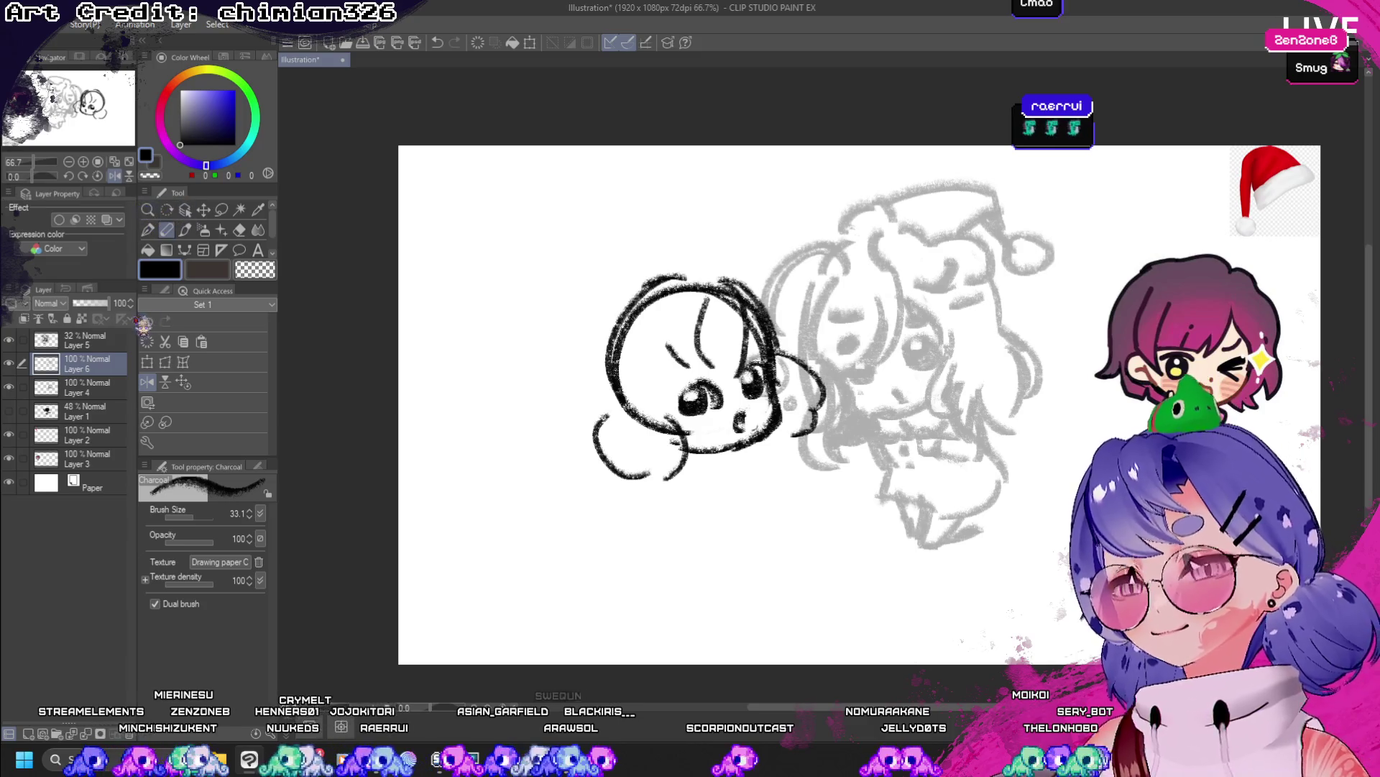
- Fade the sketch layer to 40% opacity, duplicate the skull layer and erase the head's upper-left outline
{"action": "left_click_drag", "start_coordinate": [108, 303], "coordinate": [87, 303]}
{"action": "left_click", "coordinate": [86, 388]}
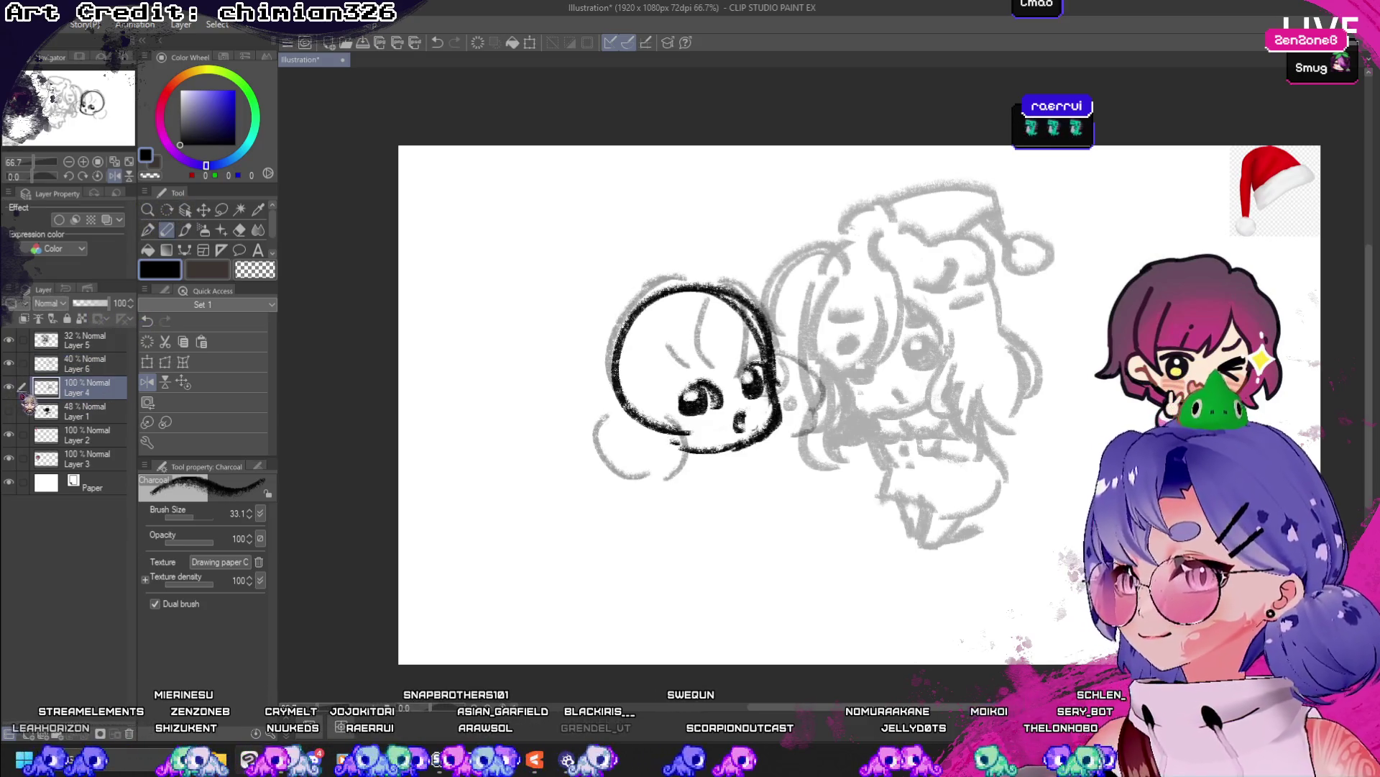
{"action": "left_click", "coordinate": [257, 271]}
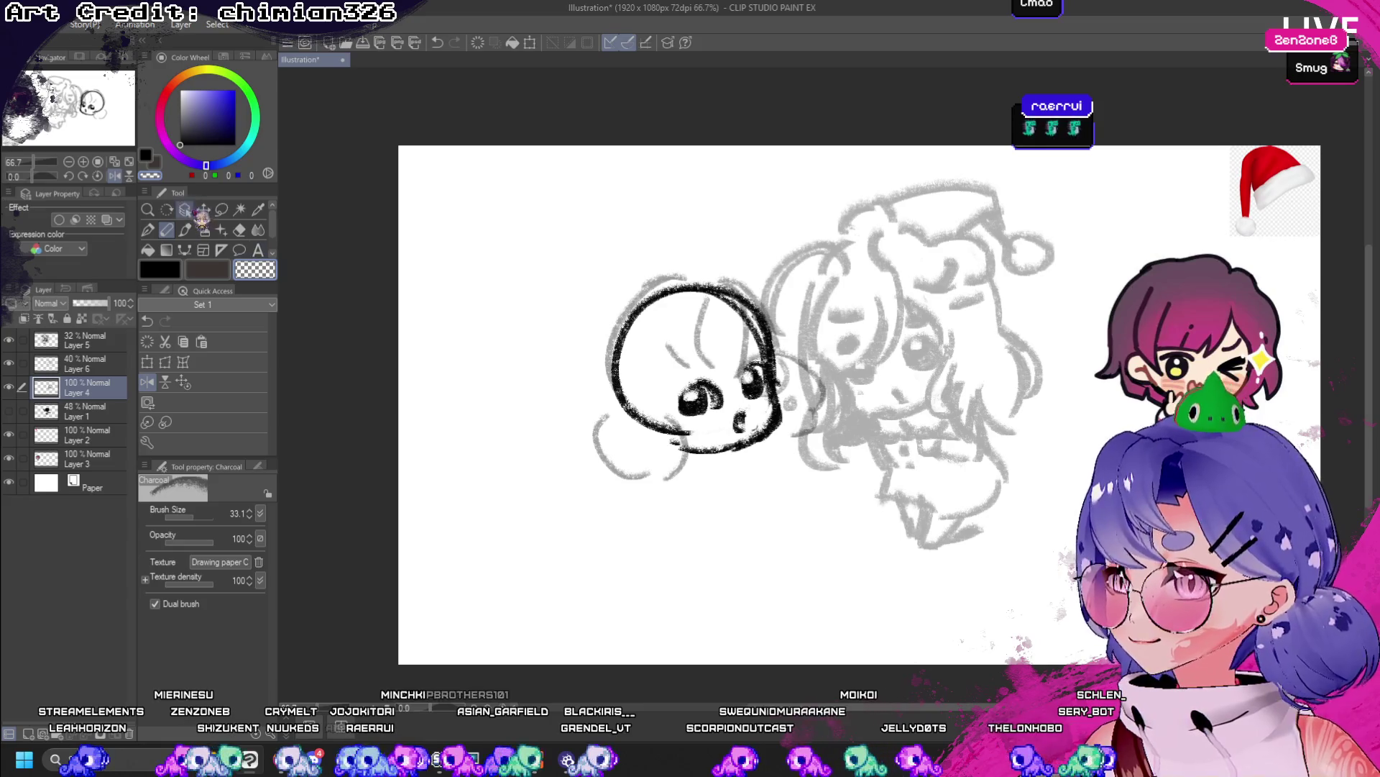
{"action": "left_click", "coordinate": [221, 209]}
{"action": "left_click", "coordinate": [184, 342]}
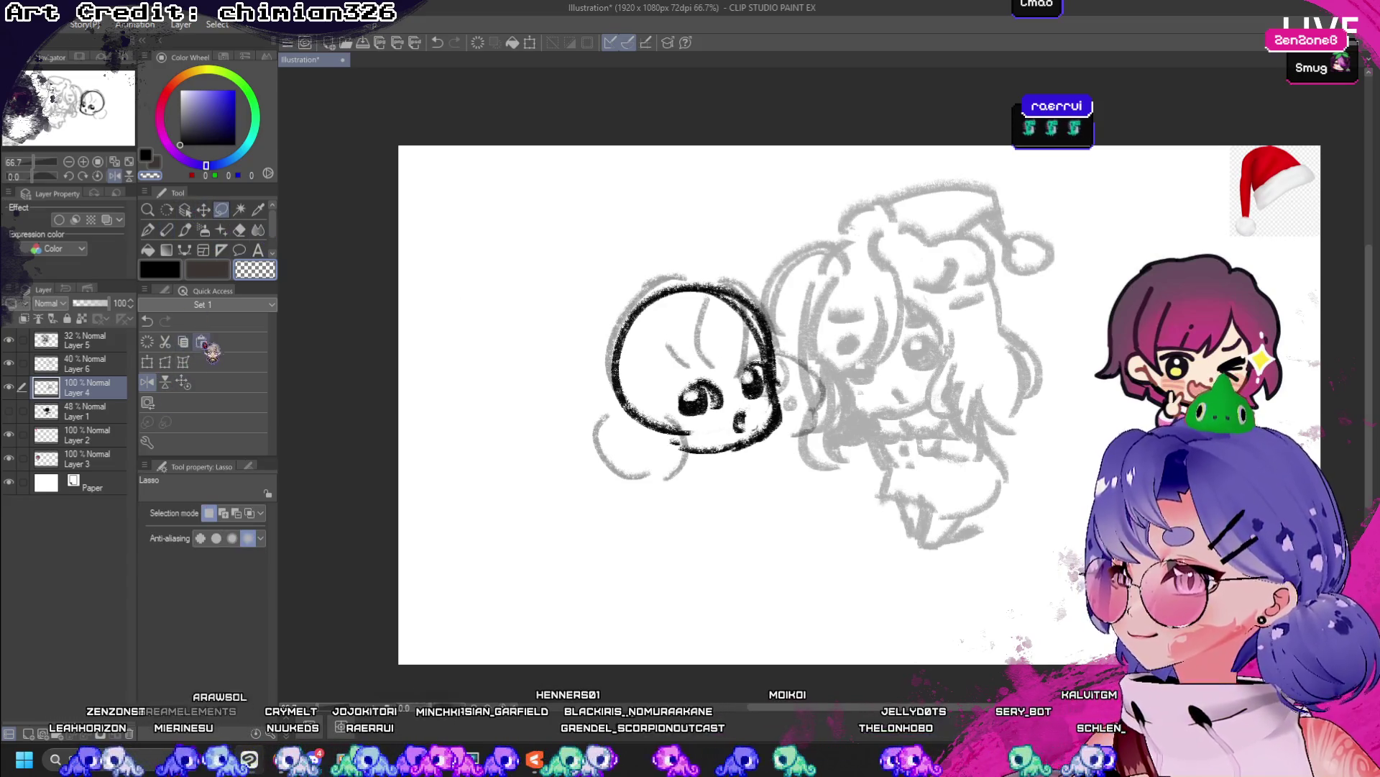
{"action": "left_click", "coordinate": [202, 342]}
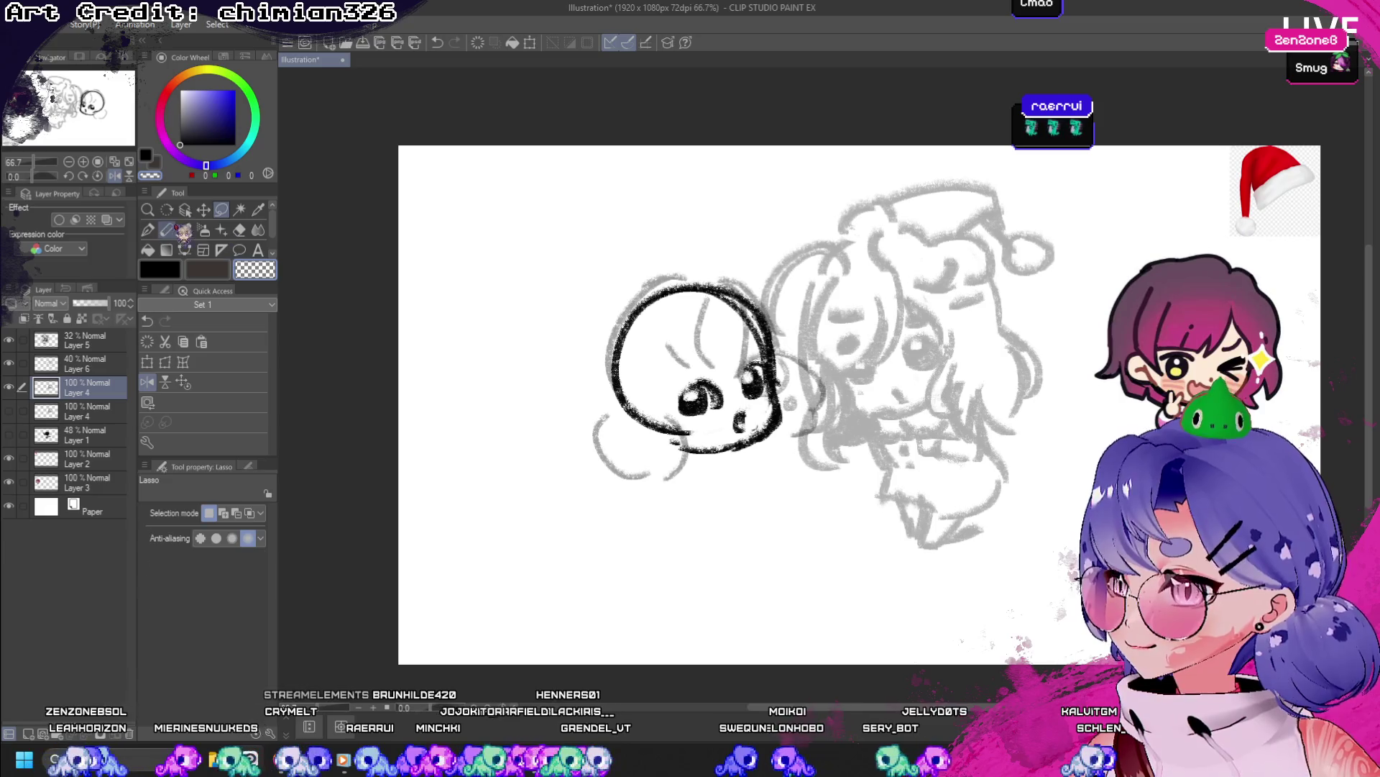
{"action": "left_click", "coordinate": [166, 230]}
{"action": "mouse_move", "coordinate": [645, 300]}
{"action": "left_mouse_down"}
{"action": "mouse_move", "coordinate": [618, 396]}
{"action": "mouse_move", "coordinate": [690, 435]}
{"action": "mouse_move", "coordinate": [651, 294]}
{"action": "mouse_move", "coordinate": [694, 267]}
{"action": "mouse_move", "coordinate": [762, 349]}
{"action": "mouse_move", "coordinate": [758, 293]}
{"action": "left_mouse_up"}
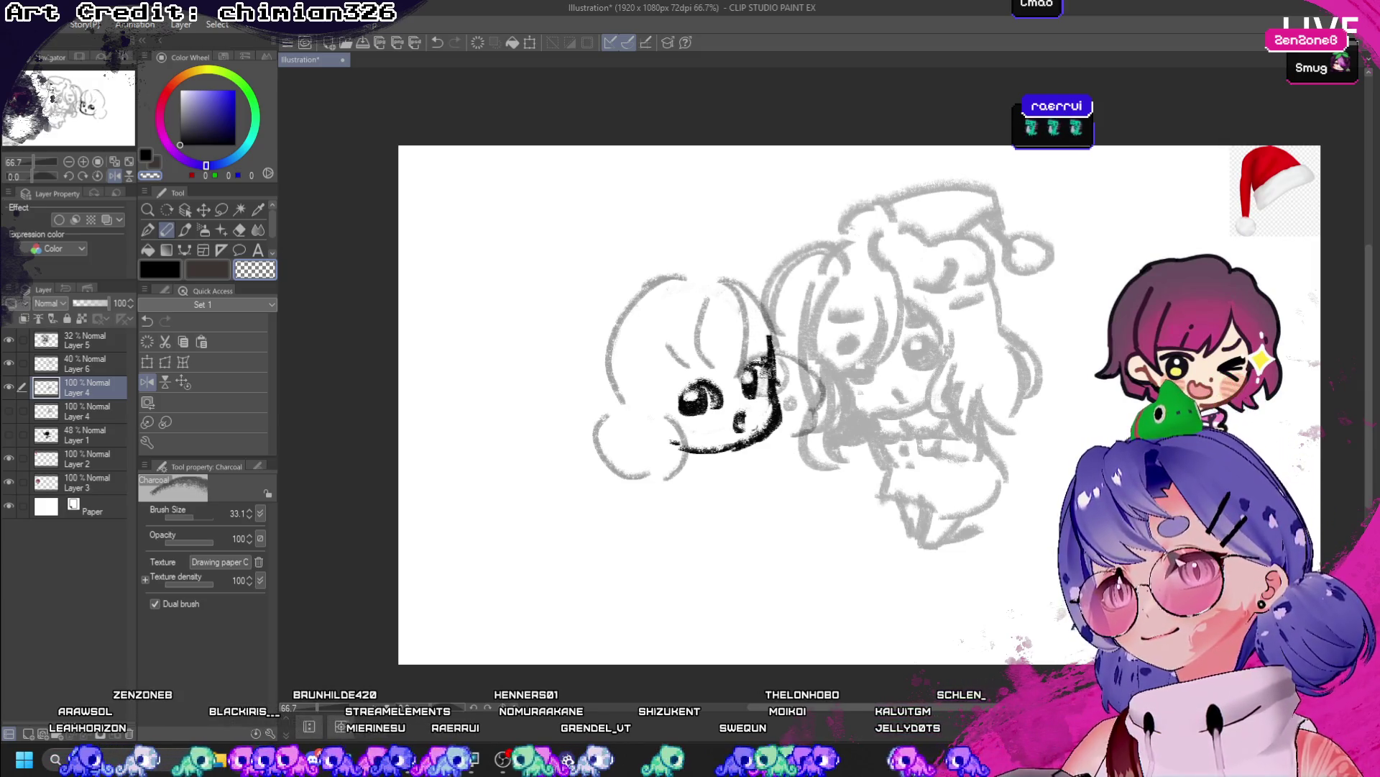
- Compare with and without the stroke beside the right eye, leaving it removed
{"action": "key", "text": "ctrl+z"}
{"action": "key", "text": "ctrl+y"}
{"action": "key", "text": "ctrl+z"}
{"action": "key", "text": "ctrl+y"}
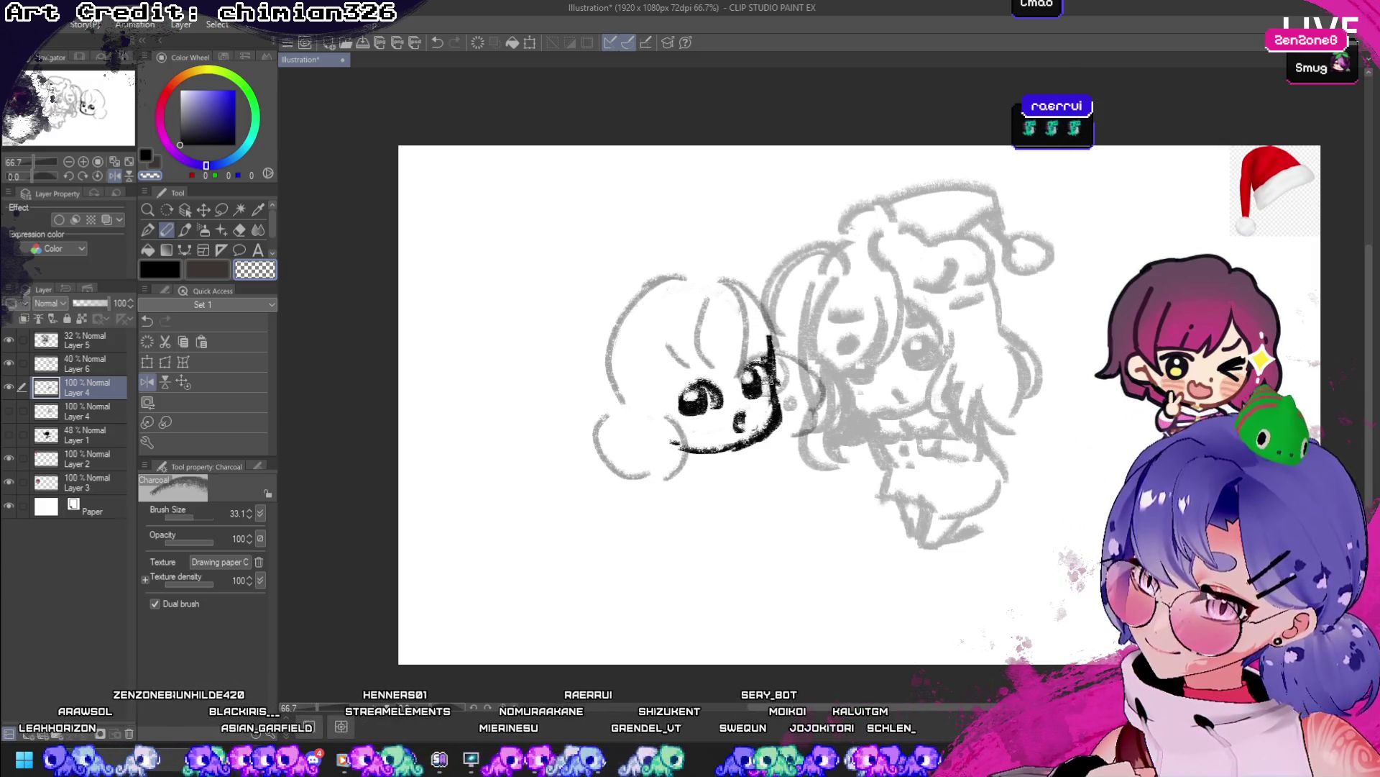
{"action": "key", "text": "ctrl+z"}
{"action": "key", "text": "ctrl+y"}
{"action": "key", "text": "ctrl+z"}
{"action": "key", "text": "ctrl+y"}
{"action": "key", "text": "ctrl+y"}
{"action": "key", "text": "ctrl+z"}
{"action": "key", "text": "ctrl+y"}
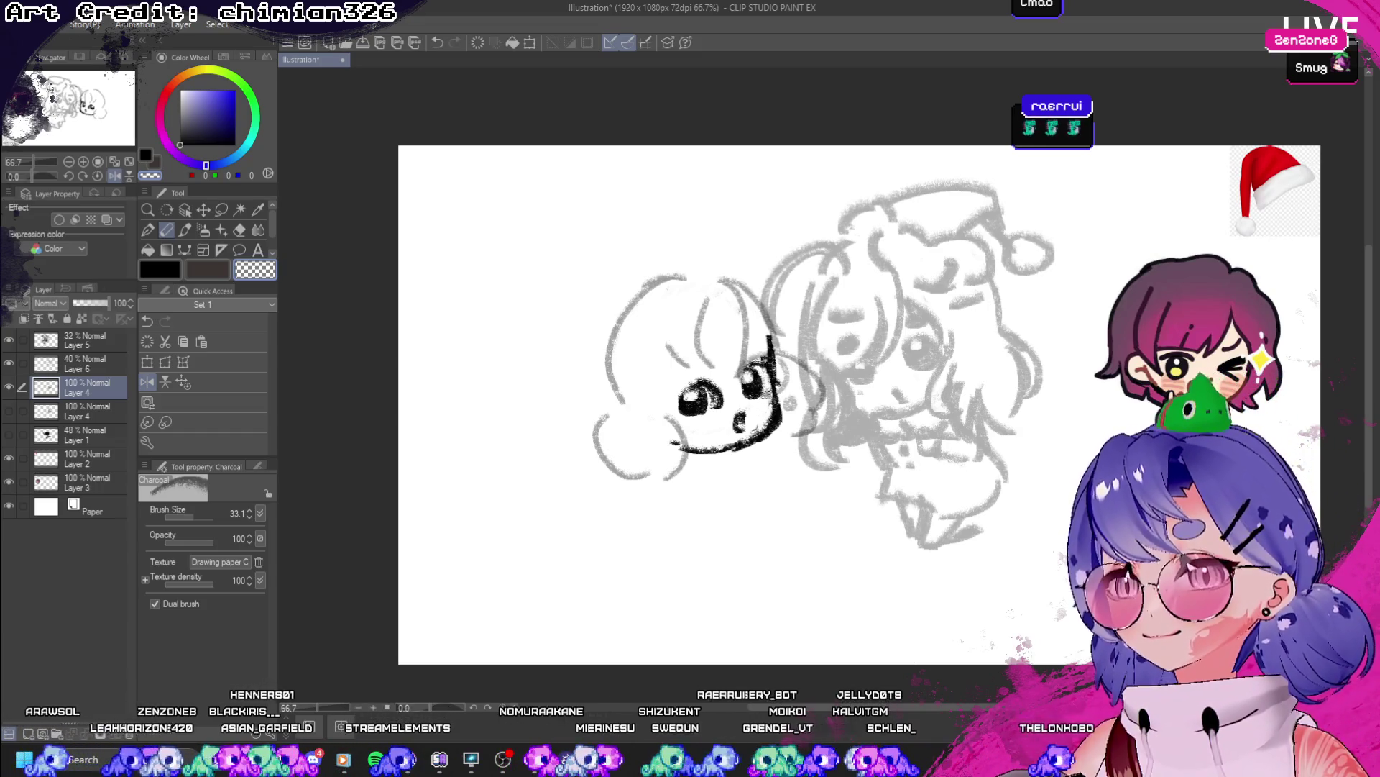
{"action": "key", "text": "ctrl+z"}
{"action": "key", "text": "ctrl+y"}
{"action": "key", "text": "ctrl+z"}
{"action": "key", "text": "ctrl+y"}
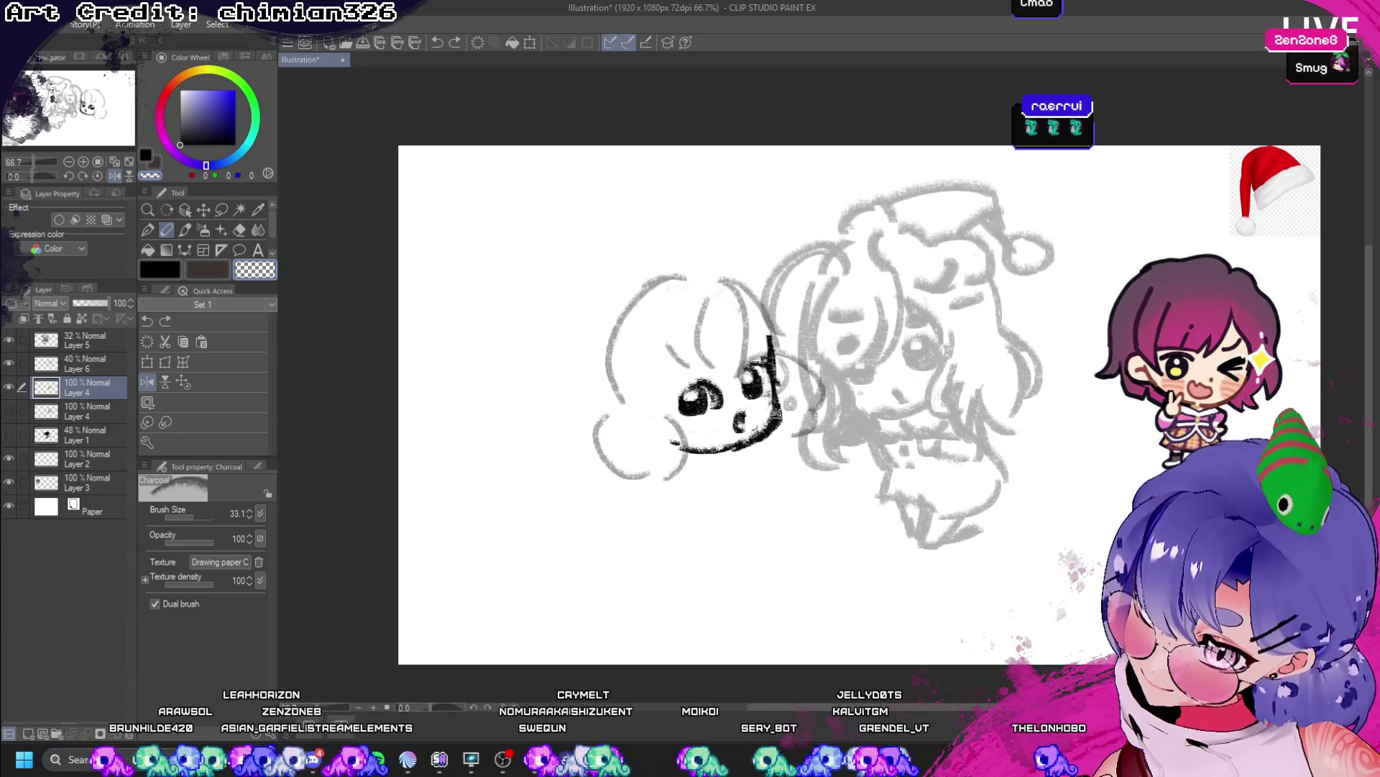
{"action": "key", "text": "ctrl+z"}
{"action": "key", "text": "ctrl+y"}
{"action": "key", "text": "ctrl+z"}
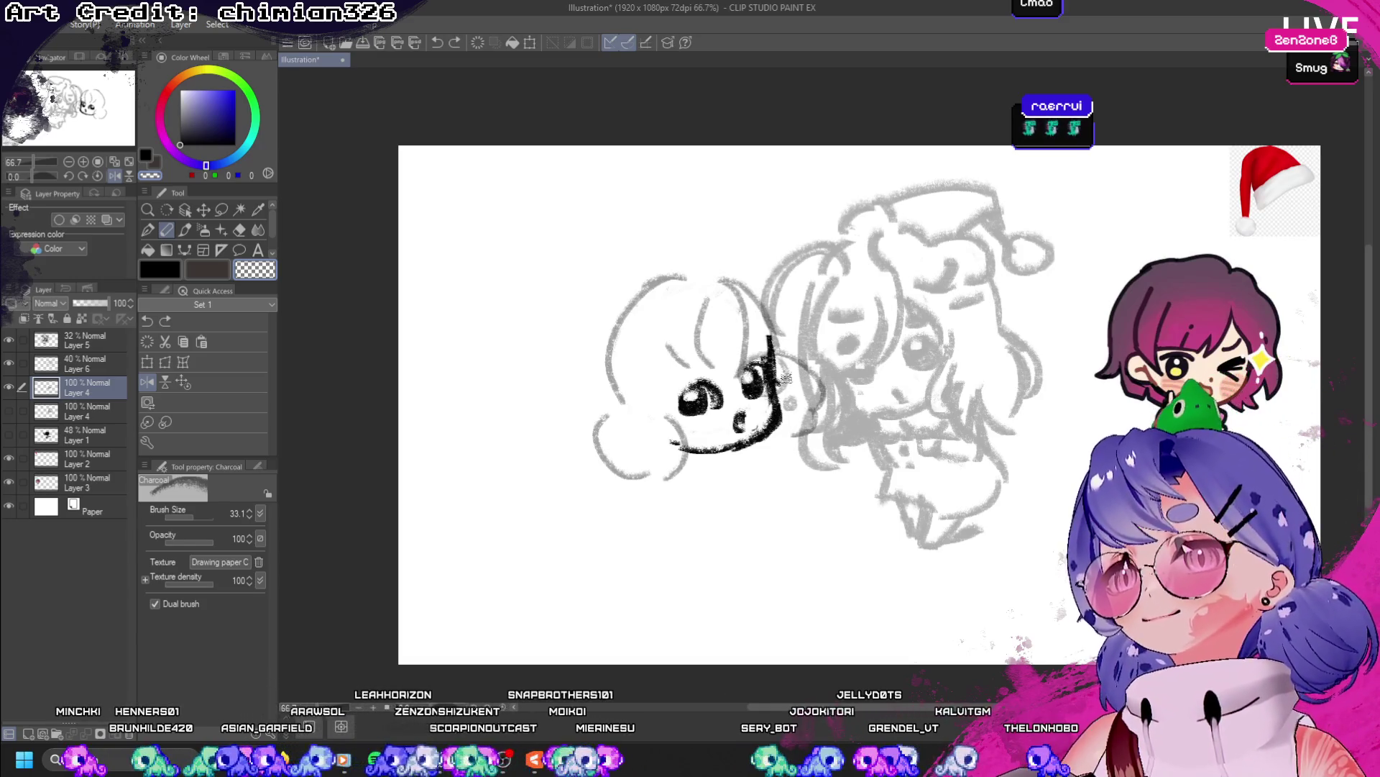
{"action": "key", "text": "ctrl+y"}
{"action": "key", "text": "ctrl+z"}
{"action": "key", "text": "ctrl+y"}
{"action": "key", "text": "ctrl+z"}
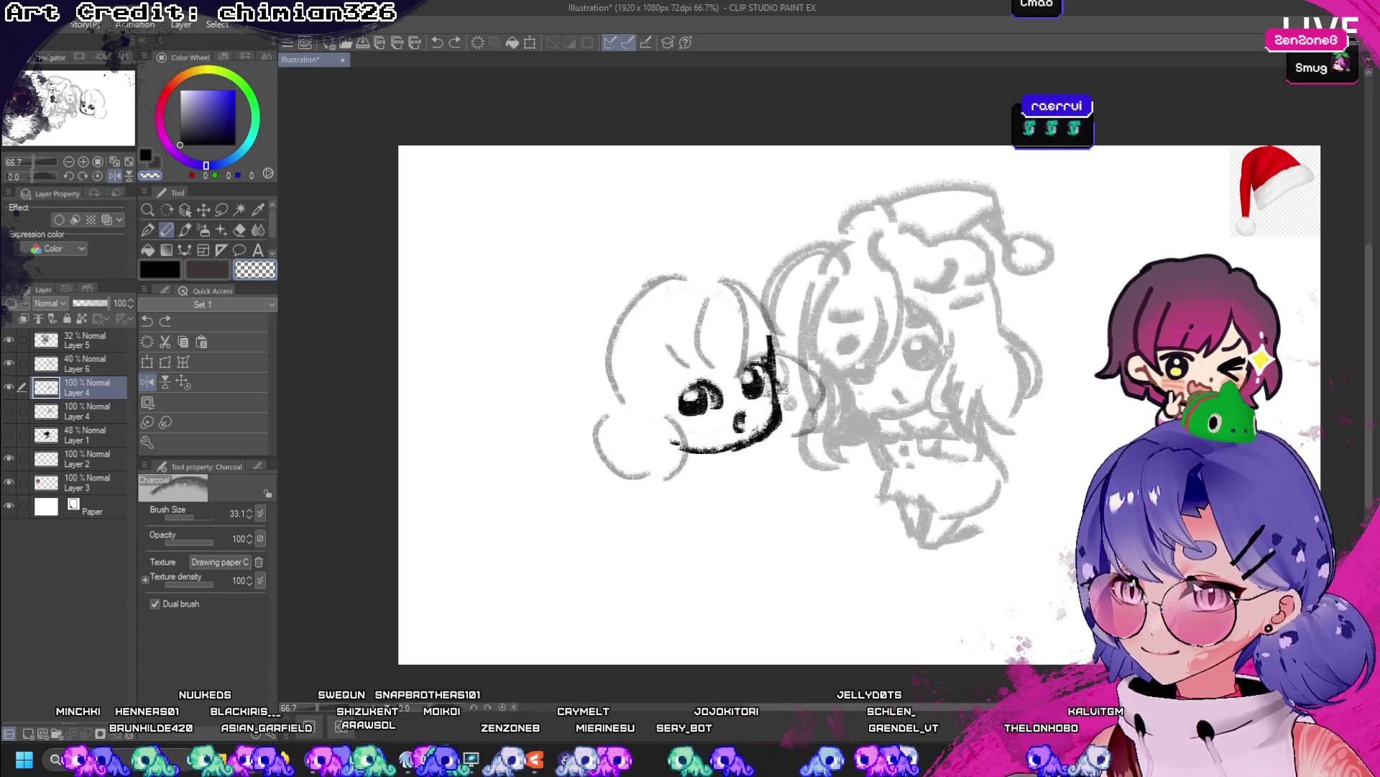
{"action": "key", "text": "ctrl+z"}
{"action": "key", "text": "ctrl+y"}
{"action": "key", "text": "ctrl+z"}
{"action": "key", "text": "ctrl+y"}
{"action": "key", "text": "ctrl+z"}
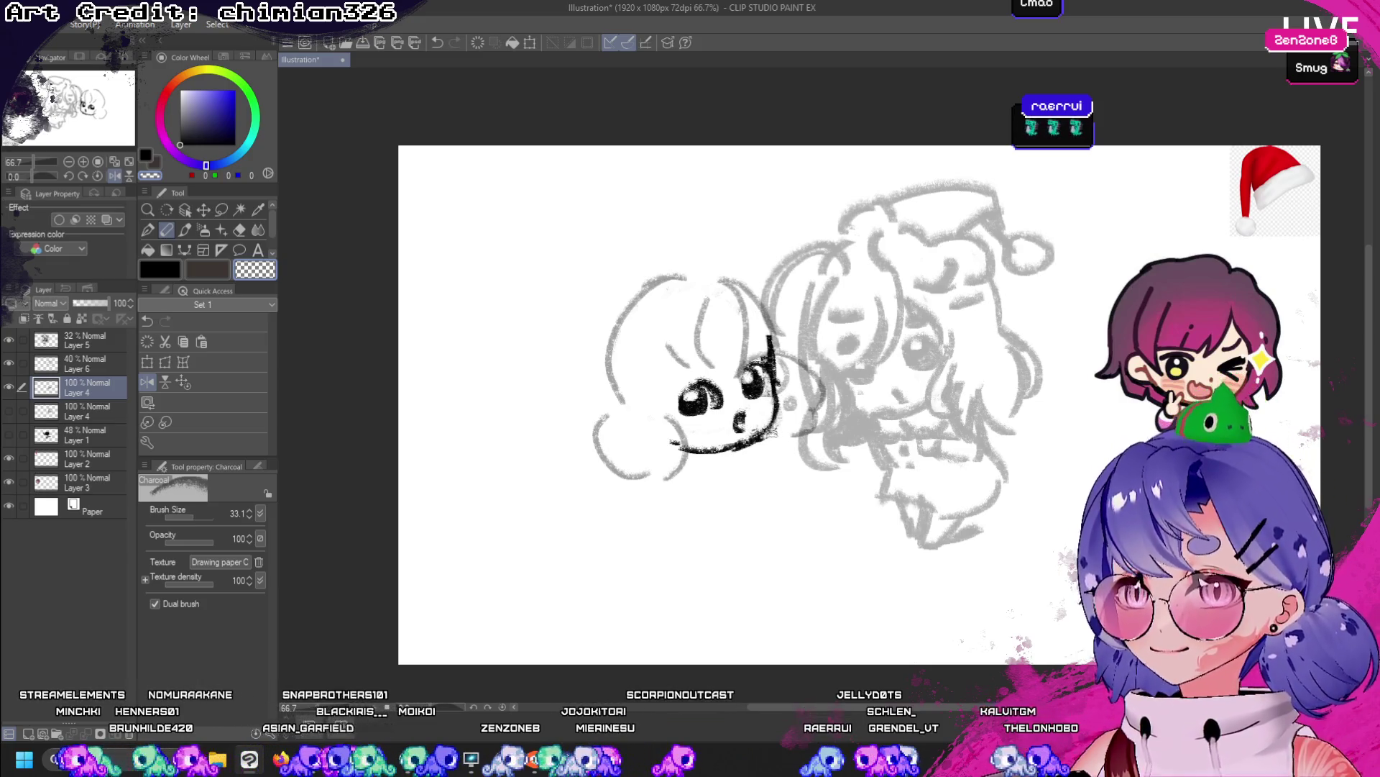
{"action": "key", "text": "ctrl+y"}
{"action": "key", "text": "ctrl+z"}
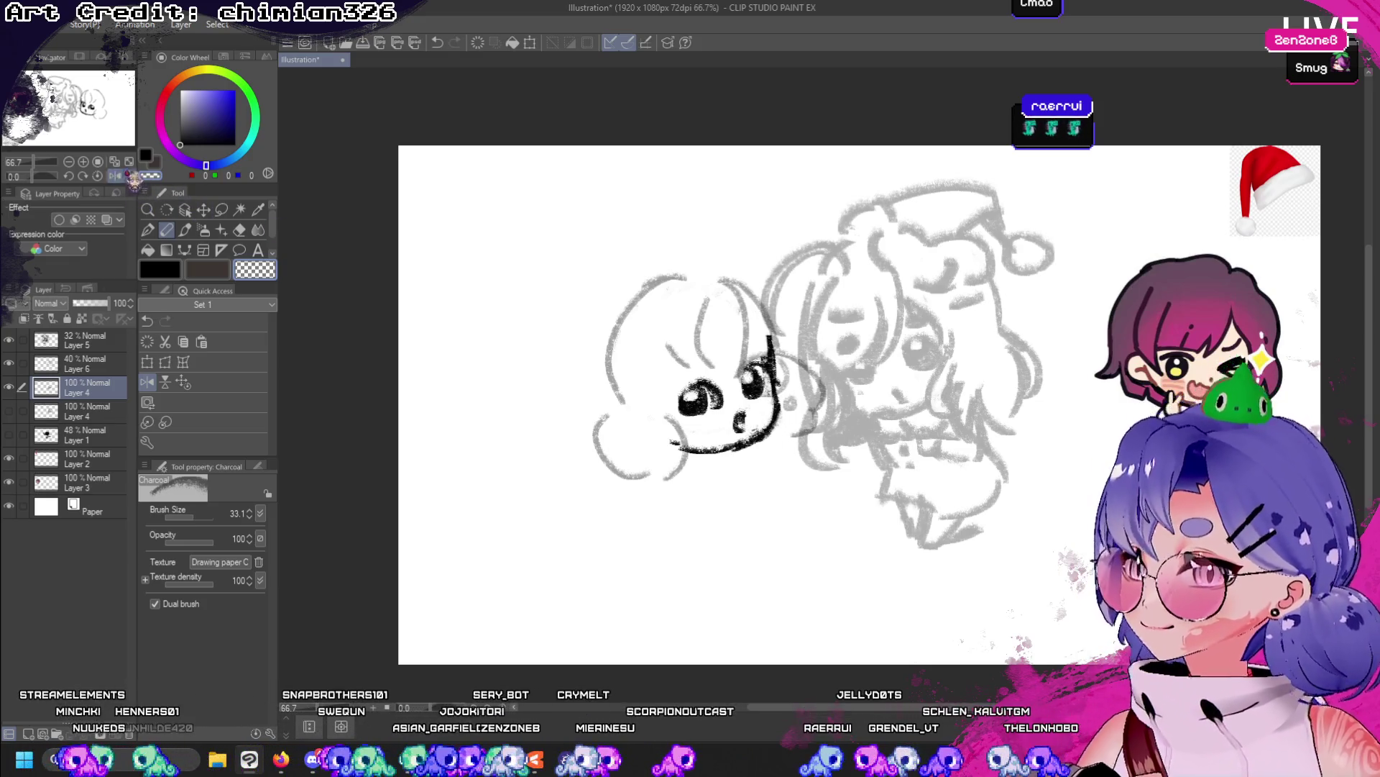
{"action": "left_click", "coordinate": [129, 175]}
{"action": "left_click", "coordinate": [129, 176]}
- On the mirrored view, ink hair strokes across the top of the head, redrawing after undos
{"action": "left_click", "coordinate": [115, 175]}
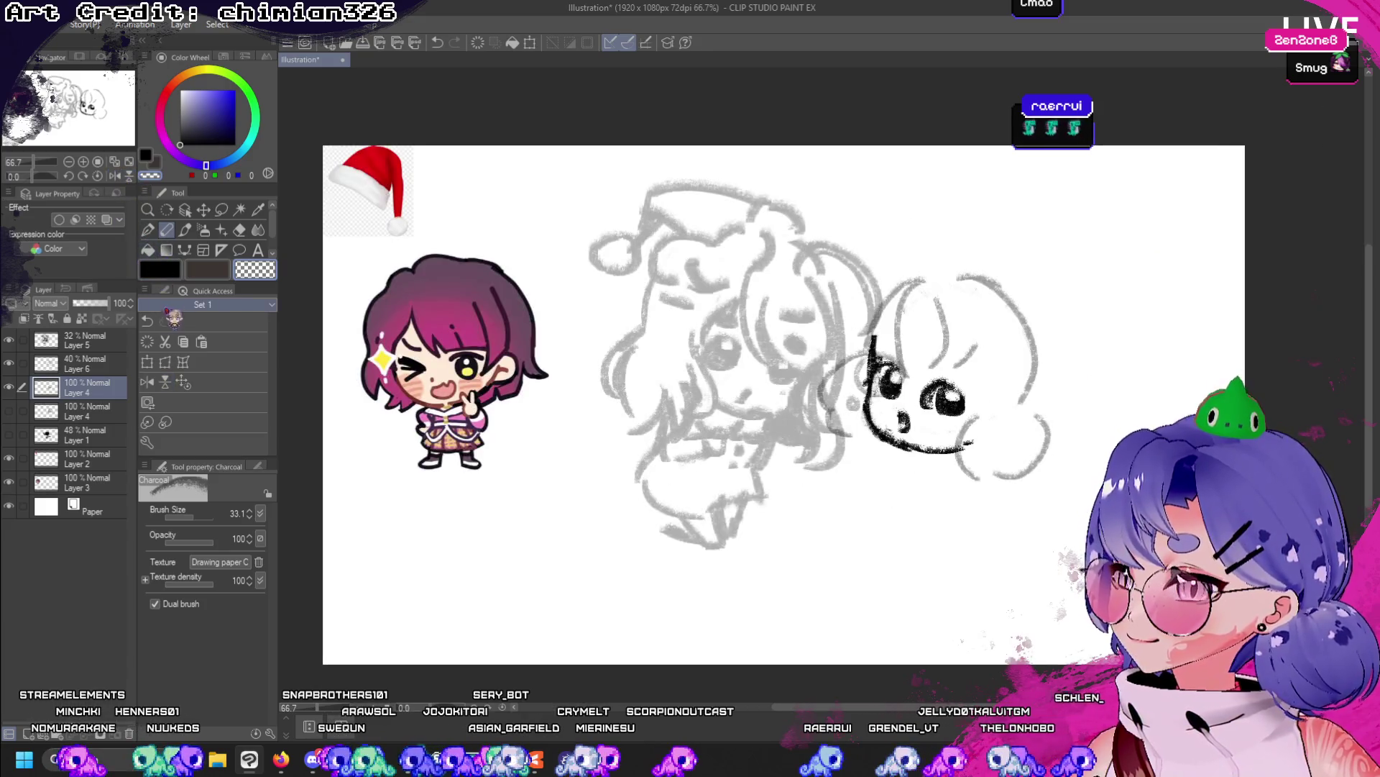
{"action": "left_click_drag", "start_coordinate": [918, 315], "coordinate": [939, 379]}
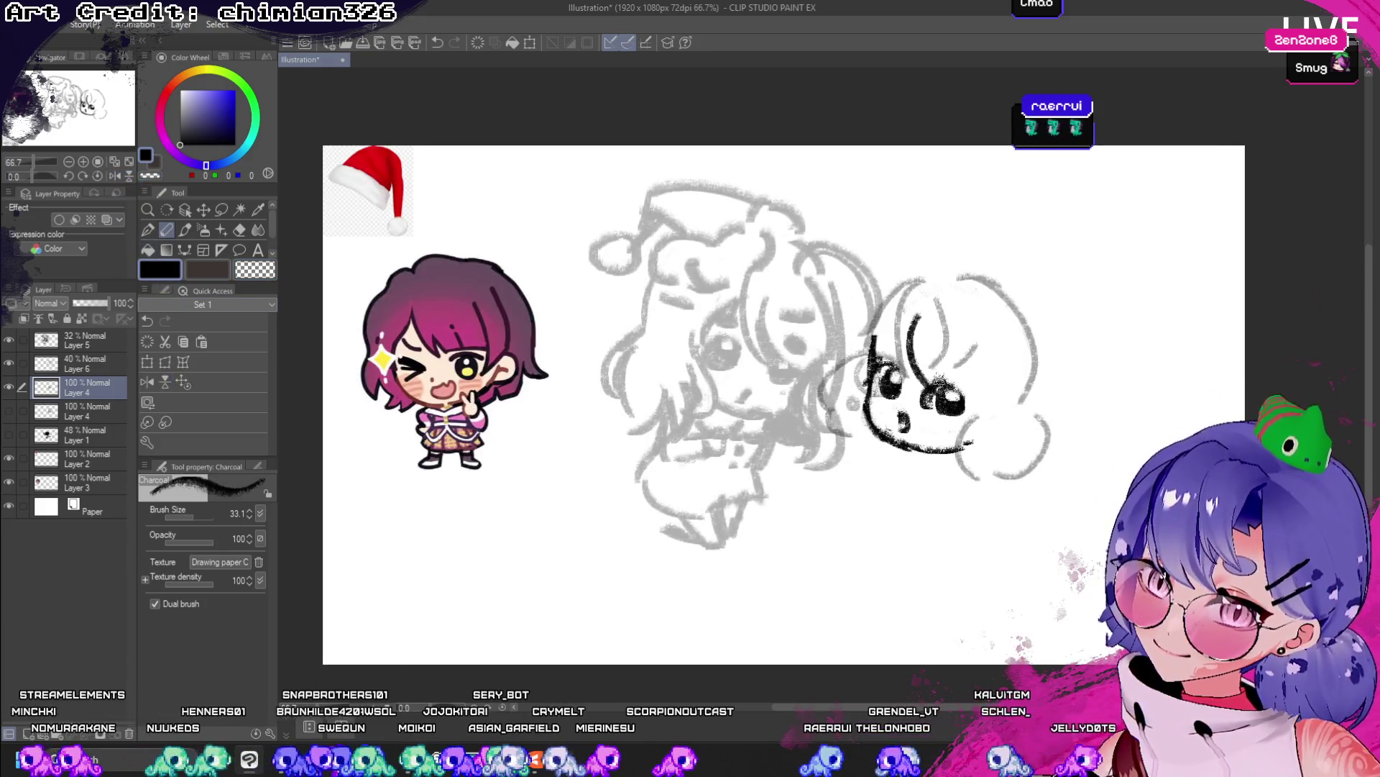
{"action": "key", "text": "ctrl+z"}
{"action": "left_click_drag", "start_coordinate": [888, 296], "coordinate": [899, 374]}
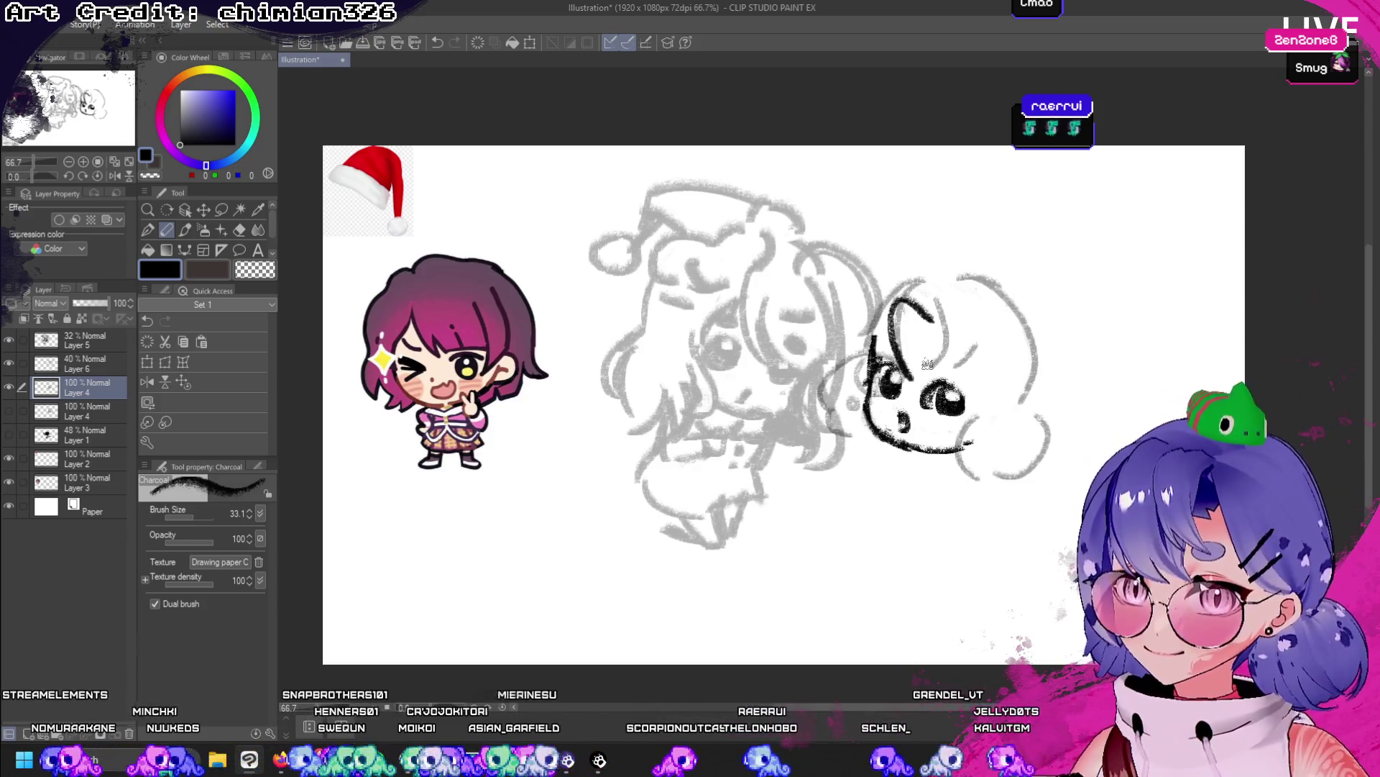
{"action": "key", "text": "ctrl+z"}
{"action": "mouse_move", "coordinate": [893, 277]}
{"action": "left_mouse_down"}
{"action": "mouse_move", "coordinate": [929, 297]}
{"action": "mouse_move", "coordinate": [905, 385]}
{"action": "left_mouse_up"}
{"action": "key", "text": "ctrl+z"}
{"action": "key", "text": "ctrl+z"}
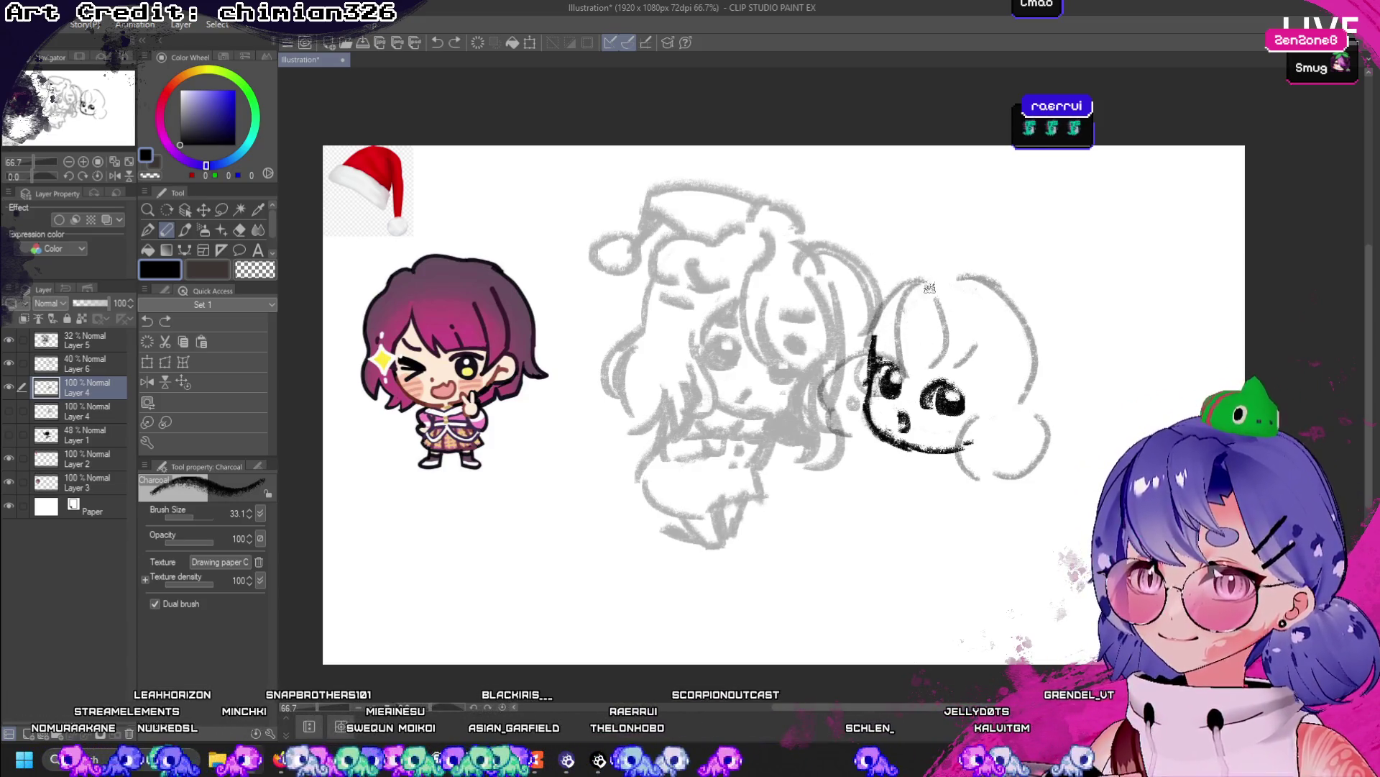
{"action": "left_click_drag", "start_coordinate": [904, 275], "coordinate": [939, 291]}
{"action": "left_click_drag", "start_coordinate": [903, 277], "coordinate": [892, 364]}
{"action": "key", "text": "ctrl+z"}
{"action": "key", "text": "ctrl+z"}
{"action": "mouse_move", "coordinate": [948, 283]}
{"action": "left_mouse_down"}
{"action": "mouse_move", "coordinate": [899, 279]}
{"action": "mouse_move", "coordinate": [891, 387]}
{"action": "left_mouse_up"}
{"action": "key", "text": "ctrl+z"}
- Ink thick hair strands running down the head and fanning to the right
{"action": "left_click_drag", "start_coordinate": [906, 294], "coordinate": [928, 399]}
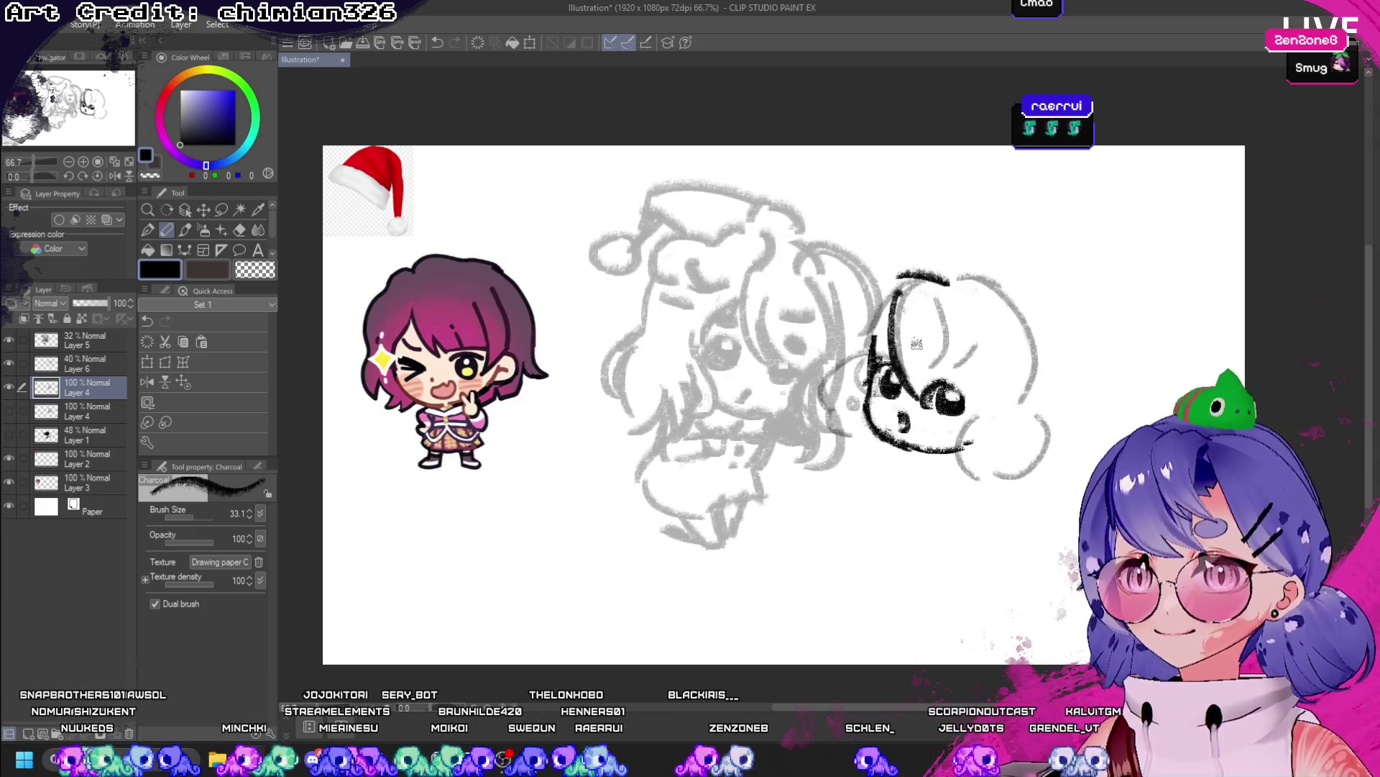
{"action": "left_click_drag", "start_coordinate": [921, 314], "coordinate": [913, 370]}
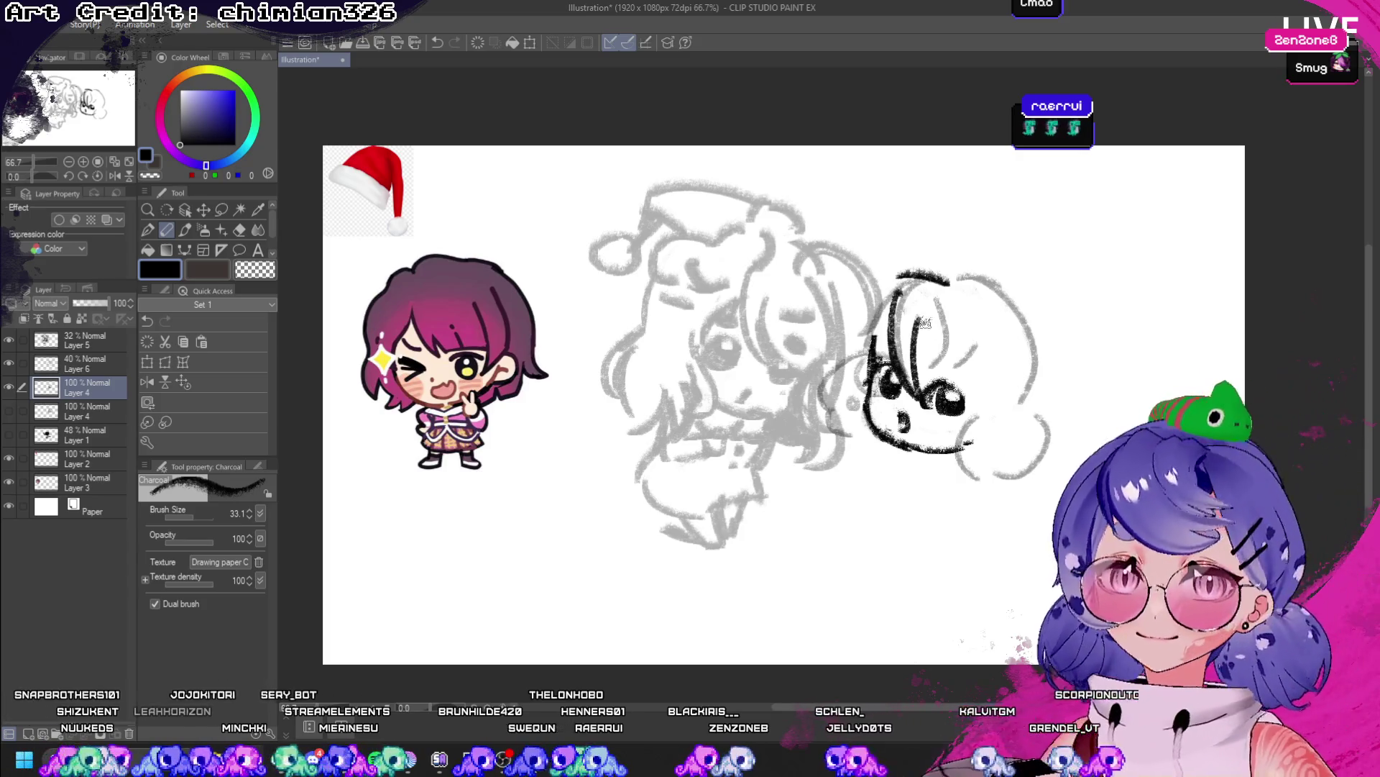
{"action": "key", "text": "ctrl+z"}
{"action": "mouse_move", "coordinate": [918, 328]}
{"action": "left_mouse_down"}
{"action": "mouse_move", "coordinate": [921, 394]}
{"action": "mouse_move", "coordinate": [953, 381]}
{"action": "mouse_move", "coordinate": [973, 332]}
{"action": "mouse_move", "coordinate": [967, 352]}
{"action": "mouse_move", "coordinate": [946, 324]}
{"action": "mouse_move", "coordinate": [949, 385]}
{"action": "left_mouse_up"}
{"action": "key", "text": "ctrl+z"}
{"action": "key", "text": "ctrl+z"}
{"action": "mouse_move", "coordinate": [960, 316]}
{"action": "left_mouse_down"}
{"action": "mouse_move", "coordinate": [954, 341]}
{"action": "mouse_move", "coordinate": [978, 351]}
{"action": "left_mouse_up"}
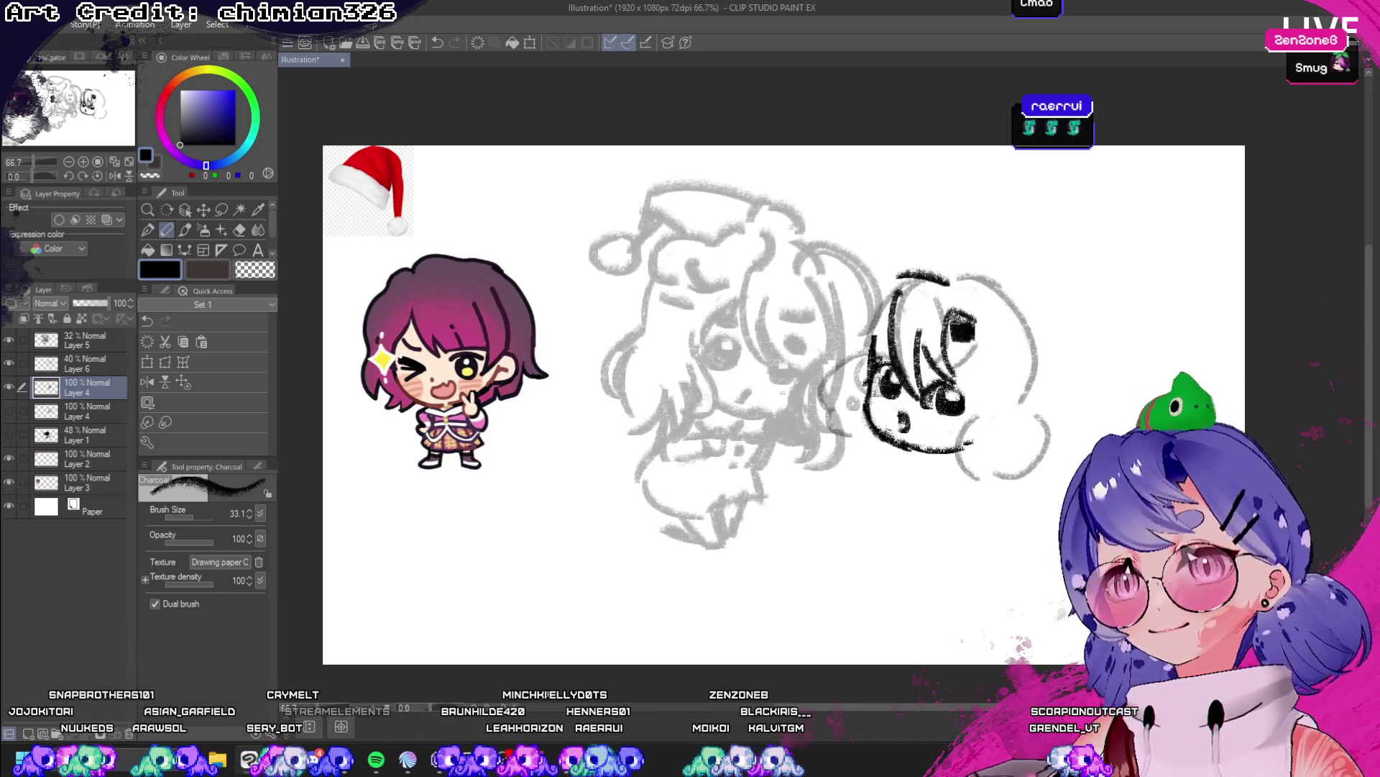
{"action": "key", "text": "ctrl+z"}
{"action": "key", "text": "ctrl+z"}
{"action": "key", "text": "ctrl+z"}
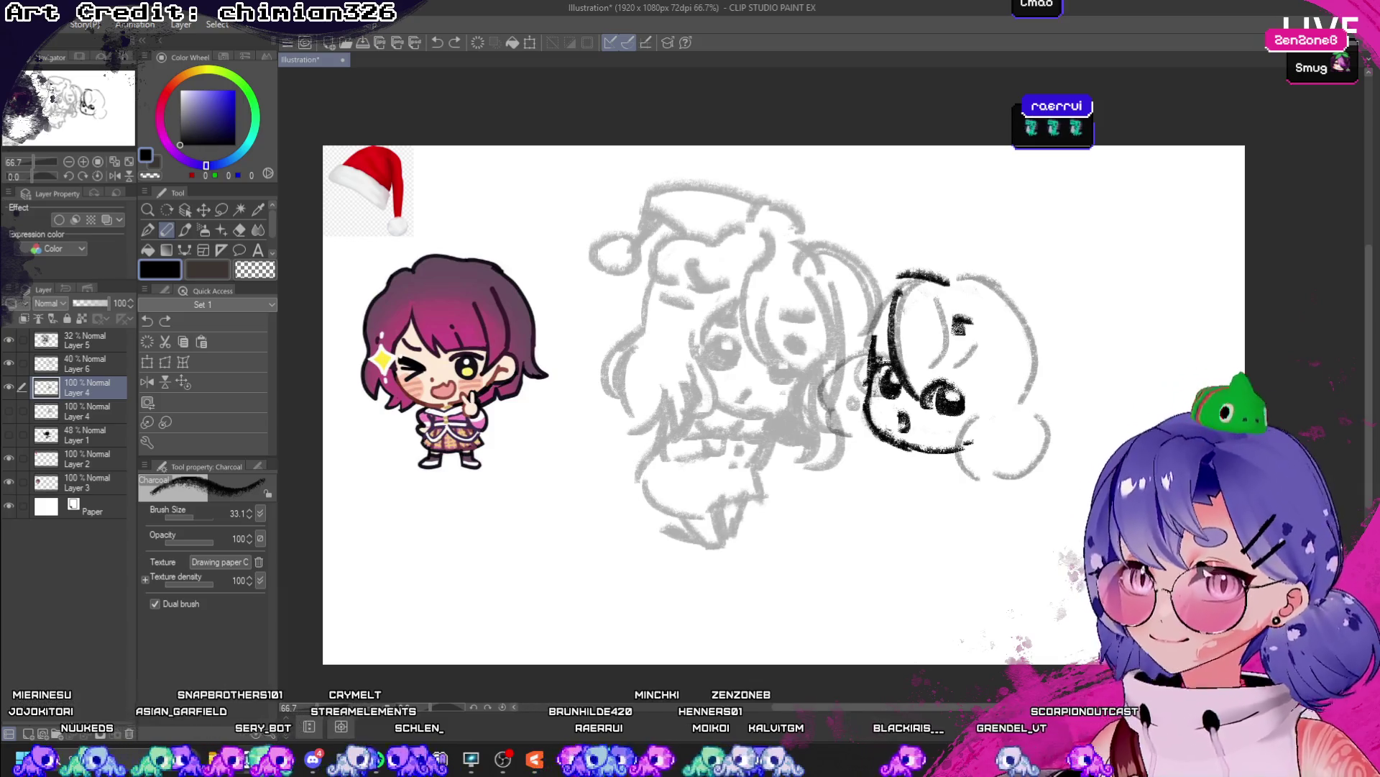
{"action": "mouse_move", "coordinate": [962, 328]}
{"action": "left_mouse_down"}
{"action": "mouse_move", "coordinate": [952, 315]}
{"action": "mouse_move", "coordinate": [935, 382]}
{"action": "left_mouse_up"}
{"action": "key", "text": "ctrl+z"}
{"action": "mouse_move", "coordinate": [980, 338]}
{"action": "left_mouse_down"}
{"action": "mouse_move", "coordinate": [960, 316]}
{"action": "mouse_move", "coordinate": [927, 381]}
{"action": "mouse_move", "coordinate": [960, 322]}
{"action": "mouse_move", "coordinate": [971, 391]}
{"action": "left_mouse_up"}
{"action": "key", "text": "ctrl+z"}
{"action": "key", "text": "ctrl+z"}
{"action": "left_click_drag", "start_coordinate": [964, 331], "coordinate": [988, 401]}
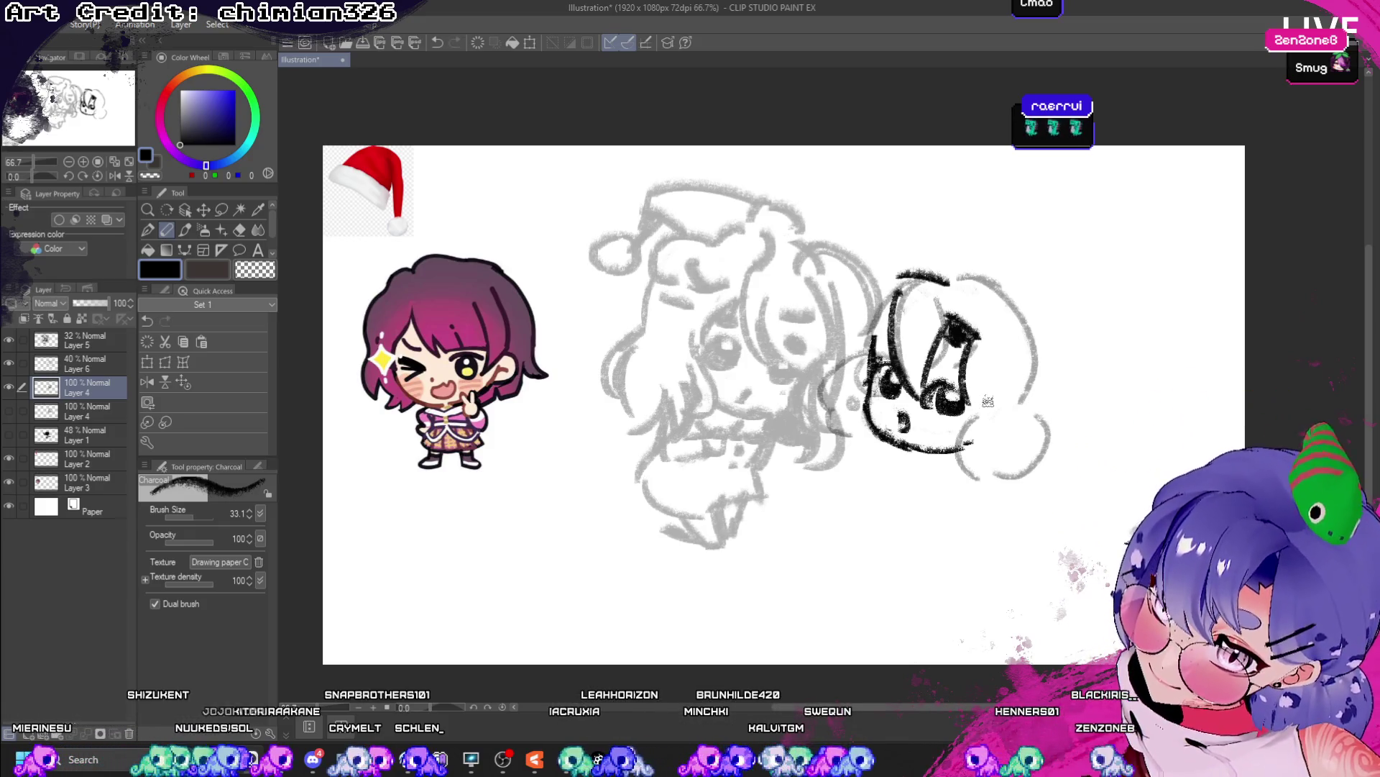
{"action": "key", "text": "ctrl+z"}
{"action": "mouse_move", "coordinate": [967, 335]}
{"action": "left_mouse_down"}
{"action": "mouse_move", "coordinate": [992, 405]}
{"action": "mouse_move", "coordinate": [1005, 368]}
{"action": "mouse_move", "coordinate": [1016, 397]}
{"action": "mouse_move", "coordinate": [1005, 367]}
{"action": "mouse_move", "coordinate": [996, 385]}
{"action": "left_mouse_up"}
{"action": "key", "text": "ctrl+z"}
- Outline the head's right edge, top and left side with bold charcoal arcs
{"action": "left_click_drag", "start_coordinate": [1025, 316], "coordinate": [1034, 390]}
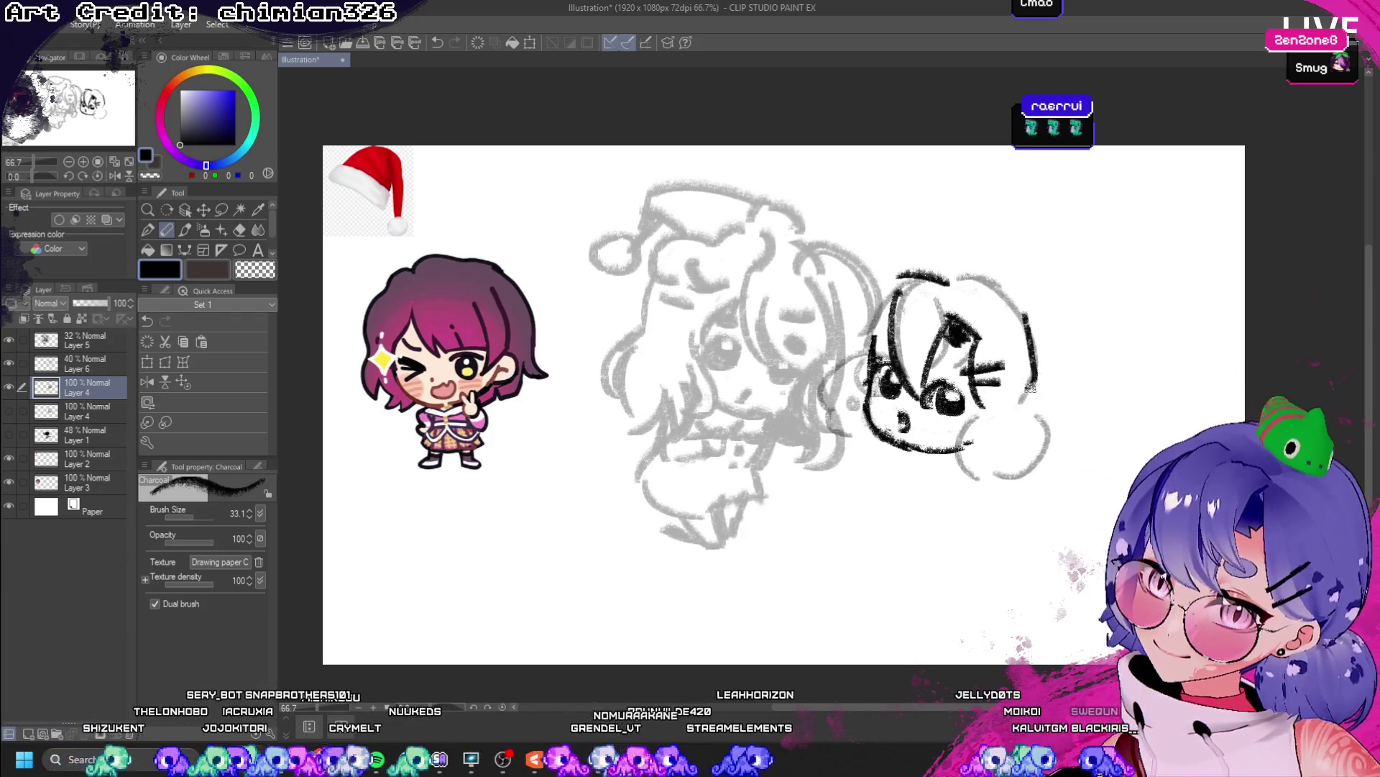
{"action": "key", "text": "ctrl+z"}
{"action": "mouse_move", "coordinate": [1000, 284]}
{"action": "left_mouse_down"}
{"action": "mouse_move", "coordinate": [1046, 363]}
{"action": "mouse_move", "coordinate": [1021, 403]}
{"action": "left_mouse_up"}
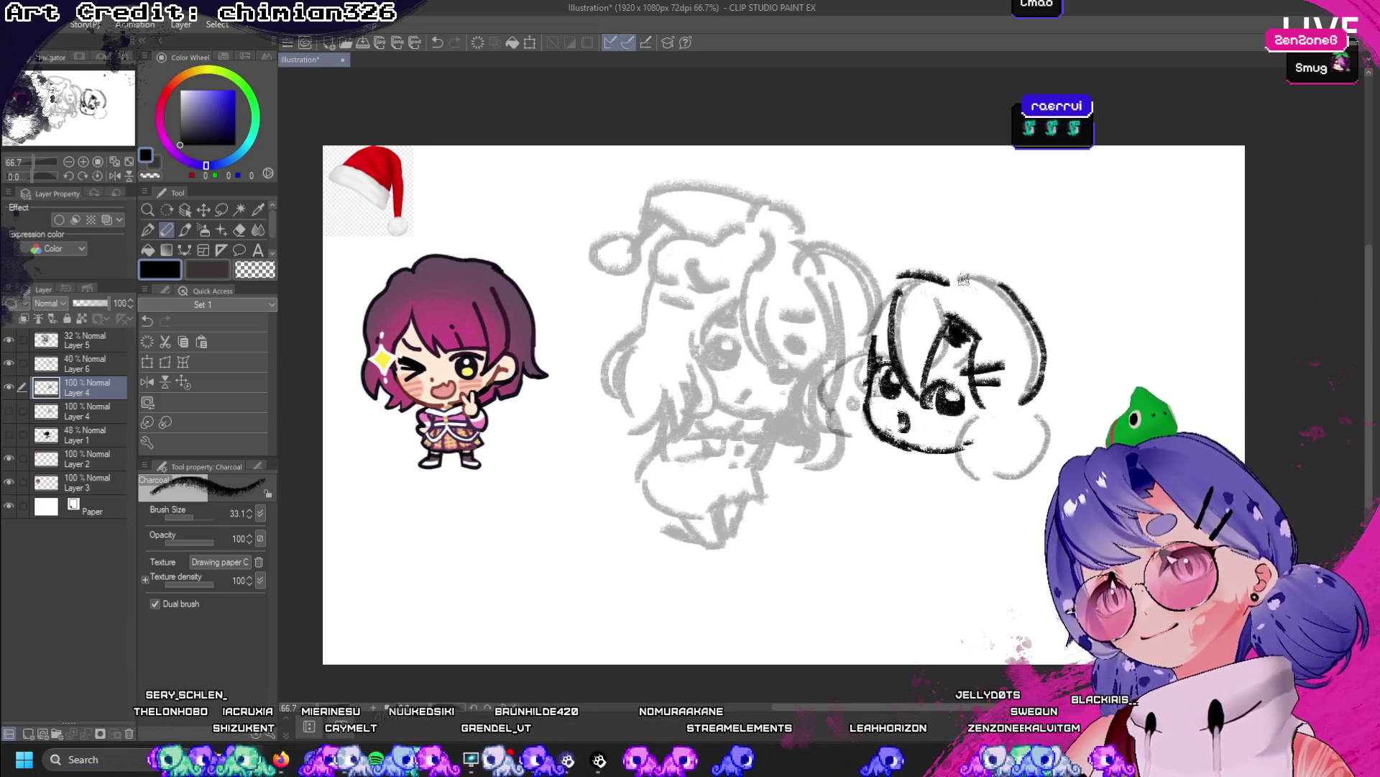
{"action": "left_click_drag", "start_coordinate": [963, 280], "coordinate": [1014, 289]}
{"action": "left_click_drag", "start_coordinate": [897, 277], "coordinate": [867, 371]}
{"action": "key", "text": "ctrl+z"}
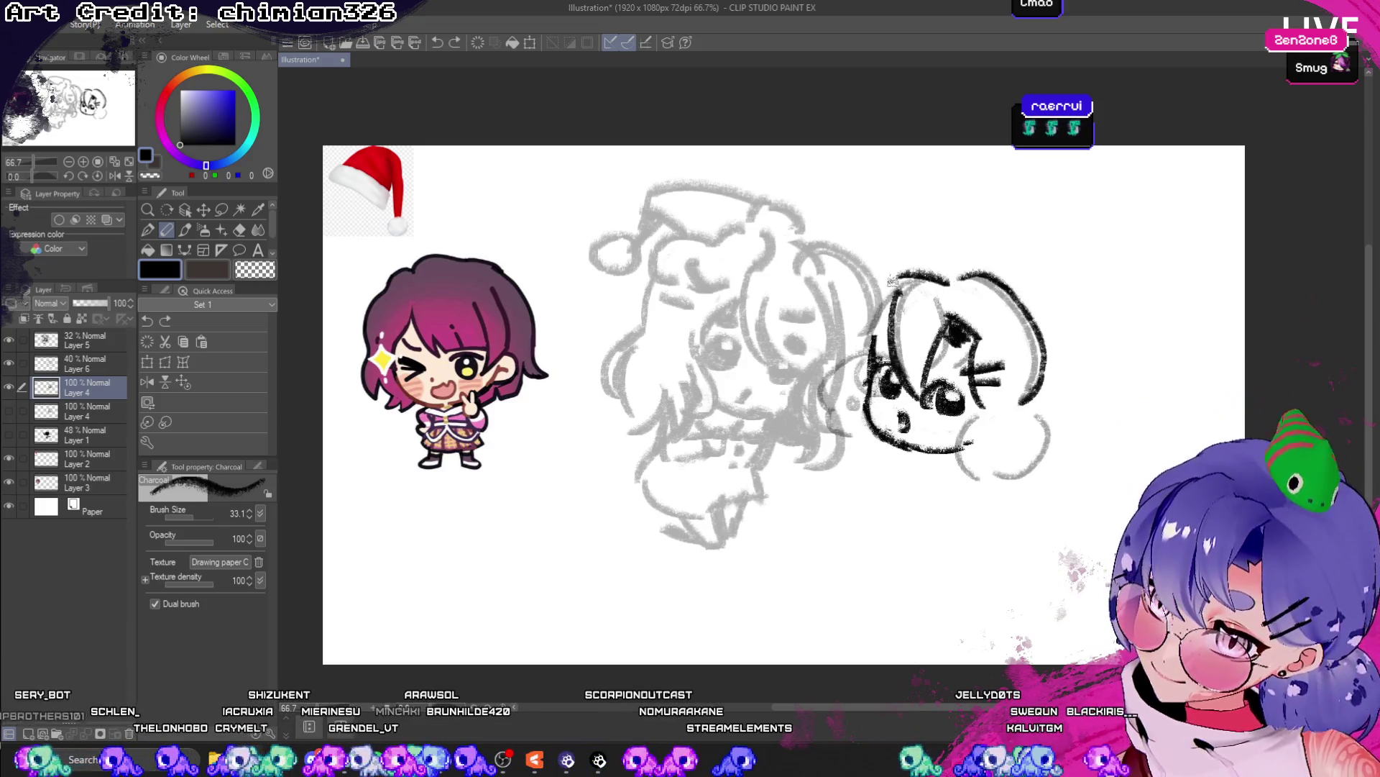
{"action": "left_click_drag", "start_coordinate": [902, 272], "coordinate": [838, 423]}
{"action": "left_click_drag", "start_coordinate": [892, 310], "coordinate": [852, 428]}
{"action": "key", "text": "ctrl+z"}
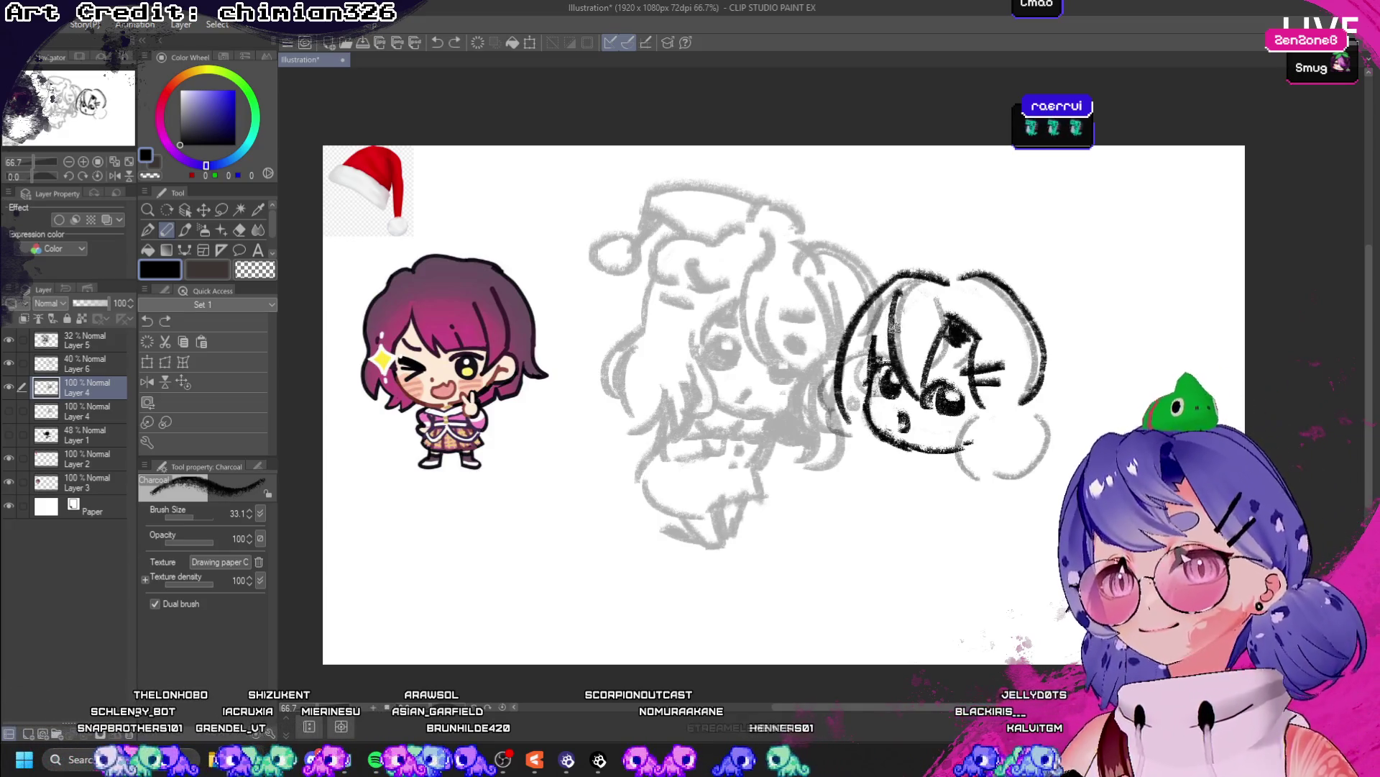
{"action": "left_click_drag", "start_coordinate": [899, 321], "coordinate": [856, 438]}
{"action": "left_click", "coordinate": [116, 176]}
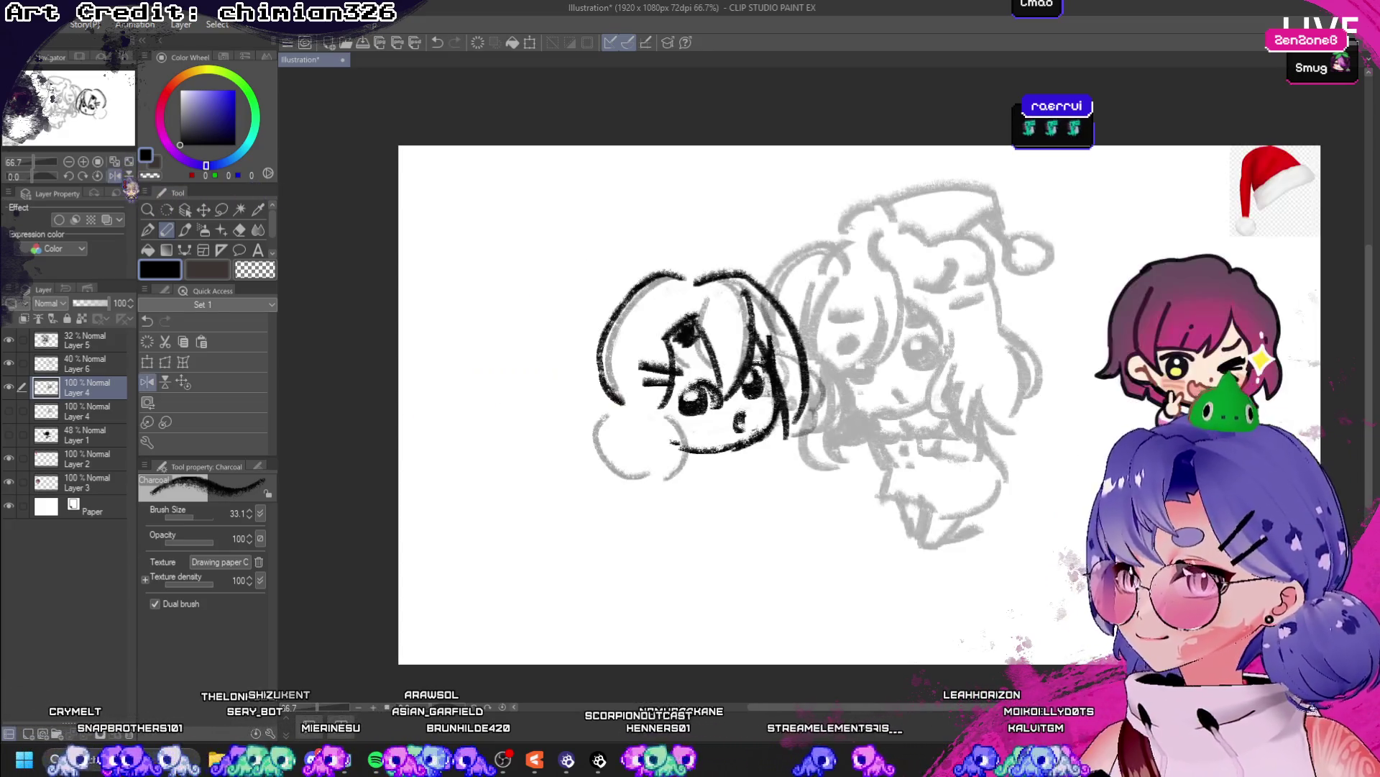
- Draw a bold charcoal curve around the lower-left cheek
{"action": "mouse_move", "coordinate": [617, 384]}
{"action": "left_mouse_down"}
{"action": "mouse_move", "coordinate": [690, 435]}
{"action": "mouse_move", "coordinate": [647, 424]}
{"action": "mouse_move", "coordinate": [683, 449]}
{"action": "left_mouse_up"}
{"action": "key", "text": "ctrl+z"}
{"action": "key", "text": "ctrl+z"}
{"action": "key", "text": "ctrl+z"}
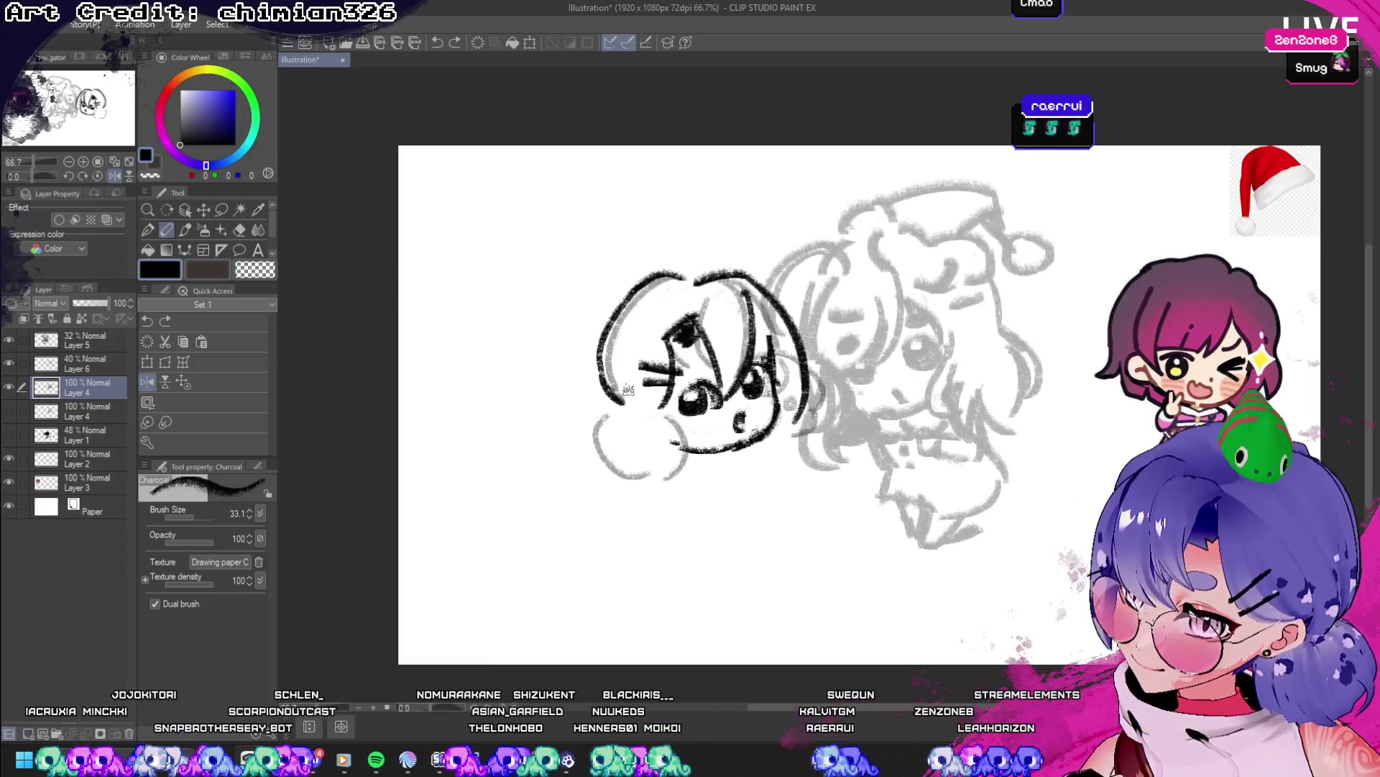
{"action": "key", "text": "ctrl+y"}
{"action": "mouse_move", "coordinate": [596, 417]}
{"action": "left_mouse_down"}
{"action": "mouse_move", "coordinate": [626, 395]}
{"action": "mouse_move", "coordinate": [668, 402]}
{"action": "mouse_move", "coordinate": [701, 449]}
{"action": "mouse_move", "coordinate": [618, 417]}
{"action": "mouse_move", "coordinate": [687, 460]}
{"action": "left_mouse_up"}
{"action": "key", "text": "ctrl+z"}
{"action": "key", "text": "ctrl+z"}
{"action": "key", "text": "ctrl+z"}
{"action": "key", "text": "ctrl+z"}
{"action": "key", "text": "ctrl+z"}
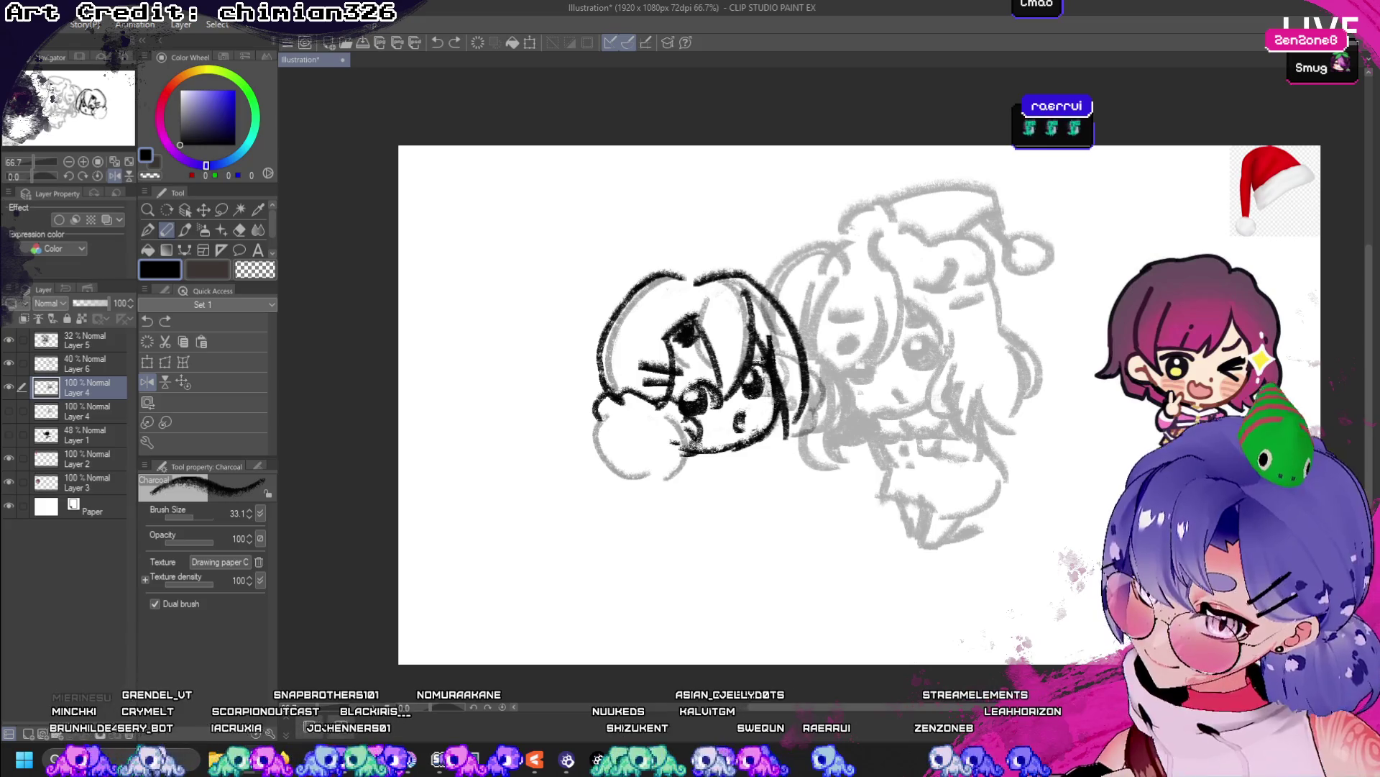
{"action": "mouse_move", "coordinate": [678, 455]}
{"action": "left_mouse_down"}
{"action": "mouse_move", "coordinate": [636, 399]}
{"action": "mouse_move", "coordinate": [599, 429]}
{"action": "mouse_move", "coordinate": [674, 440]}
{"action": "left_mouse_up"}
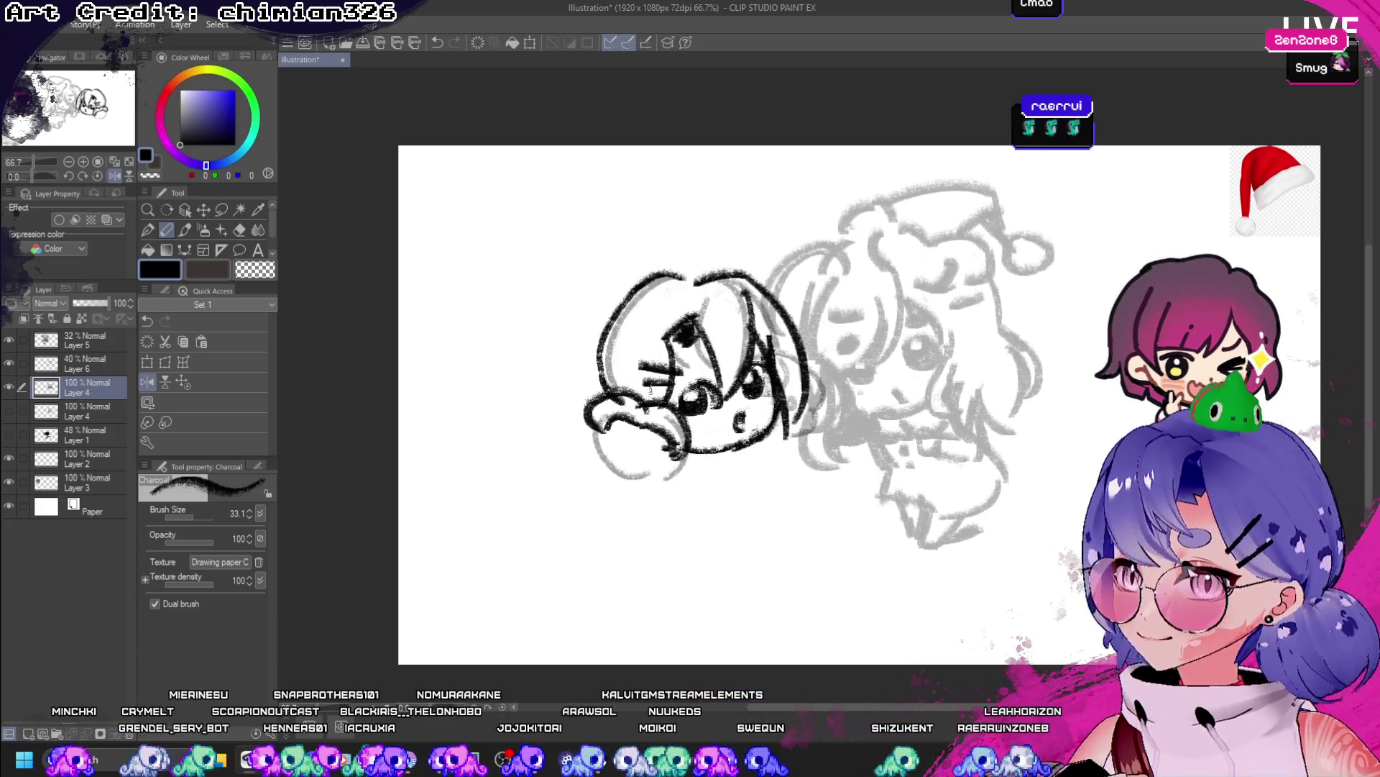
- On the mirrored view, outline the rounded cheek bump along its side and bottom edge
{"action": "left_click", "coordinate": [115, 175]}
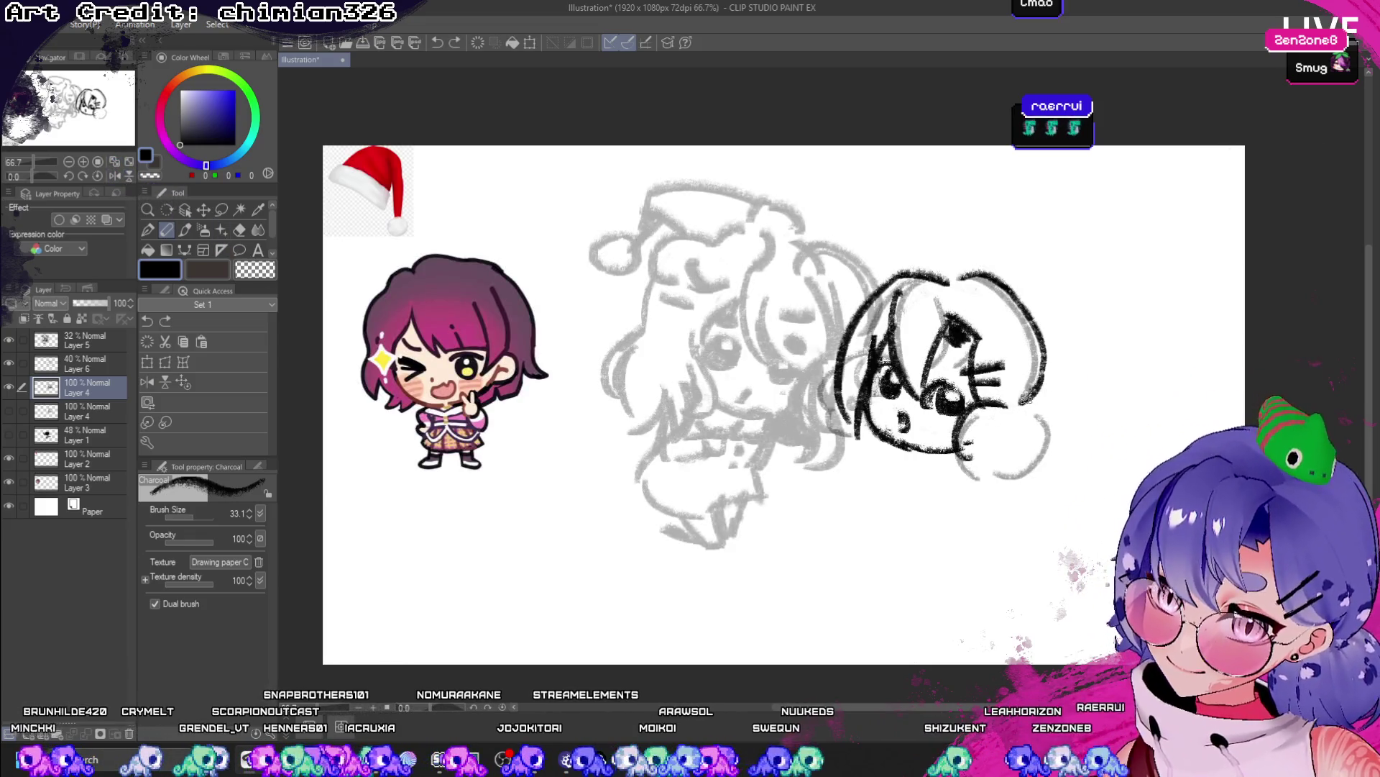
{"action": "mouse_move", "coordinate": [1014, 397]}
{"action": "left_mouse_down"}
{"action": "mouse_move", "coordinate": [1055, 415]}
{"action": "mouse_move", "coordinate": [992, 410]}
{"action": "mouse_move", "coordinate": [977, 424]}
{"action": "mouse_move", "coordinate": [1031, 412]}
{"action": "mouse_move", "coordinate": [1033, 438]}
{"action": "mouse_move", "coordinate": [969, 466]}
{"action": "left_mouse_up"}
{"action": "key", "text": "ctrl+z"}
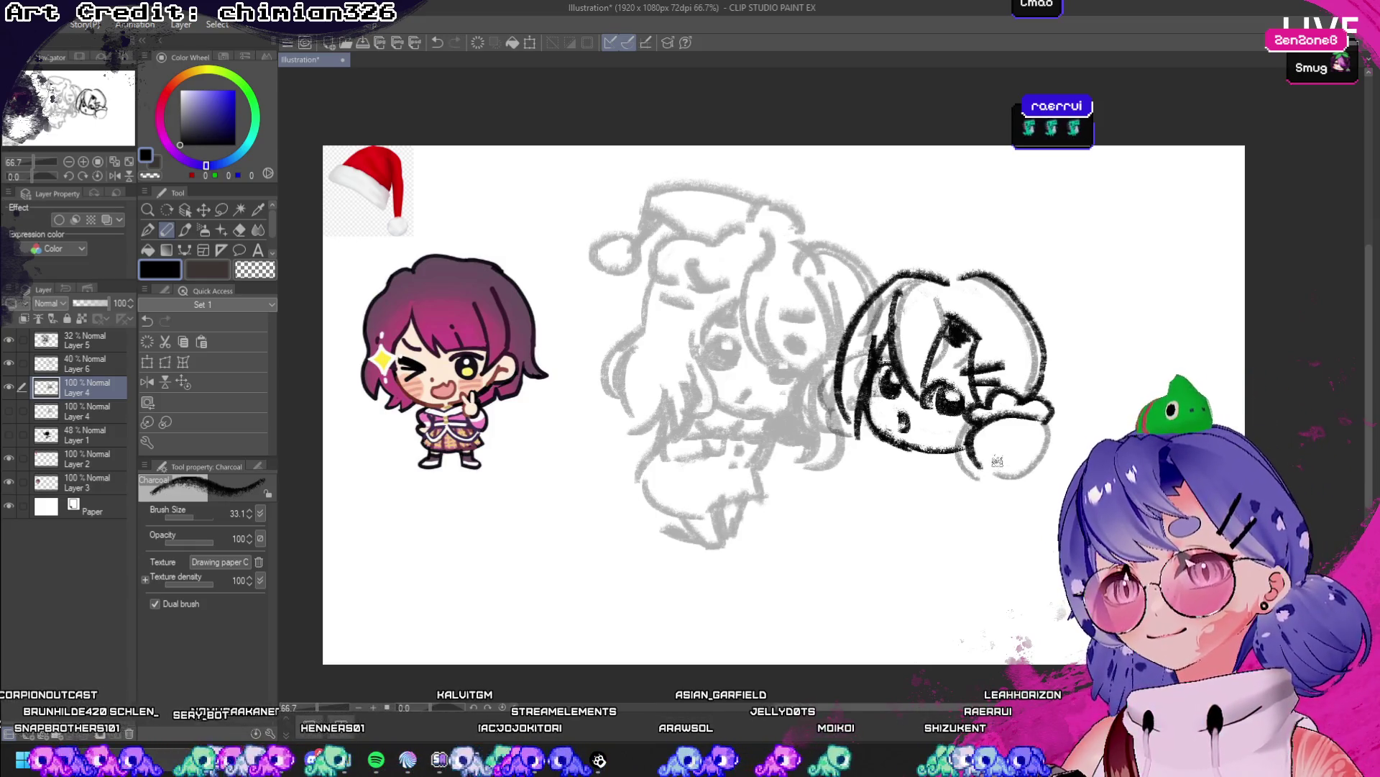
{"action": "key", "text": "ctrl+z"}
{"action": "mouse_move", "coordinate": [1034, 418]}
{"action": "left_mouse_down"}
{"action": "mouse_move", "coordinate": [996, 402]}
{"action": "mouse_move", "coordinate": [1018, 488]}
{"action": "mouse_move", "coordinate": [1029, 418]}
{"action": "left_mouse_up"}
{"action": "left_click_drag", "start_coordinate": [1036, 475], "coordinate": [1001, 483]}
{"action": "key", "text": "ctrl+z"}
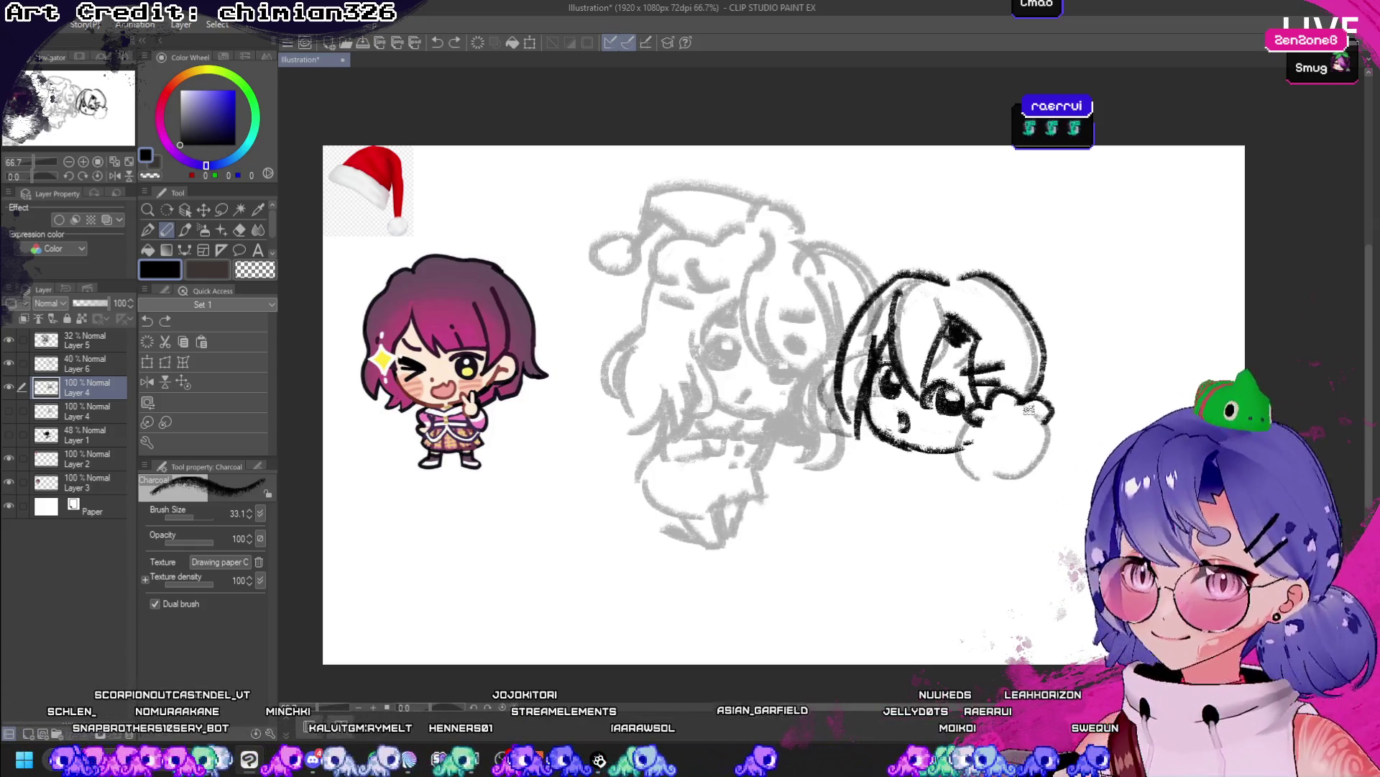
{"action": "left_click_drag", "start_coordinate": [1032, 403], "coordinate": [1019, 473]}
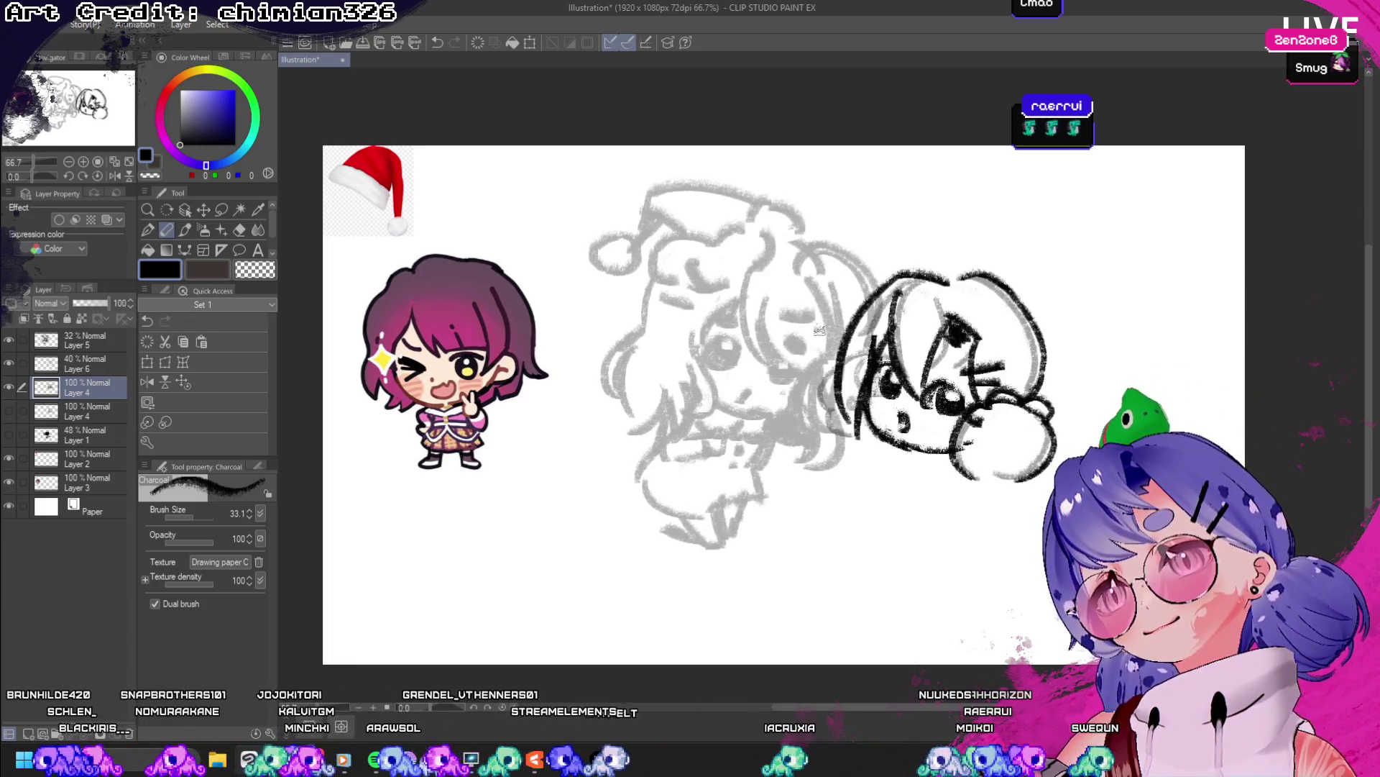
- Draw a longer stroke down the jaw, dropping below the round head
{"action": "mouse_move", "coordinate": [843, 380]}
{"action": "left_mouse_down"}
{"action": "mouse_move", "coordinate": [886, 457]}
{"action": "mouse_move", "coordinate": [829, 434]}
{"action": "mouse_move", "coordinate": [843, 403]}
{"action": "left_mouse_up"}
{"action": "key", "text": "ctrl+z"}
{"action": "key", "text": "ctrl+z"}
{"action": "left_click", "coordinate": [114, 175]}
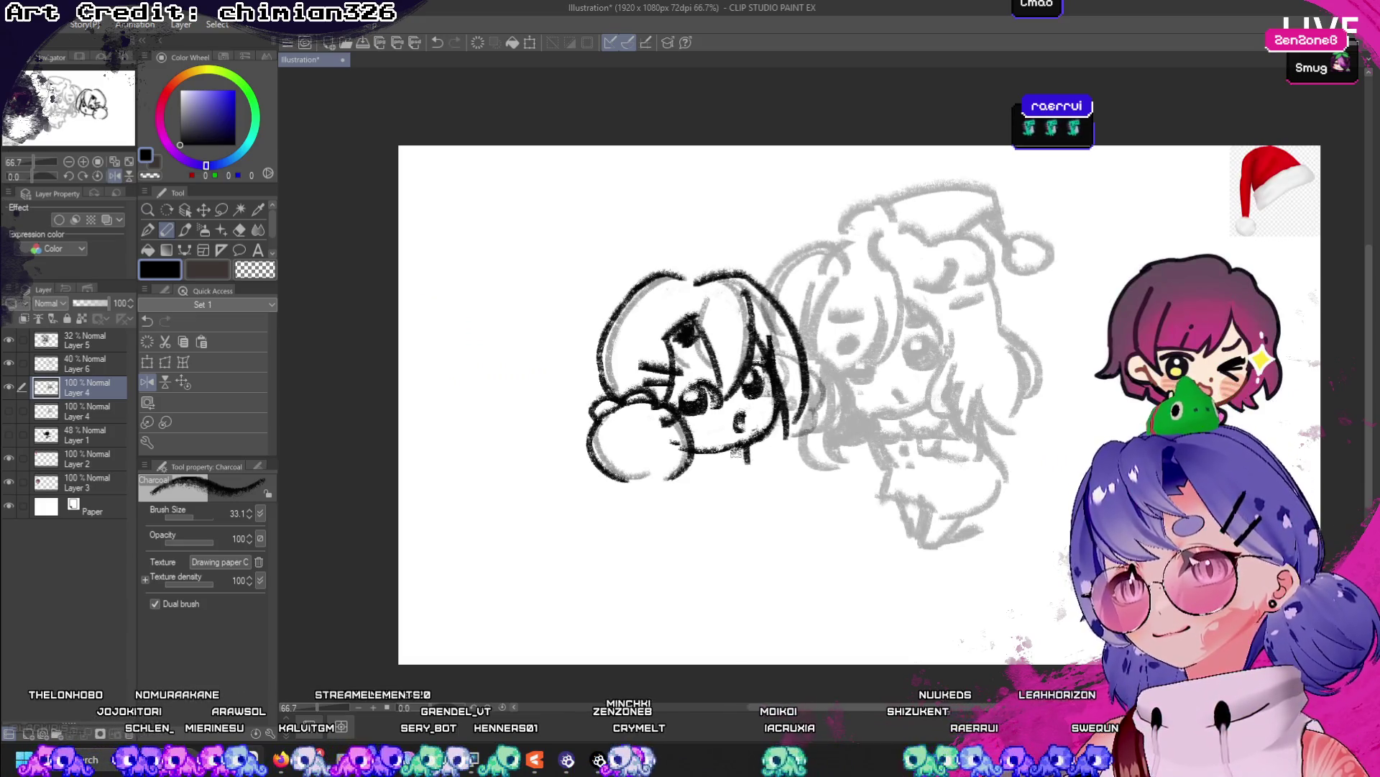
{"action": "key", "text": "ctrl+z"}
{"action": "mouse_move", "coordinate": [782, 423]}
{"action": "left_mouse_down"}
{"action": "mouse_move", "coordinate": [759, 462]}
{"action": "mouse_move", "coordinate": [728, 468]}
{"action": "left_mouse_up"}
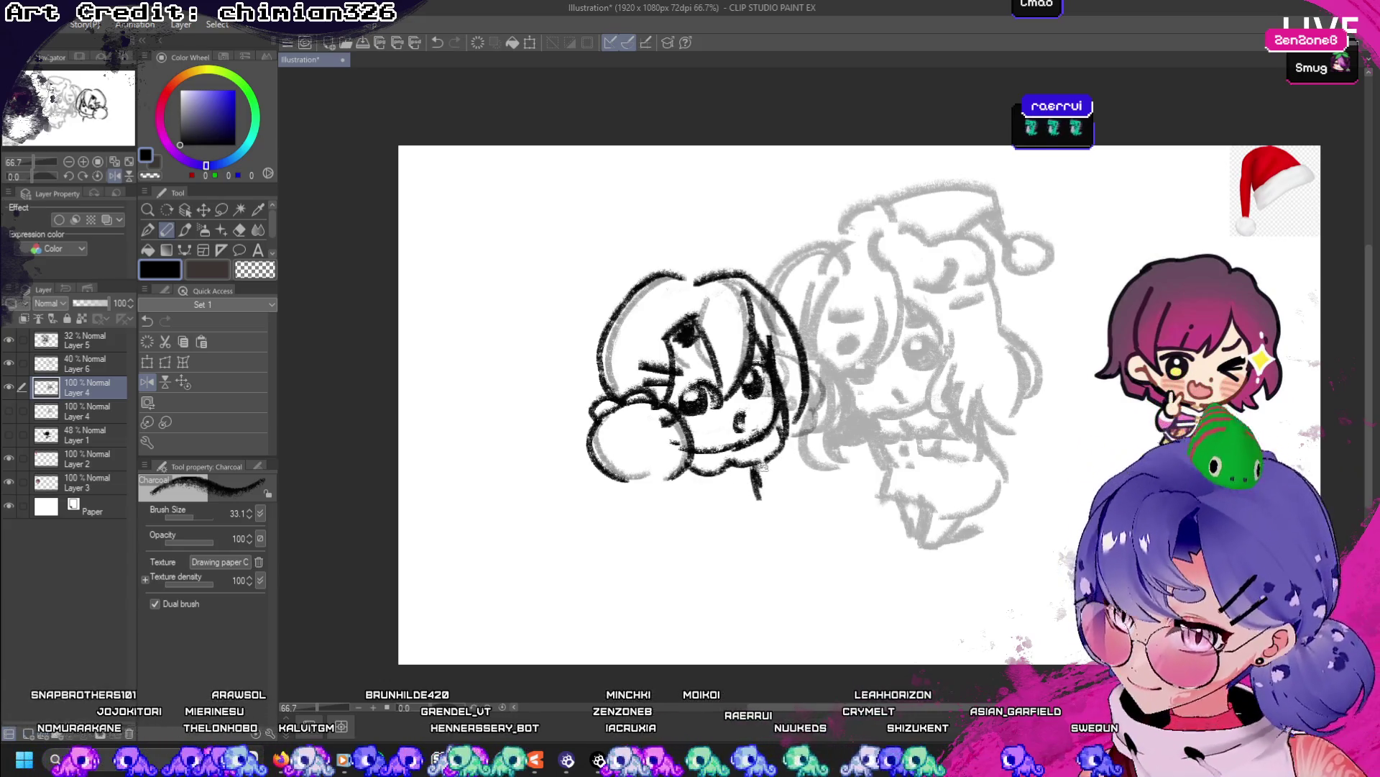
{"action": "left_click", "coordinate": [114, 175]}
- Sketch the dark chibi's neck below the face in charcoal, redrawing the curve several times
{"action": "left_click_drag", "start_coordinate": [908, 470], "coordinate": [887, 524]}
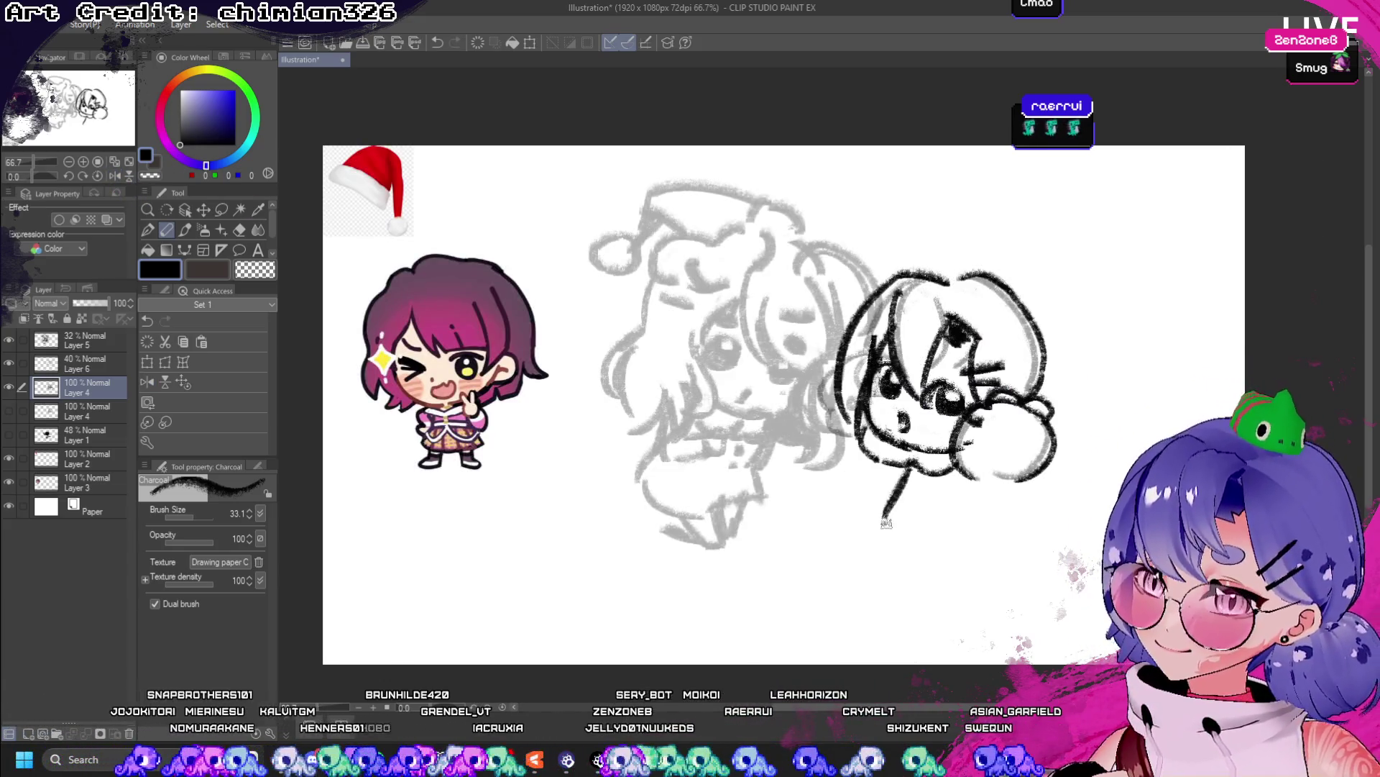
{"action": "key", "text": "ctrl+z"}
{"action": "left_click_drag", "start_coordinate": [972, 469], "coordinate": [949, 501]}
{"action": "key", "text": "ctrl+z"}
{"action": "key", "text": "ctrl+z"}
{"action": "key", "text": "ctrl+z"}
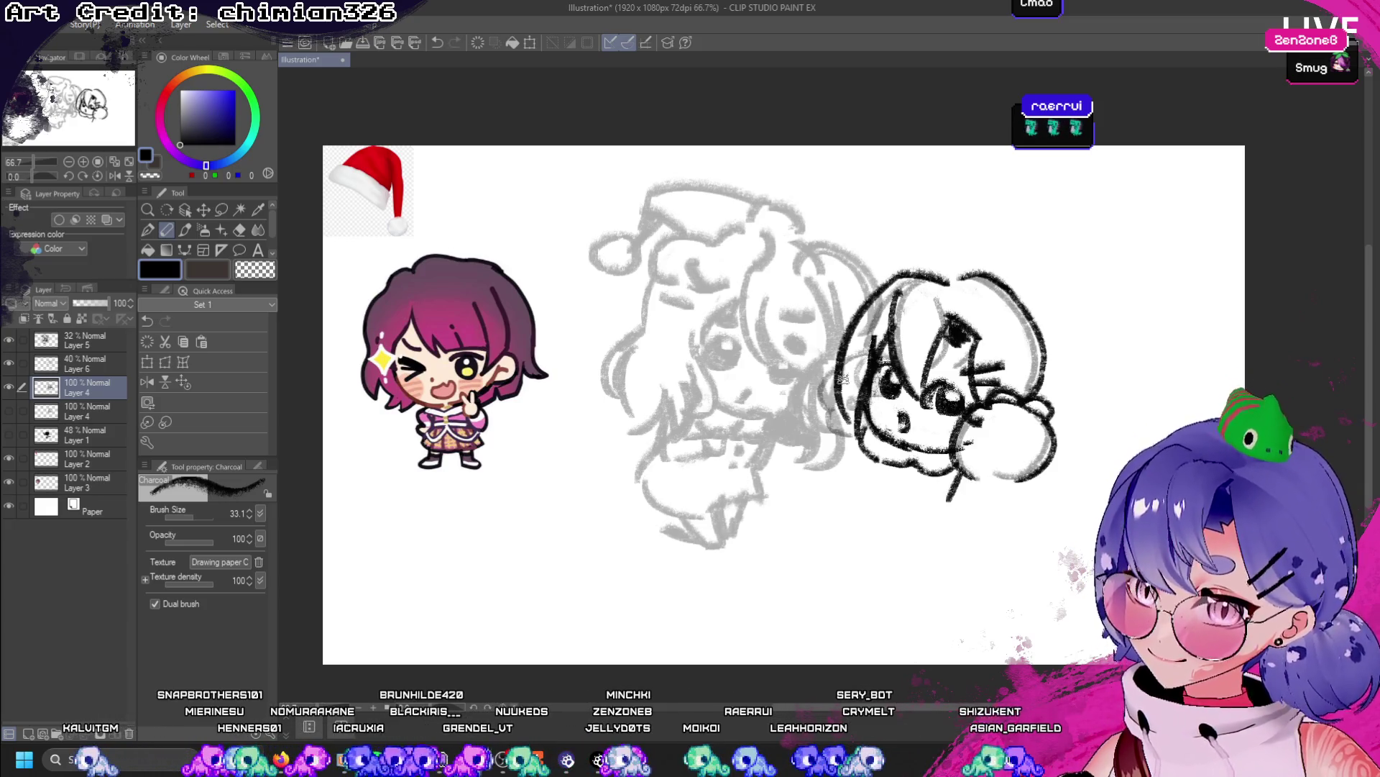
{"action": "left_click_drag", "start_coordinate": [852, 370], "coordinate": [827, 447]}
{"action": "left_click_drag", "start_coordinate": [888, 390], "coordinate": [840, 451]}
{"action": "key", "text": "ctrl+z"}
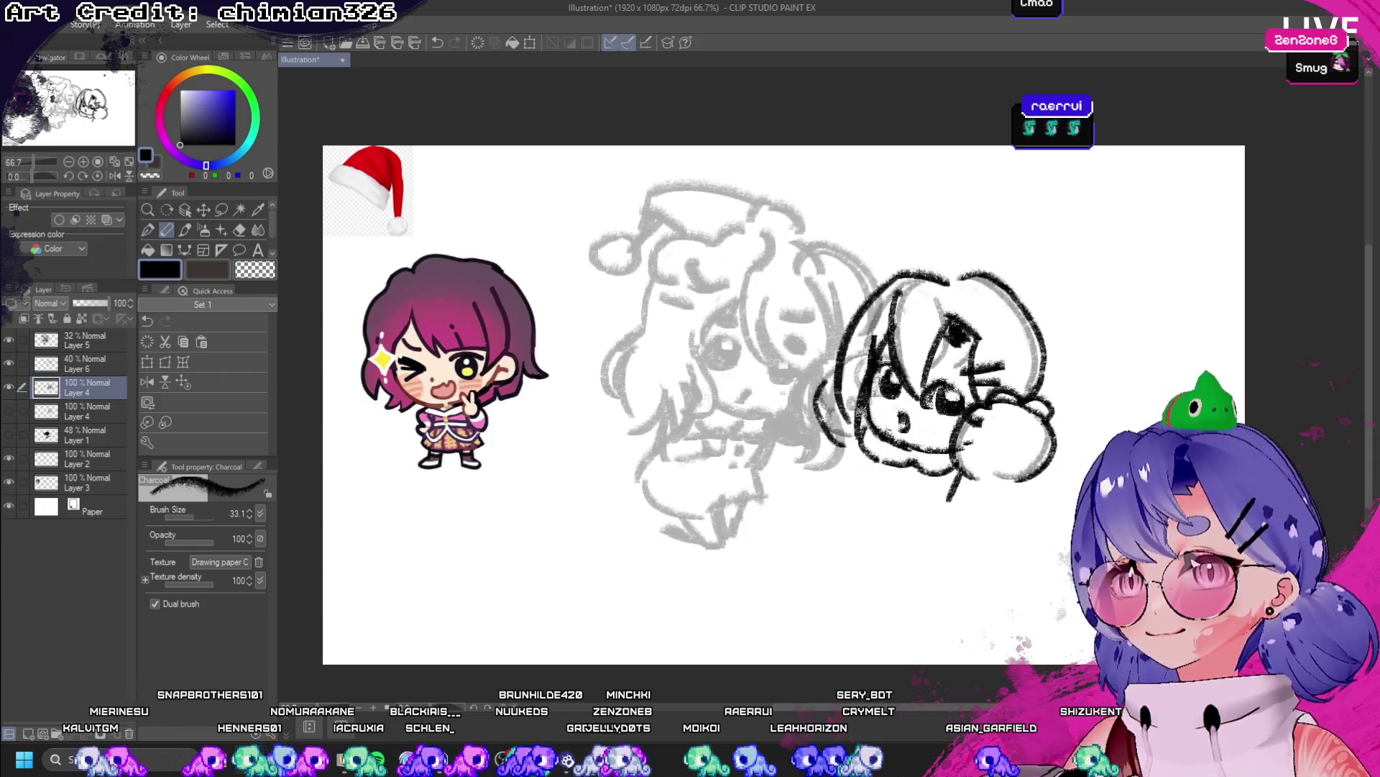
{"action": "key", "text": "ctrl+z"}
{"action": "left_click_drag", "start_coordinate": [840, 373], "coordinate": [844, 447]}
{"action": "key", "text": "ctrl+z"}
{"action": "mouse_move", "coordinate": [837, 369]}
{"action": "left_mouse_down"}
{"action": "mouse_move", "coordinate": [856, 443]}
{"action": "mouse_move", "coordinate": [846, 506]}
{"action": "left_mouse_up"}
{"action": "key", "text": "ctrl+z"}
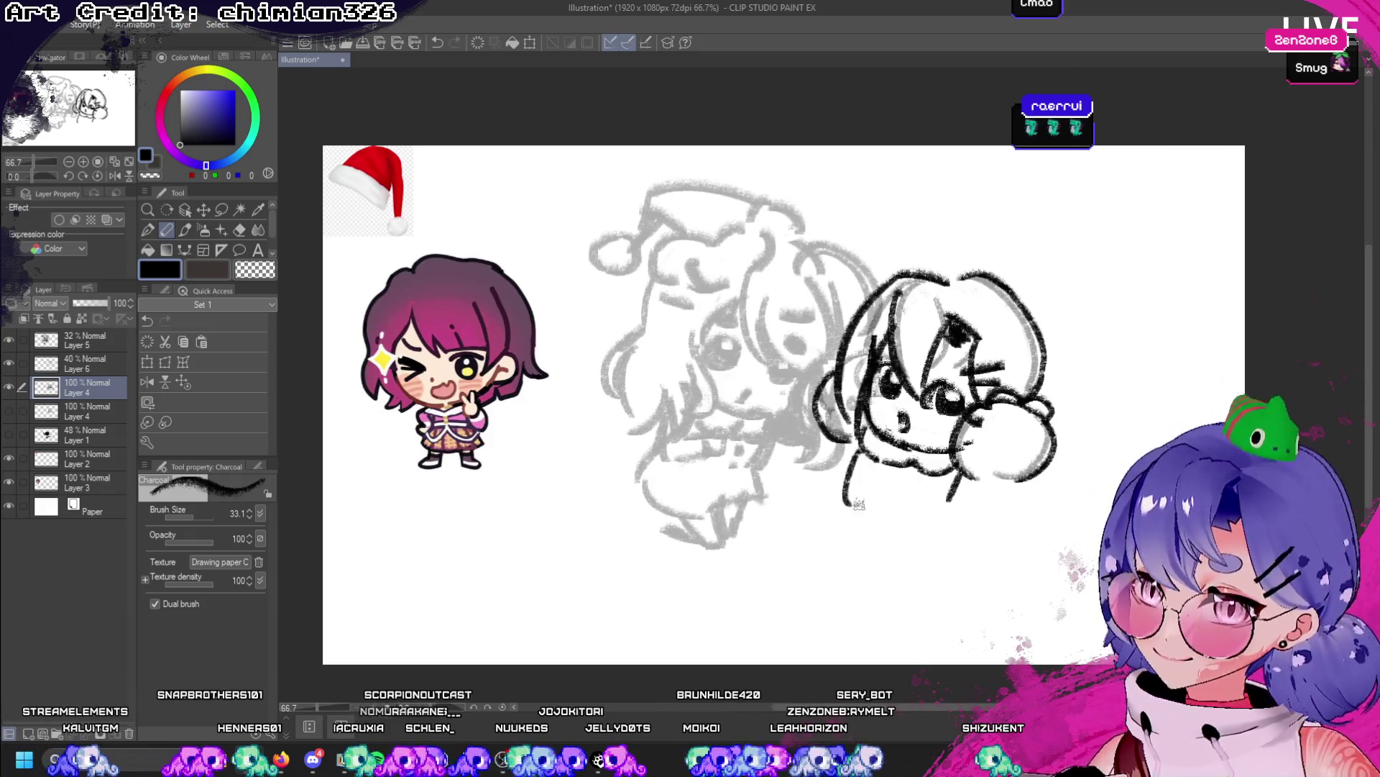
{"action": "key", "text": "ctrl+z"}
{"action": "left_click_drag", "start_coordinate": [872, 450], "coordinate": [839, 516]}
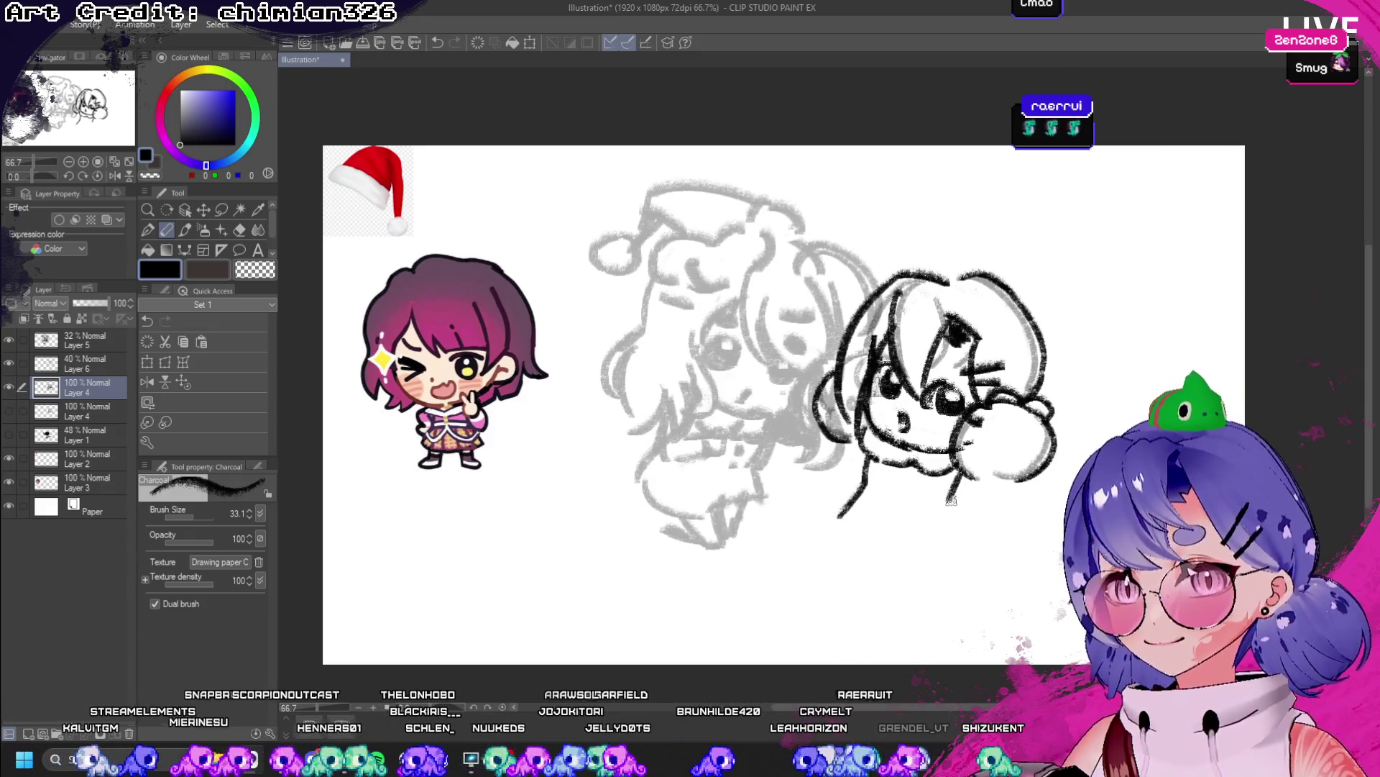
- Draw the dress-shaped body with its sides and rounded bottom edge
{"action": "left_click_drag", "start_coordinate": [951, 501], "coordinate": [935, 552]}
{"action": "mouse_move", "coordinate": [834, 512]}
{"action": "left_mouse_down"}
{"action": "mouse_move", "coordinate": [891, 569]}
{"action": "mouse_move", "coordinate": [950, 557]}
{"action": "left_mouse_up"}
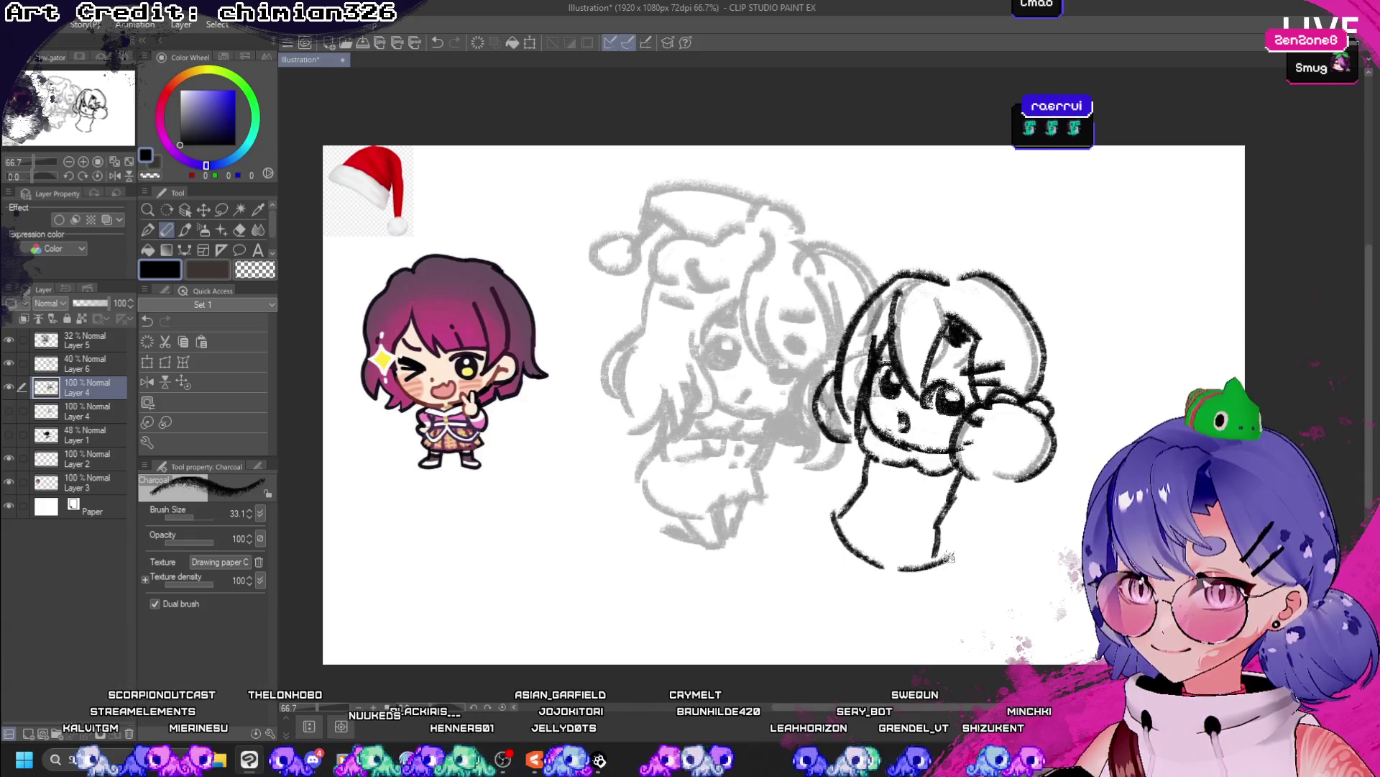
{"action": "key", "text": "ctrl+z"}
{"action": "key", "text": "ctrl+z"}
{"action": "key", "text": "ctrl+z"}
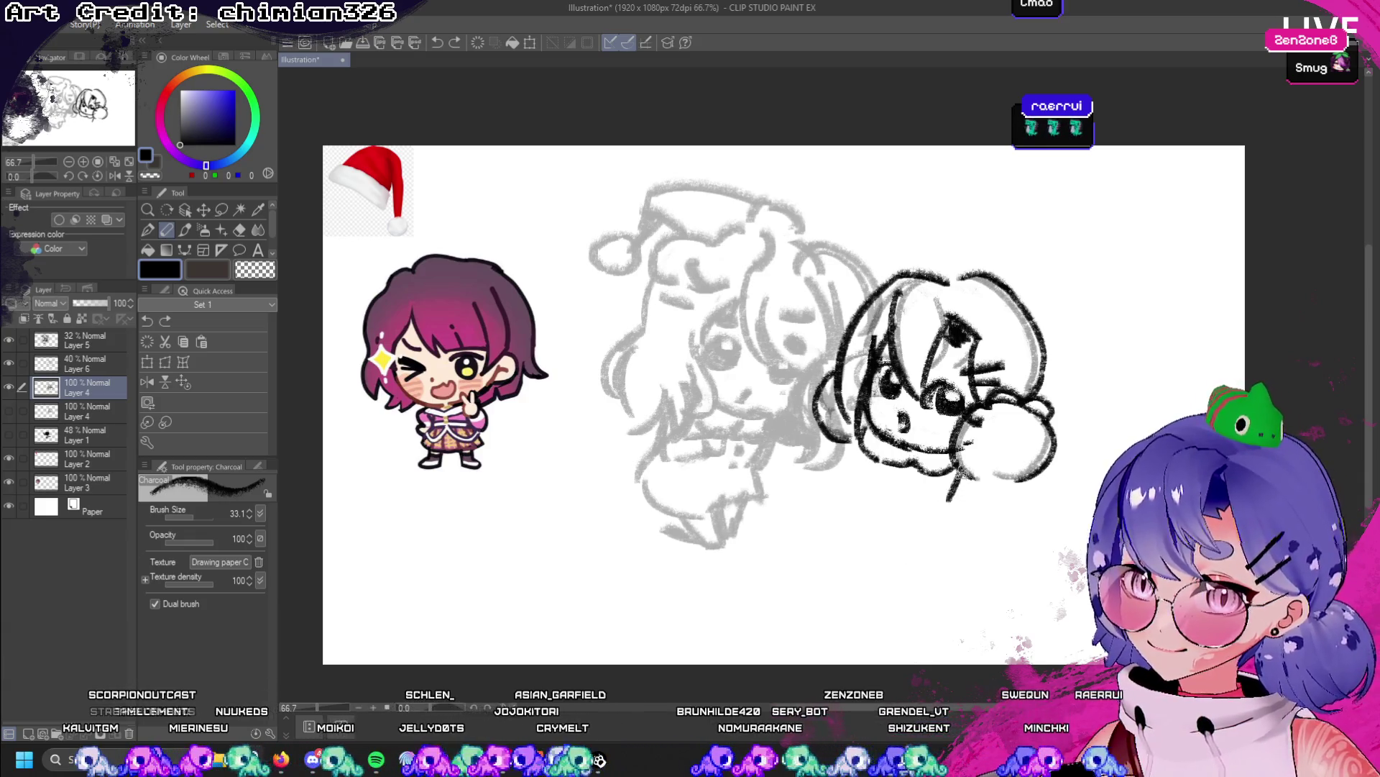
{"action": "key", "text": "ctrl+z"}
{"action": "key", "text": "ctrl+y"}
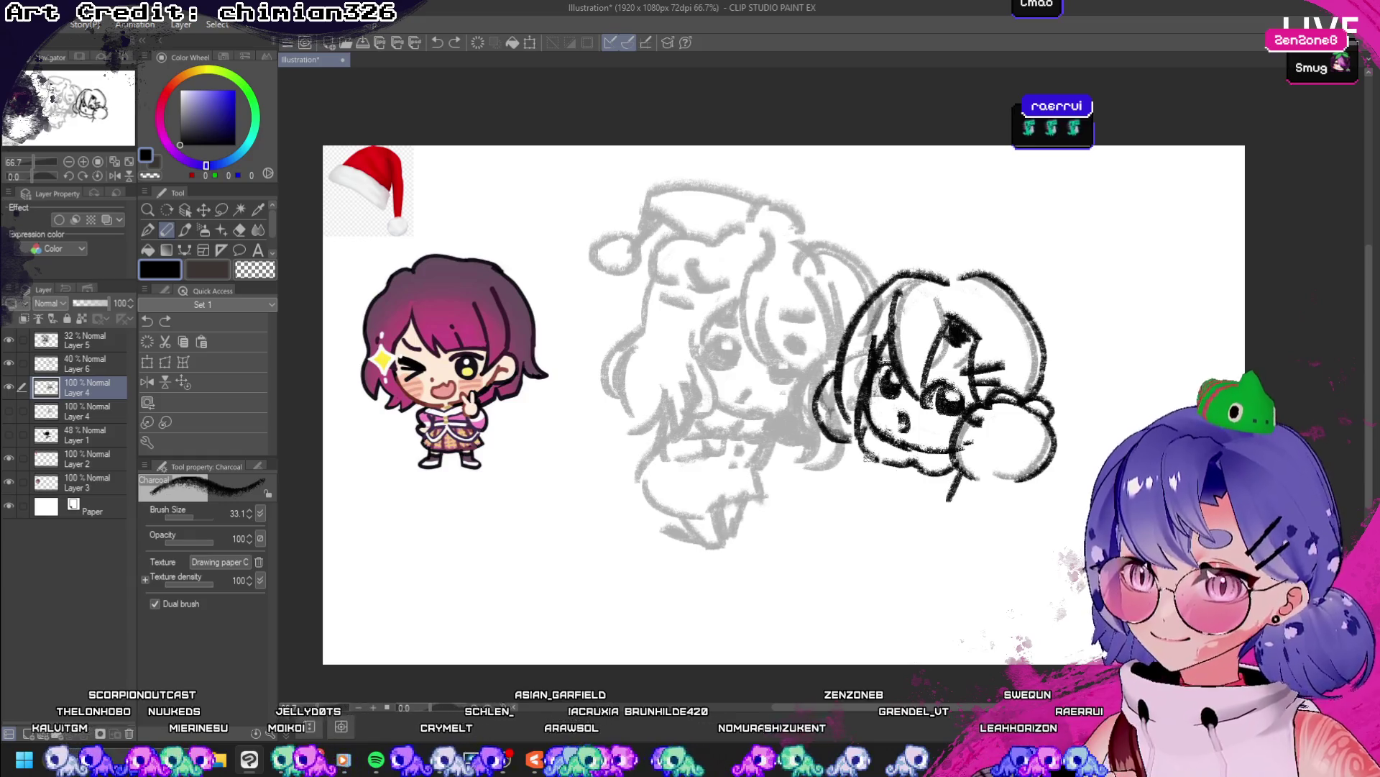
{"action": "mouse_move", "coordinate": [875, 447]}
{"action": "left_mouse_down"}
{"action": "mouse_move", "coordinate": [824, 525]}
{"action": "mouse_move", "coordinate": [868, 566]}
{"action": "left_mouse_up"}
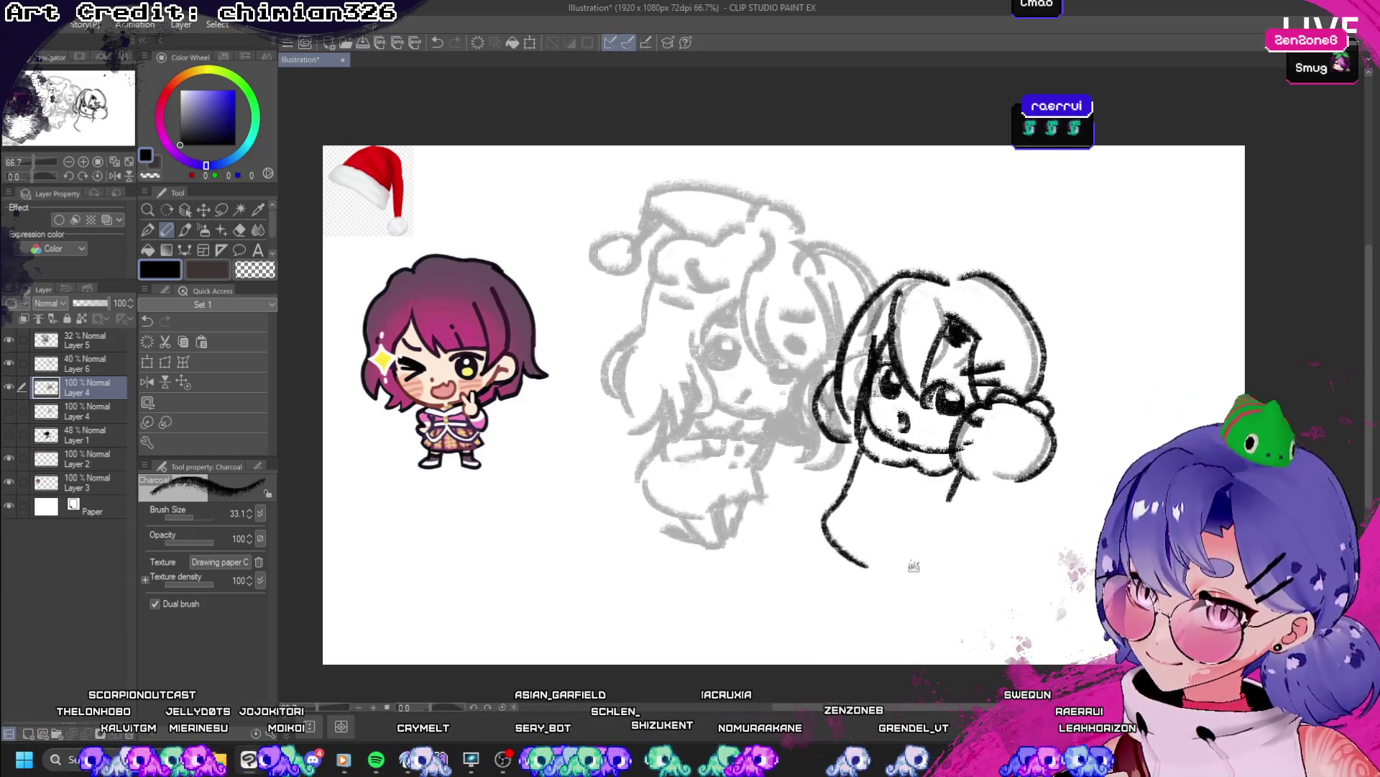
{"action": "mouse_move", "coordinate": [953, 498]}
{"action": "left_mouse_down"}
{"action": "mouse_move", "coordinate": [956, 539]}
{"action": "mouse_move", "coordinate": [881, 568]}
{"action": "mouse_move", "coordinate": [885, 604]}
{"action": "left_mouse_up"}
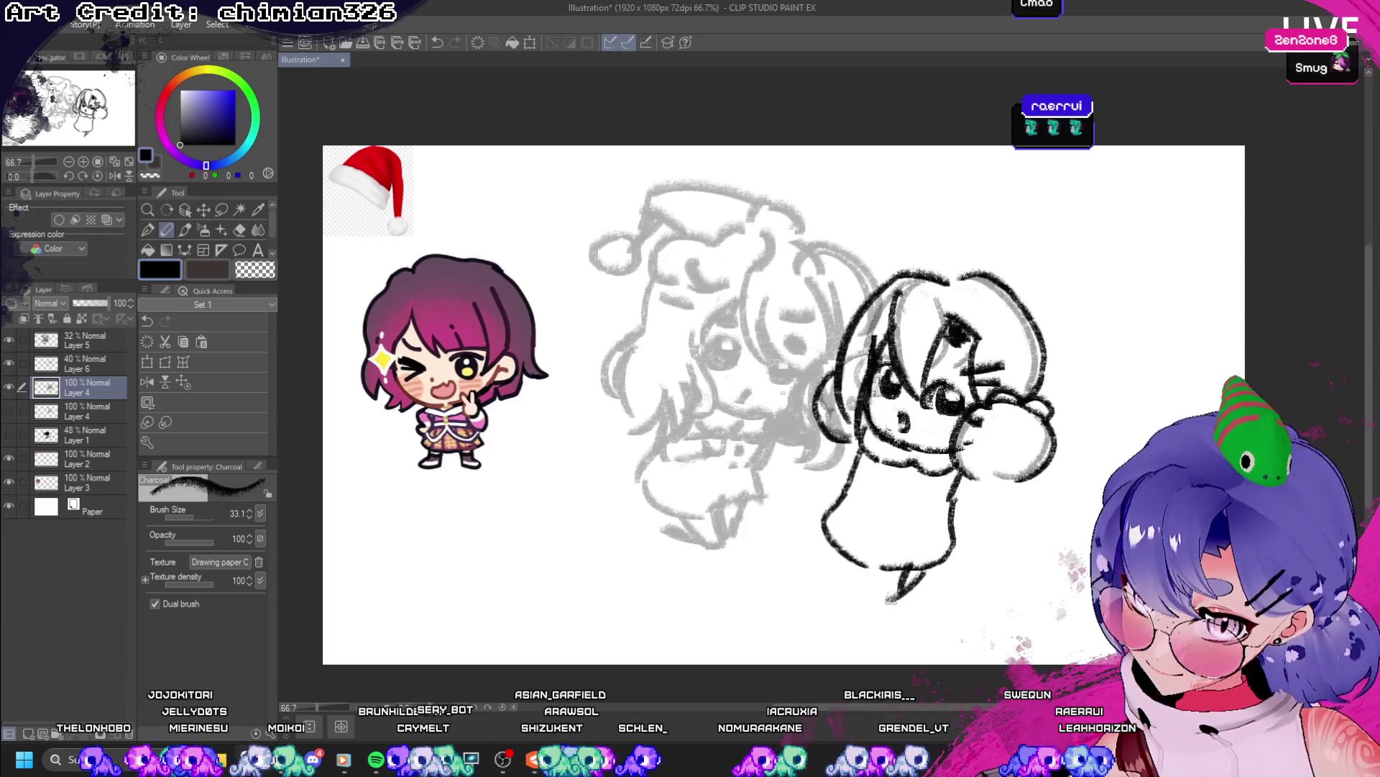
{"action": "key", "text": "ctrl+z"}
{"action": "key", "text": "ctrl+z"}
{"action": "left_click_drag", "start_coordinate": [931, 562], "coordinate": [886, 604]}
{"action": "mouse_move", "coordinate": [899, 561]}
{"action": "left_mouse_down"}
{"action": "mouse_move", "coordinate": [863, 604]}
{"action": "mouse_move", "coordinate": [880, 606]}
{"action": "left_mouse_up"}
{"action": "key", "text": "ctrl+z"}
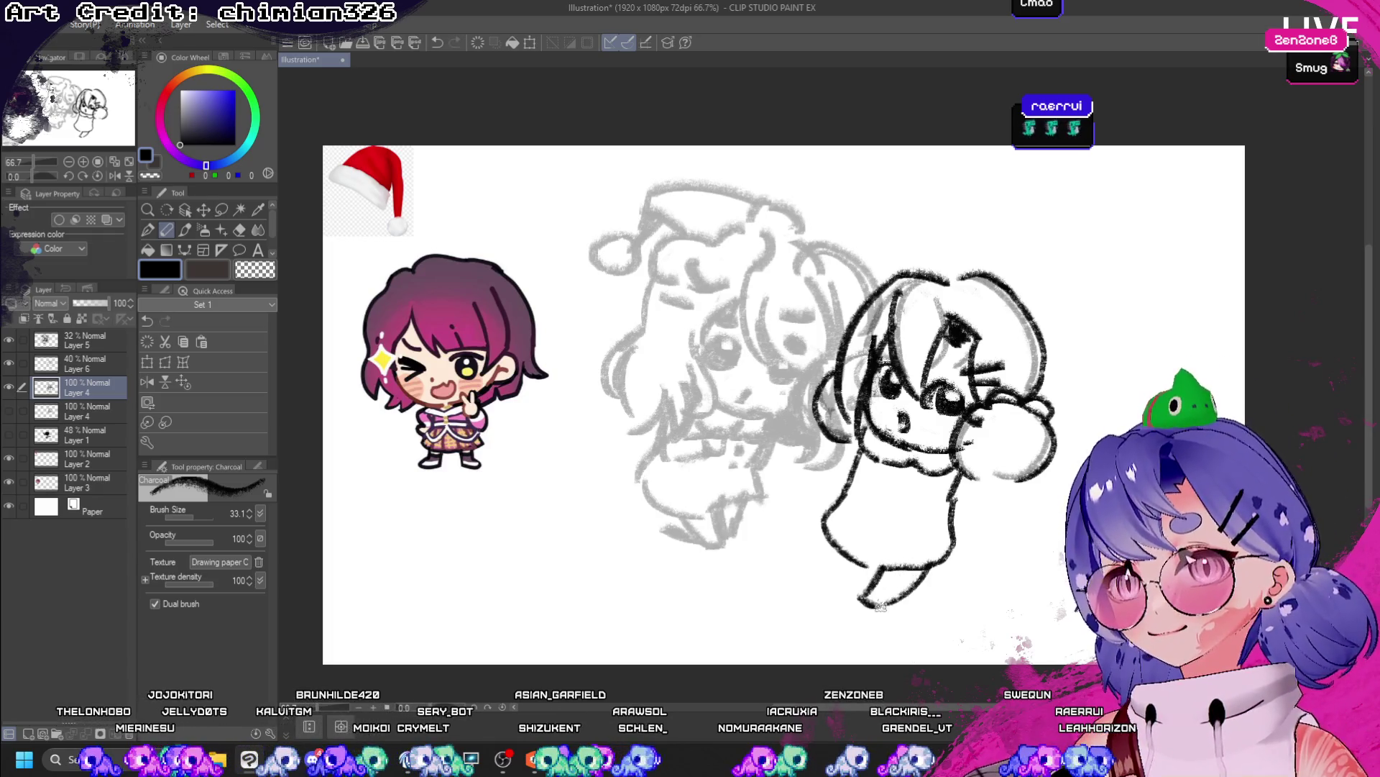
- Add the legs and feet below the dress on a mirrored view
{"action": "left_click_drag", "start_coordinate": [834, 541], "coordinate": [845, 606]}
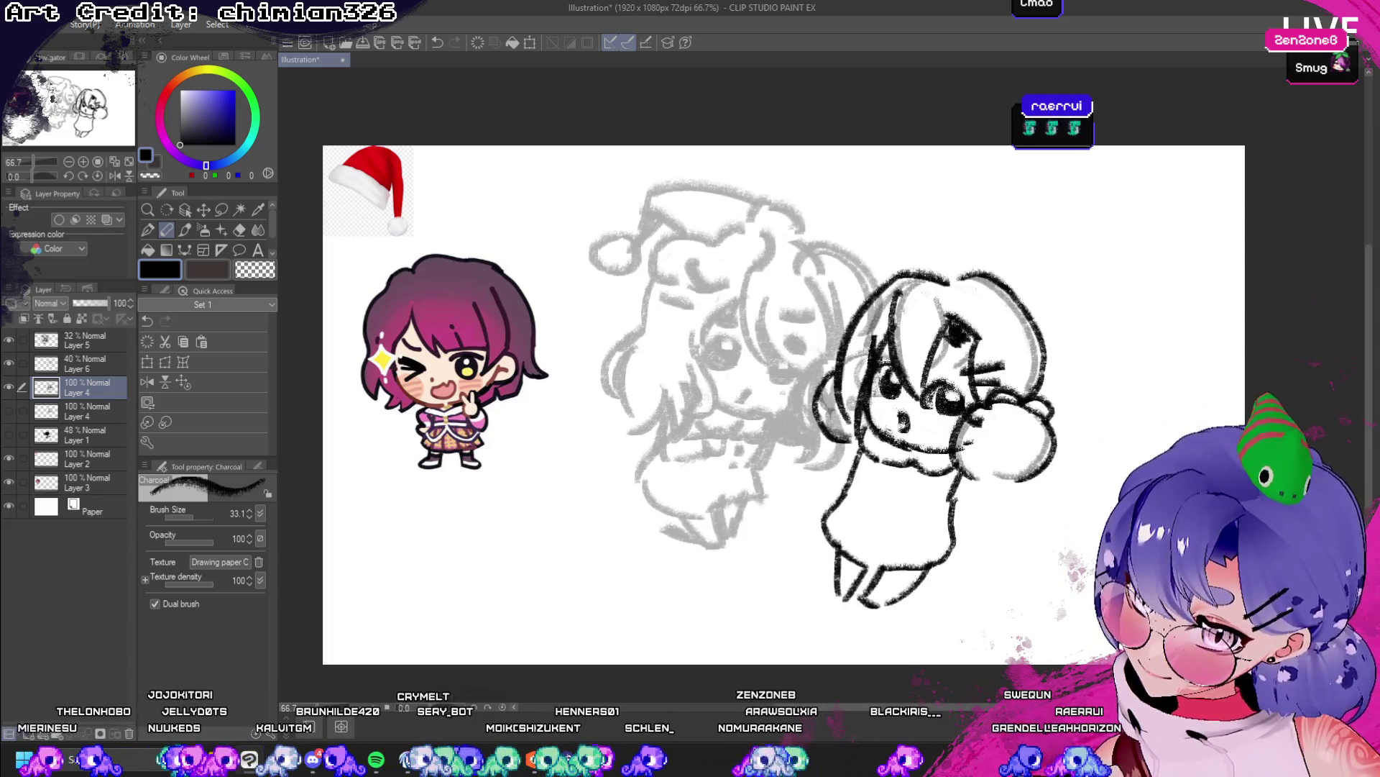
{"action": "left_click", "coordinate": [115, 175]}
{"action": "key", "text": "ctrl+z"}
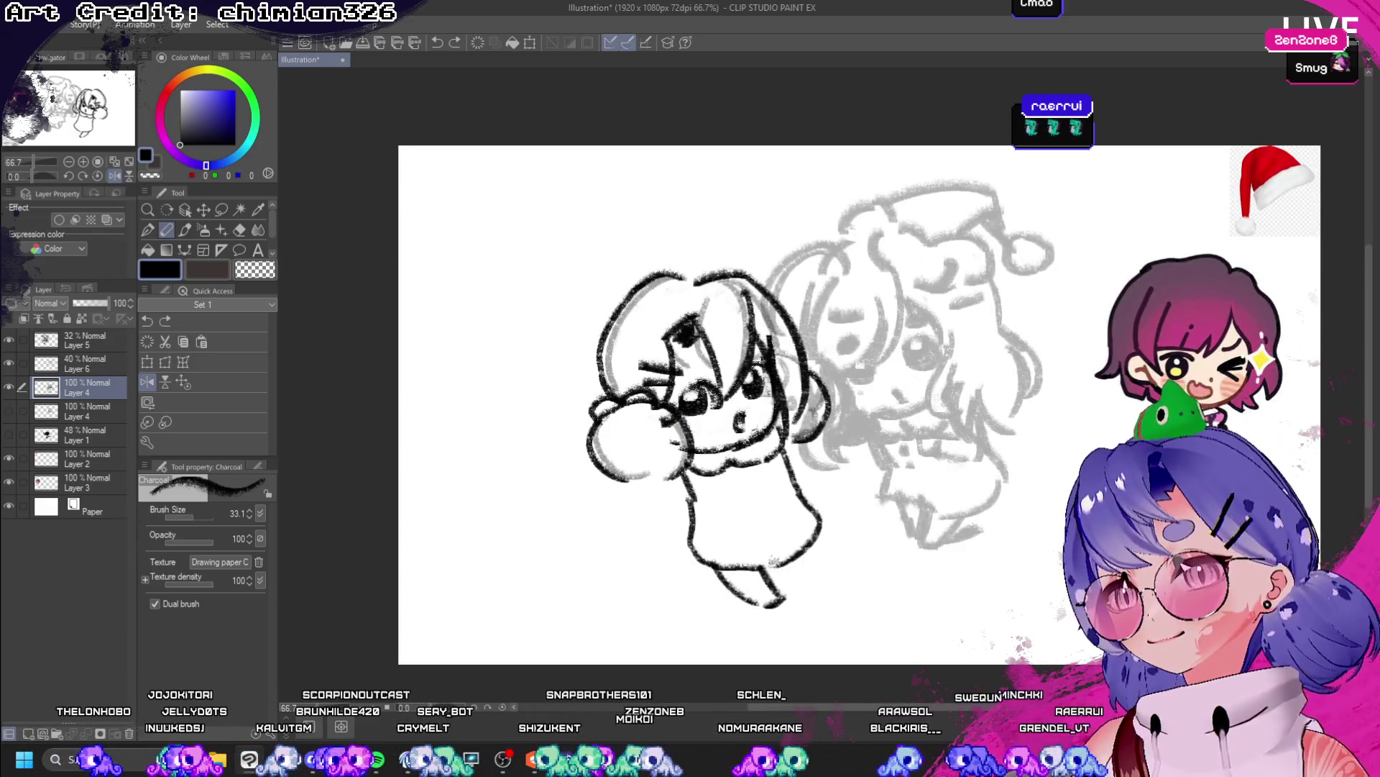
{"action": "mouse_move", "coordinate": [808, 550]}
{"action": "left_mouse_down"}
{"action": "mouse_move", "coordinate": [773, 597]}
{"action": "mouse_move", "coordinate": [715, 607]}
{"action": "mouse_move", "coordinate": [749, 610]}
{"action": "left_mouse_up"}
{"action": "key", "text": "ctrl+z"}
{"action": "key", "text": "ctrl+z"}
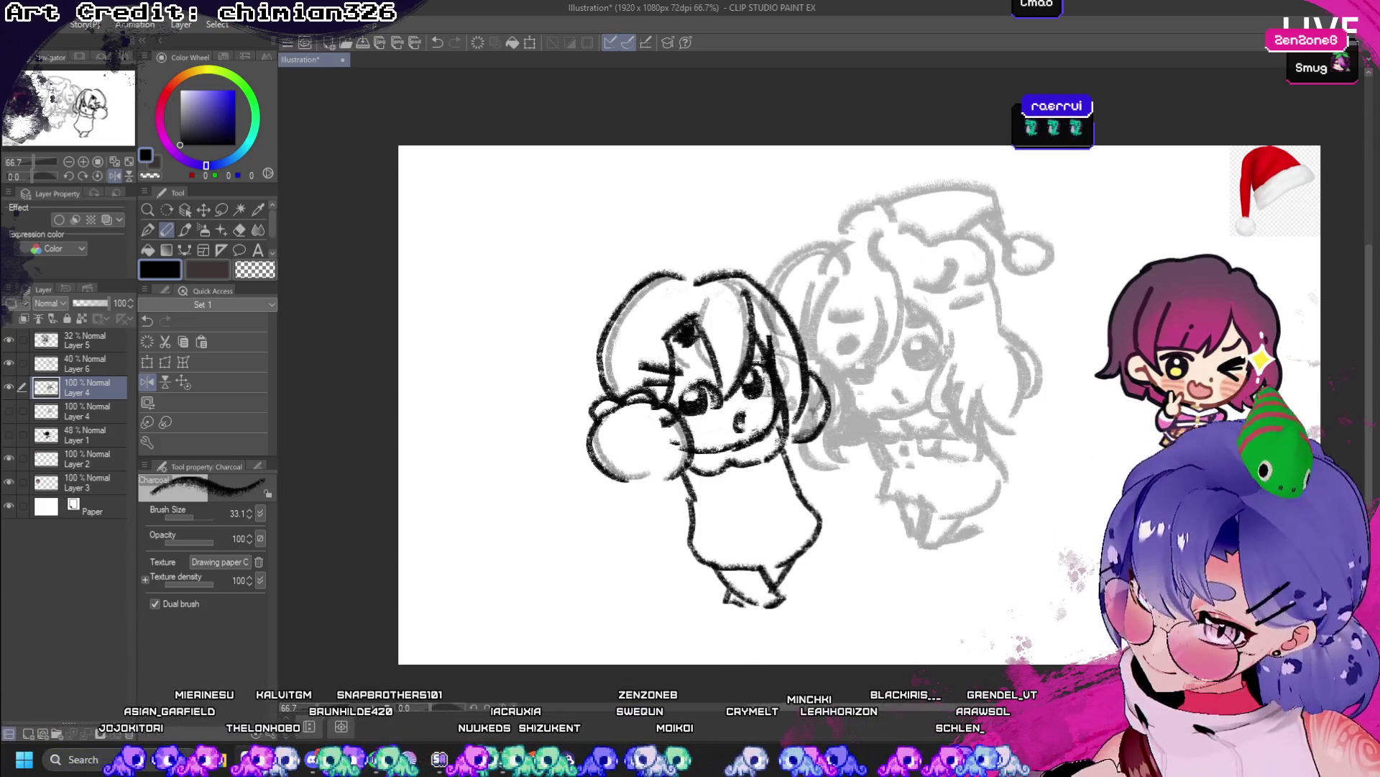
- Place two button dots down the front of the dress
{"action": "left_click_drag", "start_coordinate": [747, 462], "coordinate": [752, 521]}
{"action": "key", "text": "ctrl+z"}
{"action": "mouse_move", "coordinate": [758, 457]}
{"action": "left_mouse_down"}
{"action": "mouse_move", "coordinate": [766, 532]}
{"action": "mouse_move", "coordinate": [737, 496]}
{"action": "mouse_move", "coordinate": [755, 505]}
{"action": "left_mouse_up"}
{"action": "key", "text": "ctrl+z"}
{"action": "key", "text": "ctrl+z"}
{"action": "left_click", "coordinate": [764, 473]}
{"action": "left_click", "coordinate": [771, 490]}
{"action": "key", "text": "ctrl+z"}
{"action": "key", "text": "ctrl+z"}
{"action": "key", "text": "ctrl+z"}
{"action": "left_click", "coordinate": [735, 486]}
{"action": "key", "text": "ctrl+z"}
{"action": "left_click", "coordinate": [742, 505]}
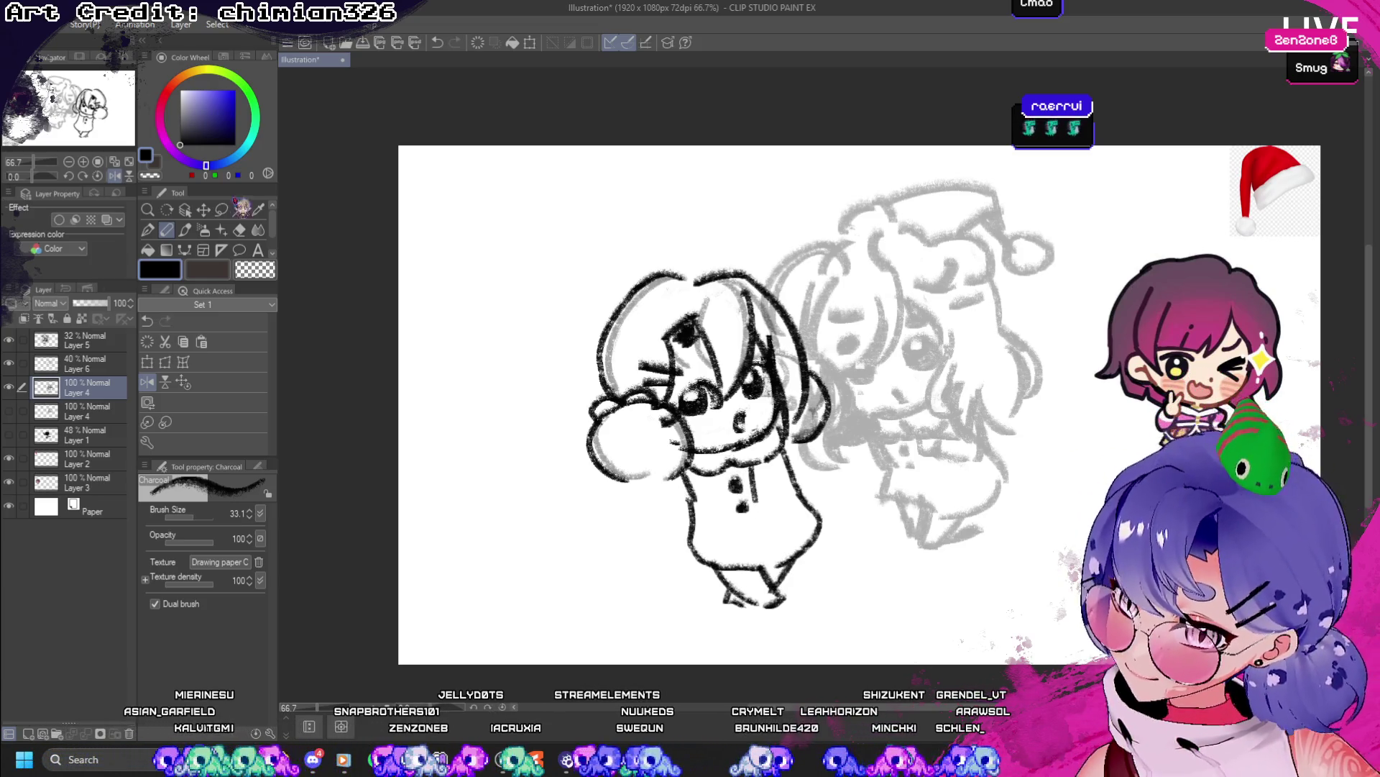
- Fit the whole canvas in the window, unmirror the view, and pick the Lasso tool
{"action": "left_click", "coordinate": [115, 161]}
{"action": "left_click", "coordinate": [115, 175]}
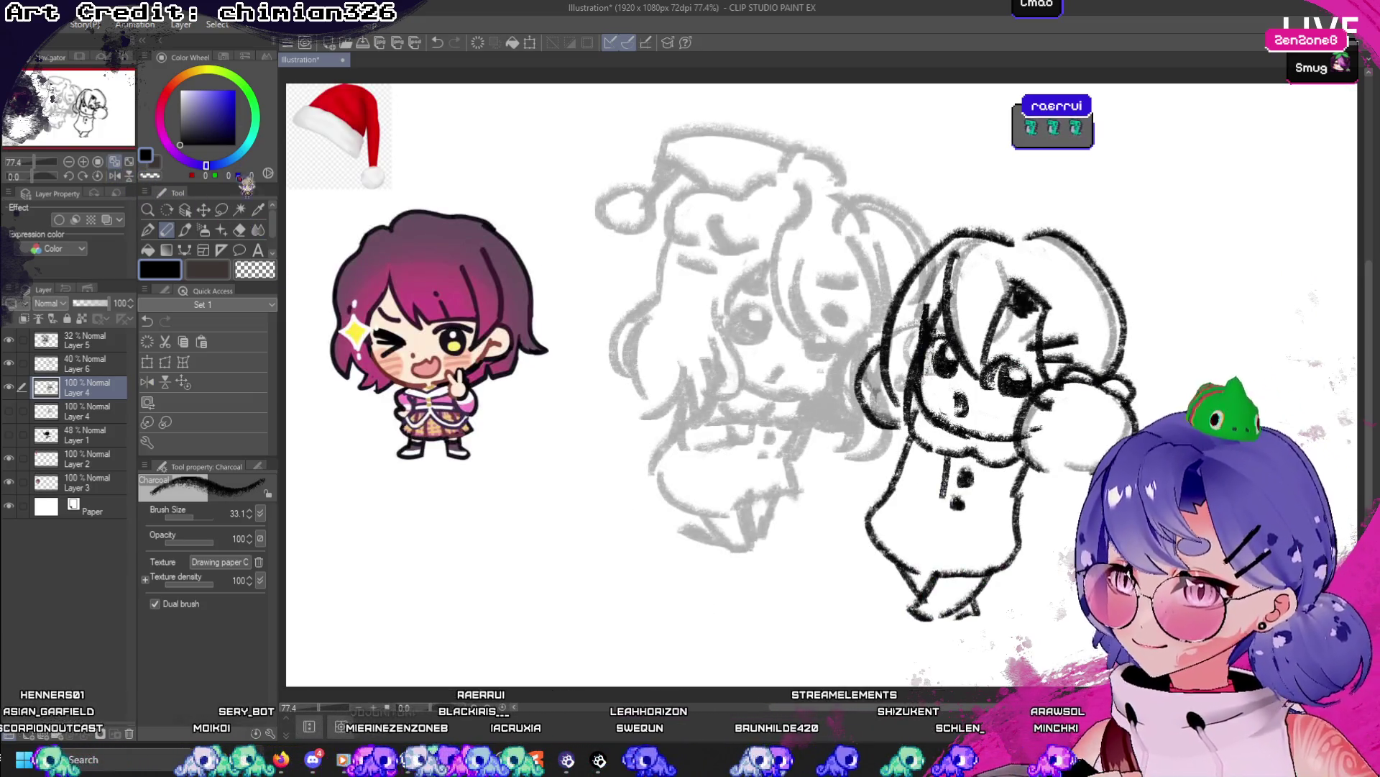
{"action": "left_click", "coordinate": [204, 209]}
{"action": "left_click", "coordinate": [221, 209]}
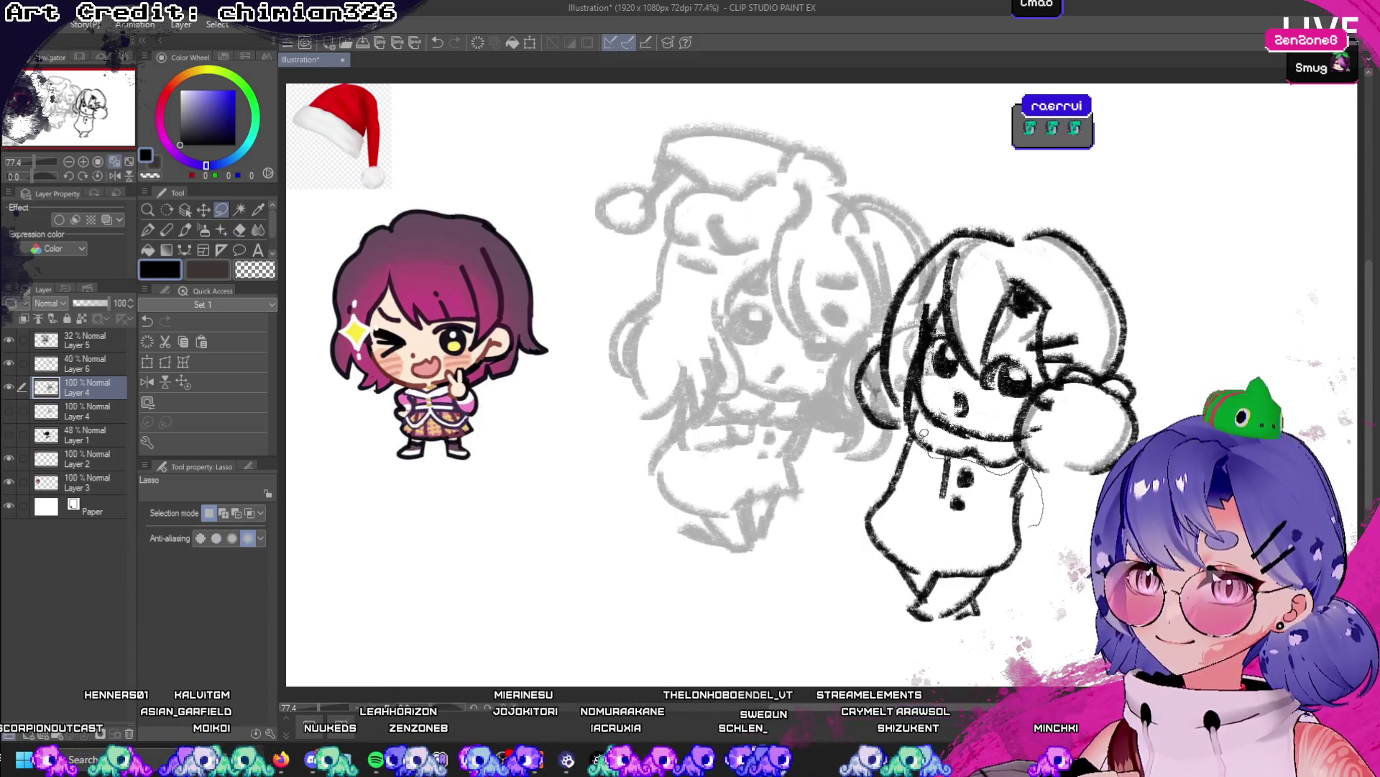
- Lasso the chibi's lower body and scale it down to 89%
{"action": "mouse_move", "coordinate": [923, 433]}
{"action": "left_mouse_down"}
{"action": "mouse_move", "coordinate": [947, 643]}
{"action": "mouse_move", "coordinate": [1024, 611]}
{"action": "left_mouse_up"}
{"action": "key", "text": "ctrl+t"}
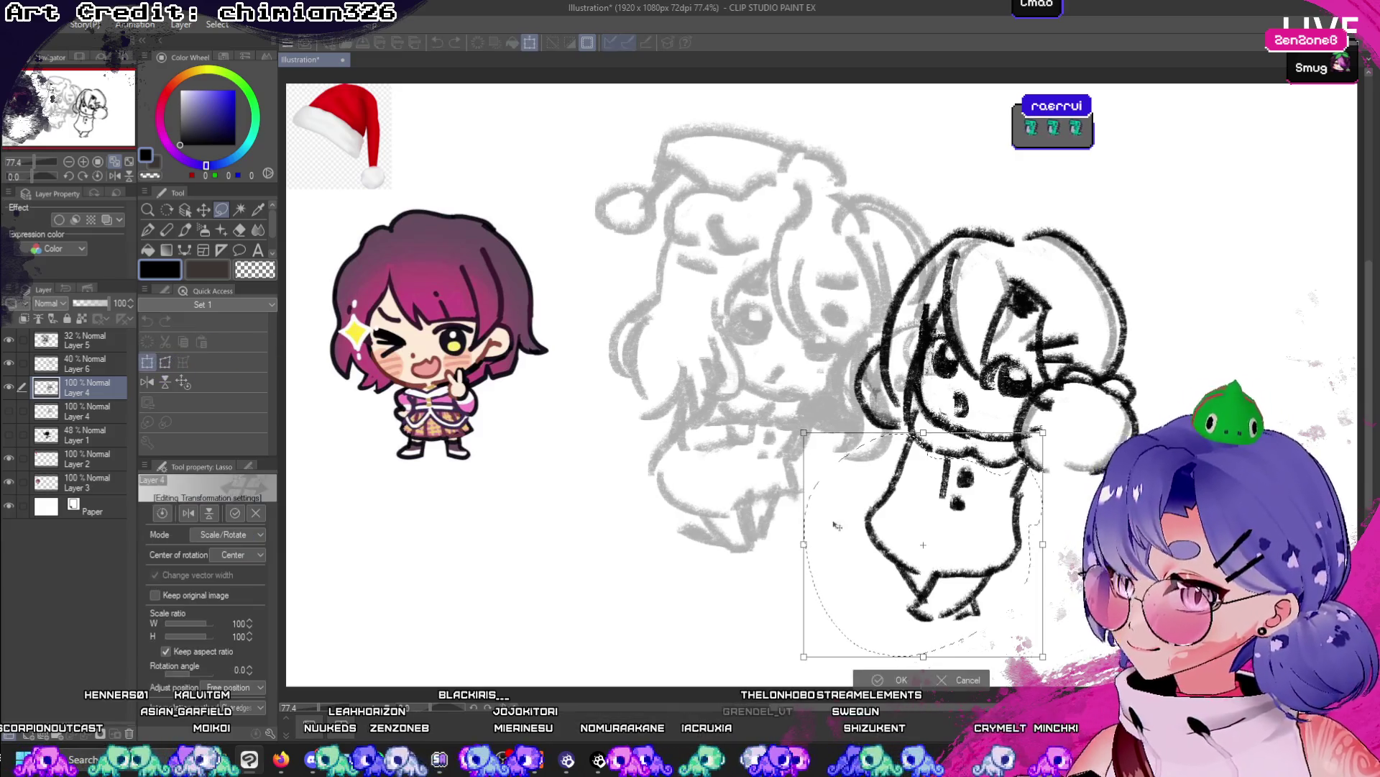
{"action": "left_click_drag", "start_coordinate": [798, 659], "coordinate": [834, 637]}
{"action": "left_click_drag", "start_coordinate": [953, 597], "coordinate": [949, 598]}
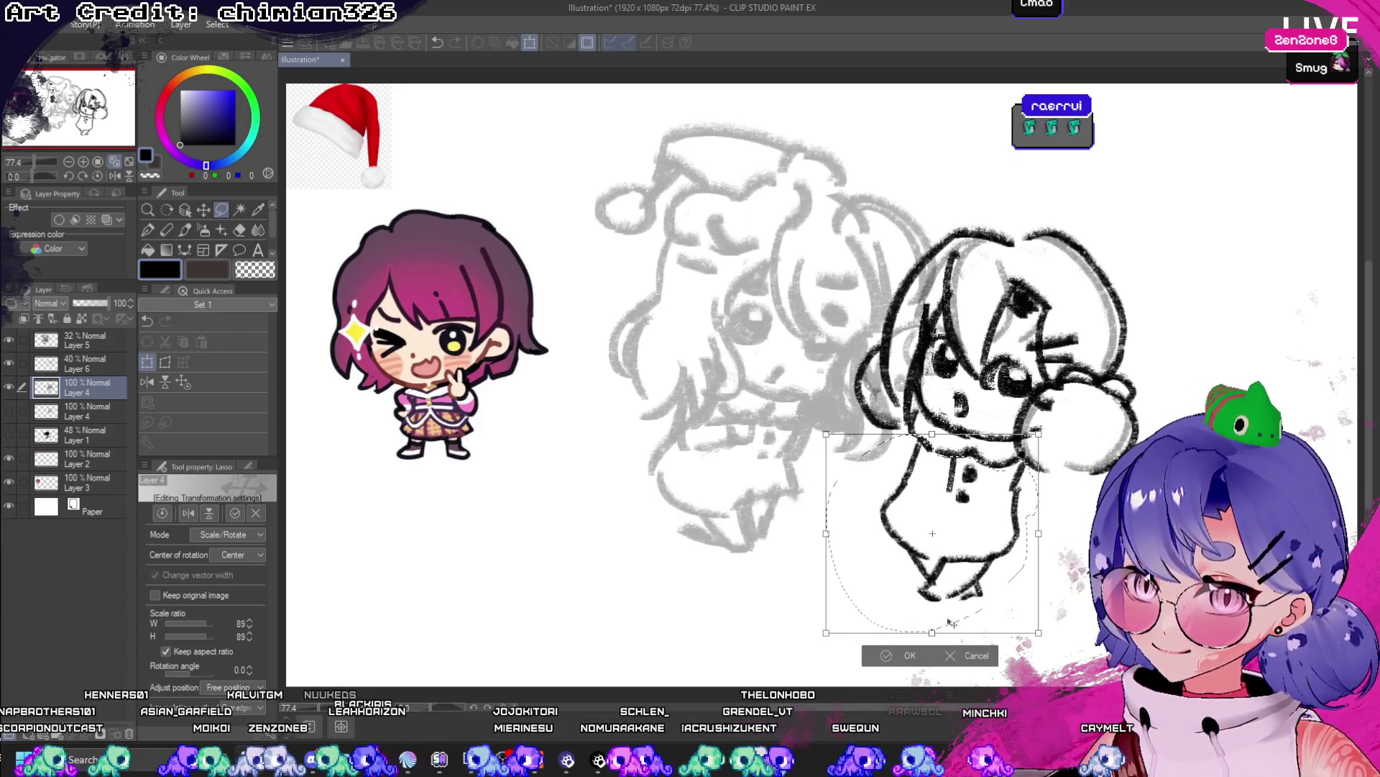
{"action": "key", "text": "Return"}
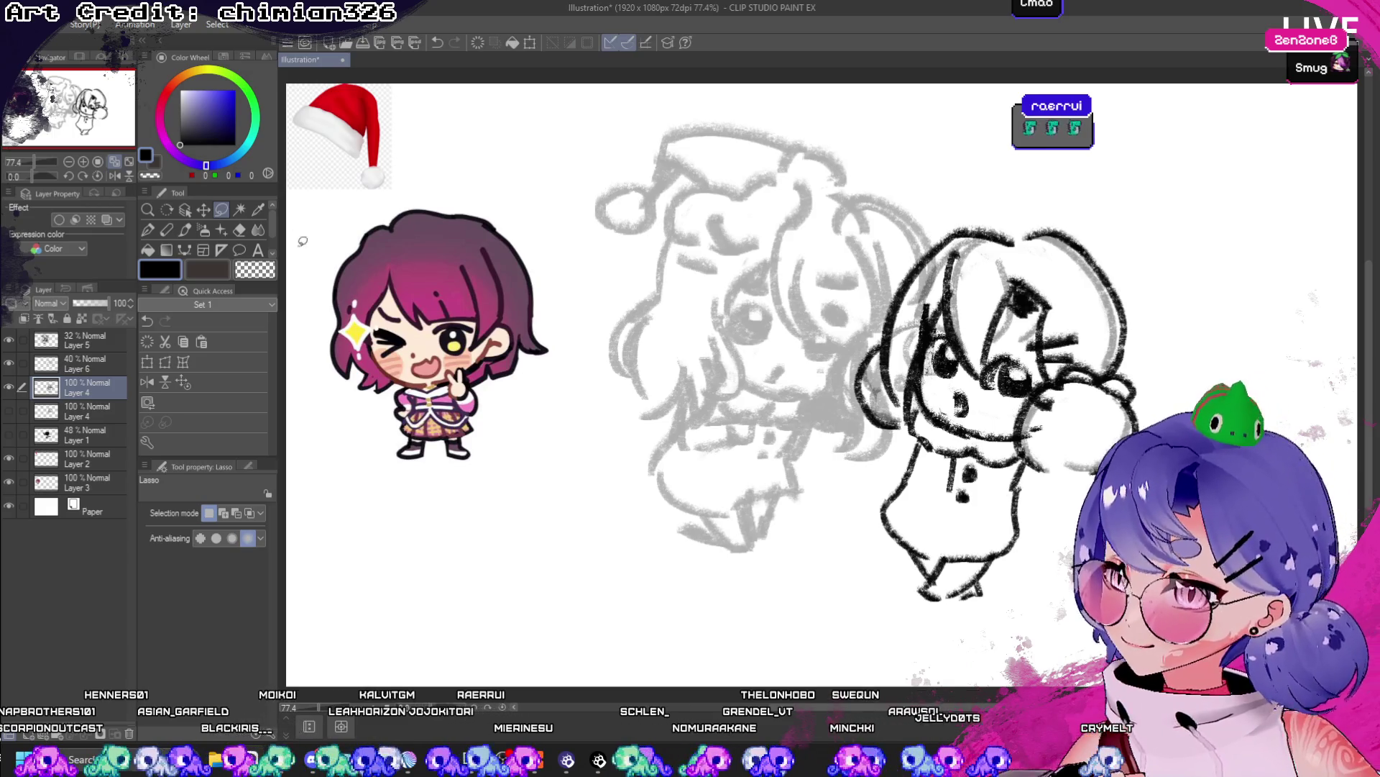
- Hatch charcoal shading down both sides of the body, trimming extras with transparent colour
{"action": "left_click", "coordinate": [166, 229]}
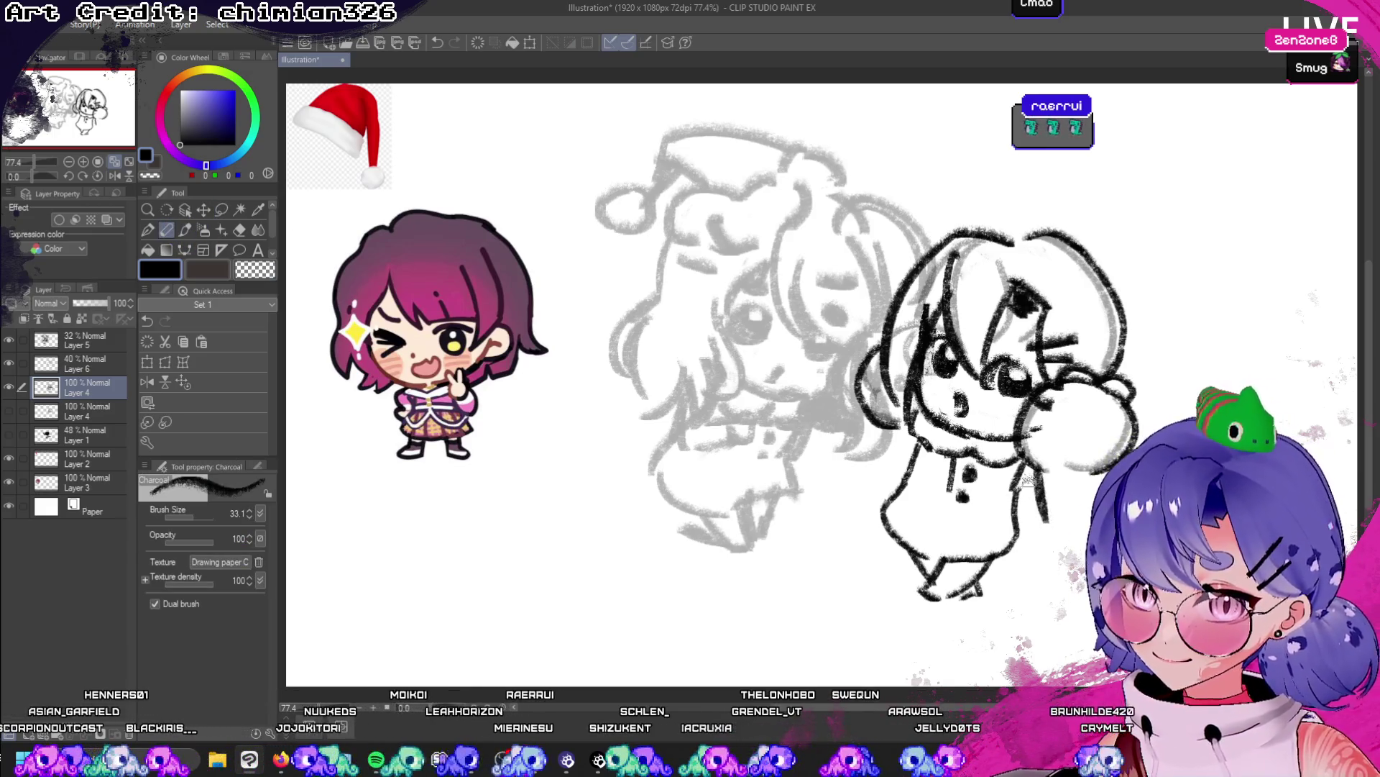
{"action": "mouse_move", "coordinate": [1028, 467]}
{"action": "left_mouse_down"}
{"action": "mouse_move", "coordinate": [1021, 503]}
{"action": "mouse_move", "coordinate": [1043, 523]}
{"action": "left_mouse_up"}
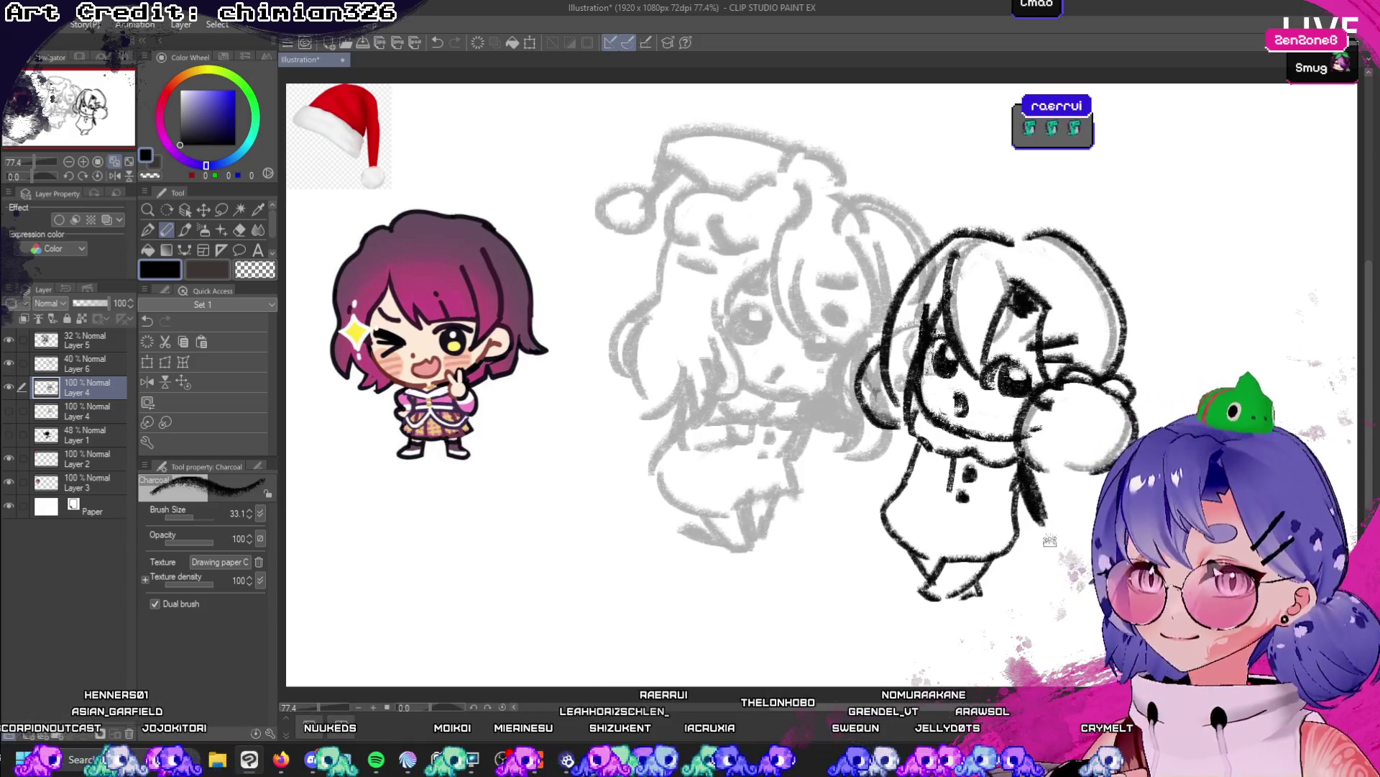
{"action": "mouse_move", "coordinate": [911, 436]}
{"action": "left_mouse_down"}
{"action": "mouse_move", "coordinate": [871, 475]}
{"action": "mouse_move", "coordinate": [883, 482]}
{"action": "left_mouse_up"}
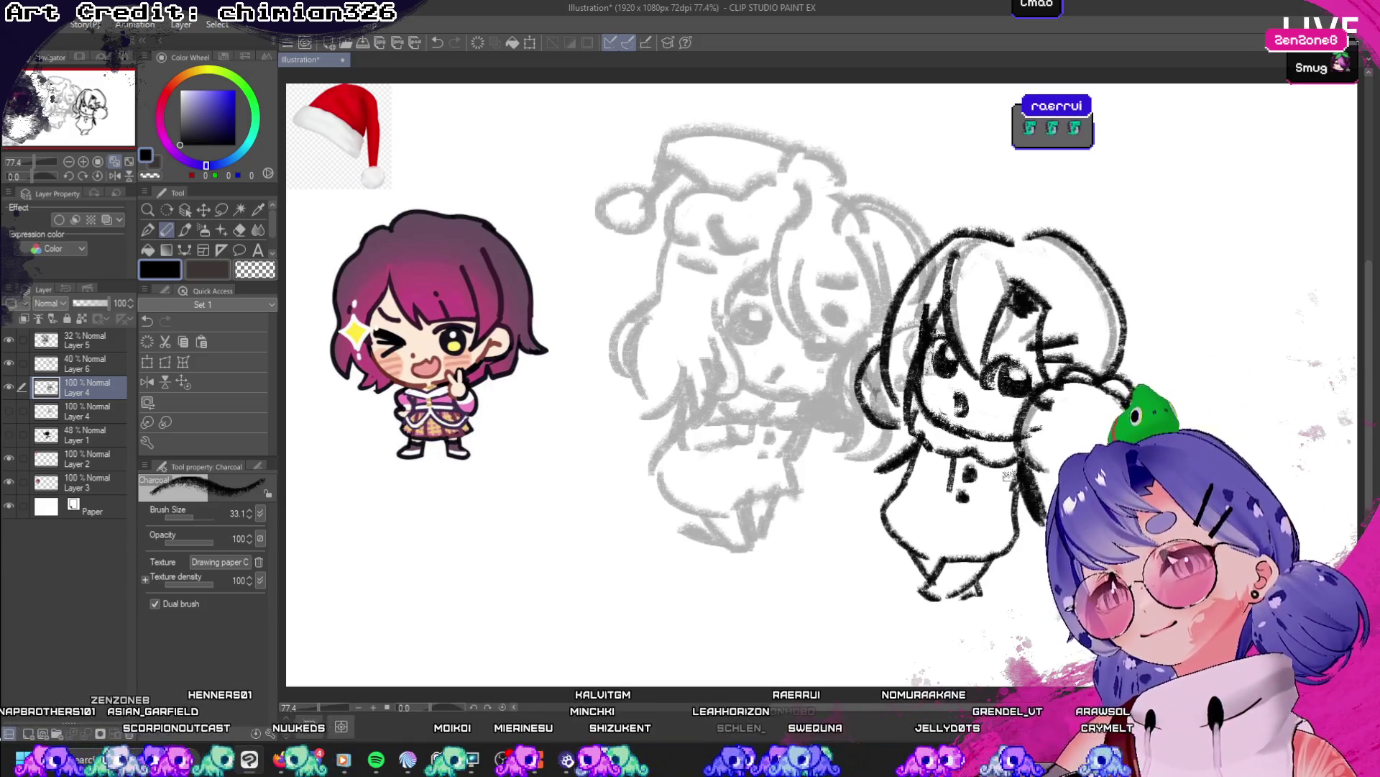
{"action": "key", "text": "ctrl+z"}
{"action": "mouse_move", "coordinate": [926, 442]}
{"action": "left_mouse_down"}
{"action": "mouse_move", "coordinate": [890, 495]}
{"action": "mouse_move", "coordinate": [895, 512]}
{"action": "left_mouse_up"}
{"action": "key", "text": "ctrl+z"}
{"action": "key", "text": "ctrl+z"}
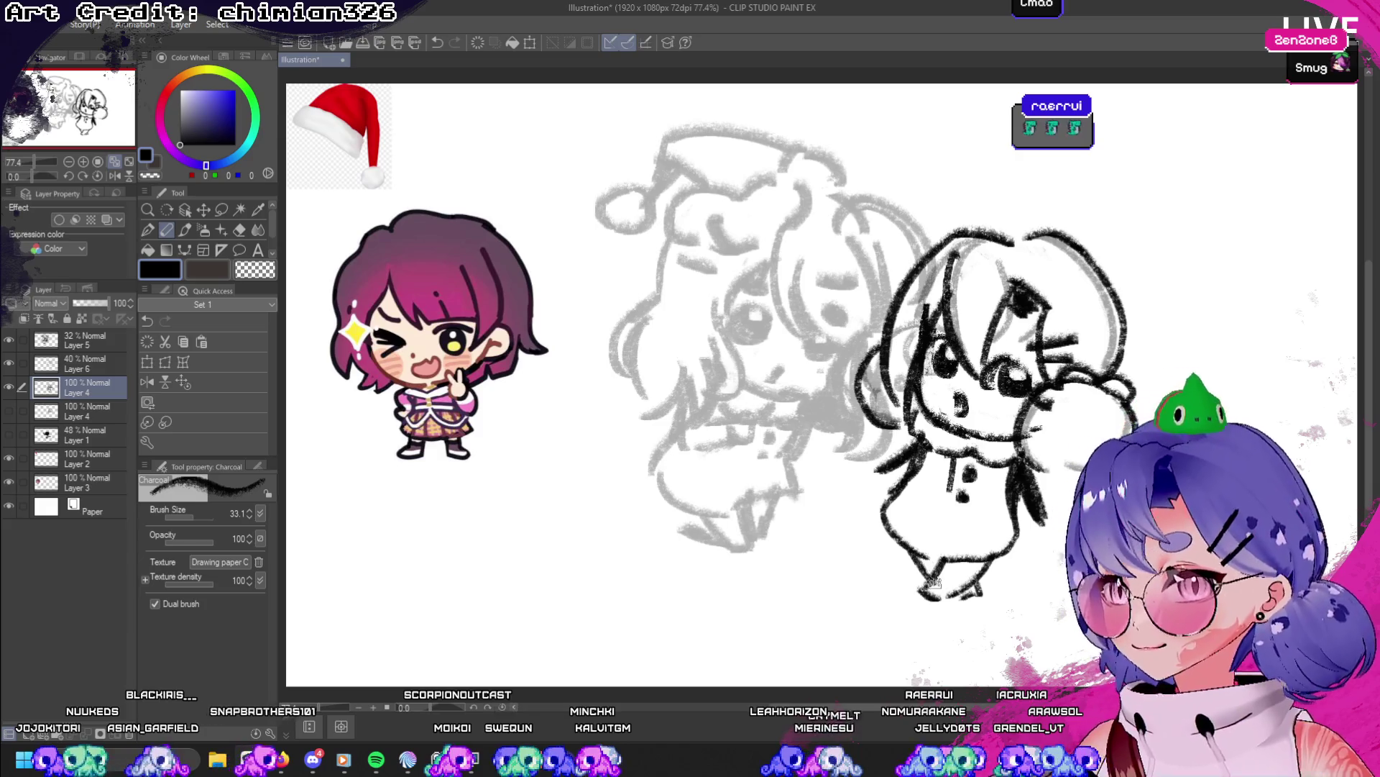
{"action": "key", "text": "c"}
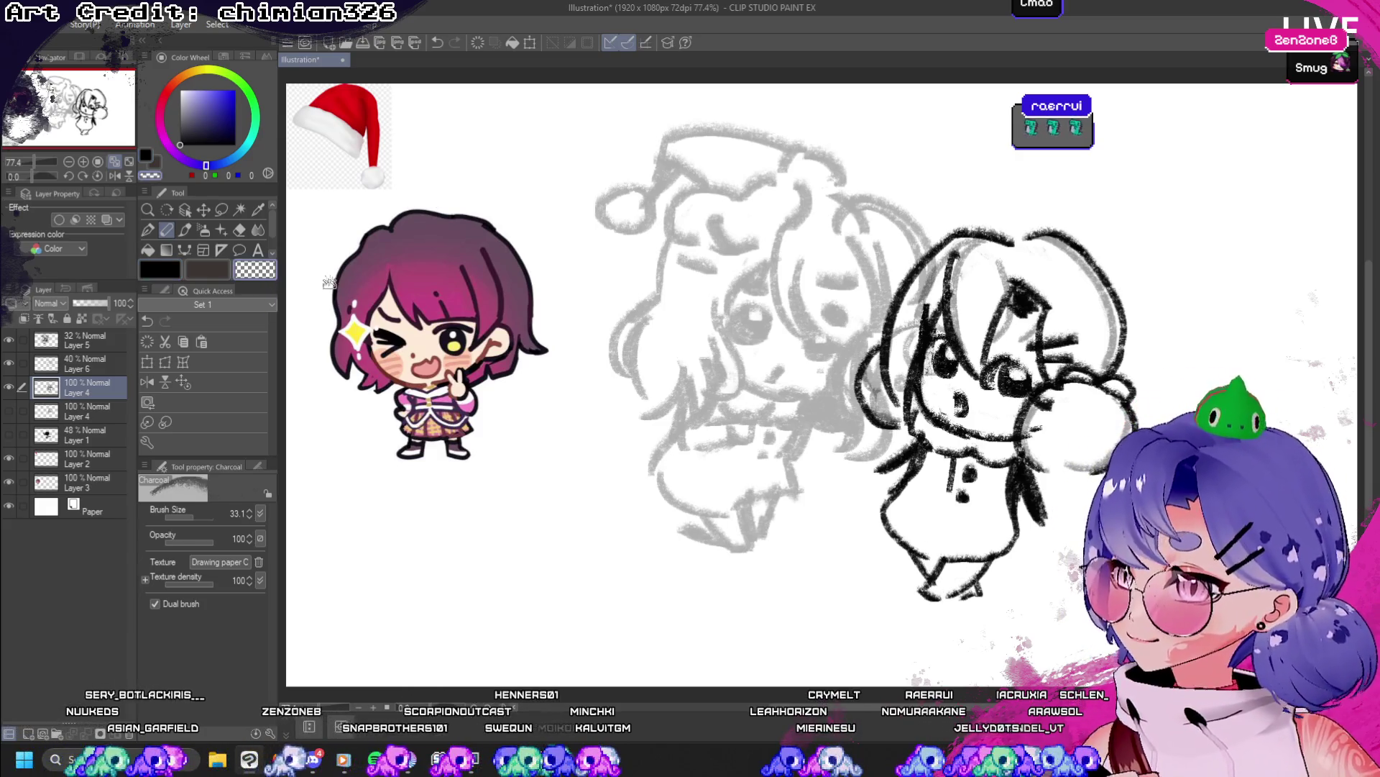
{"action": "left_click_drag", "start_coordinate": [920, 459], "coordinate": [891, 492]}
{"action": "key", "text": "ctrl+z"}
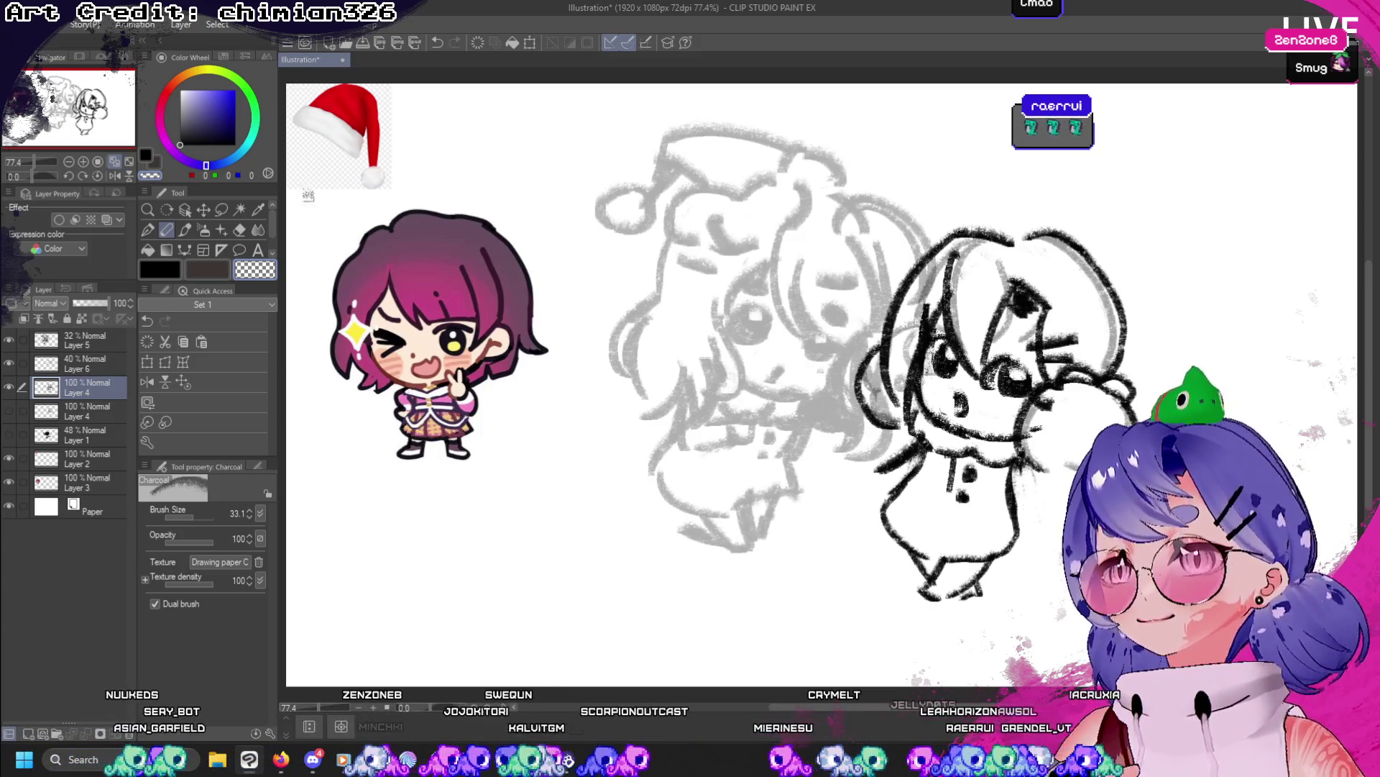
{"action": "left_click", "coordinate": [182, 268]}
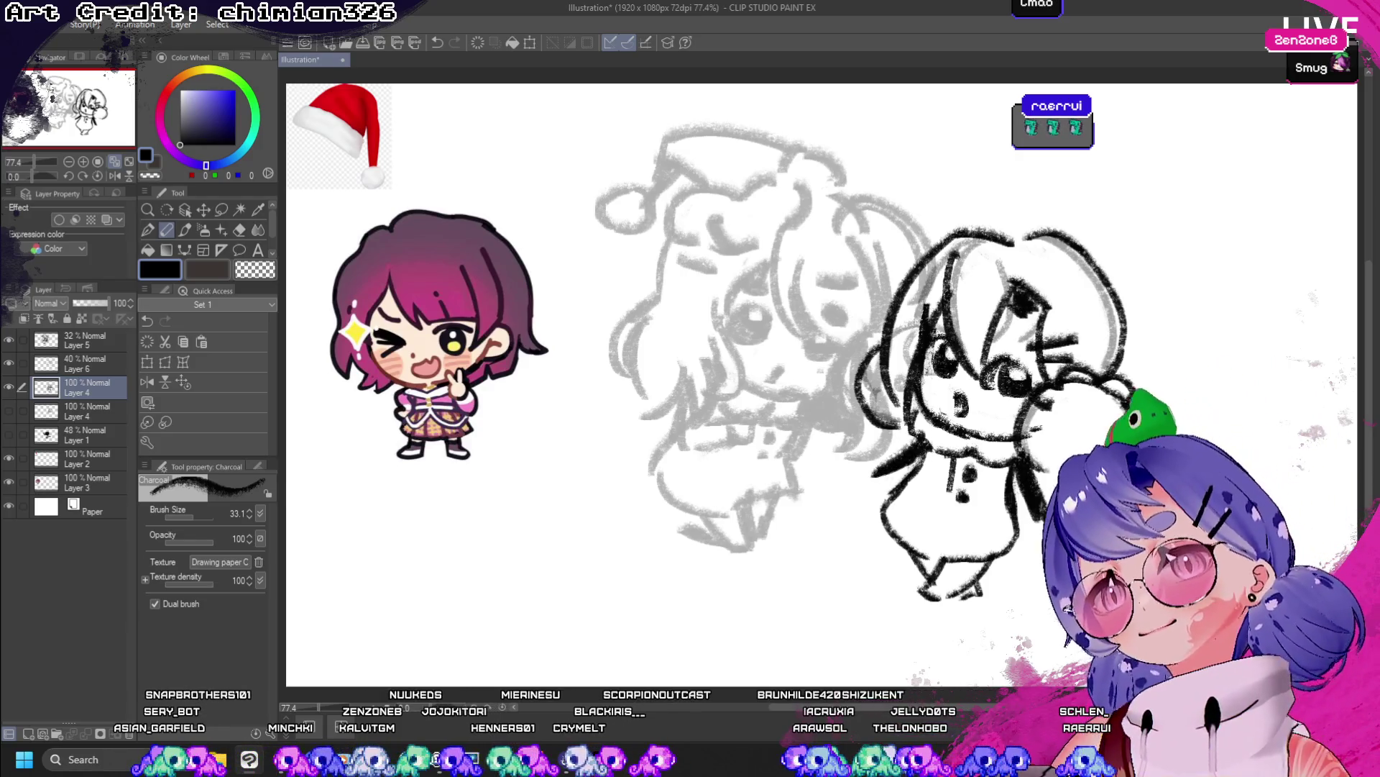
- Sketch fingers on the hand and the pointed tip of the small hat
{"action": "key", "text": "h"}
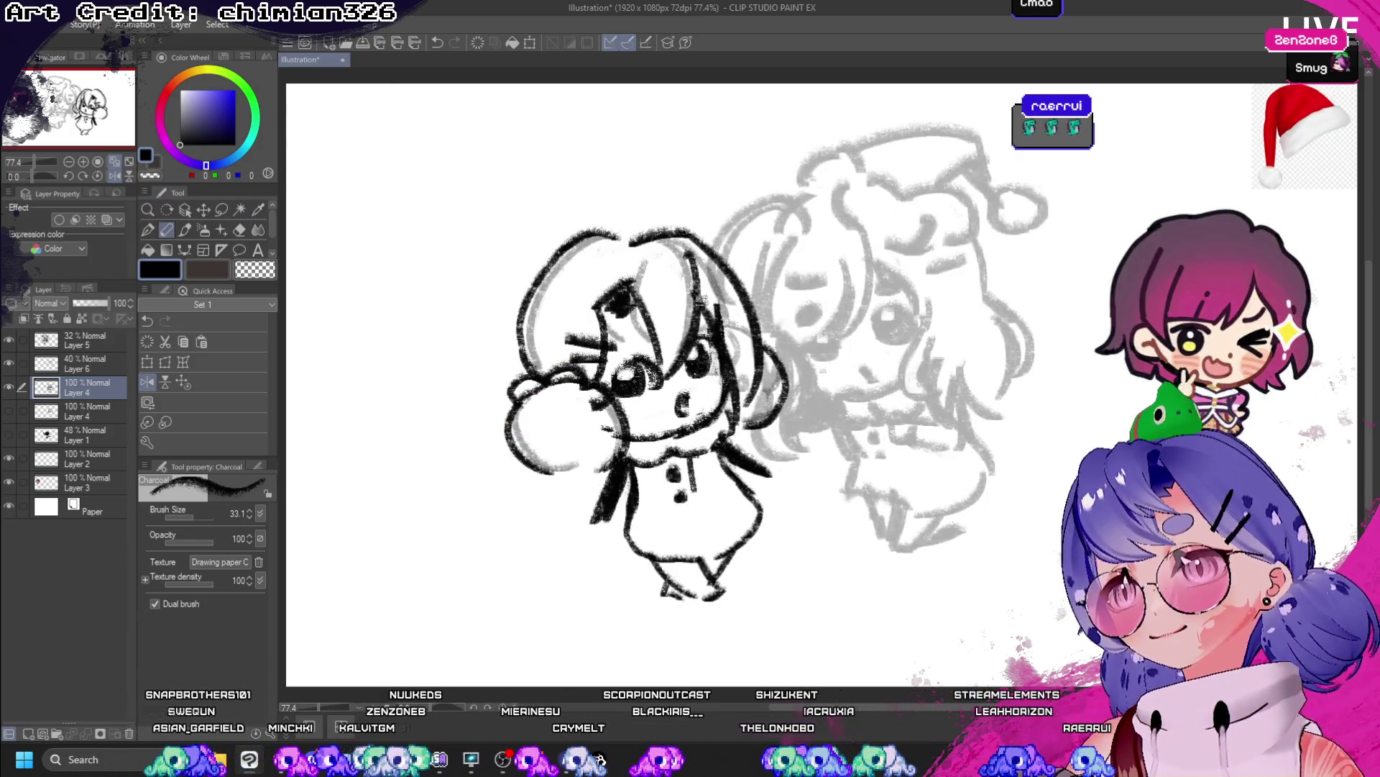
{"action": "mouse_move", "coordinate": [574, 431]}
{"action": "left_mouse_down"}
{"action": "mouse_move", "coordinate": [597, 464]}
{"action": "mouse_move", "coordinate": [564, 431]}
{"action": "mouse_move", "coordinate": [546, 467]}
{"action": "mouse_move", "coordinate": [584, 476]}
{"action": "left_mouse_up"}
{"action": "key", "text": "ctrl+z"}
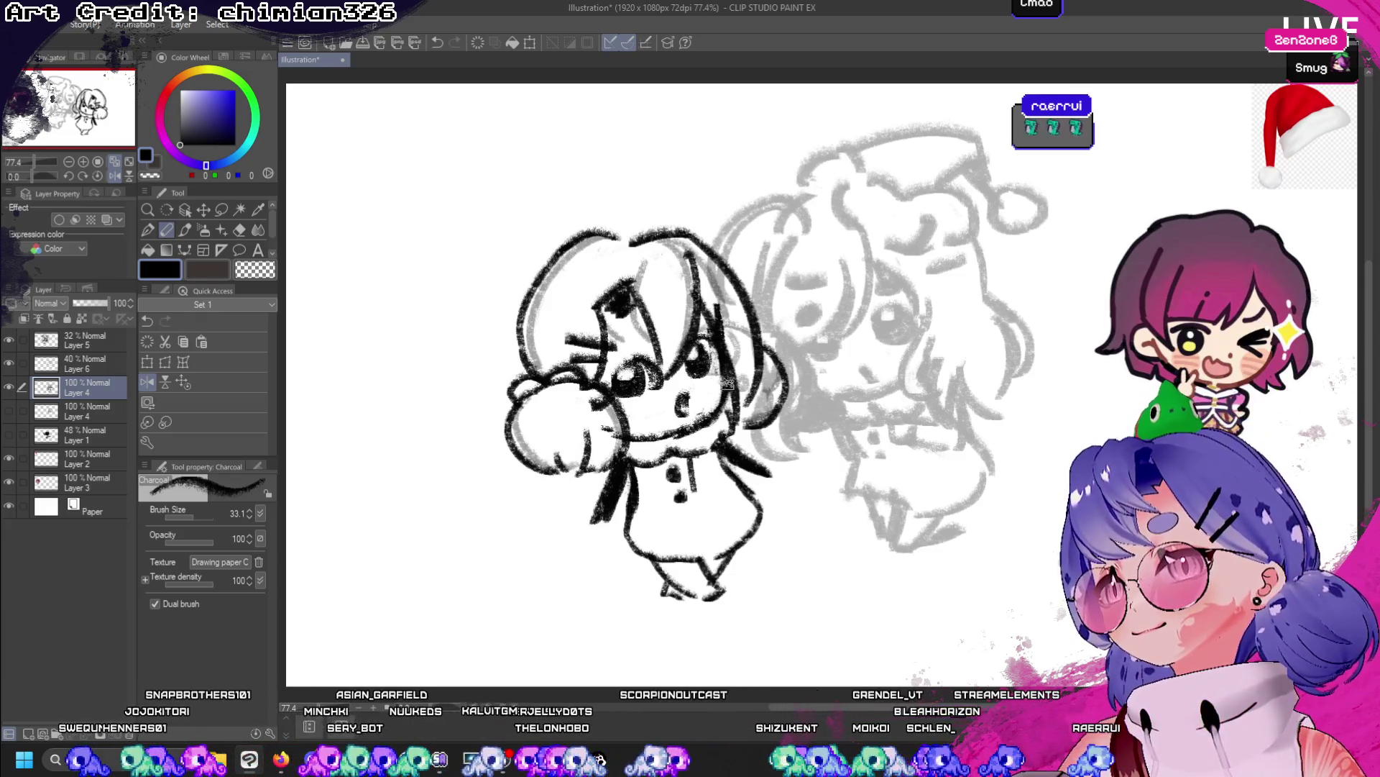
{"action": "mouse_move", "coordinate": [632, 243]}
{"action": "left_mouse_down"}
{"action": "mouse_move", "coordinate": [669, 248]}
{"action": "mouse_move", "coordinate": [640, 209]}
{"action": "mouse_move", "coordinate": [698, 231]}
{"action": "mouse_move", "coordinate": [660, 173]}
{"action": "mouse_move", "coordinate": [694, 221]}
{"action": "left_mouse_up"}
{"action": "key", "text": "ctrl+z"}
{"action": "key", "text": "ctrl+z"}
{"action": "mouse_move", "coordinate": [655, 172]}
{"action": "left_mouse_down"}
{"action": "mouse_move", "coordinate": [689, 209]}
{"action": "mouse_move", "coordinate": [712, 205]}
{"action": "mouse_move", "coordinate": [691, 219]}
{"action": "left_mouse_up"}
{"action": "key", "text": "ctrl+z"}
{"action": "key", "text": "ctrl+z"}
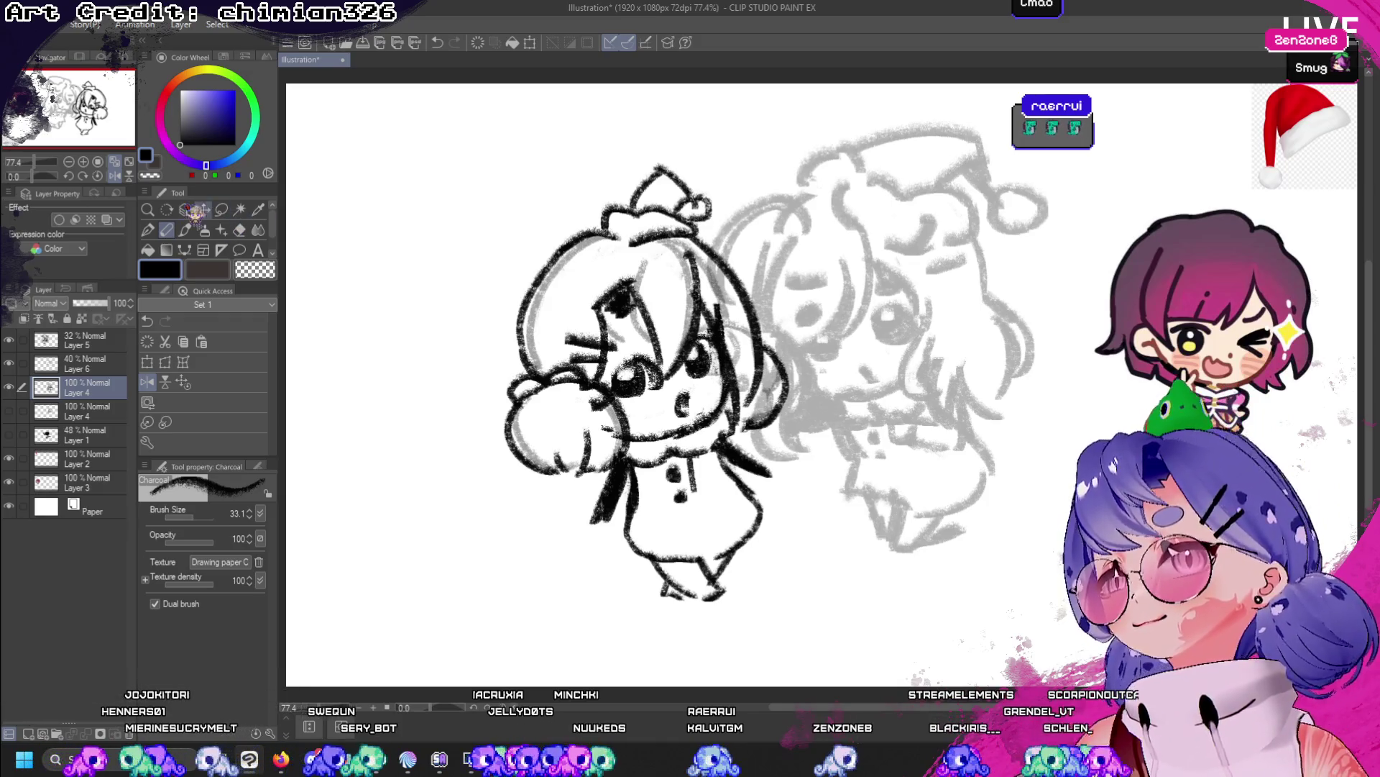
- Redraw the eye and cheek strokes, then add new raster Layer 7
{"action": "left_click", "coordinate": [115, 175]}
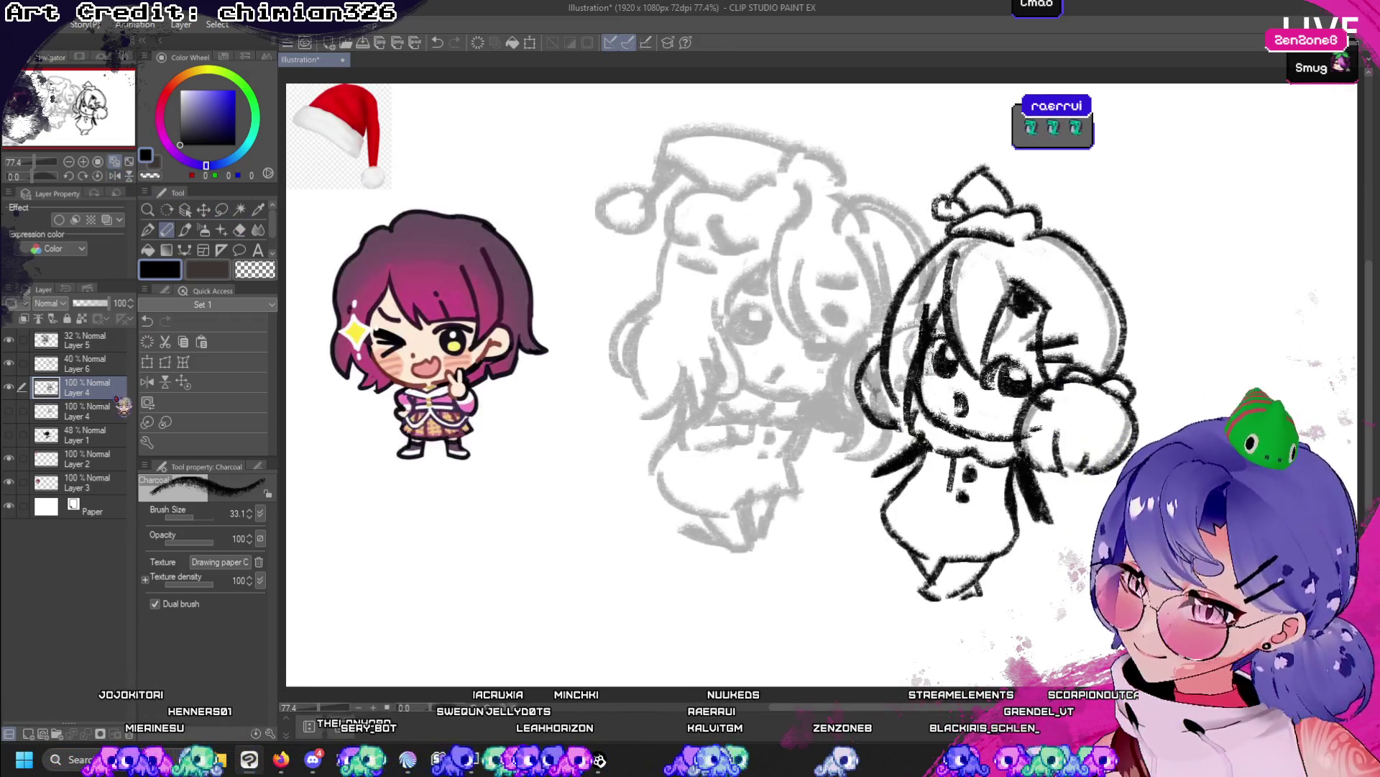
{"action": "left_click_drag", "start_coordinate": [1025, 344], "coordinate": [971, 424]}
{"action": "key", "text": "ctrl+z"}
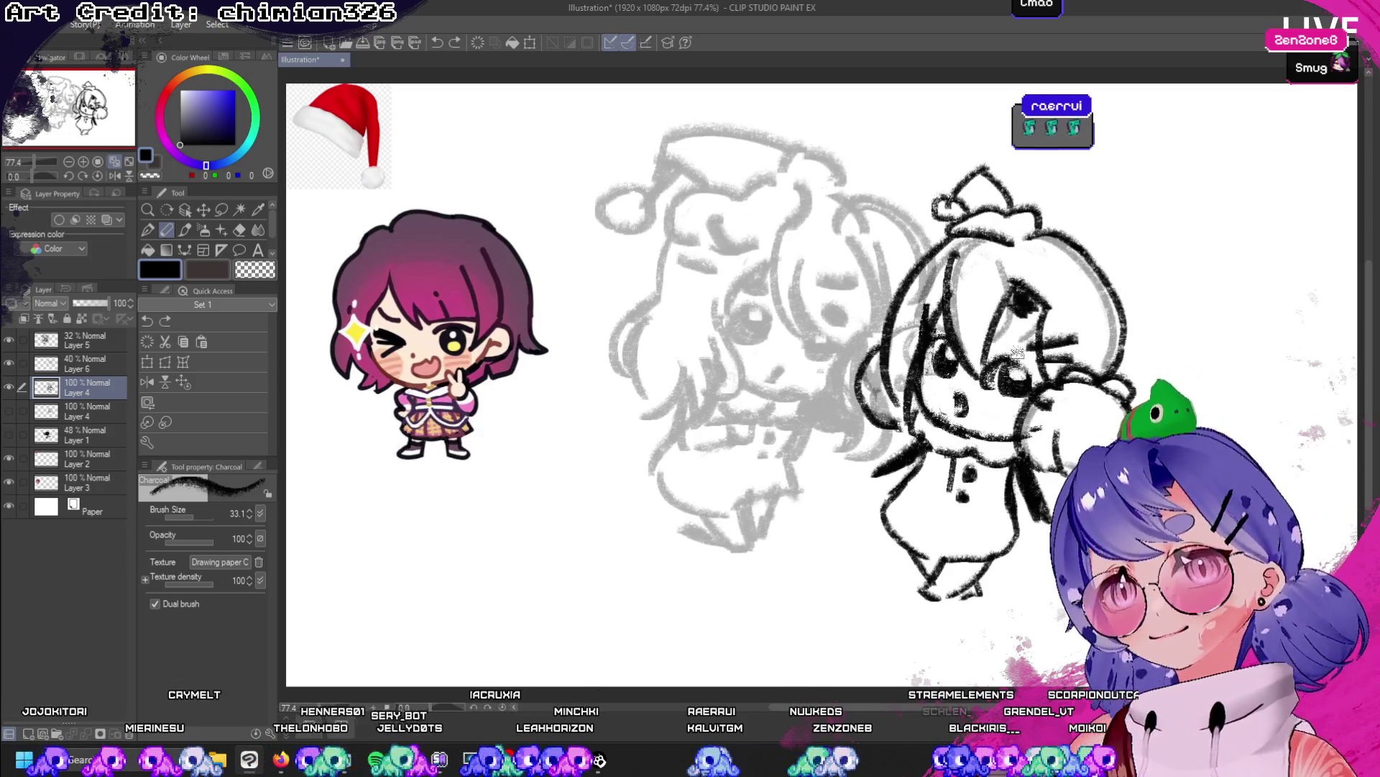
{"action": "left_click_drag", "start_coordinate": [1007, 334], "coordinate": [1029, 407]}
{"action": "key", "text": "ctrl+z"}
{"action": "left_click_drag", "start_coordinate": [999, 360], "coordinate": [1022, 385]}
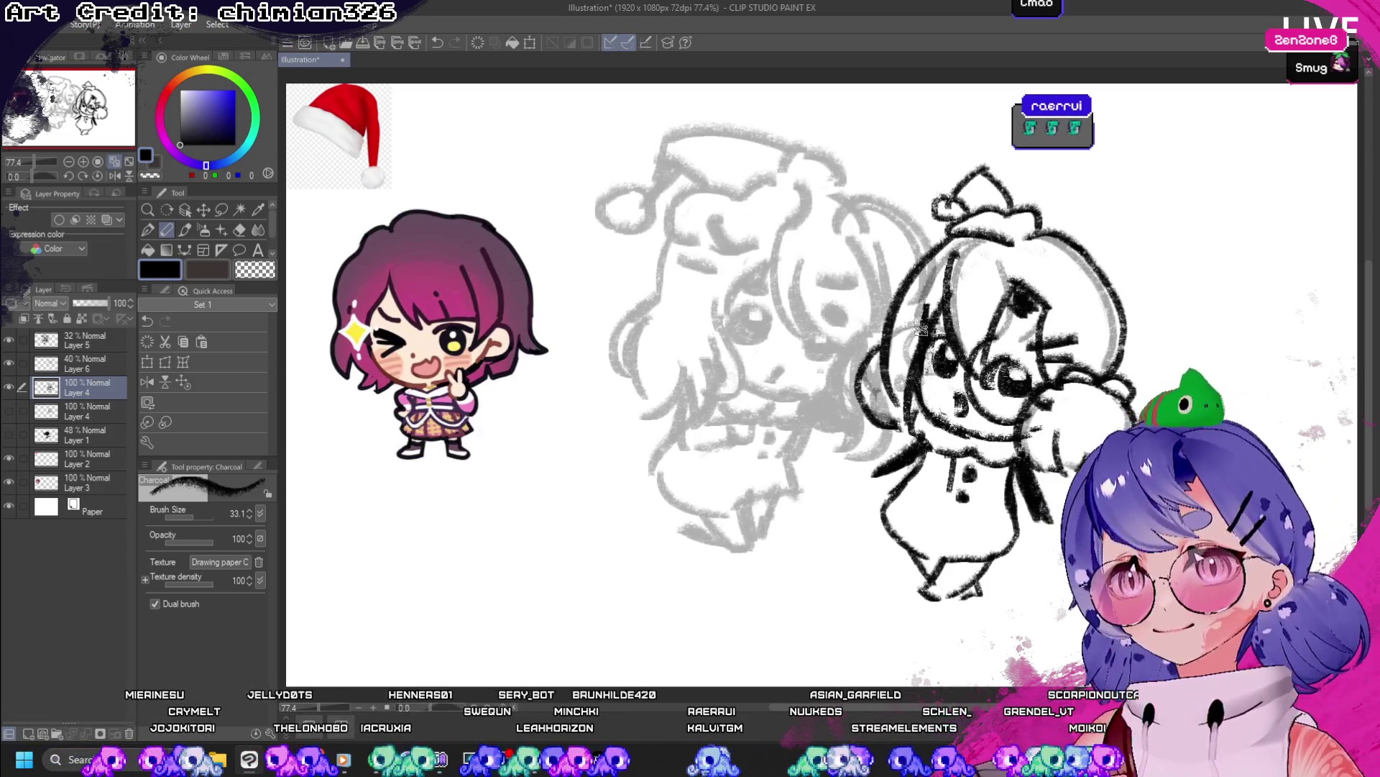
{"action": "left_click_drag", "start_coordinate": [921, 329], "coordinate": [967, 399]}
{"action": "key", "text": "ctrl+z"}
{"action": "key", "text": "ctrl+z"}
{"action": "mouse_move", "coordinate": [967, 342]}
{"action": "left_mouse_down"}
{"action": "mouse_move", "coordinate": [1007, 373]}
{"action": "mouse_move", "coordinate": [972, 424]}
{"action": "mouse_move", "coordinate": [1043, 426]}
{"action": "left_mouse_up"}
{"action": "key", "text": "ctrl+z"}
{"action": "left_click_drag", "start_coordinate": [909, 325], "coordinate": [975, 387]}
{"action": "key", "text": "ctrl+z"}
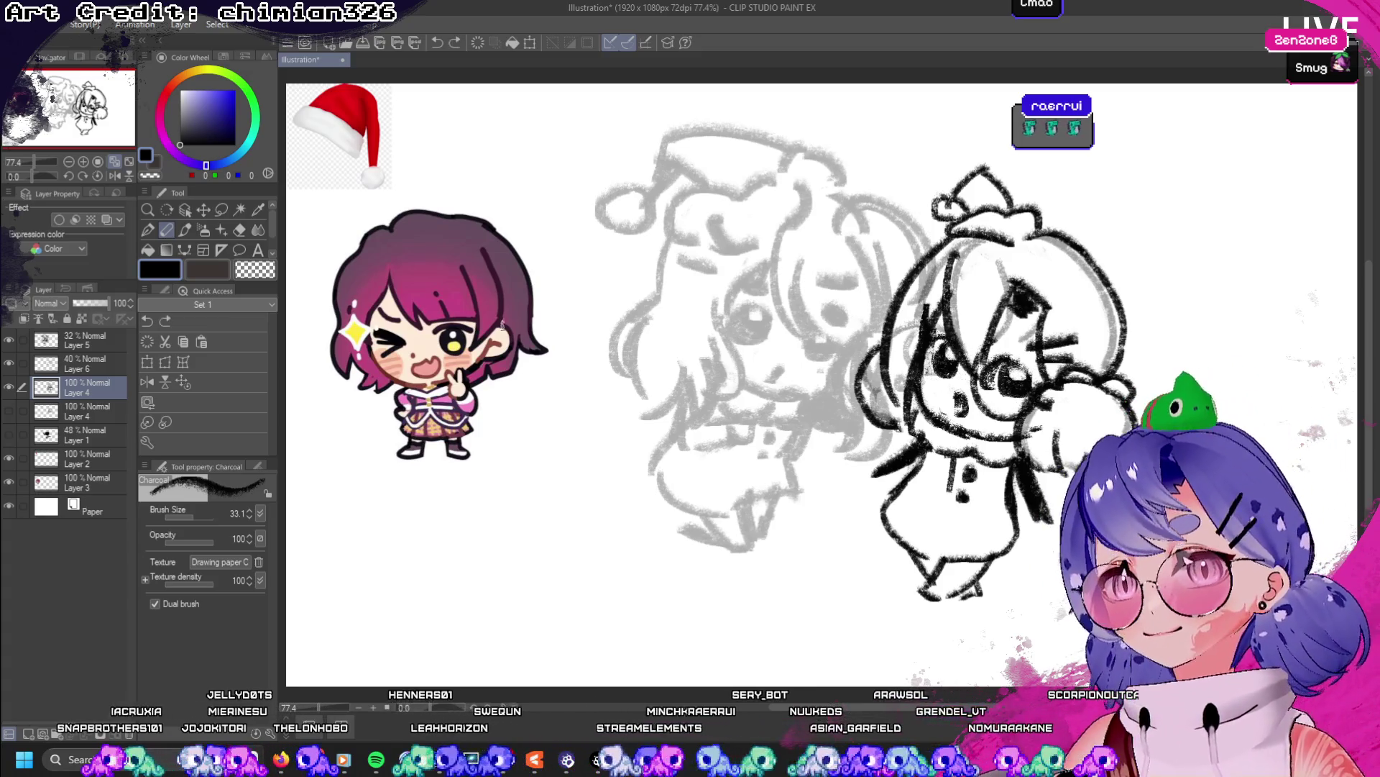
{"action": "key", "text": "ctrl+z"}
{"action": "key", "text": "ctrl+shift+n"}
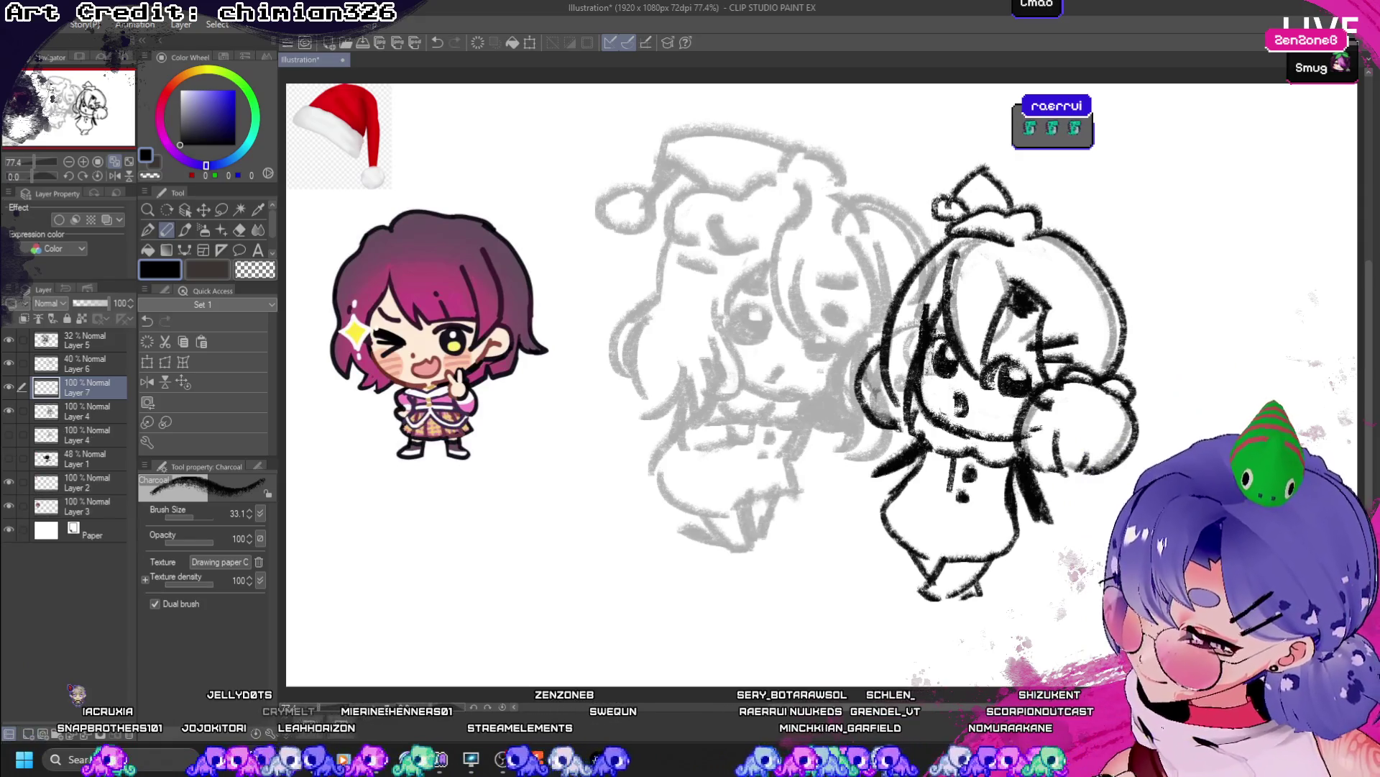
- Draw round glasses circles around both eyes on Layer 7, undoing the black fill
{"action": "mouse_move", "coordinate": [1010, 338]}
{"action": "left_mouse_down"}
{"action": "mouse_move", "coordinate": [972, 373]}
{"action": "mouse_move", "coordinate": [1030, 413]}
{"action": "left_mouse_up"}
{"action": "key", "text": "ctrl+z"}
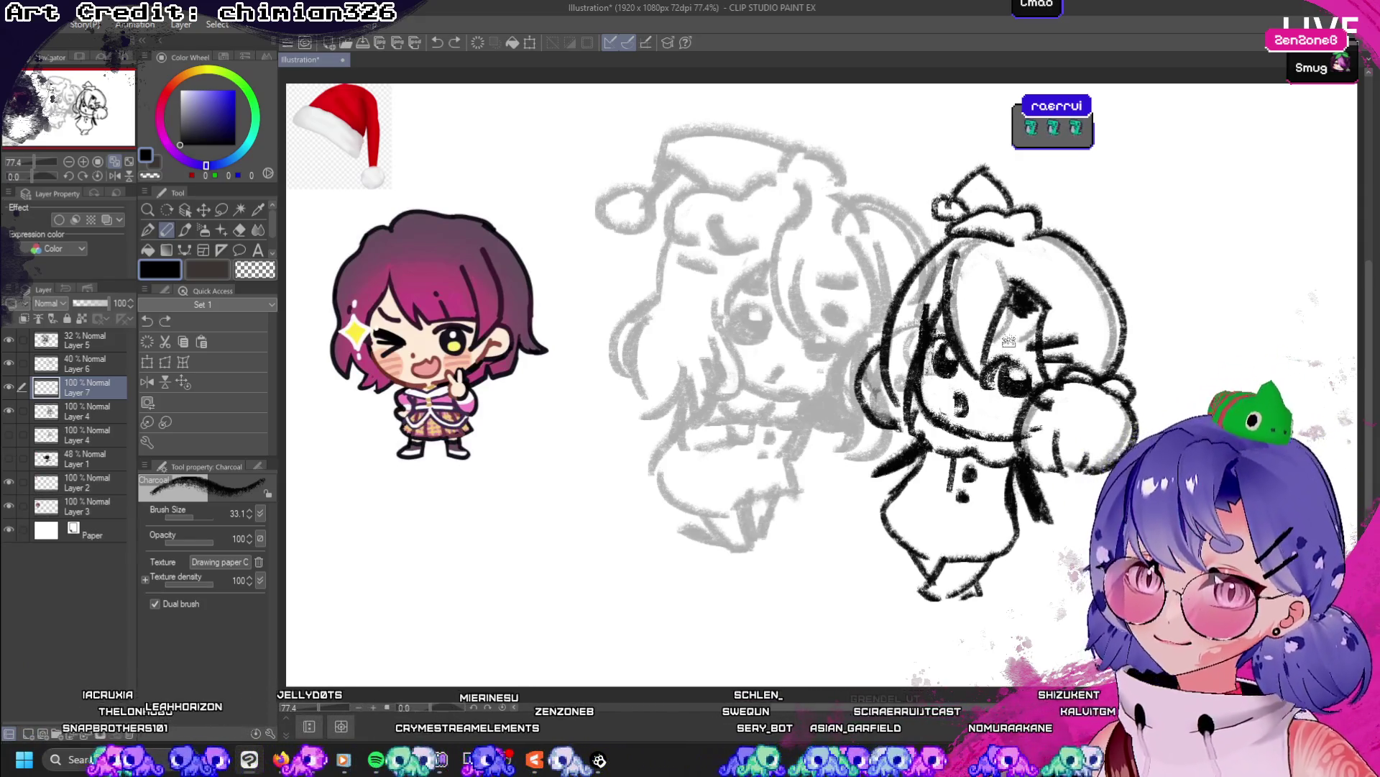
{"action": "left_click_drag", "start_coordinate": [1007, 335], "coordinate": [1035, 403]}
{"action": "left_click_drag", "start_coordinate": [942, 332], "coordinate": [955, 373]}
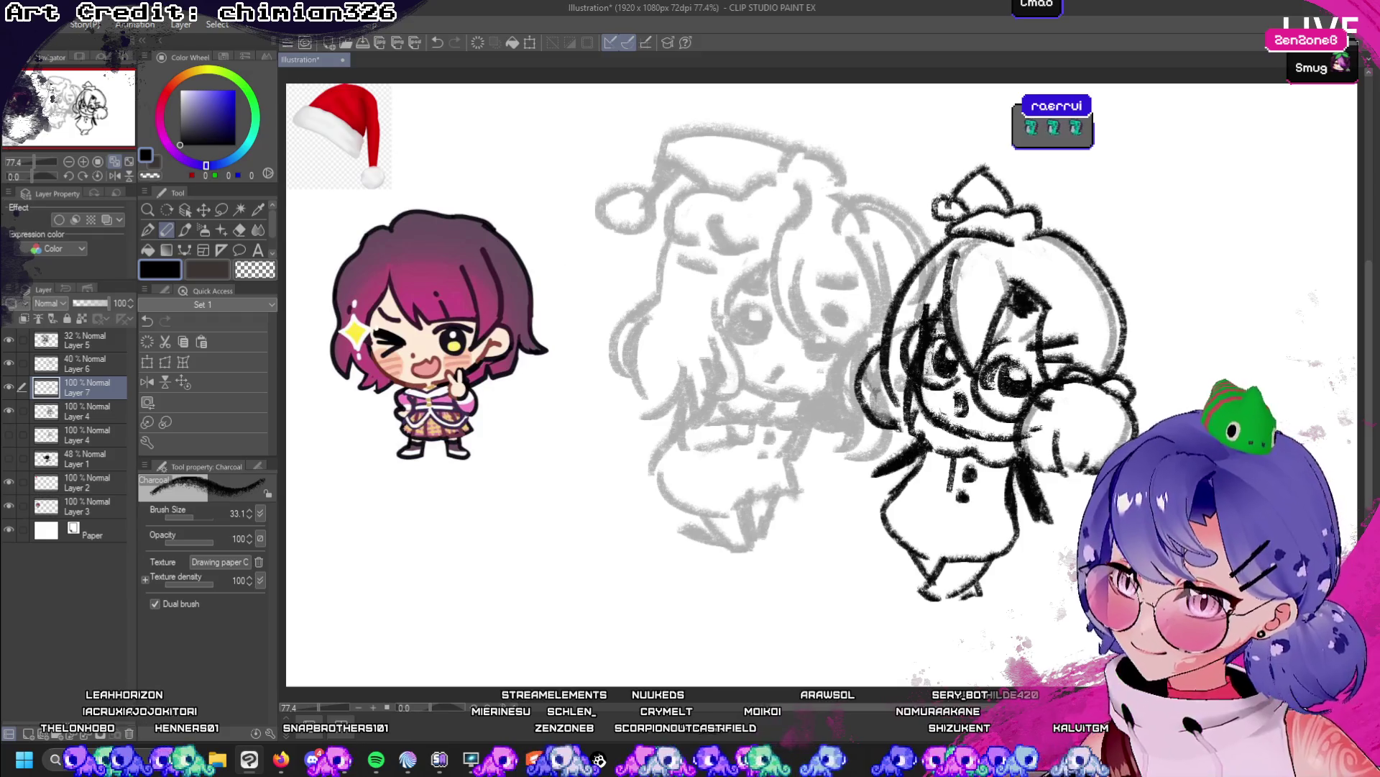
{"action": "mouse_move", "coordinate": [1028, 385]}
{"action": "left_mouse_down"}
{"action": "mouse_move", "coordinate": [1000, 359]}
{"action": "mouse_move", "coordinate": [1010, 402]}
{"action": "mouse_move", "coordinate": [1006, 361]}
{"action": "mouse_move", "coordinate": [1002, 375]}
{"action": "left_mouse_up"}
{"action": "mouse_move", "coordinate": [942, 327]}
{"action": "left_mouse_down"}
{"action": "mouse_move", "coordinate": [935, 370]}
{"action": "mouse_move", "coordinate": [935, 352]}
{"action": "mouse_move", "coordinate": [949, 374]}
{"action": "mouse_move", "coordinate": [919, 352]}
{"action": "left_mouse_up"}
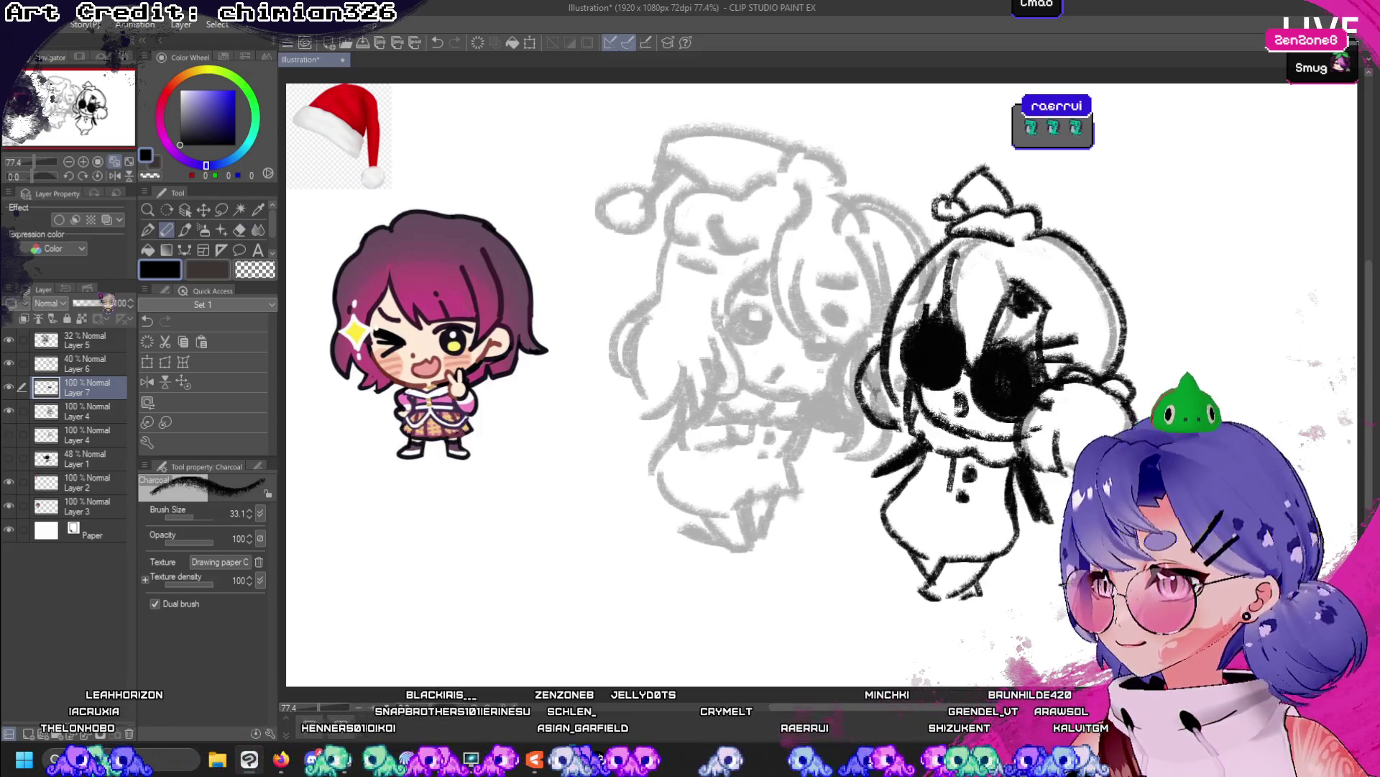
{"action": "left_click_drag", "start_coordinate": [108, 302], "coordinate": [85, 303]}
{"action": "left_click", "coordinate": [115, 176]}
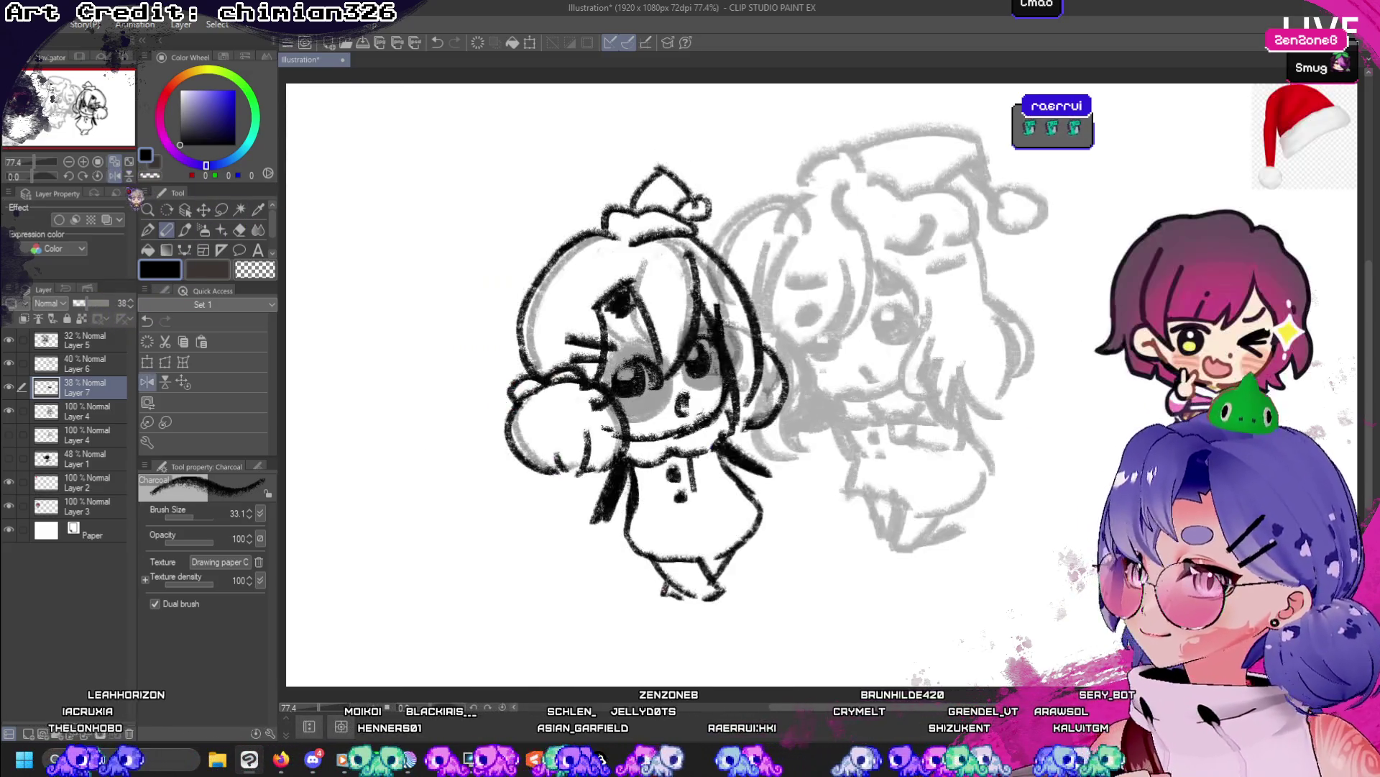
{"action": "key", "text": "ctrl+z"}
{"action": "key", "text": "ctrl+z"}
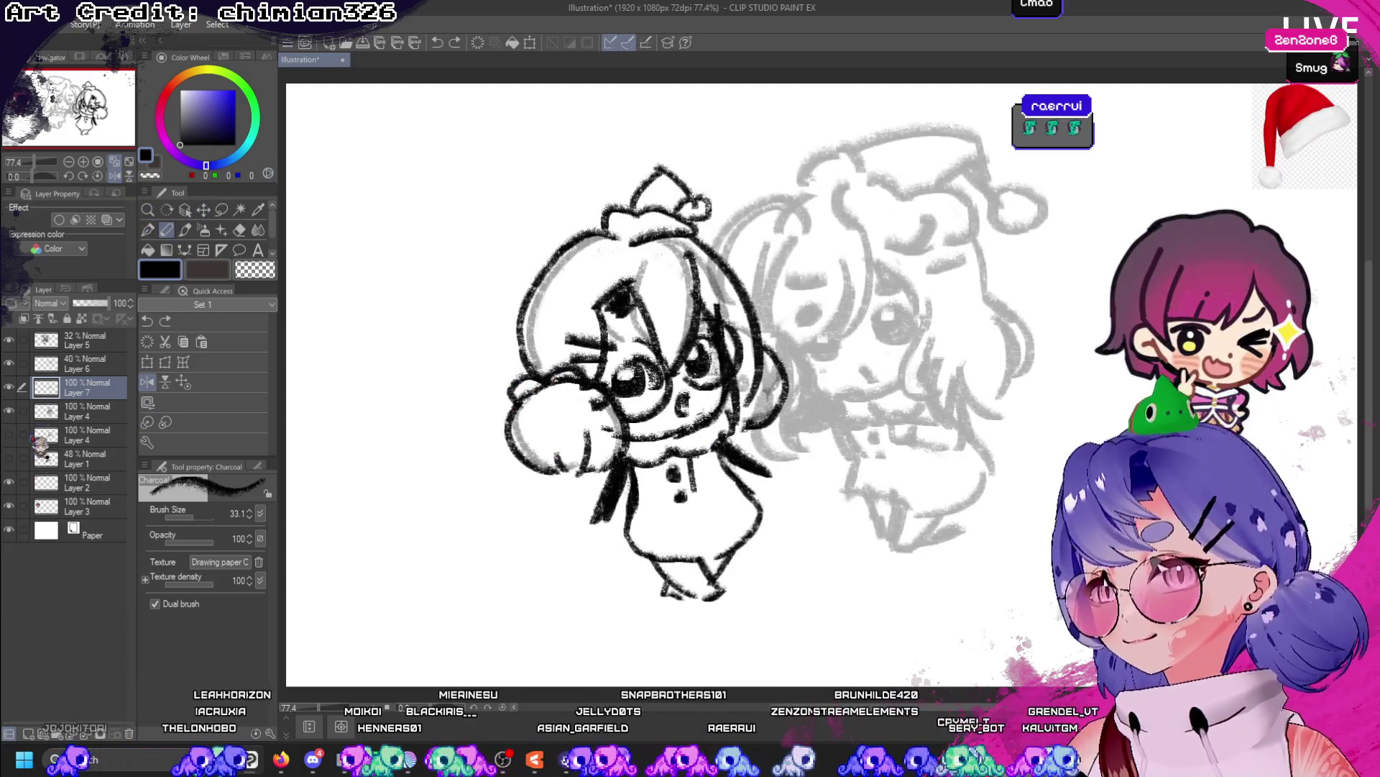
- Toggle visibility of Layers 4, 5, 6 and 7 to compare the drawings
{"action": "left_click", "coordinate": [9, 411]}
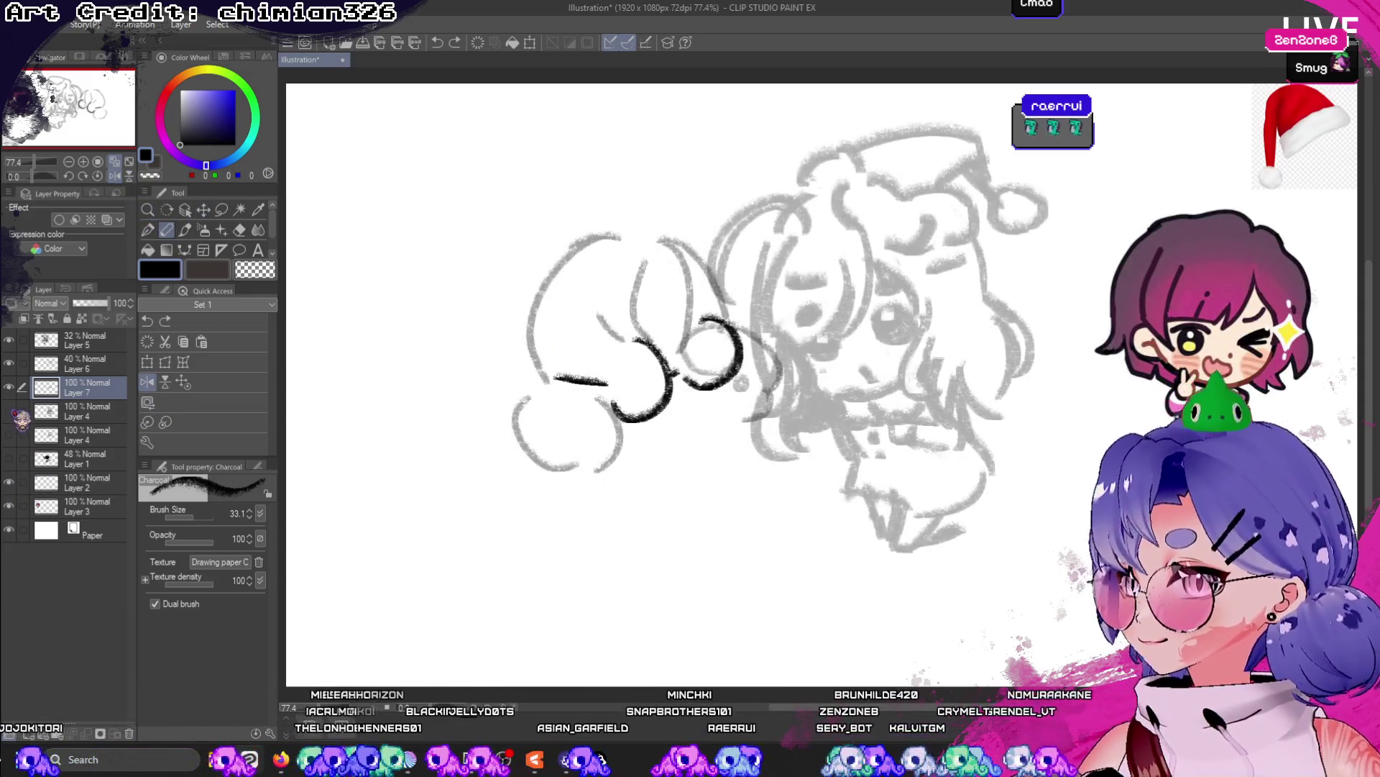
{"action": "left_click", "coordinate": [9, 410]}
{"action": "left_click", "coordinate": [8, 363]}
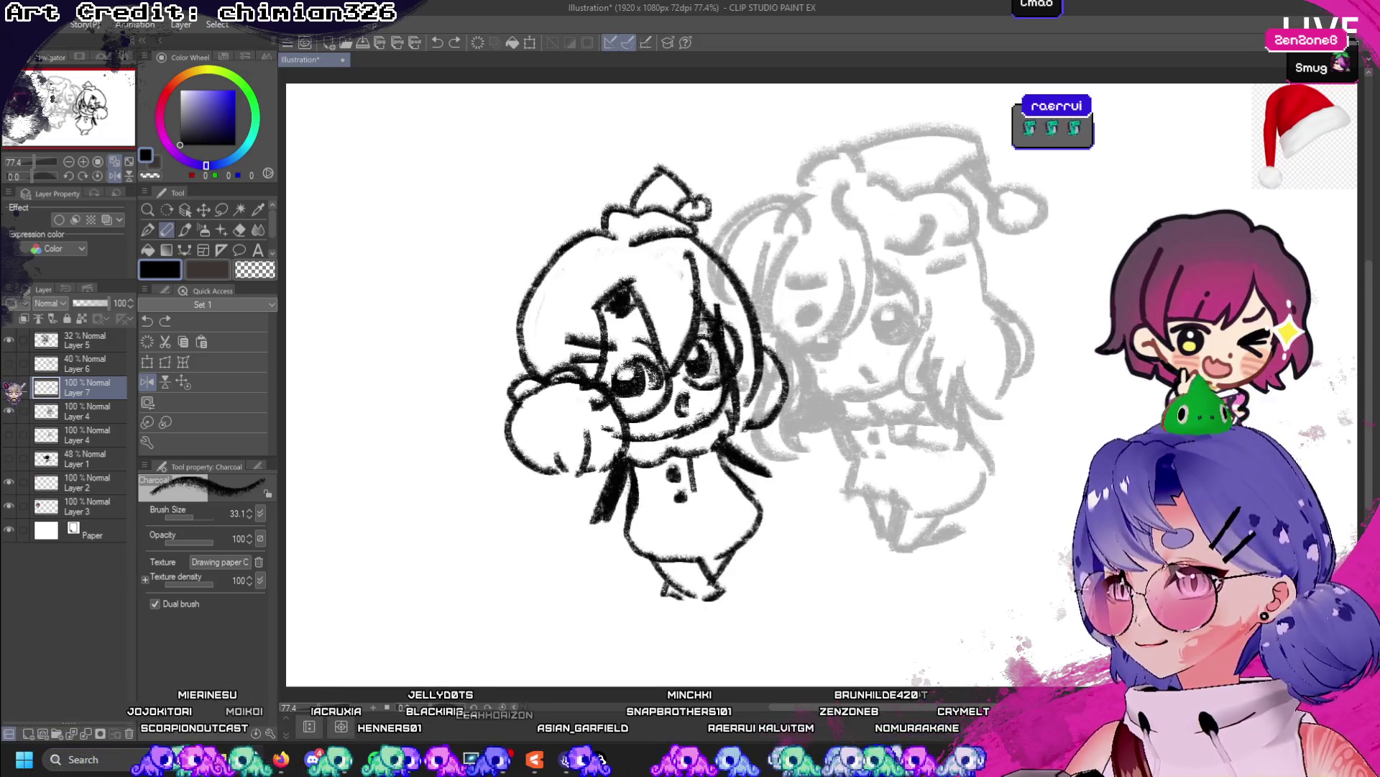
{"action": "left_click", "coordinate": [8, 387]}
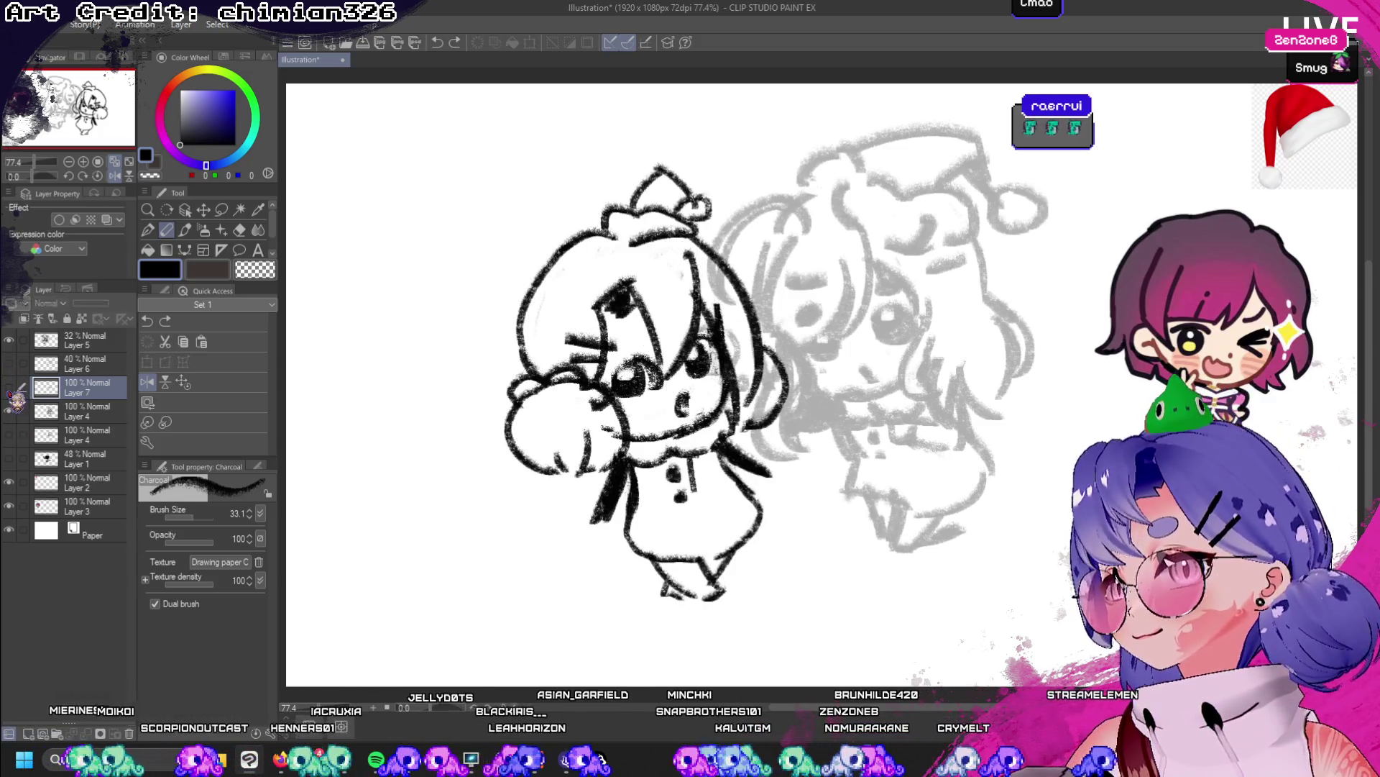
{"action": "left_click", "coordinate": [9, 388]}
{"action": "left_click", "coordinate": [8, 339]}
{"action": "left_click", "coordinate": [9, 340]}
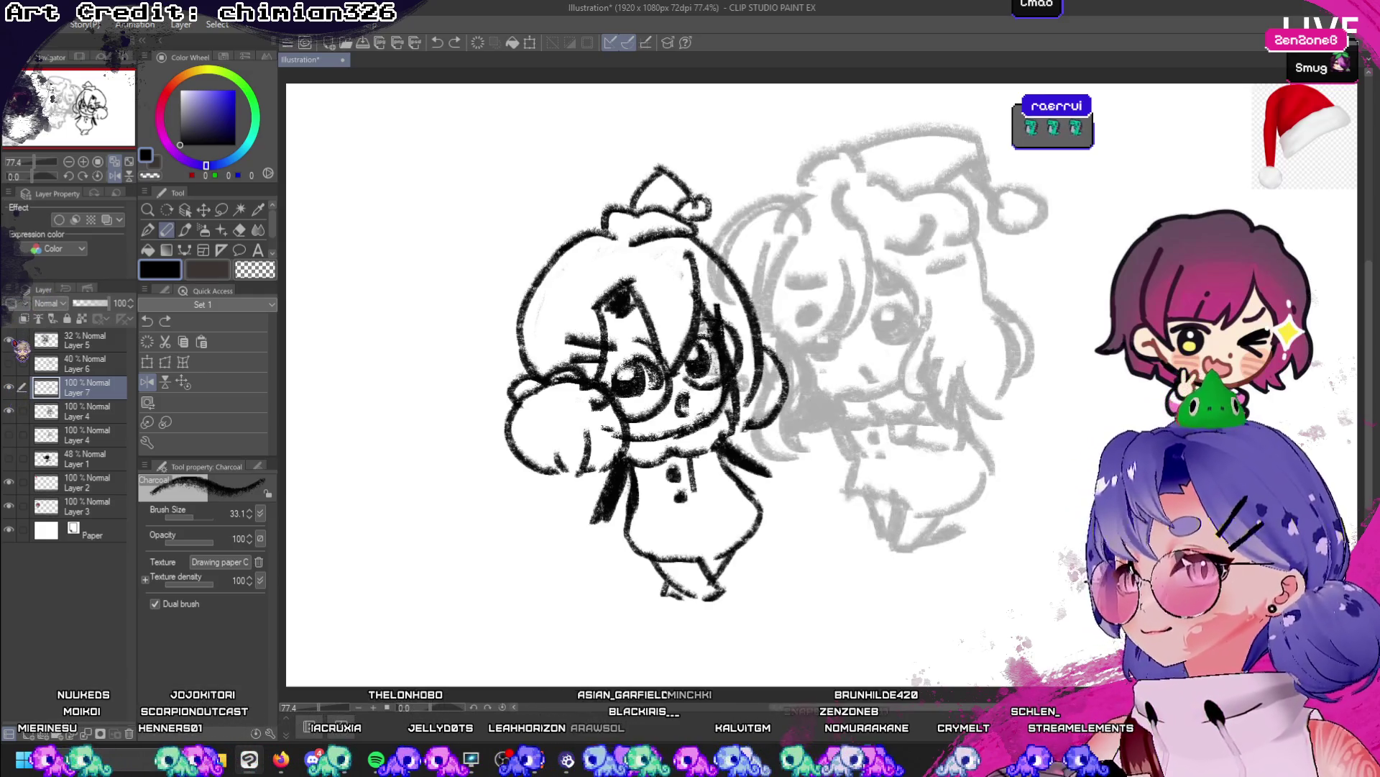
{"action": "left_click", "coordinate": [9, 340]}
{"action": "left_click", "coordinate": [9, 340]}
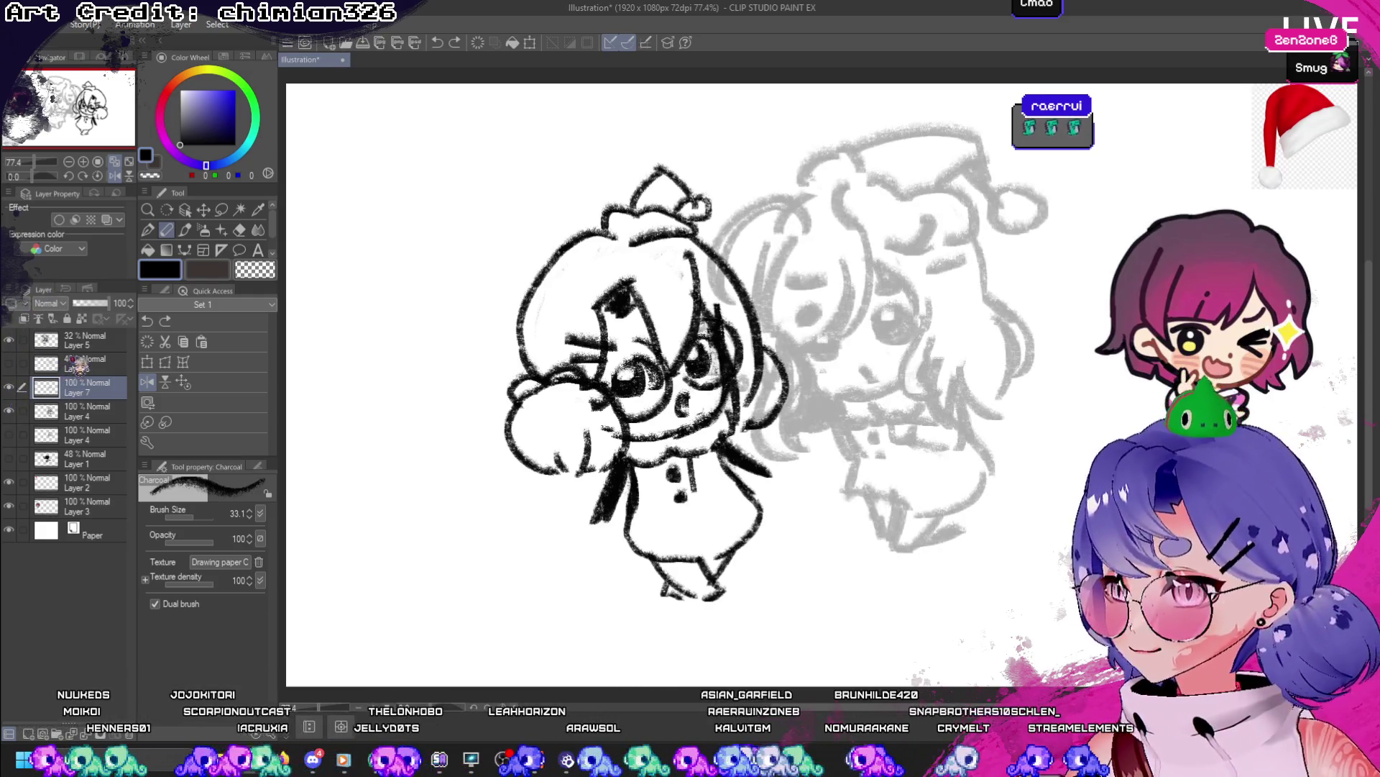
- Move the grey Santa-hat sketch on Layer 5 left beside the inked chibi
{"action": "left_click", "coordinate": [83, 340]}
{"action": "left_click", "coordinate": [203, 210]}
{"action": "left_click_drag", "start_coordinate": [742, 488], "coordinate": [837, 497]}
{"action": "mouse_move", "coordinate": [833, 503]}
{"action": "left_mouse_down"}
{"action": "mouse_move", "coordinate": [798, 507]}
{"action": "mouse_move", "coordinate": [799, 524]}
{"action": "left_mouse_up"}
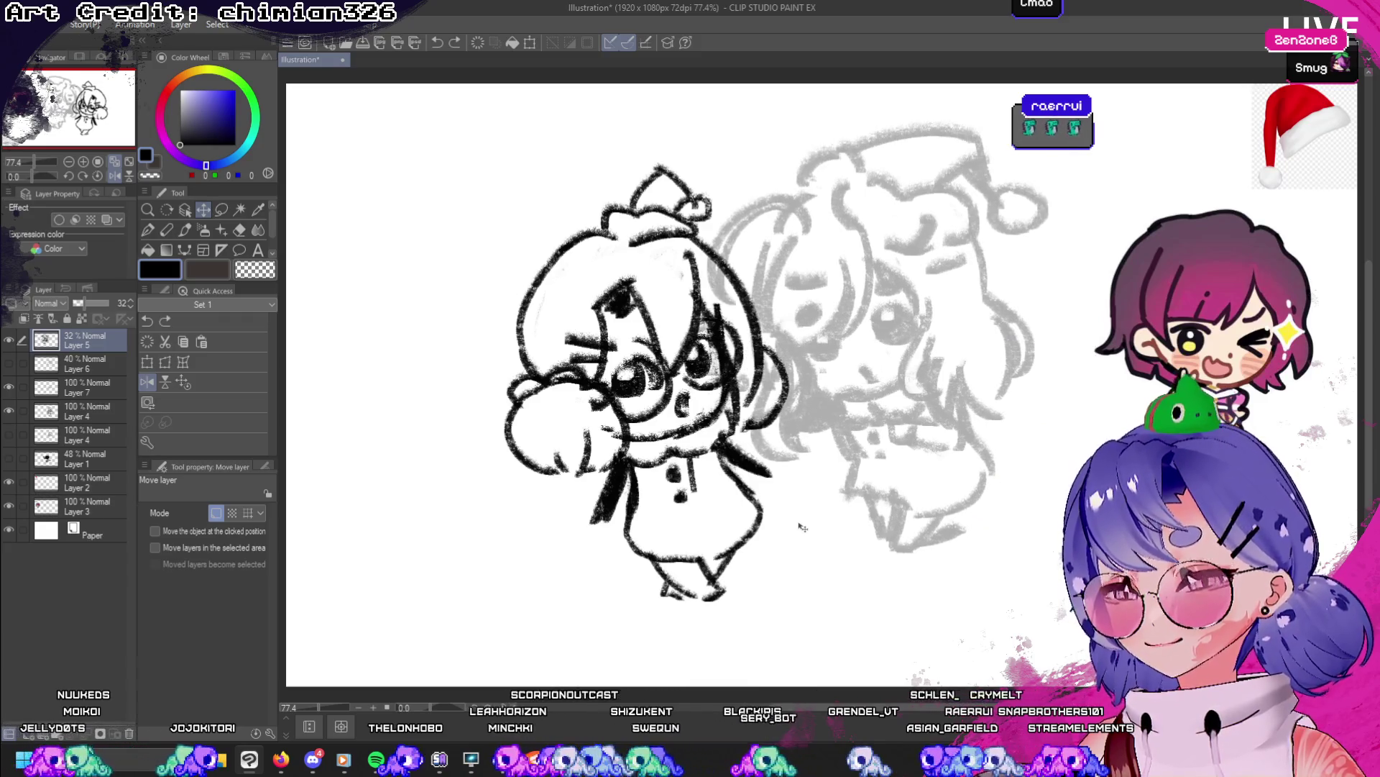
- Undo the last nudge, unflip the view, and set Layer 5 opacity to 100%
{"action": "key", "text": "ctrl+z"}
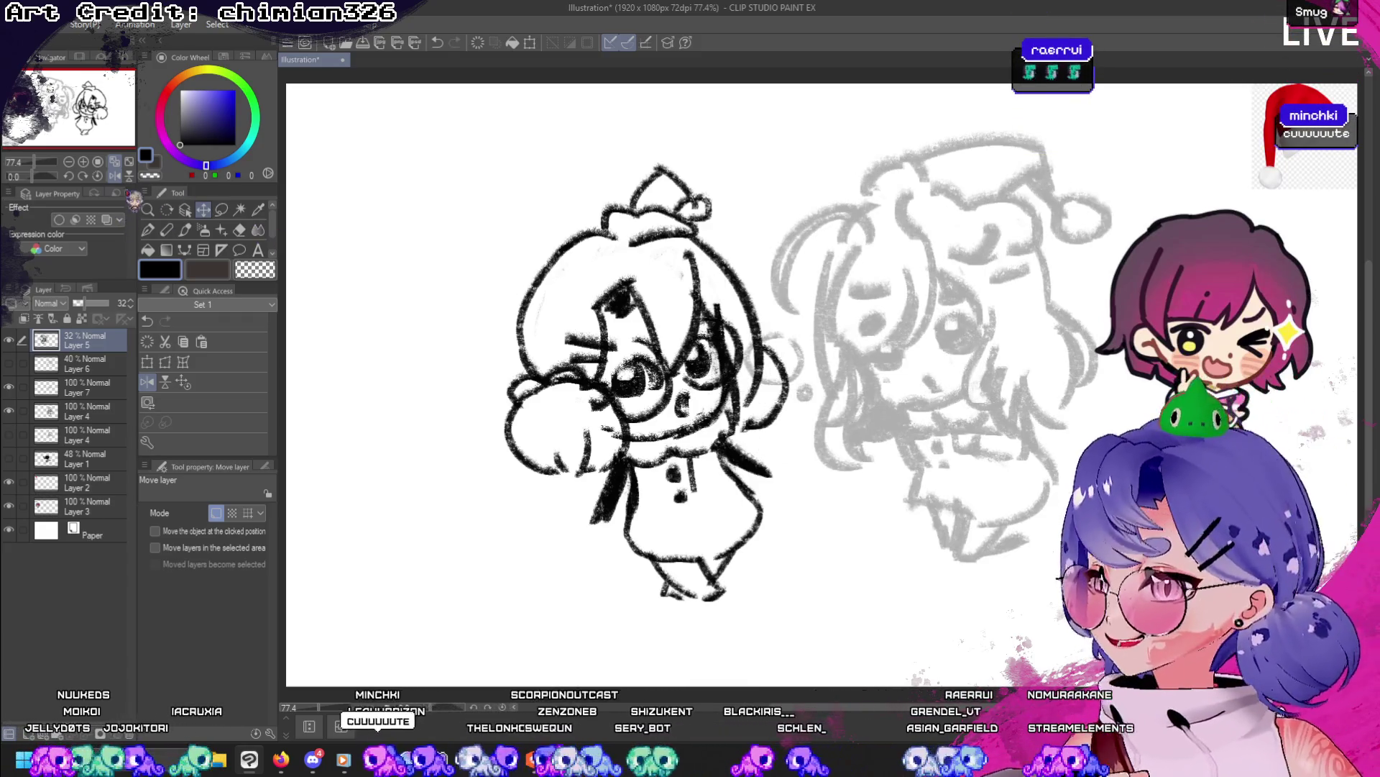
{"action": "left_click", "coordinate": [115, 175]}
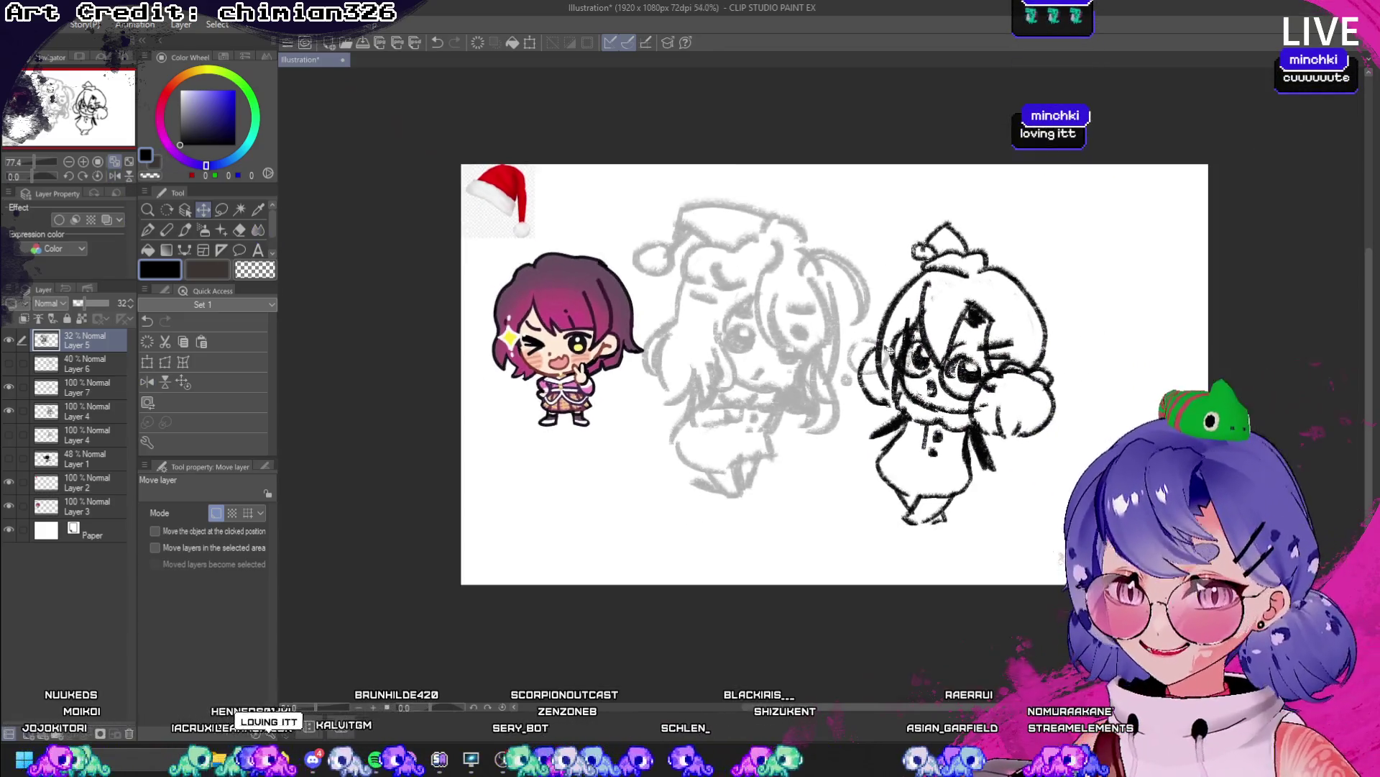
{"action": "scroll", "coordinate": [952, 352], "scroll_direction": "up", "scroll_amount": 2}
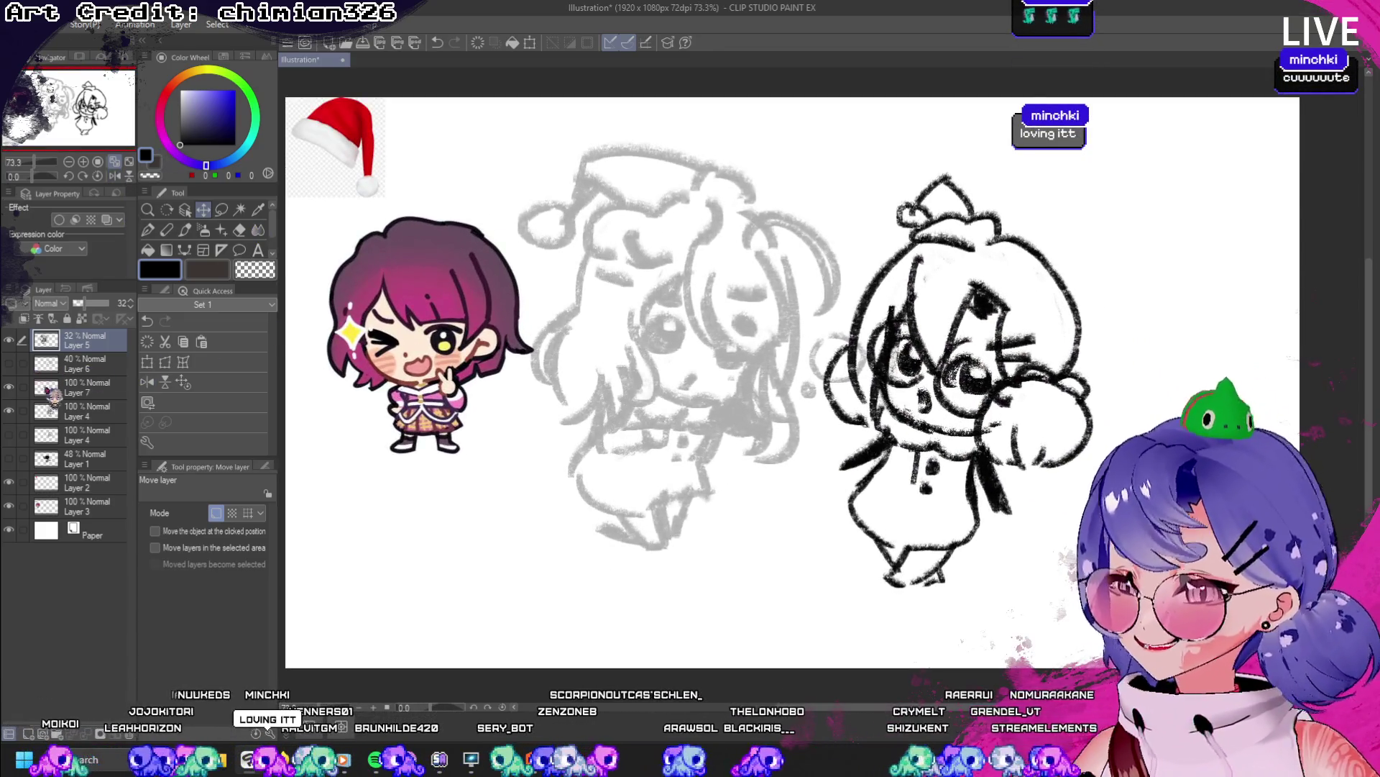
{"action": "left_click", "coordinate": [9, 338]}
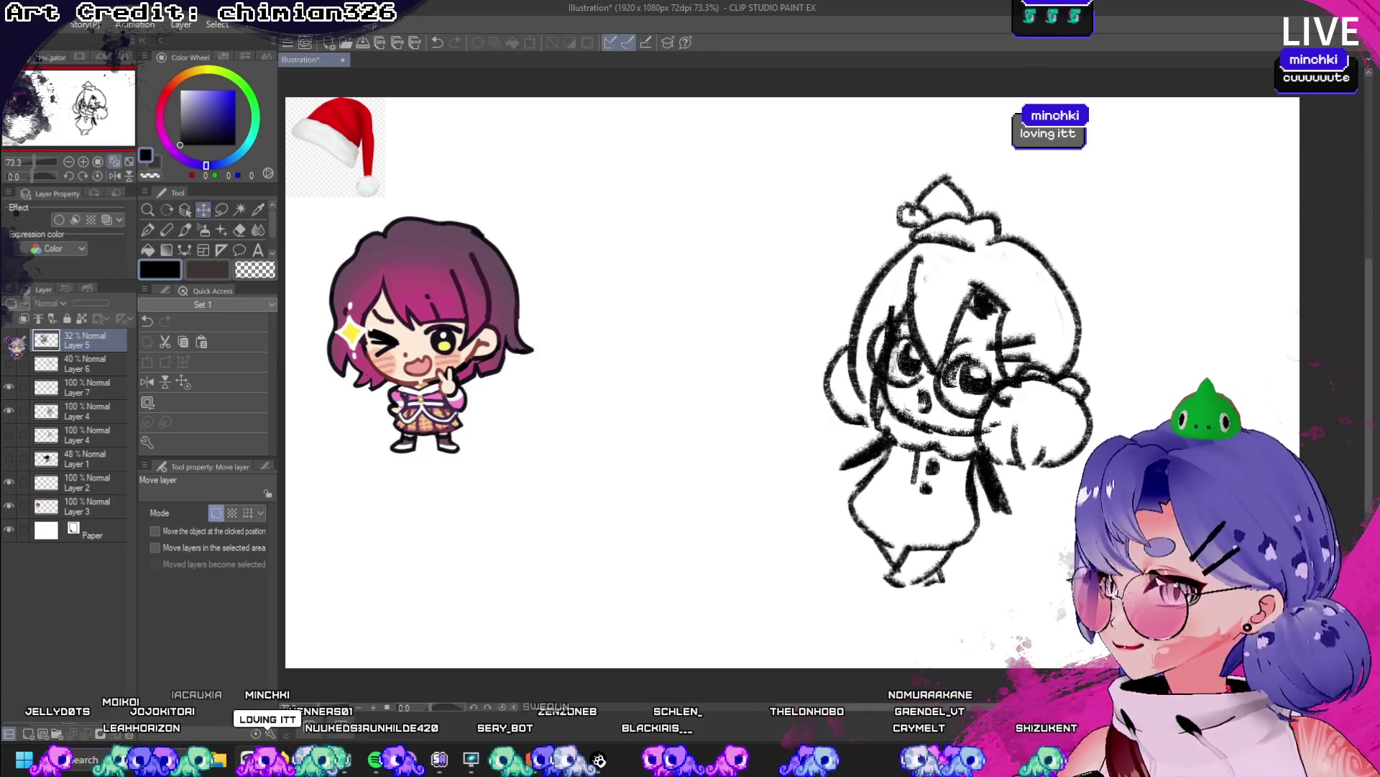
{"action": "left_click", "coordinate": [8, 338]}
{"action": "left_click", "coordinate": [111, 303]}
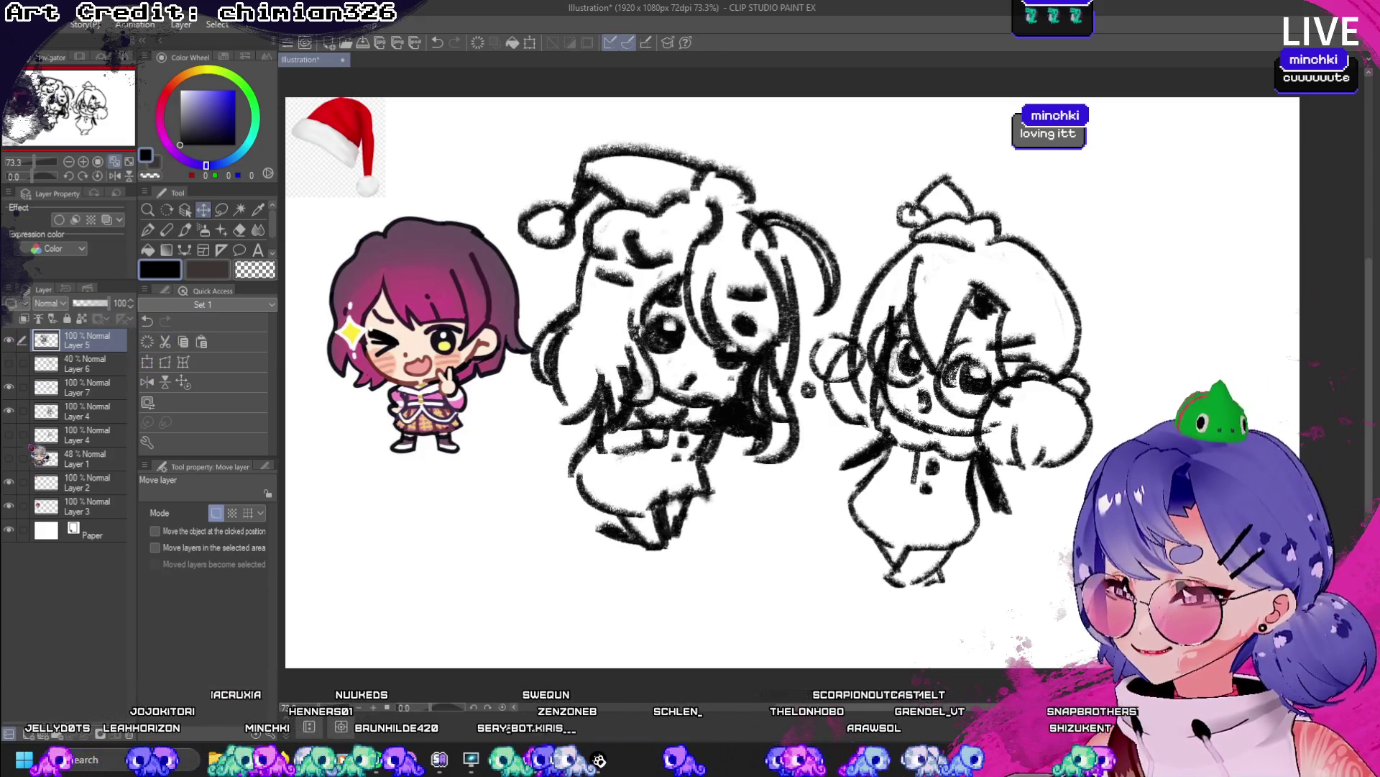
- Check Layer 7 and Layer 4 visibility, then choose the Watery ink pen
{"action": "left_click", "coordinate": [90, 392]}
{"action": "left_click", "coordinate": [10, 389]}
{"action": "left_click", "coordinate": [8, 389]}
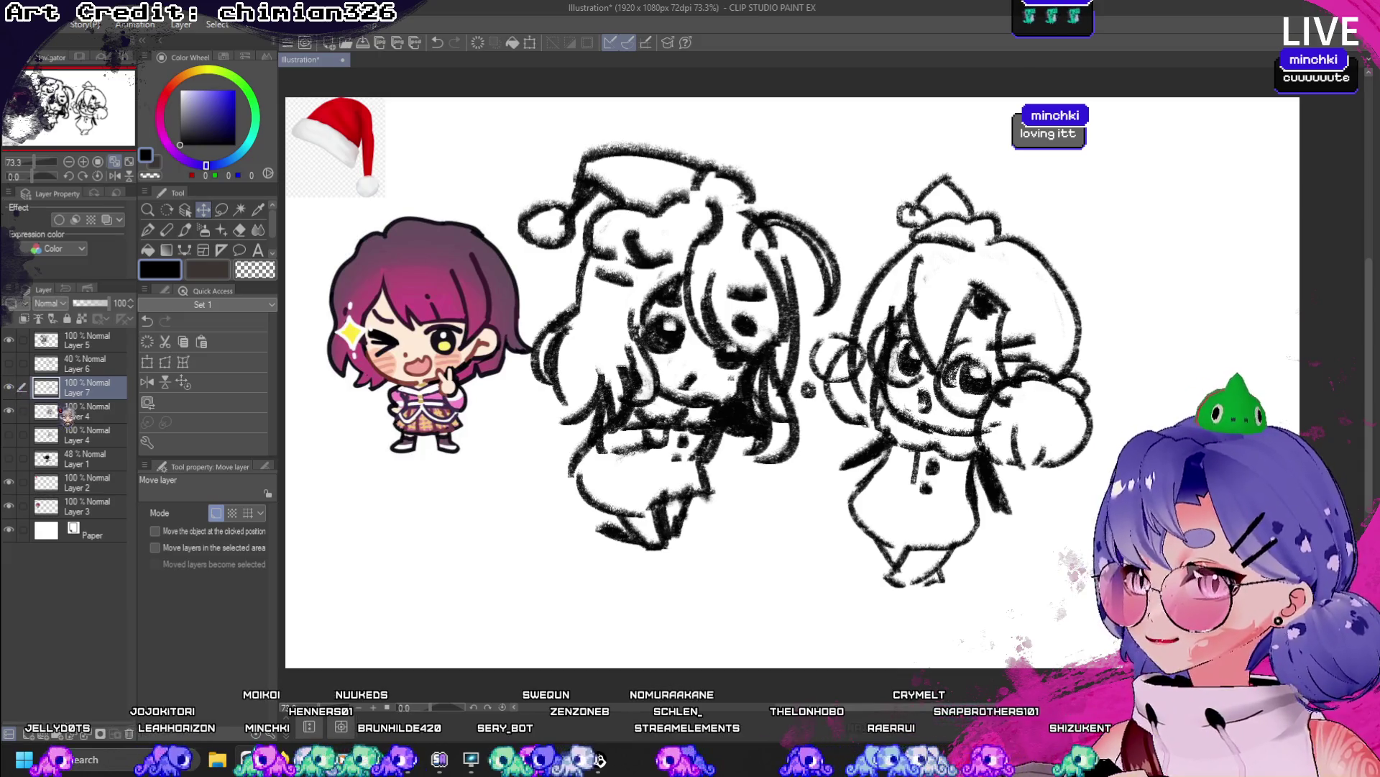
{"action": "left_click", "coordinate": [90, 411]}
{"action": "left_click", "coordinate": [9, 409]}
{"action": "left_click", "coordinate": [9, 410]}
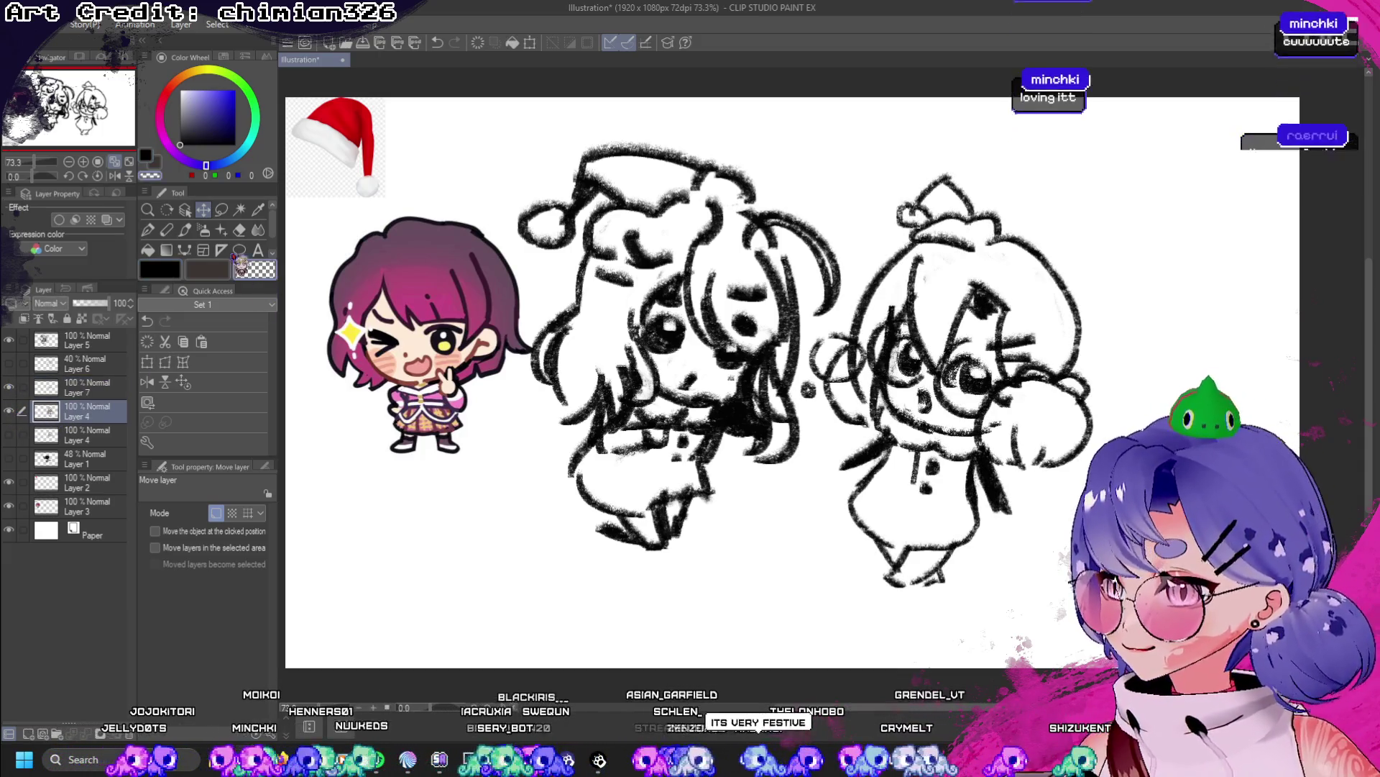
{"action": "left_click", "coordinate": [184, 229]}
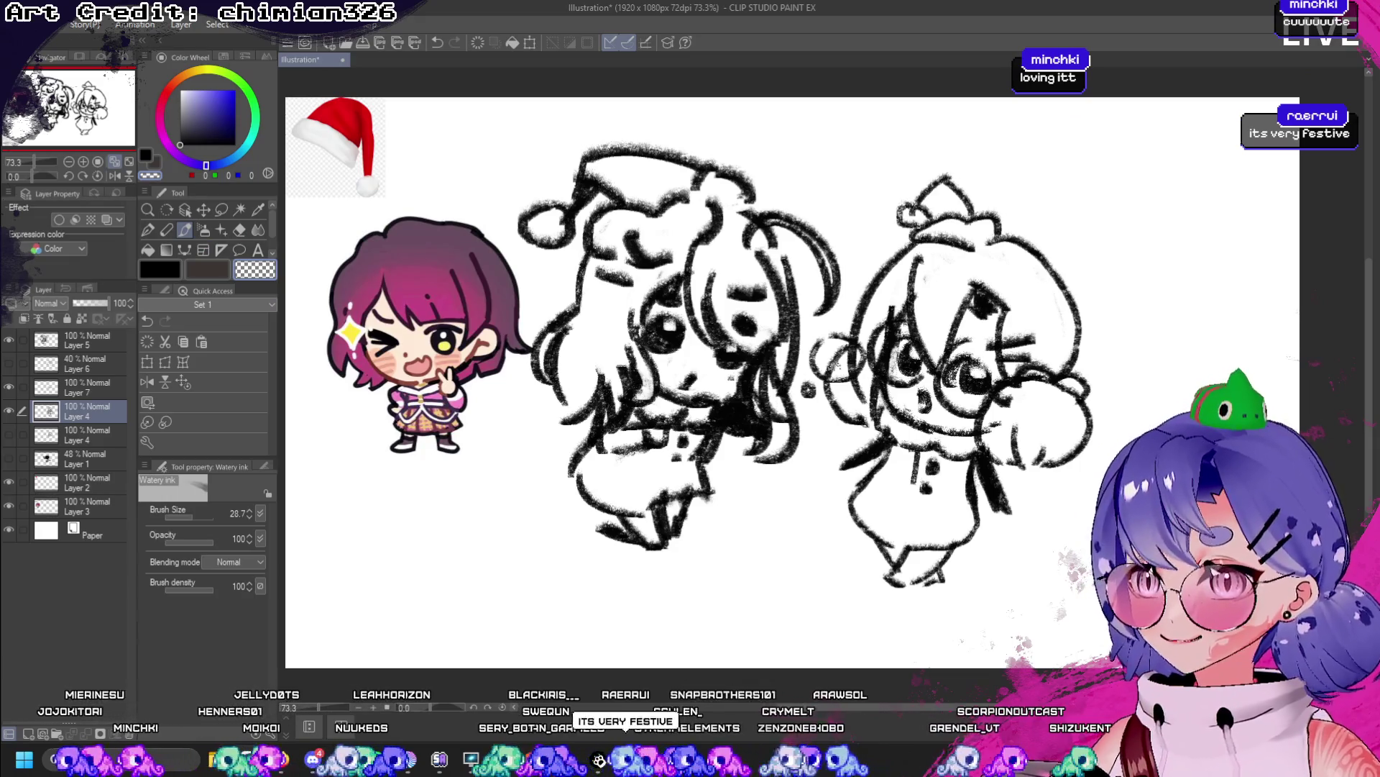
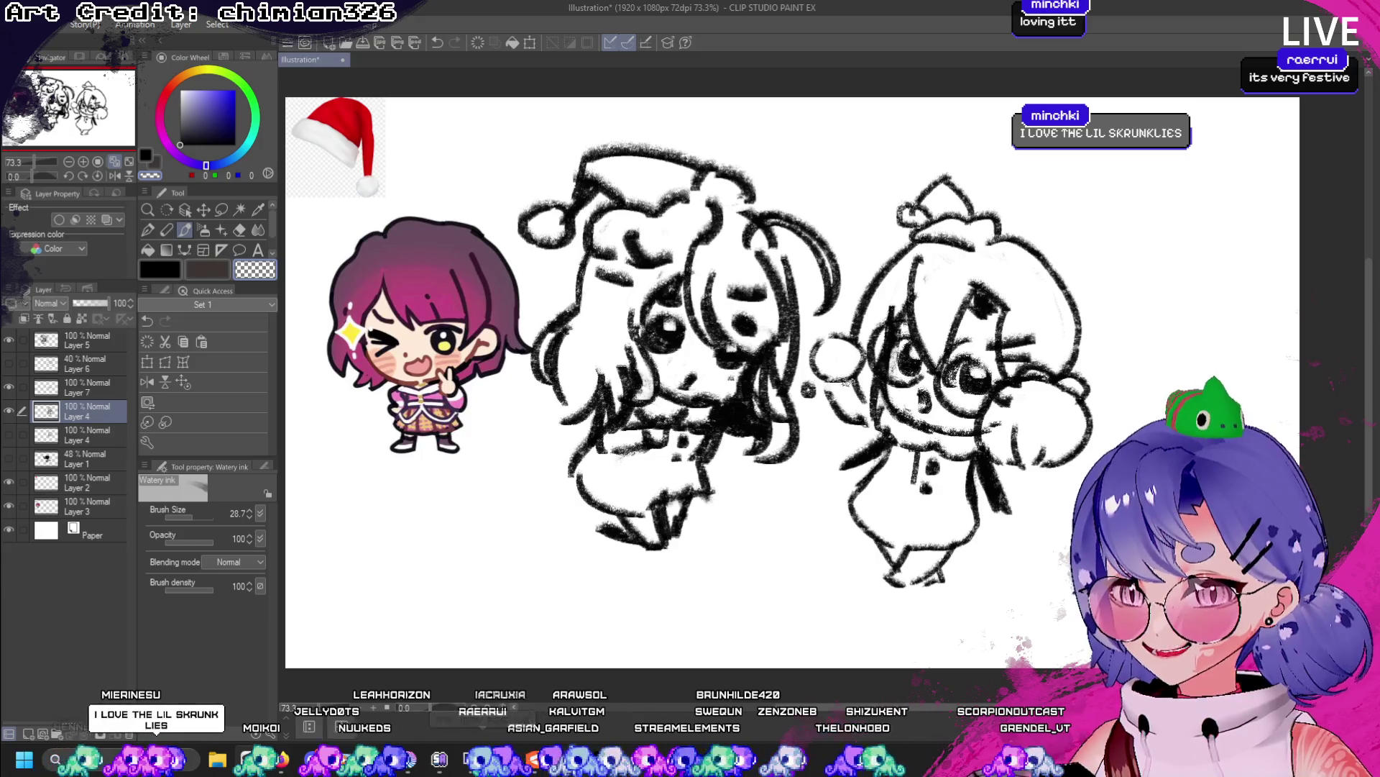
- Mesh-warp the right character's eyes on Layer 7, then return to drawing in black
{"action": "left_click", "coordinate": [75, 389]}
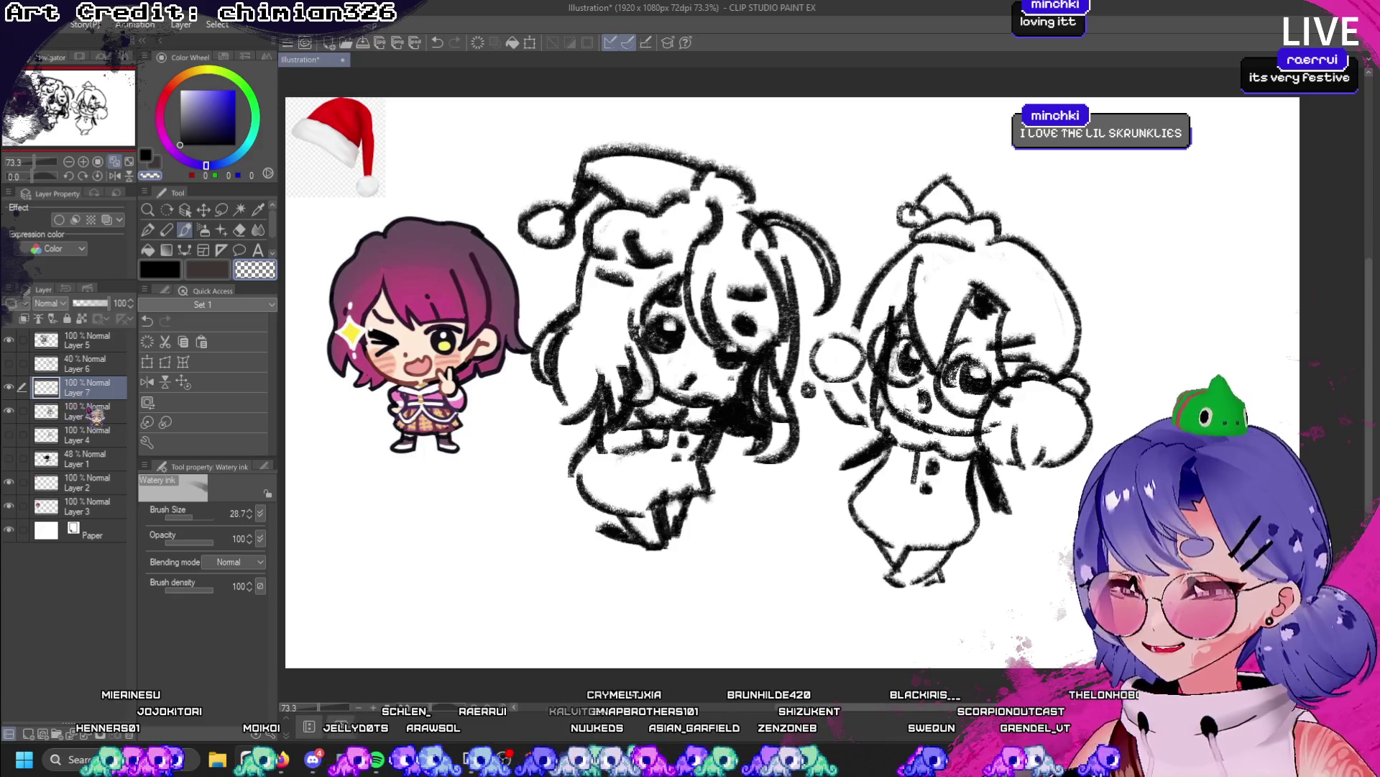
{"action": "left_click", "coordinate": [183, 362]}
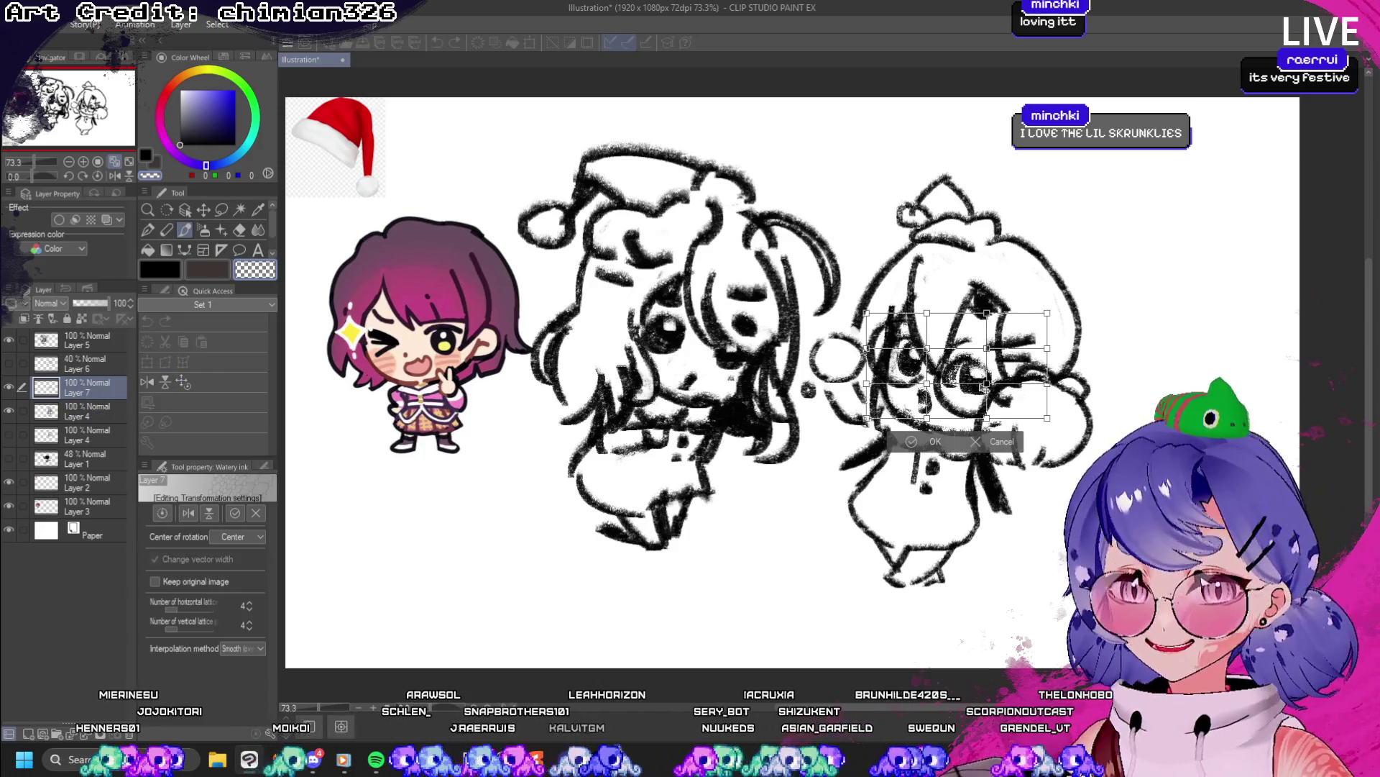
{"action": "left_click", "coordinate": [934, 441]}
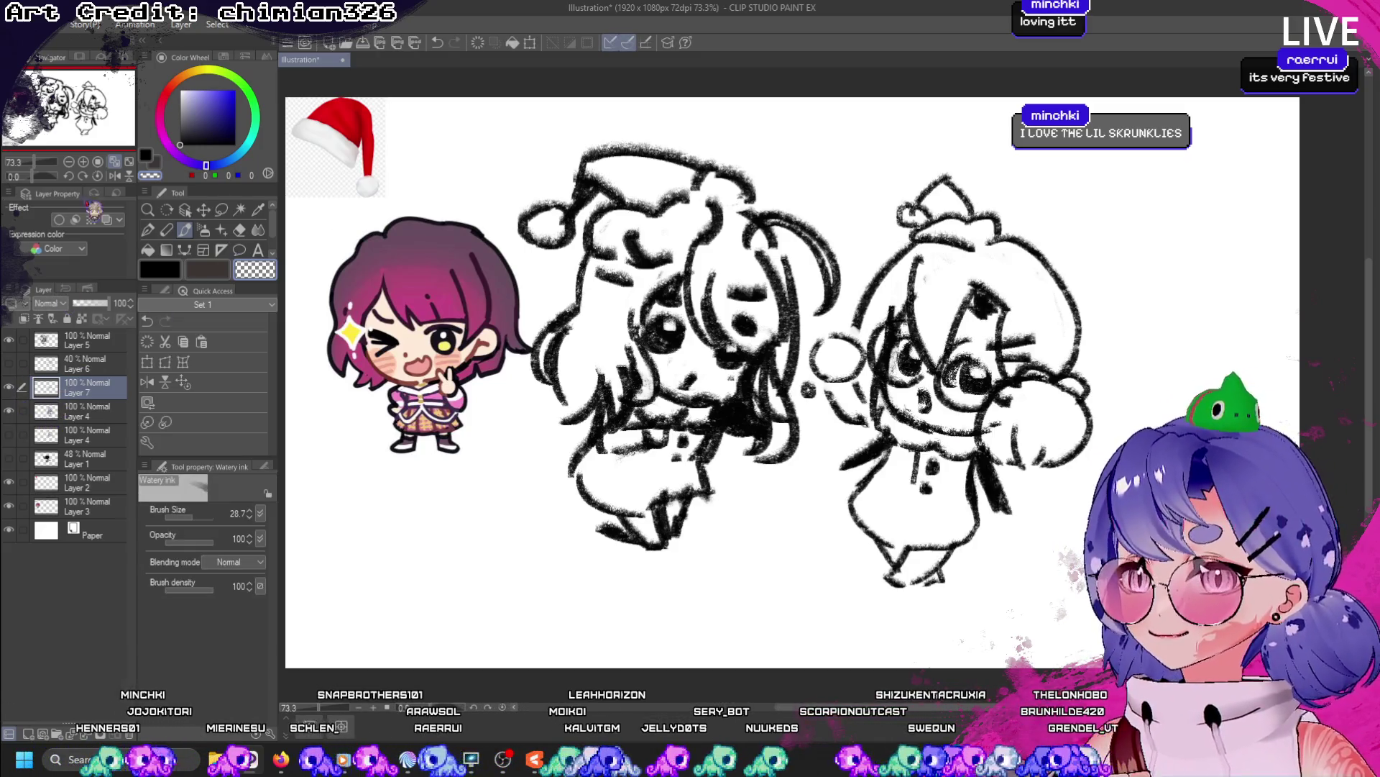
{"action": "left_click", "coordinate": [164, 273]}
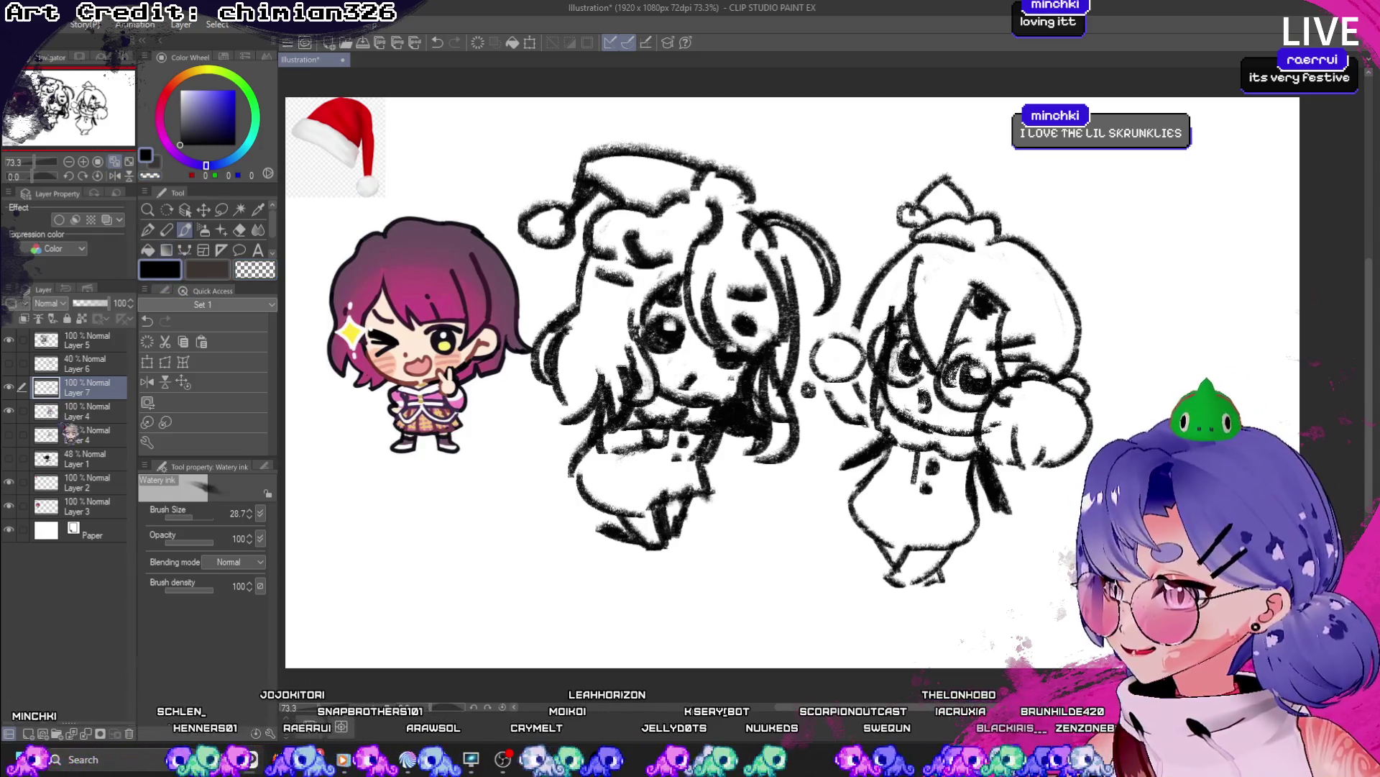
- Compare the sketch layers by toggling visibility and delete the faint 40% Layer 6
{"action": "left_click", "coordinate": [16, 411]}
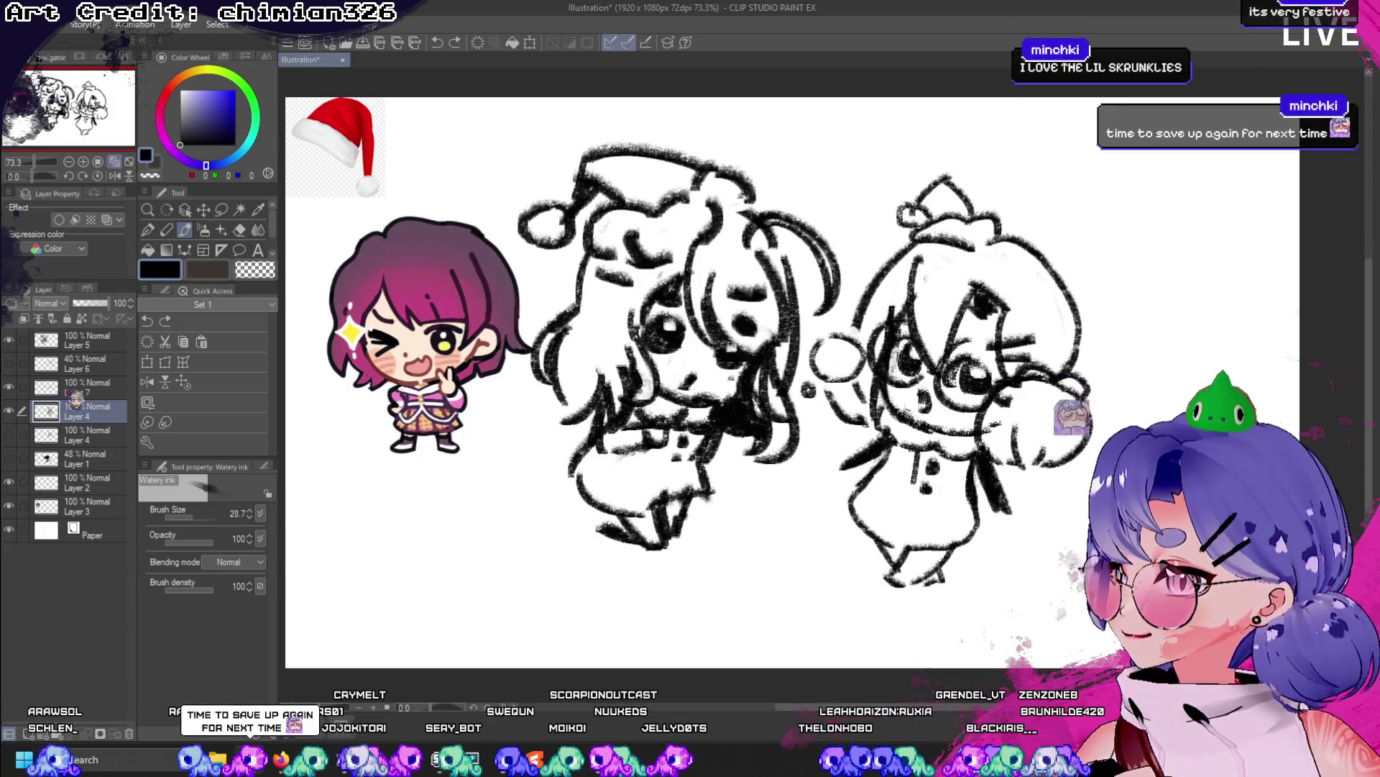
{"action": "left_click", "coordinate": [16, 388]}
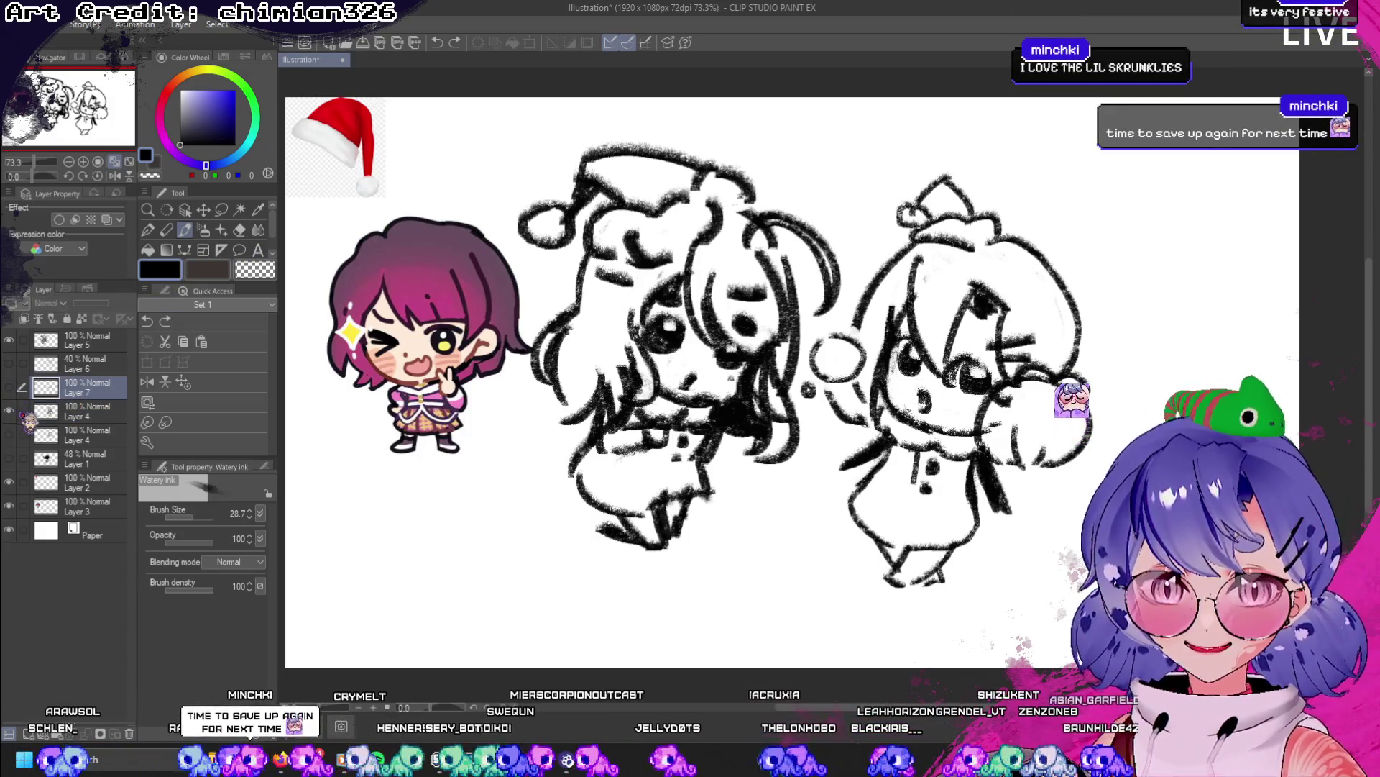
{"action": "left_click", "coordinate": [22, 431]}
{"action": "left_click", "coordinate": [10, 411]}
{"action": "left_click", "coordinate": [9, 410]}
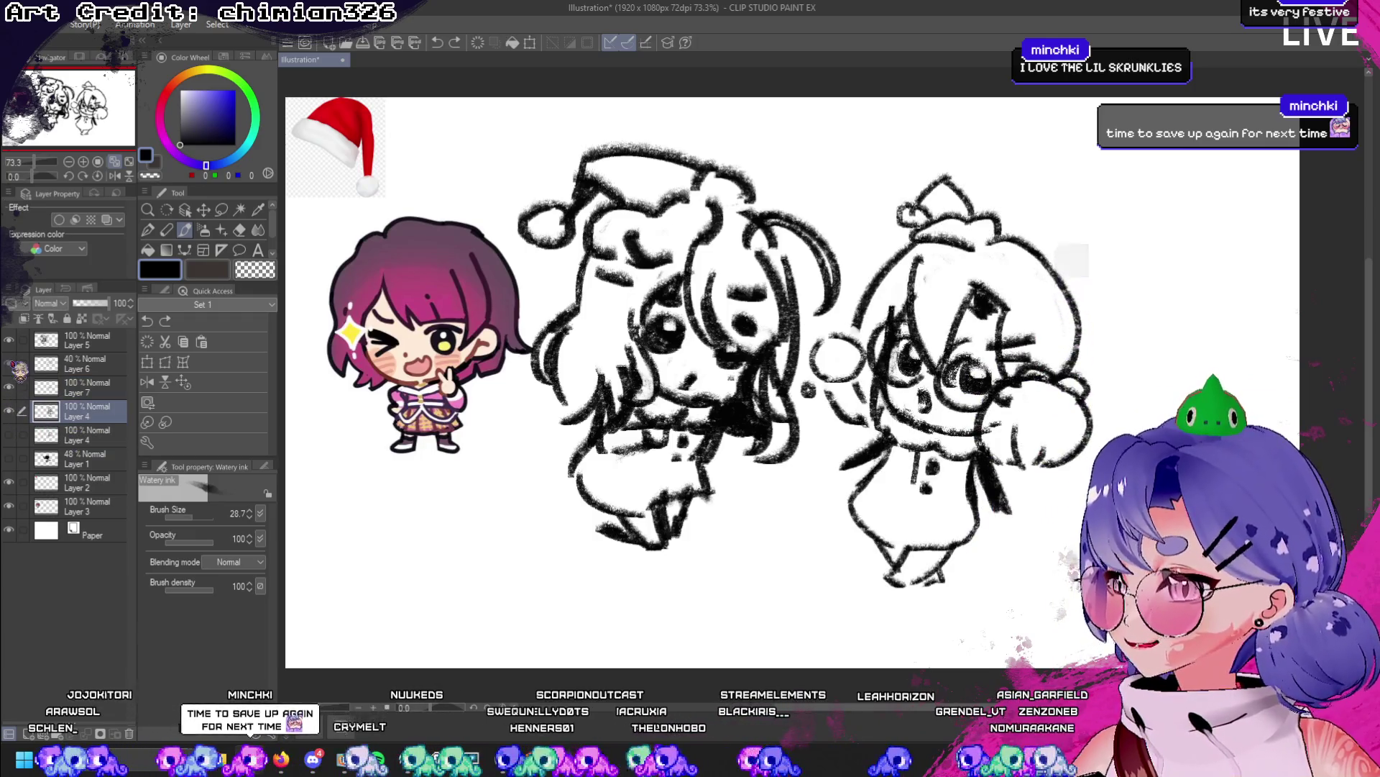
{"action": "left_click", "coordinate": [101, 363]}
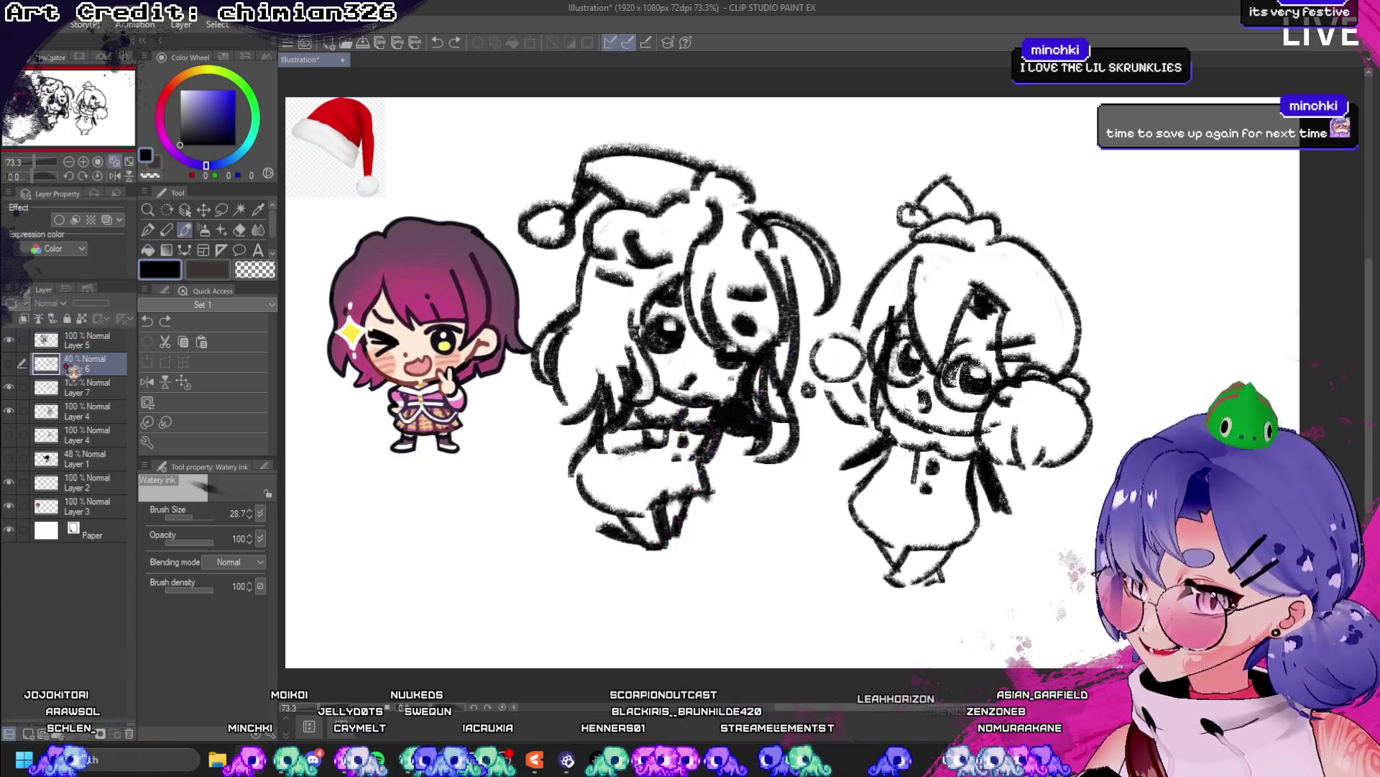
{"action": "key", "text": "ctrl+e"}
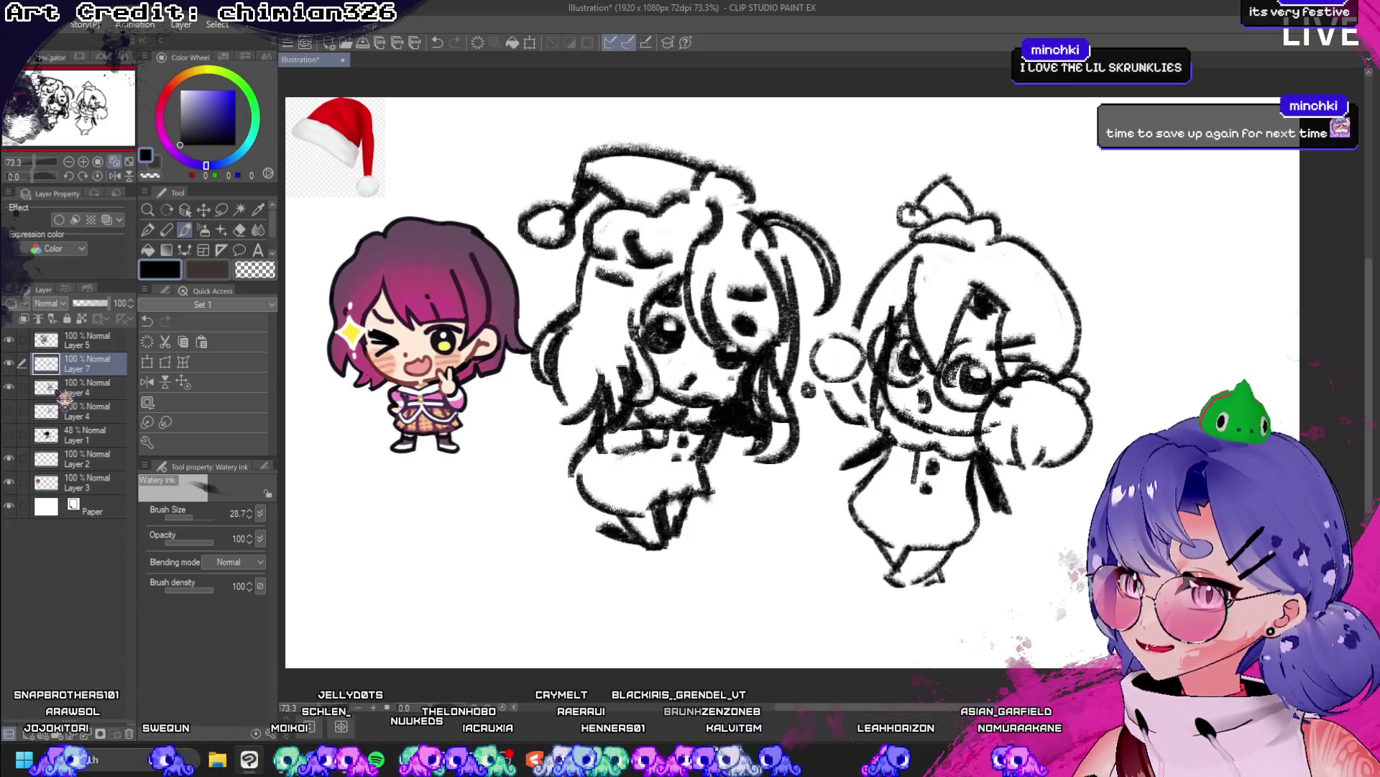
{"action": "left_click", "coordinate": [21, 390]}
{"action": "left_click", "coordinate": [9, 387]}
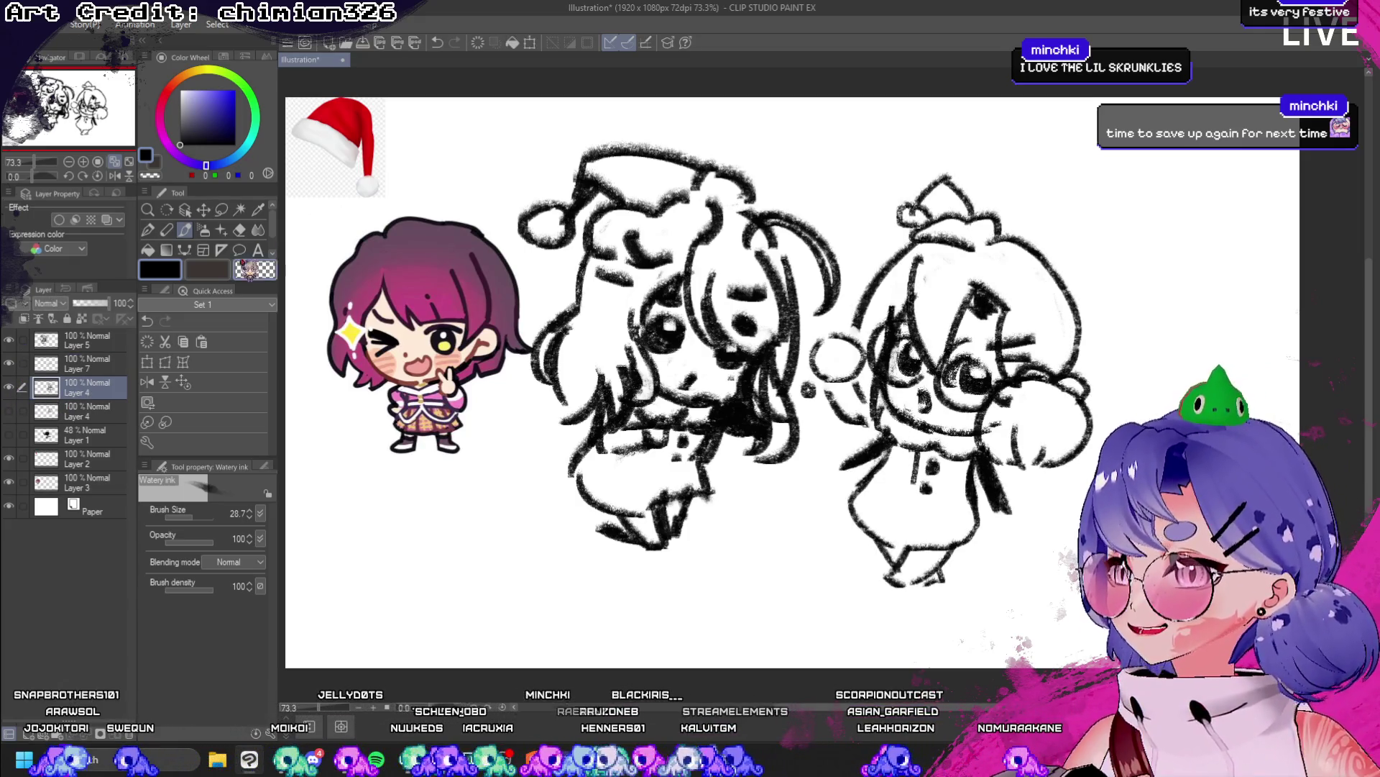
- Undo trial strokes beside the right character's hat and switch to the Charcoal brush
{"action": "left_click_drag", "start_coordinate": [849, 314], "coordinate": [843, 285]}
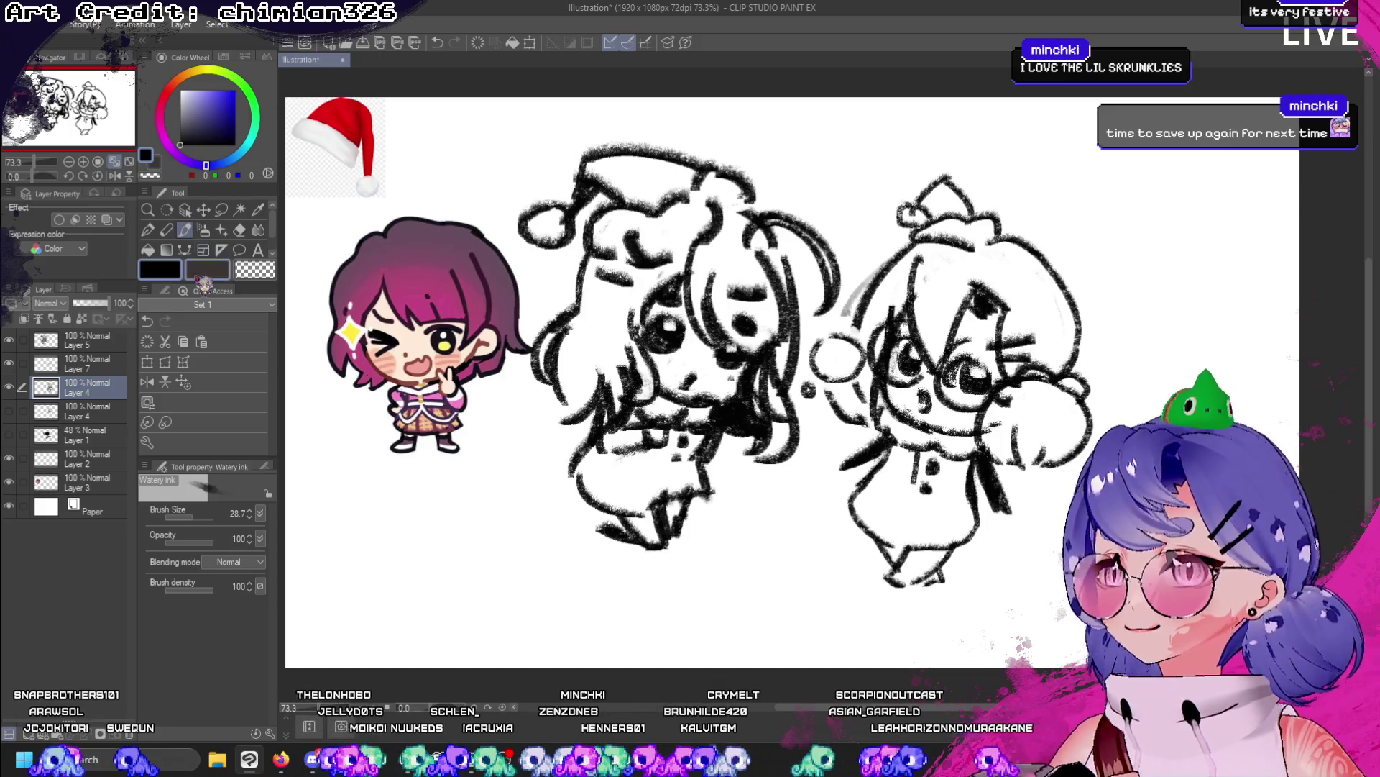
{"action": "key", "text": "ctrl+z"}
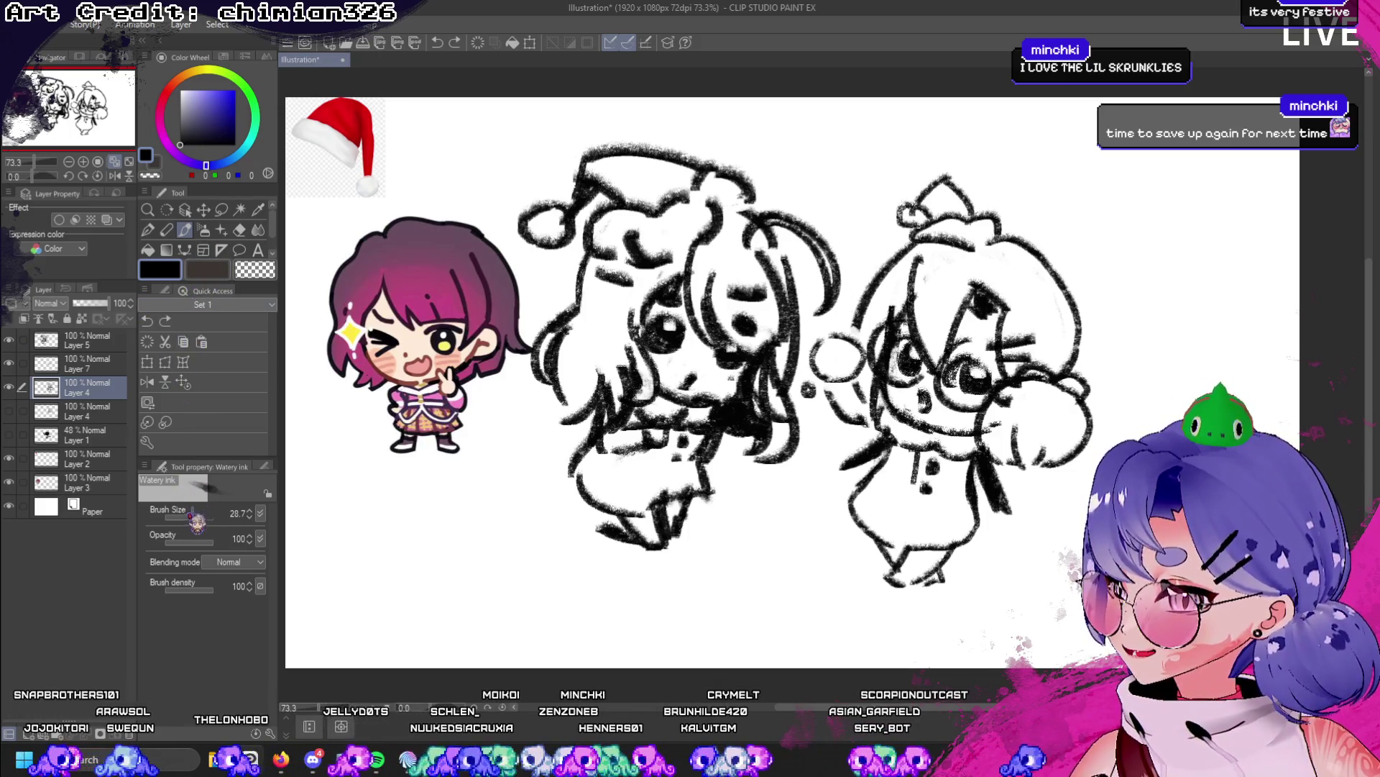
{"action": "left_click", "coordinate": [76, 363]}
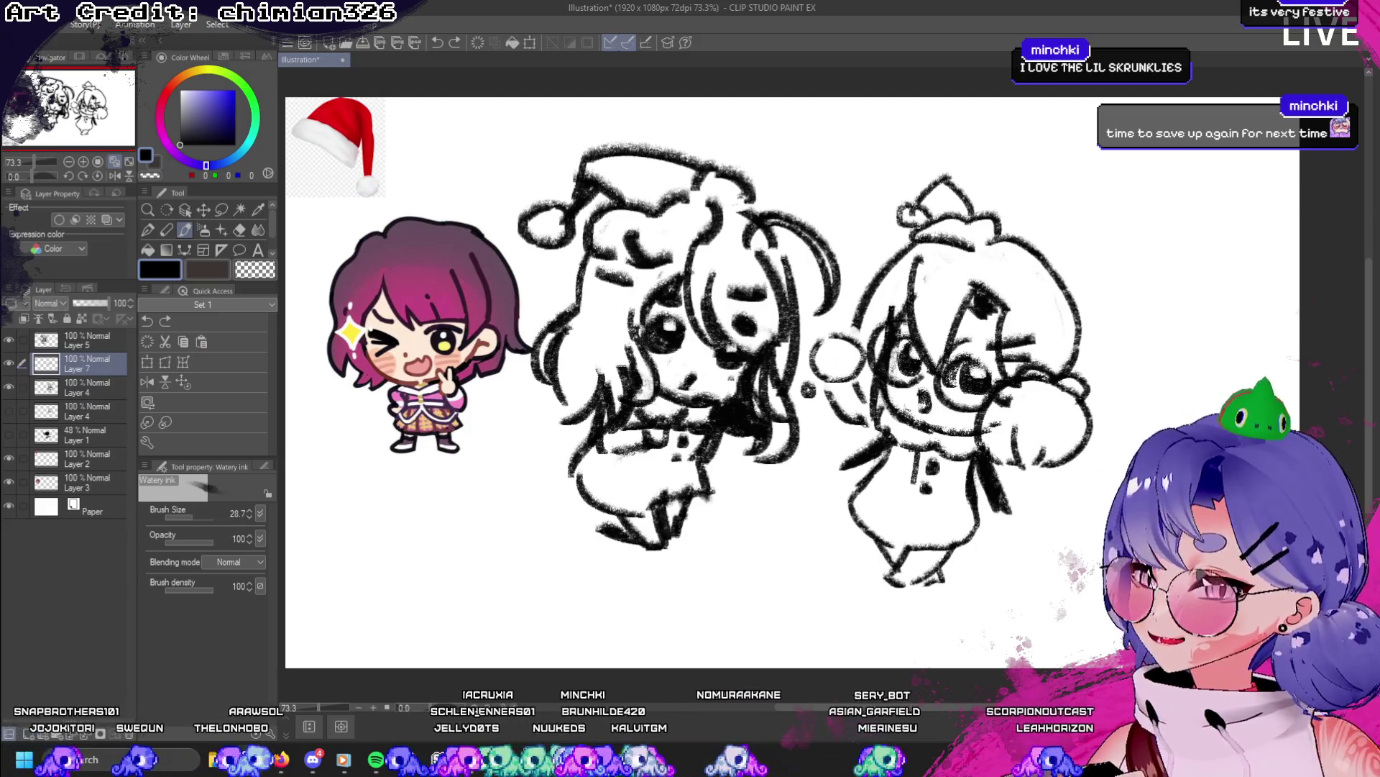
{"action": "mouse_move", "coordinate": [912, 303]}
{"action": "left_mouse_down"}
{"action": "mouse_move", "coordinate": [884, 338]}
{"action": "mouse_move", "coordinate": [935, 395]}
{"action": "mouse_move", "coordinate": [931, 428]}
{"action": "left_mouse_up"}
{"action": "key", "text": "ctrl+z"}
{"action": "left_click_drag", "start_coordinate": [914, 160], "coordinate": [857, 252]}
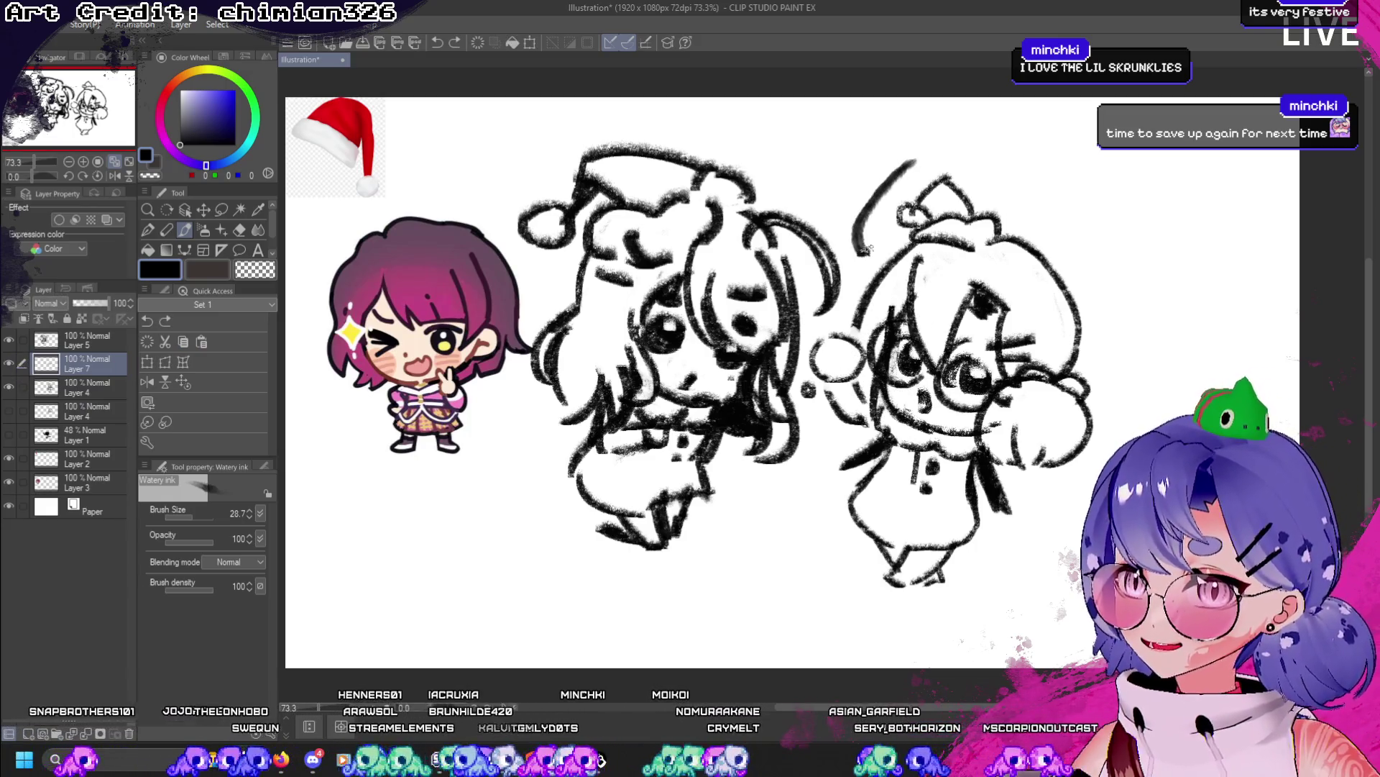
{"action": "key", "text": "ctrl+z"}
{"action": "key", "text": "p"}
{"action": "mouse_move", "coordinate": [992, 180]}
{"action": "left_mouse_down"}
{"action": "mouse_move", "coordinate": [928, 295]}
{"action": "mouse_move", "coordinate": [935, 356]}
{"action": "left_mouse_up"}
{"action": "key", "text": "ctrl+z"}
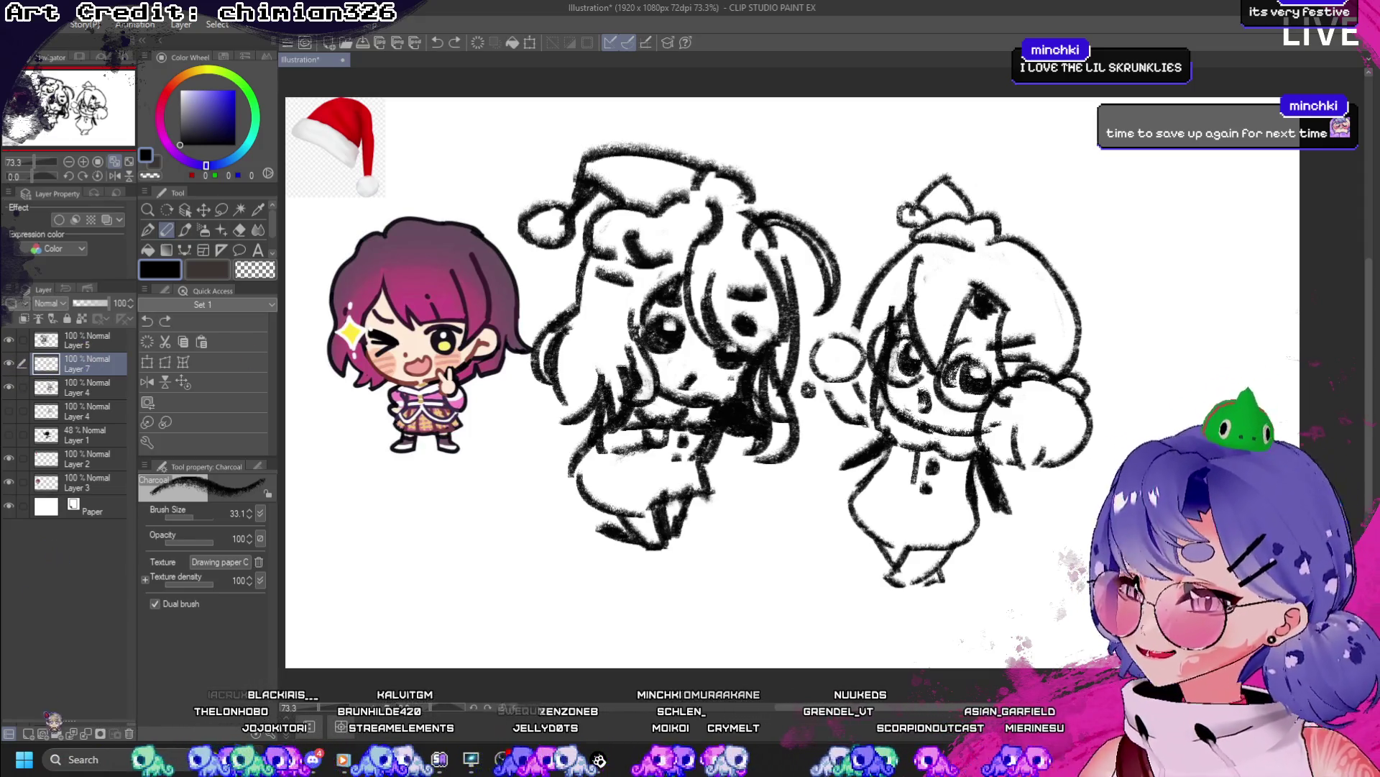
- On a new layer, retrace the right character's hair and hat edge in charcoal
{"action": "key", "text": "ctrl+shift+n"}
{"action": "left_click_drag", "start_coordinate": [923, 237], "coordinate": [851, 329]}
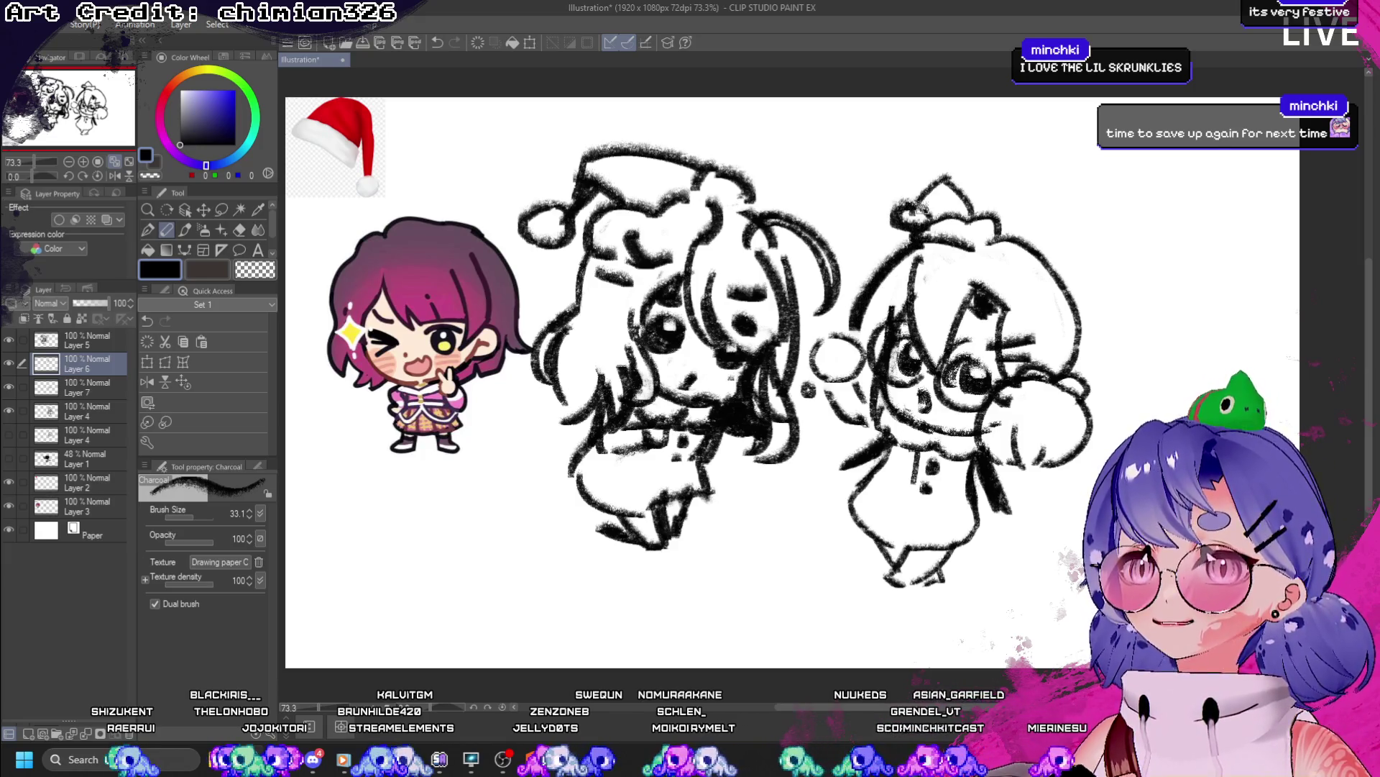
{"action": "left_click_drag", "start_coordinate": [942, 173], "coordinate": [978, 215]}
{"action": "key", "text": "ctrl+z"}
{"action": "mouse_move", "coordinate": [942, 172]}
{"action": "left_mouse_down"}
{"action": "mouse_move", "coordinate": [996, 216]}
{"action": "mouse_move", "coordinate": [1067, 324]}
{"action": "left_mouse_up"}
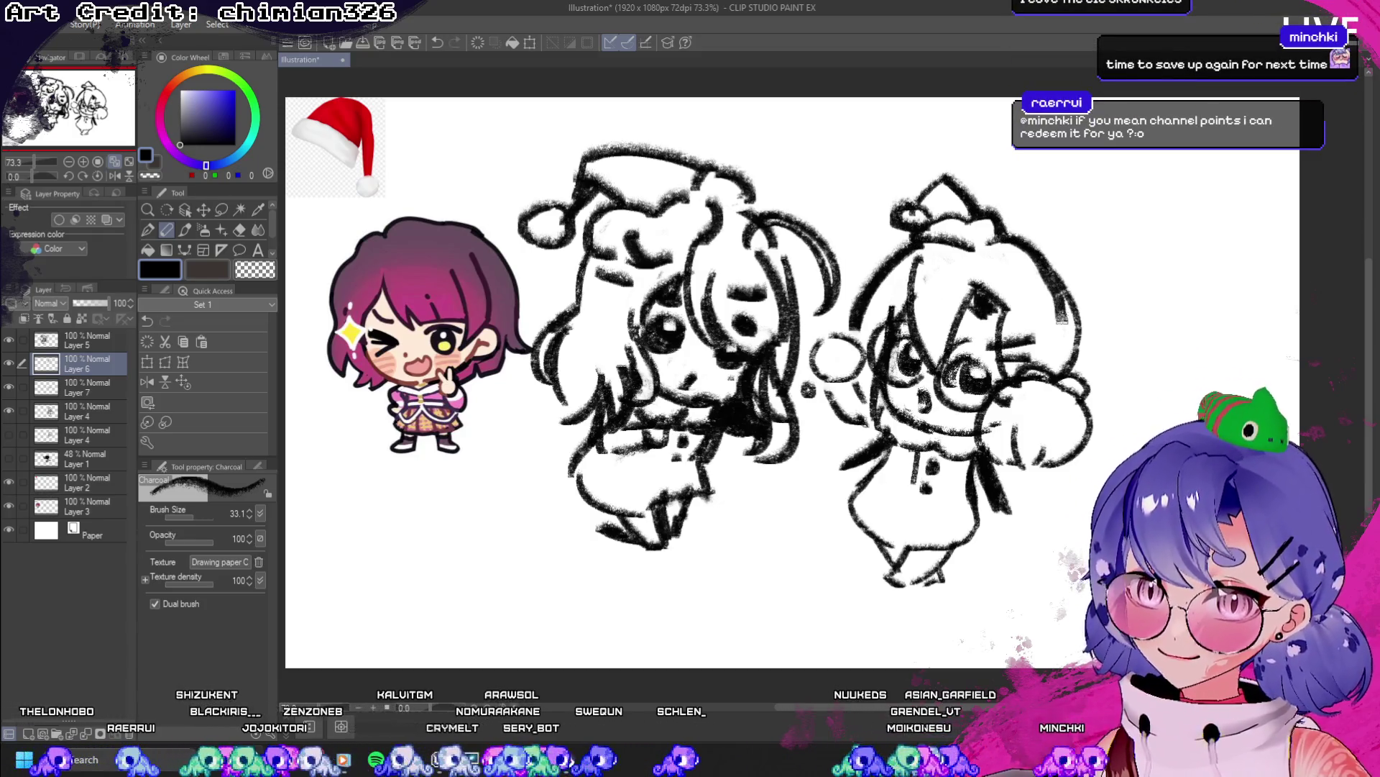
{"action": "key", "text": "ctrl+z"}
{"action": "mouse_move", "coordinate": [1014, 232]}
{"action": "left_mouse_down"}
{"action": "mouse_move", "coordinate": [1086, 344]}
{"action": "mouse_move", "coordinate": [1071, 273]}
{"action": "left_mouse_up"}
{"action": "key", "text": "ctrl+z"}
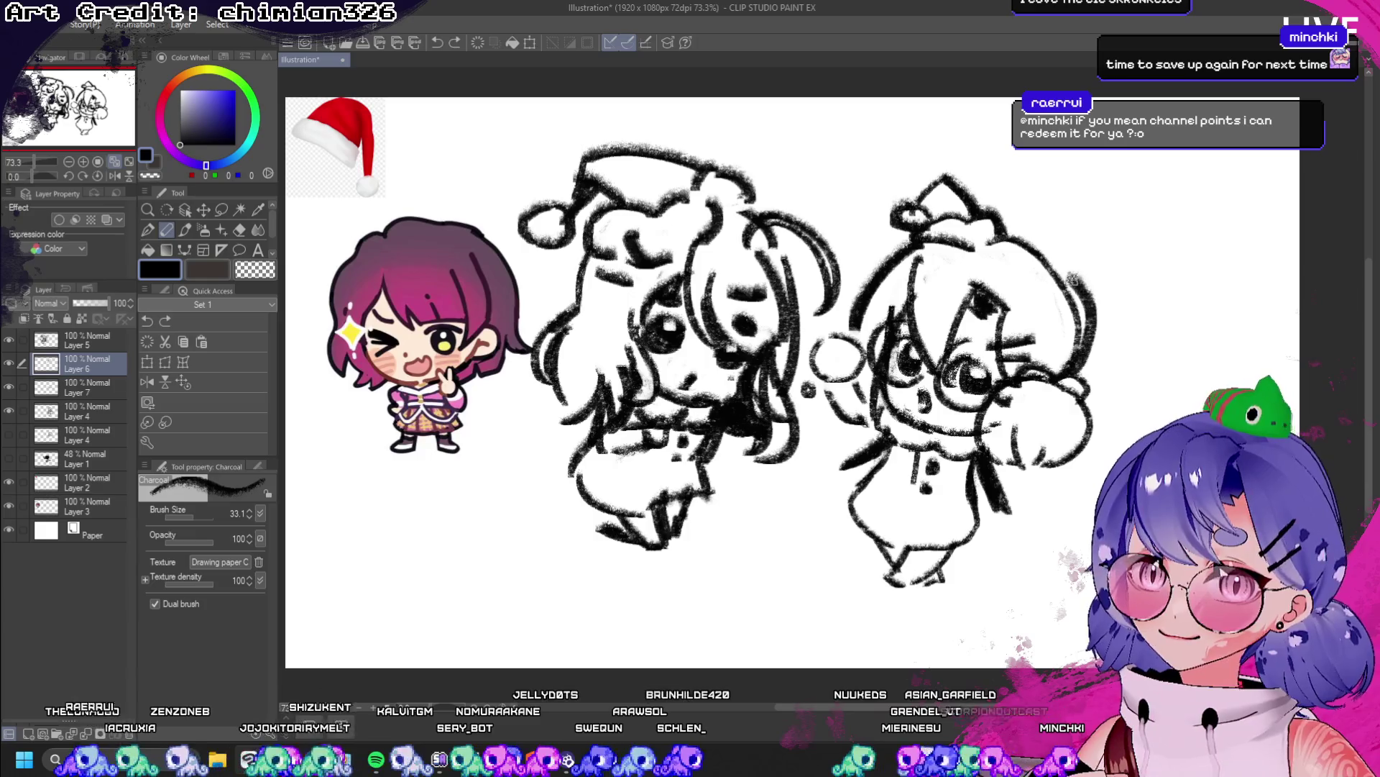
{"action": "key", "text": "ctrl+z"}
- In a mirrored view, trace the head, a line beside the face, and the dress sides
{"action": "left_click", "coordinate": [114, 175]}
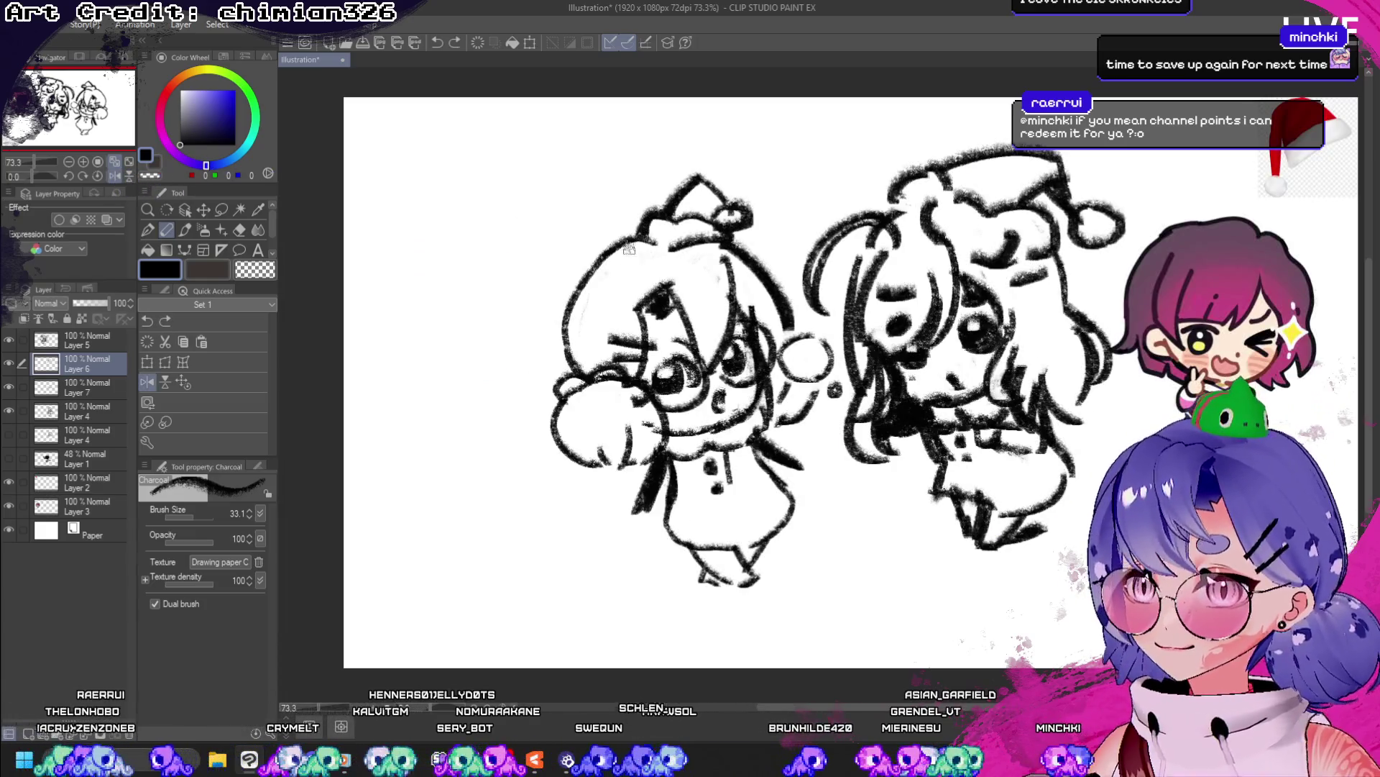
{"action": "left_click_drag", "start_coordinate": [629, 248], "coordinate": [574, 363]}
{"action": "key", "text": "ctrl+z"}
{"action": "mouse_move", "coordinate": [629, 245]}
{"action": "left_mouse_down"}
{"action": "mouse_move", "coordinate": [575, 364]}
{"action": "mouse_move", "coordinate": [572, 438]}
{"action": "left_mouse_up"}
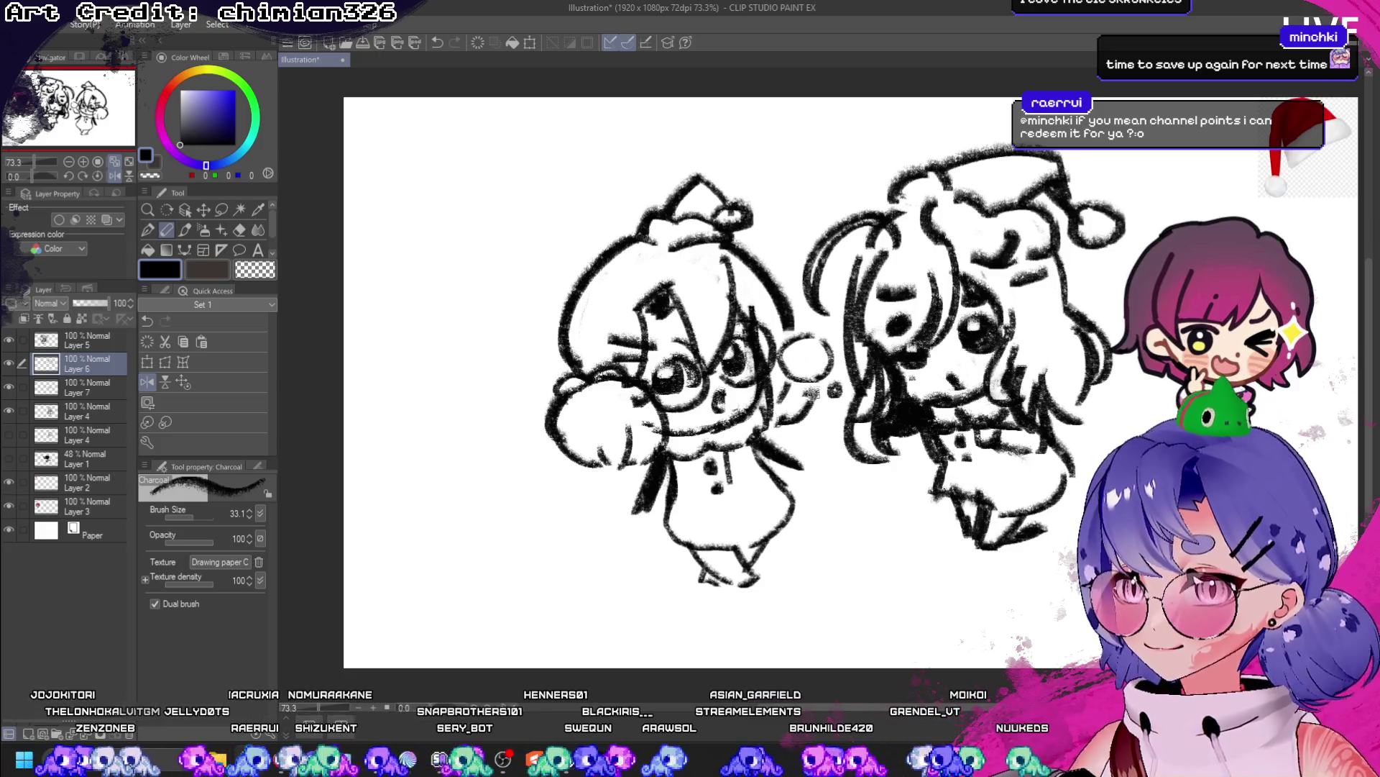
{"action": "key", "text": "ctrl+z"}
{"action": "left_click_drag", "start_coordinate": [814, 389], "coordinate": [778, 421]}
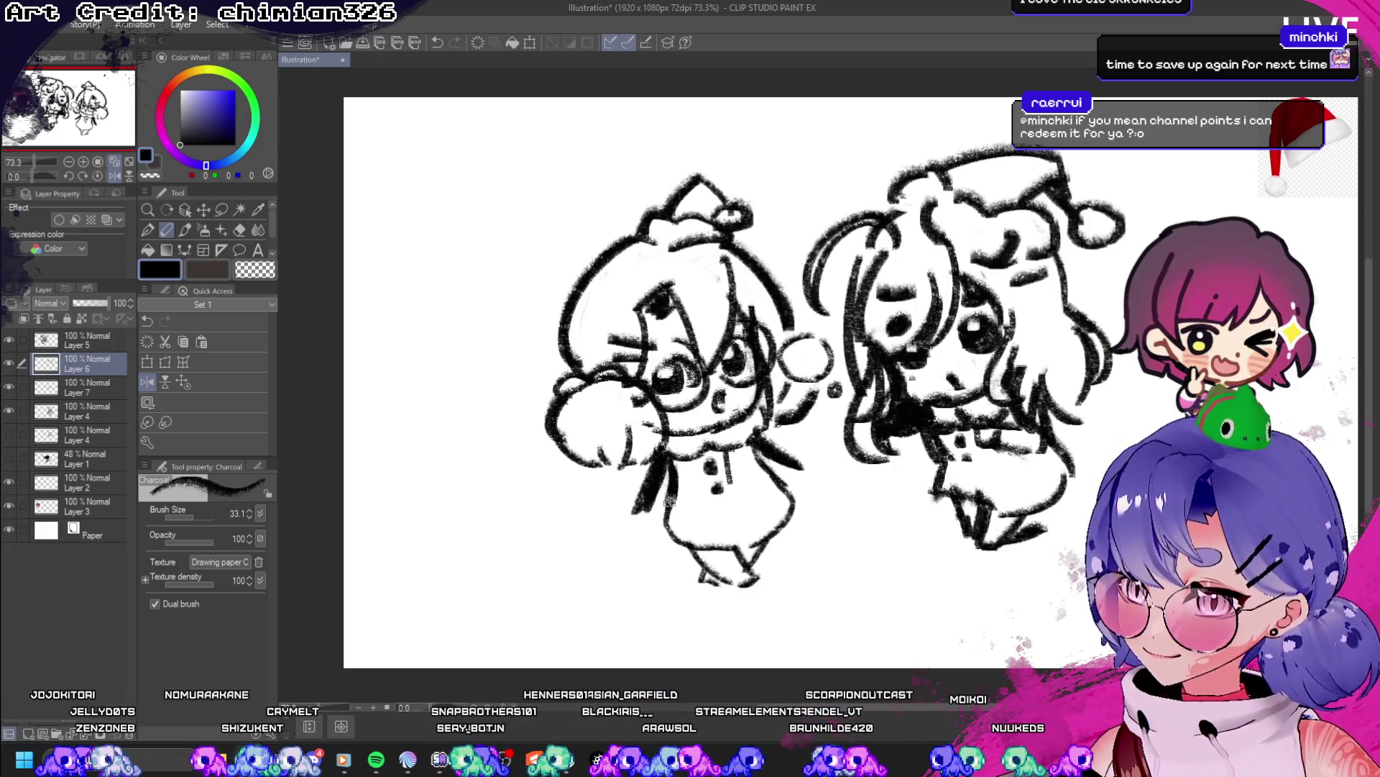
{"action": "left_click_drag", "start_coordinate": [668, 499], "coordinate": [714, 553]}
{"action": "mouse_move", "coordinate": [751, 449]}
{"action": "left_mouse_down"}
{"action": "mouse_move", "coordinate": [780, 535]}
{"action": "mouse_move", "coordinate": [740, 550]}
{"action": "mouse_move", "coordinate": [758, 568]}
{"action": "mouse_move", "coordinate": [730, 584]}
{"action": "mouse_move", "coordinate": [746, 585]}
{"action": "left_mouse_up"}
{"action": "key", "text": "ctrl+z"}
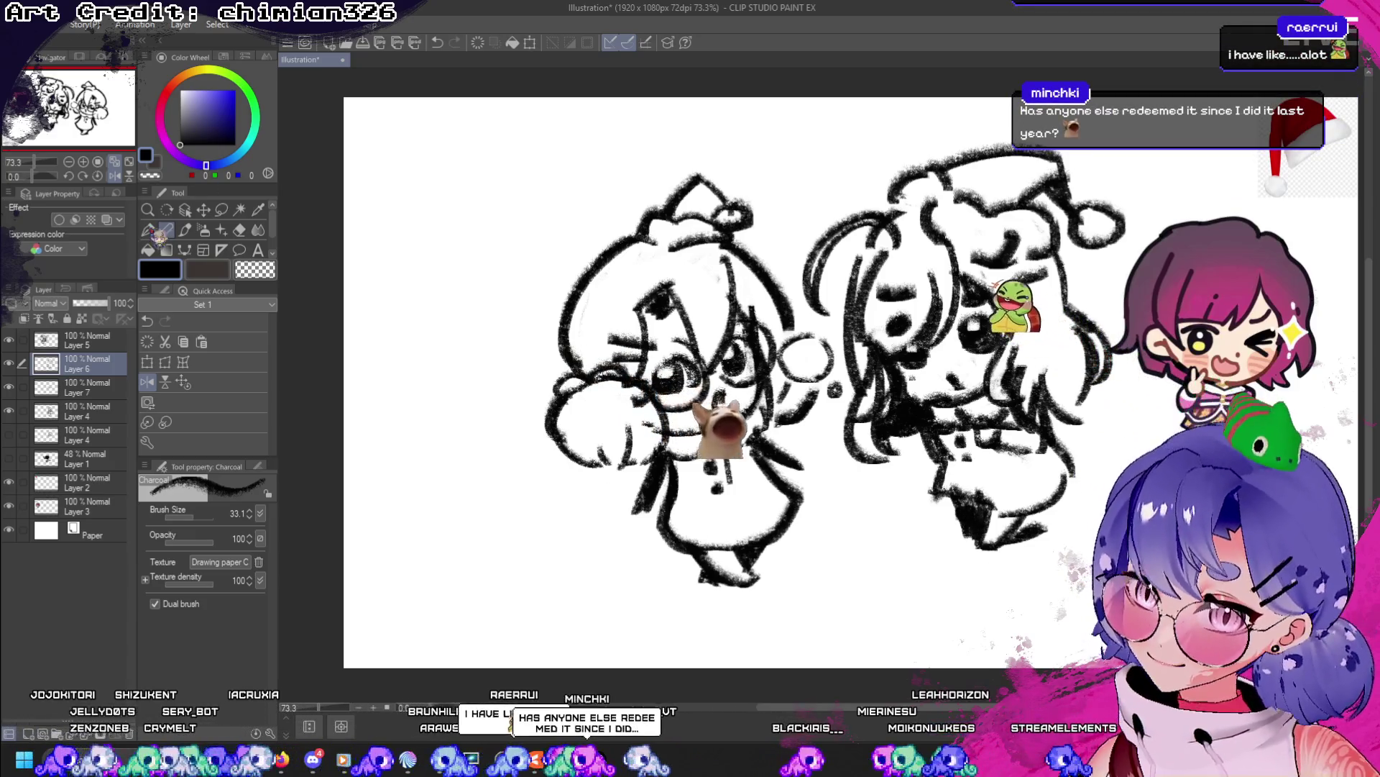
- Flip the view back to normal and fix the strokes near the feet
{"action": "key", "text": "h"}
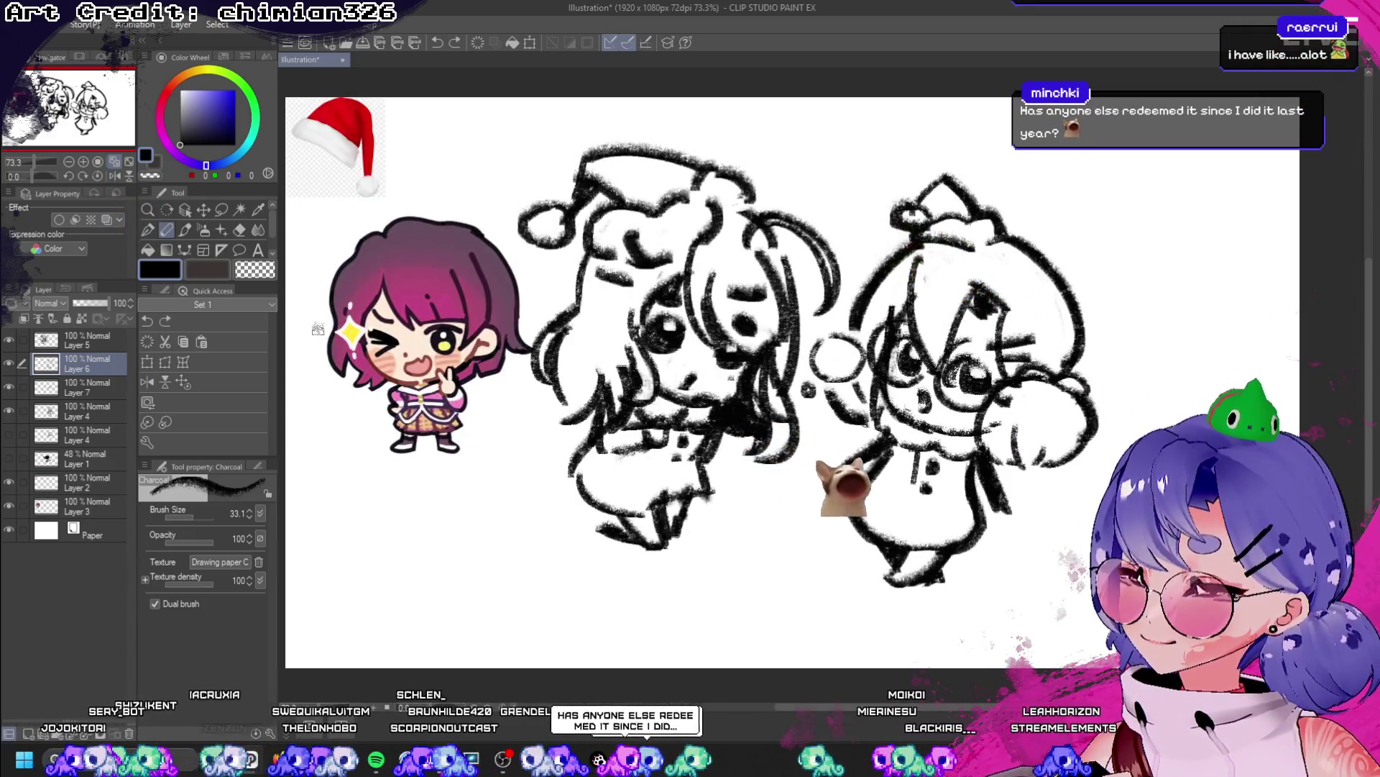
{"action": "key", "text": "ctrl+z"}
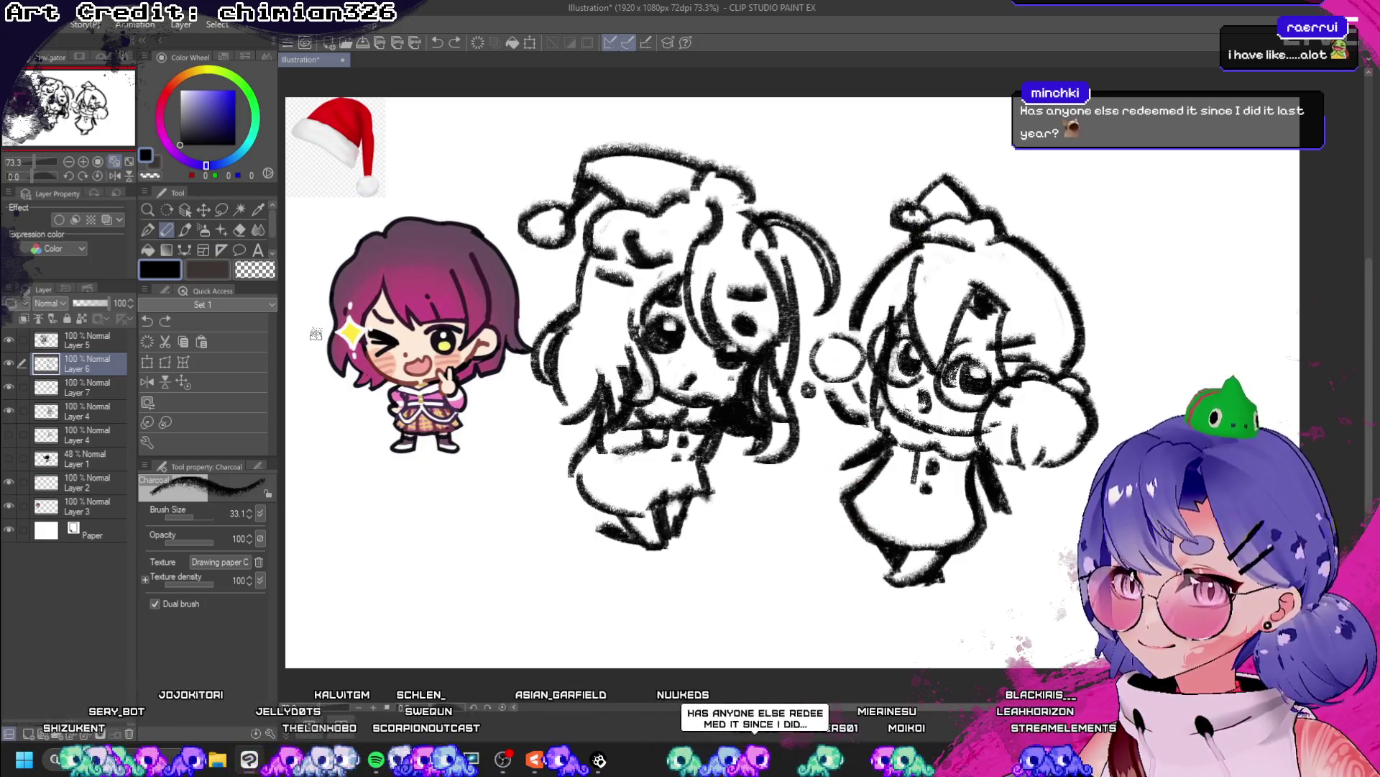
{"action": "key", "text": "ctrl+z"}
{"action": "key", "text": "ctrl+y"}
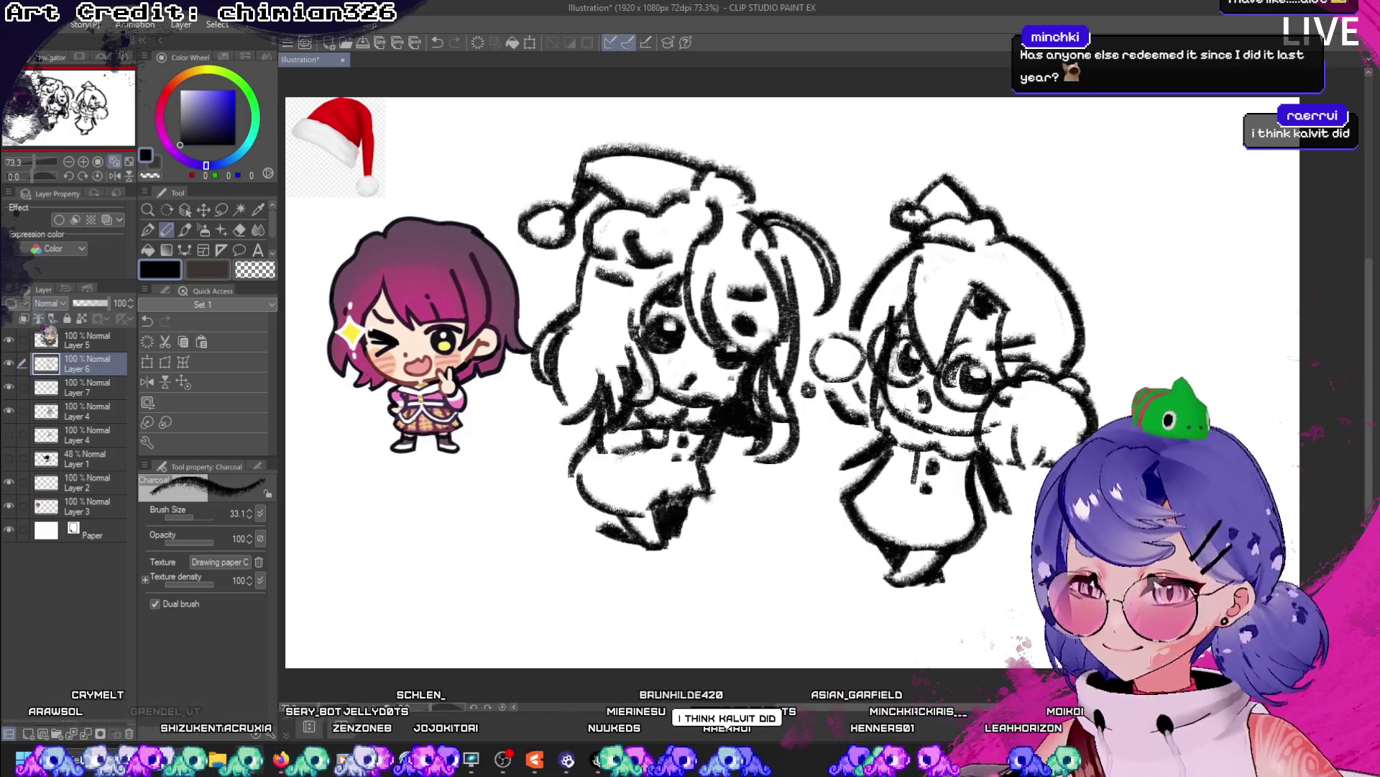
- Merge the upper sketch layers into Layer 4 and shift that sketch slightly right
{"action": "left_click", "coordinate": [87, 340]}
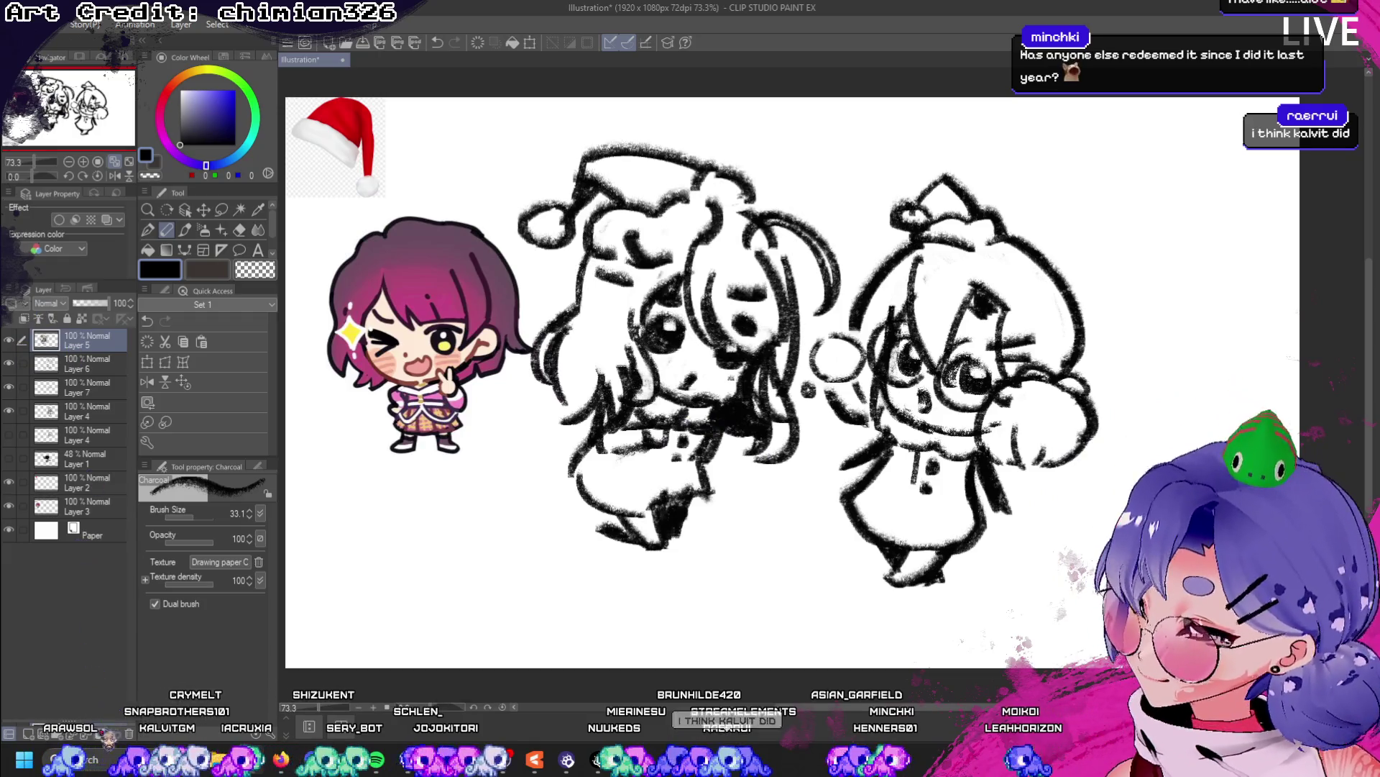
{"action": "key", "text": "Delete"}
{"action": "key", "text": "Delete"}
{"action": "key", "text": "Delete"}
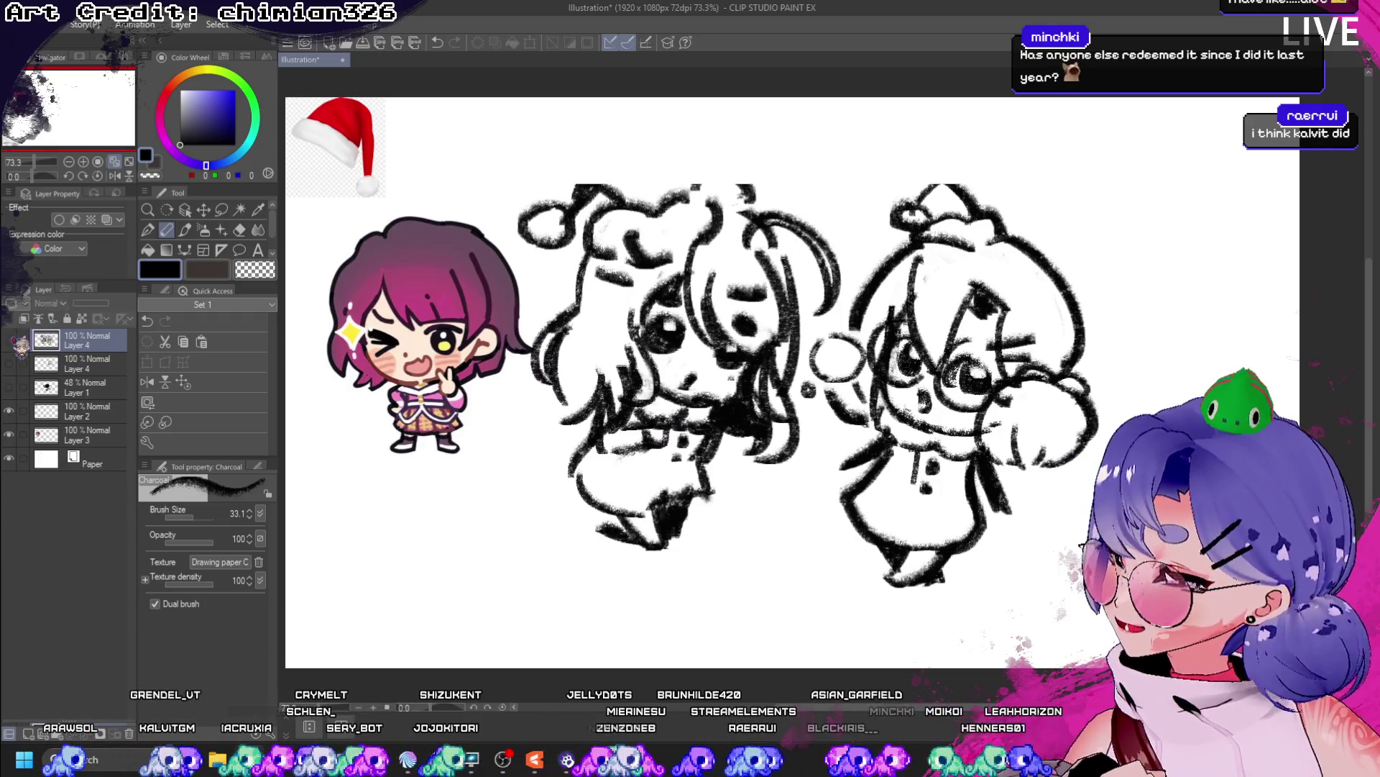
{"action": "key", "text": "ctrl+z"}
{"action": "key", "text": "k"}
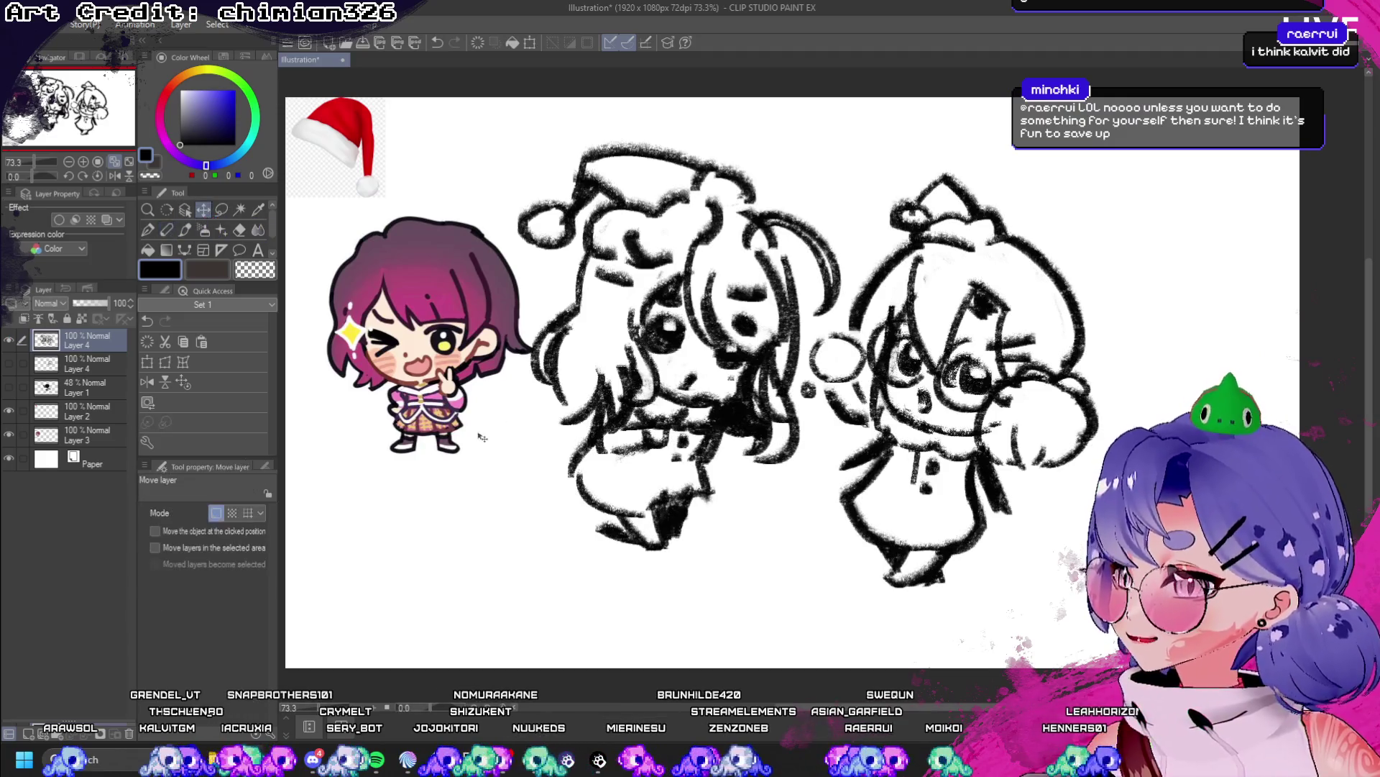
{"action": "left_click_drag", "start_coordinate": [482, 437], "coordinate": [515, 440]}
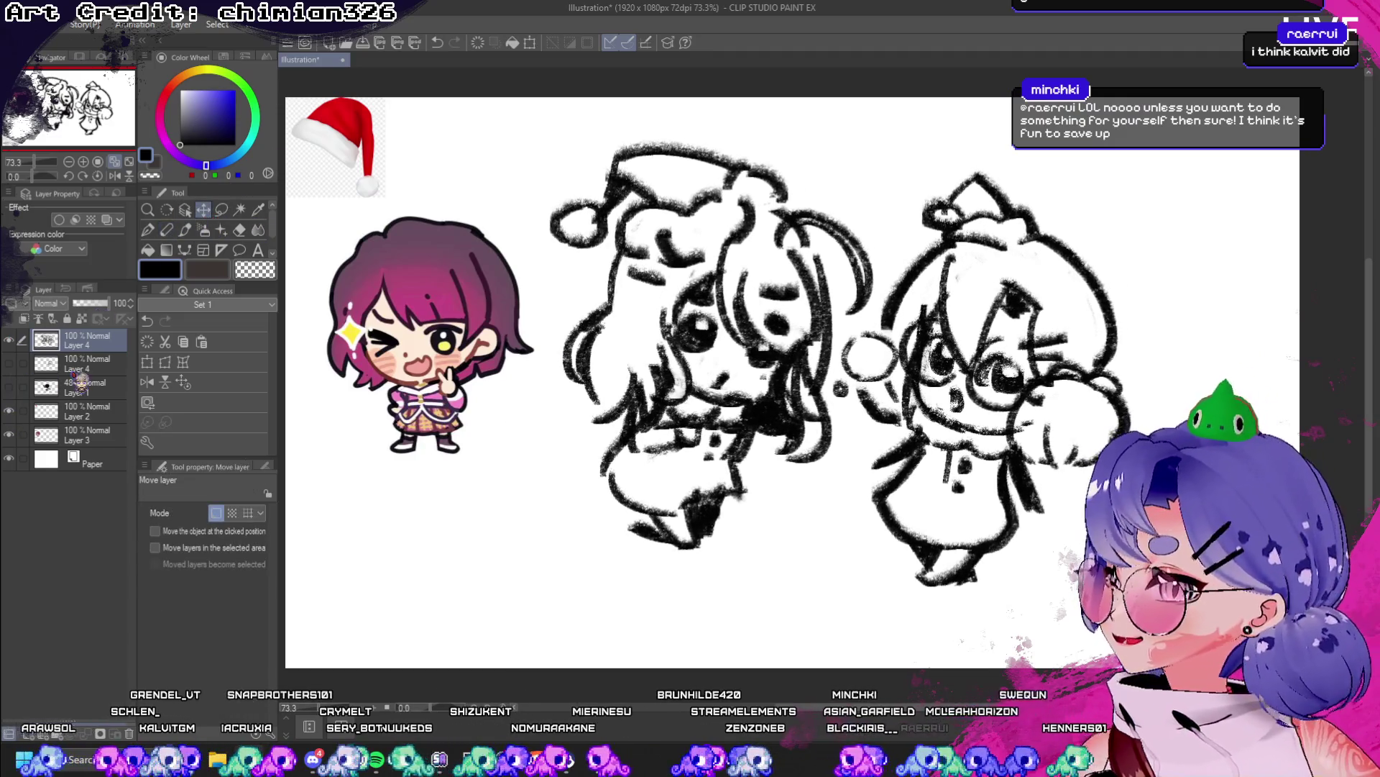
- Add a new layer above Layer 4 and load the Charcoal brush in bright pink
{"action": "key", "text": "alt+bracketleft"}
{"action": "left_click", "coordinate": [57, 735]}
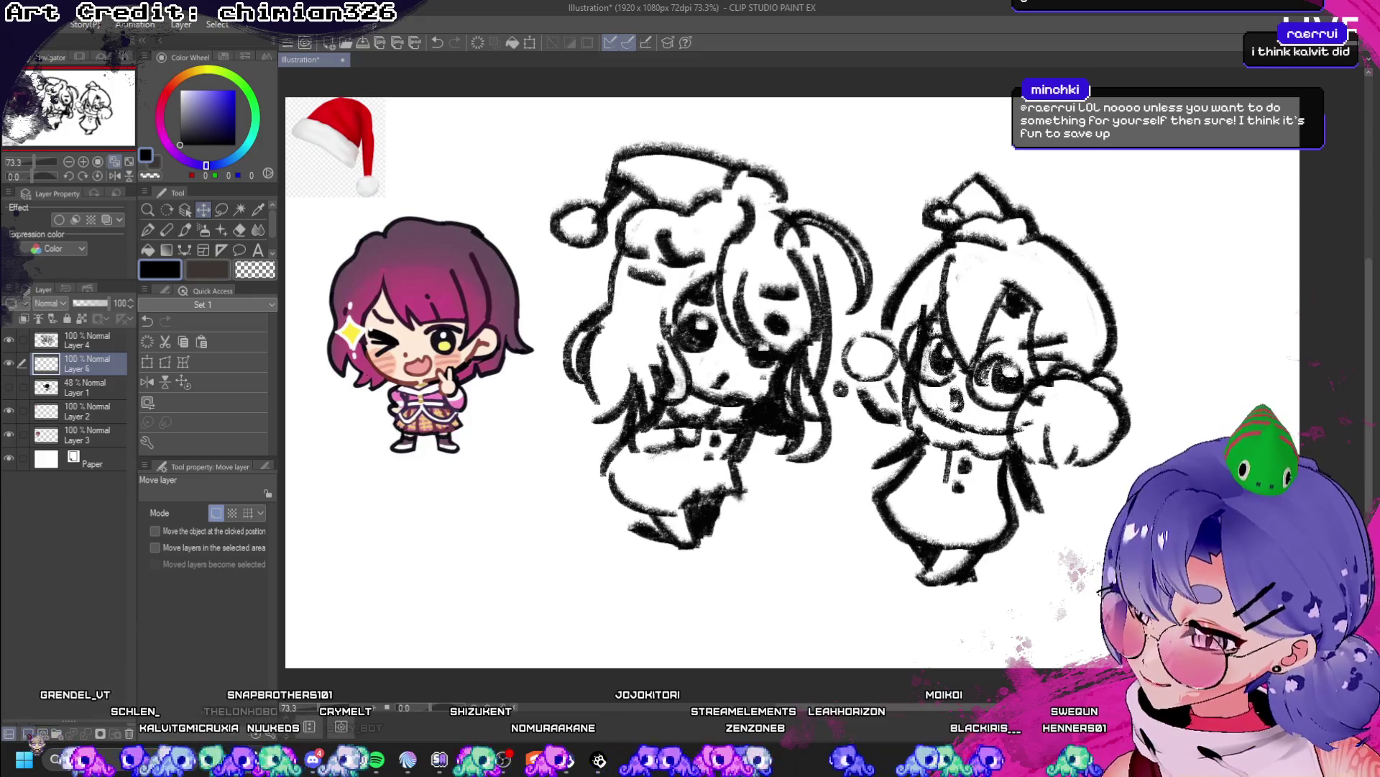
{"action": "left_click", "coordinate": [147, 229]}
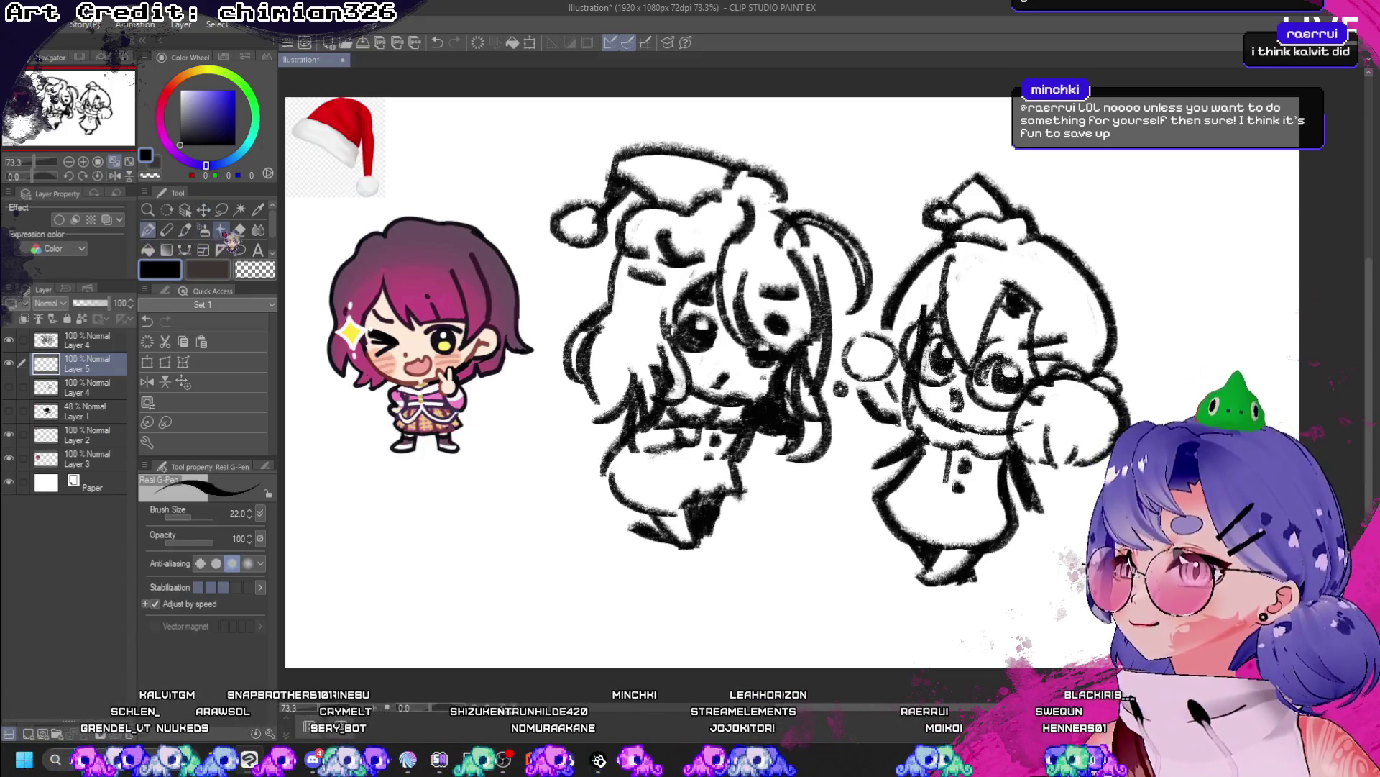
{"action": "left_click", "coordinate": [166, 229]}
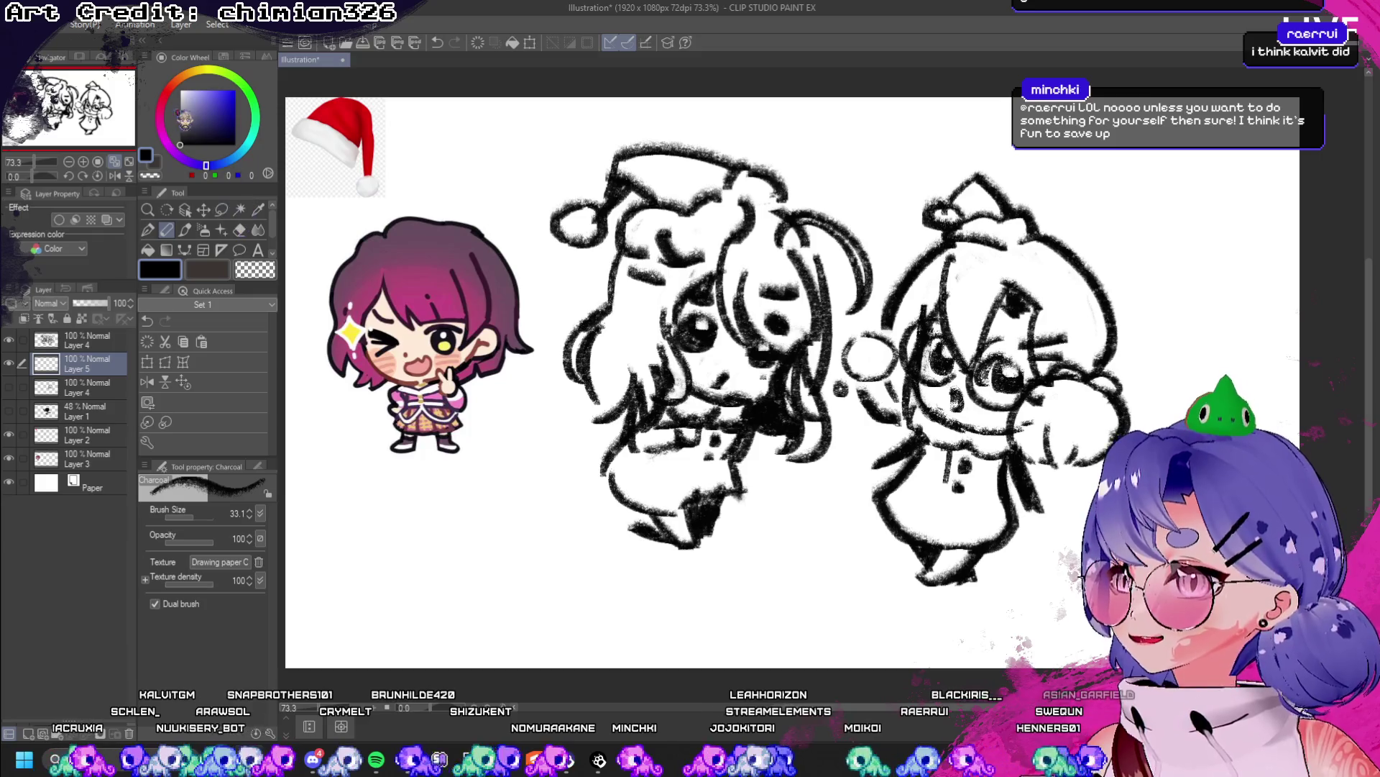
{"action": "left_click", "coordinate": [159, 110]}
{"action": "left_click", "coordinate": [234, 87]}
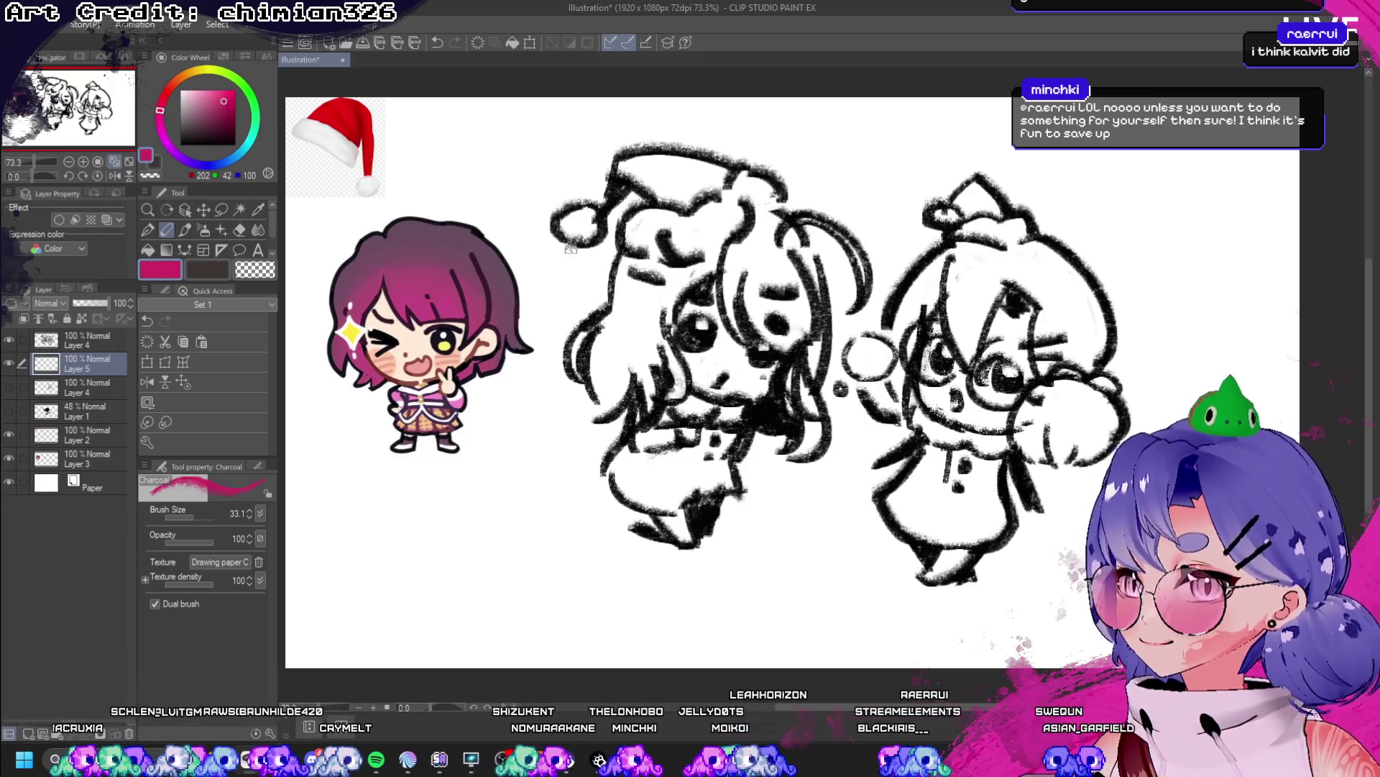
- Paint pink charcoal over the left character's hair top and right edge, then pick red
{"action": "left_click_drag", "start_coordinate": [615, 244], "coordinate": [637, 348]}
{"action": "key", "text": "ctrl+z"}
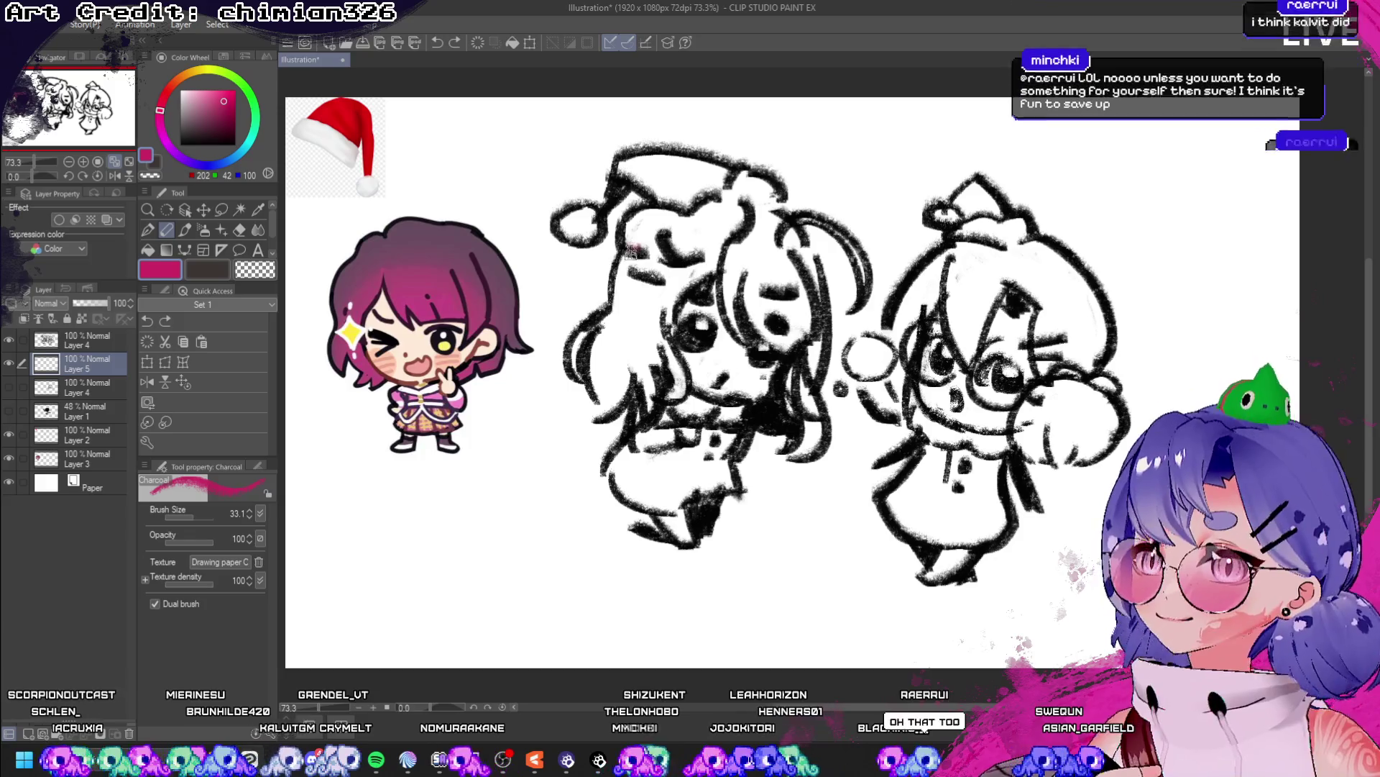
{"action": "mouse_move", "coordinate": [633, 252]}
{"action": "left_mouse_down"}
{"action": "mouse_move", "coordinate": [596, 356]}
{"action": "mouse_move", "coordinate": [606, 388]}
{"action": "mouse_move", "coordinate": [617, 338]}
{"action": "mouse_move", "coordinate": [647, 399]}
{"action": "mouse_move", "coordinate": [658, 327]}
{"action": "mouse_move", "coordinate": [669, 381]}
{"action": "mouse_move", "coordinate": [640, 266]}
{"action": "mouse_move", "coordinate": [672, 288]}
{"action": "mouse_move", "coordinate": [680, 317]}
{"action": "mouse_move", "coordinate": [726, 251]}
{"action": "mouse_move", "coordinate": [781, 302]}
{"action": "mouse_move", "coordinate": [759, 306]}
{"action": "mouse_move", "coordinate": [755, 288]}
{"action": "mouse_move", "coordinate": [780, 334]}
{"action": "mouse_move", "coordinate": [787, 316]}
{"action": "mouse_move", "coordinate": [805, 336]}
{"action": "mouse_move", "coordinate": [791, 402]}
{"action": "mouse_move", "coordinate": [812, 395]}
{"action": "mouse_move", "coordinate": [800, 455]}
{"action": "left_mouse_up"}
{"action": "key", "text": "ctrl+z"}
{"action": "mouse_move", "coordinate": [780, 241]}
{"action": "left_mouse_down"}
{"action": "mouse_move", "coordinate": [748, 248]}
{"action": "mouse_move", "coordinate": [768, 216]}
{"action": "mouse_move", "coordinate": [823, 294]}
{"action": "left_mouse_up"}
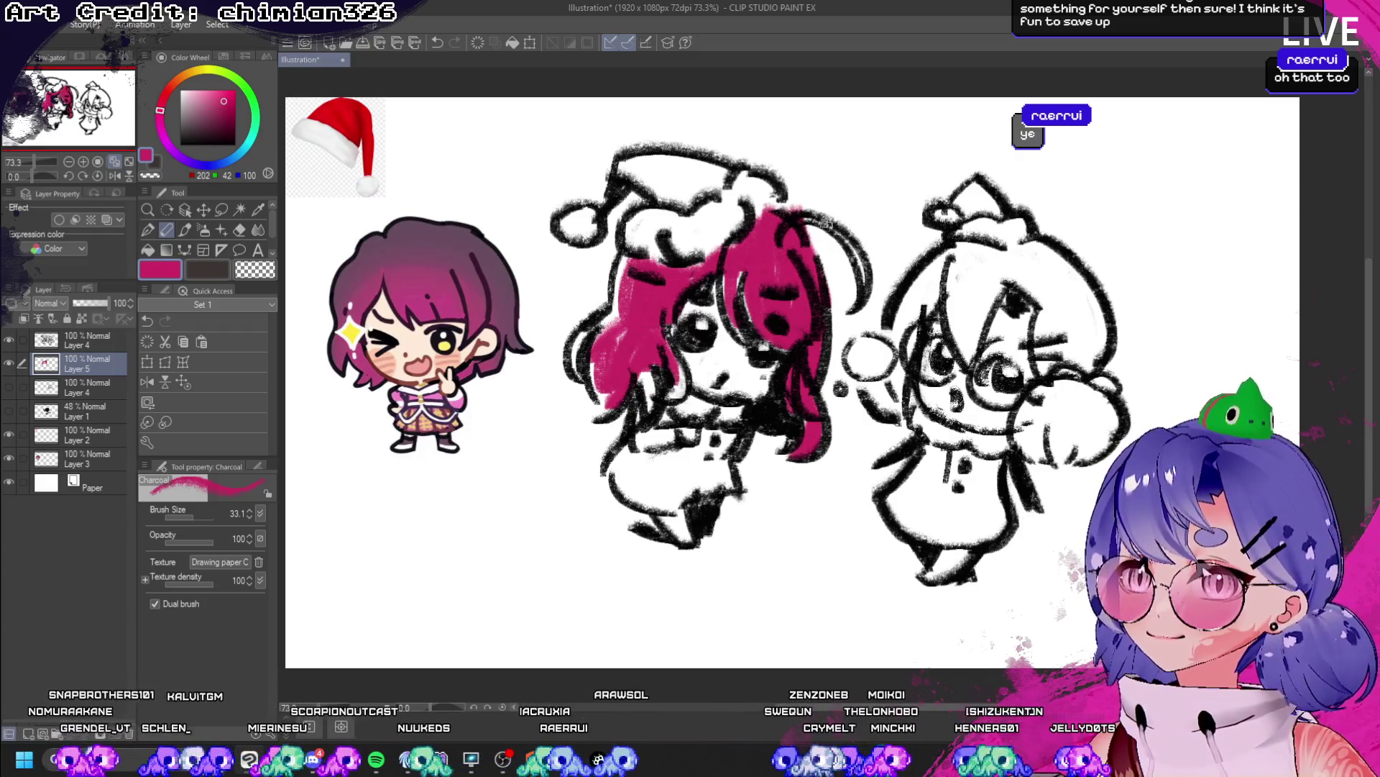
{"action": "left_click_drag", "start_coordinate": [820, 215], "coordinate": [863, 293]}
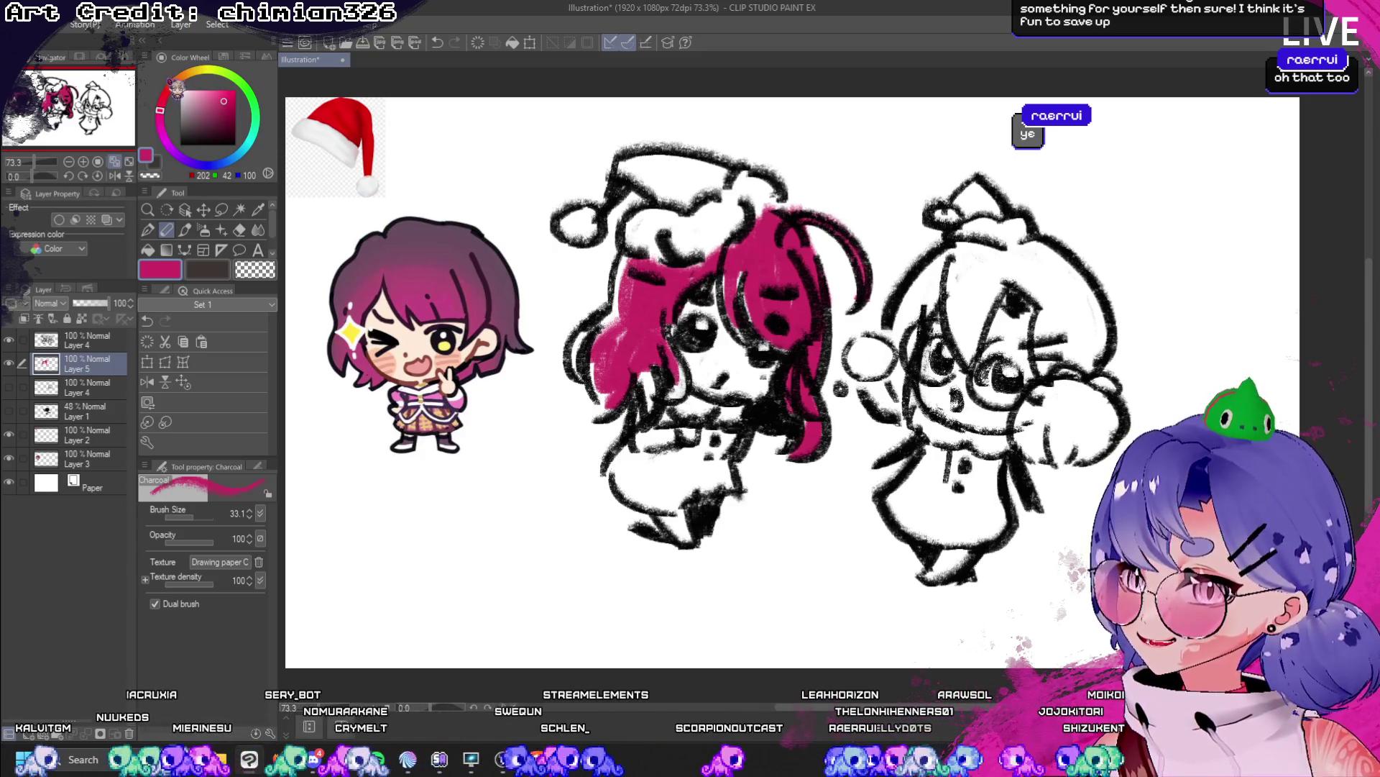
{"action": "left_click_drag", "start_coordinate": [181, 94], "coordinate": [176, 97]}
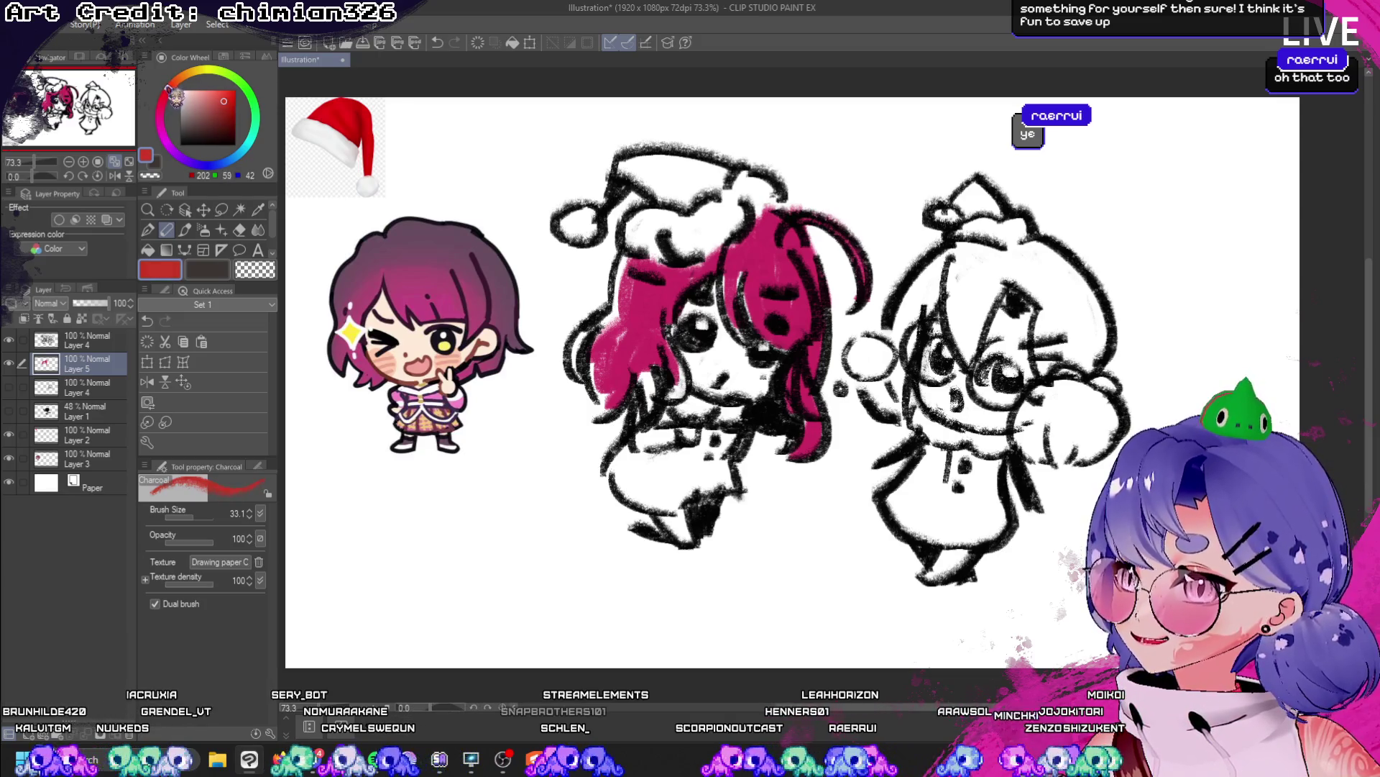
- Paint both Santa hats and both characters' outfits red, then pick purple
{"action": "mouse_move", "coordinate": [632, 160]}
{"action": "left_mouse_down"}
{"action": "mouse_move", "coordinate": [687, 189]}
{"action": "mouse_move", "coordinate": [709, 172]}
{"action": "mouse_move", "coordinate": [671, 172]}
{"action": "left_mouse_up"}
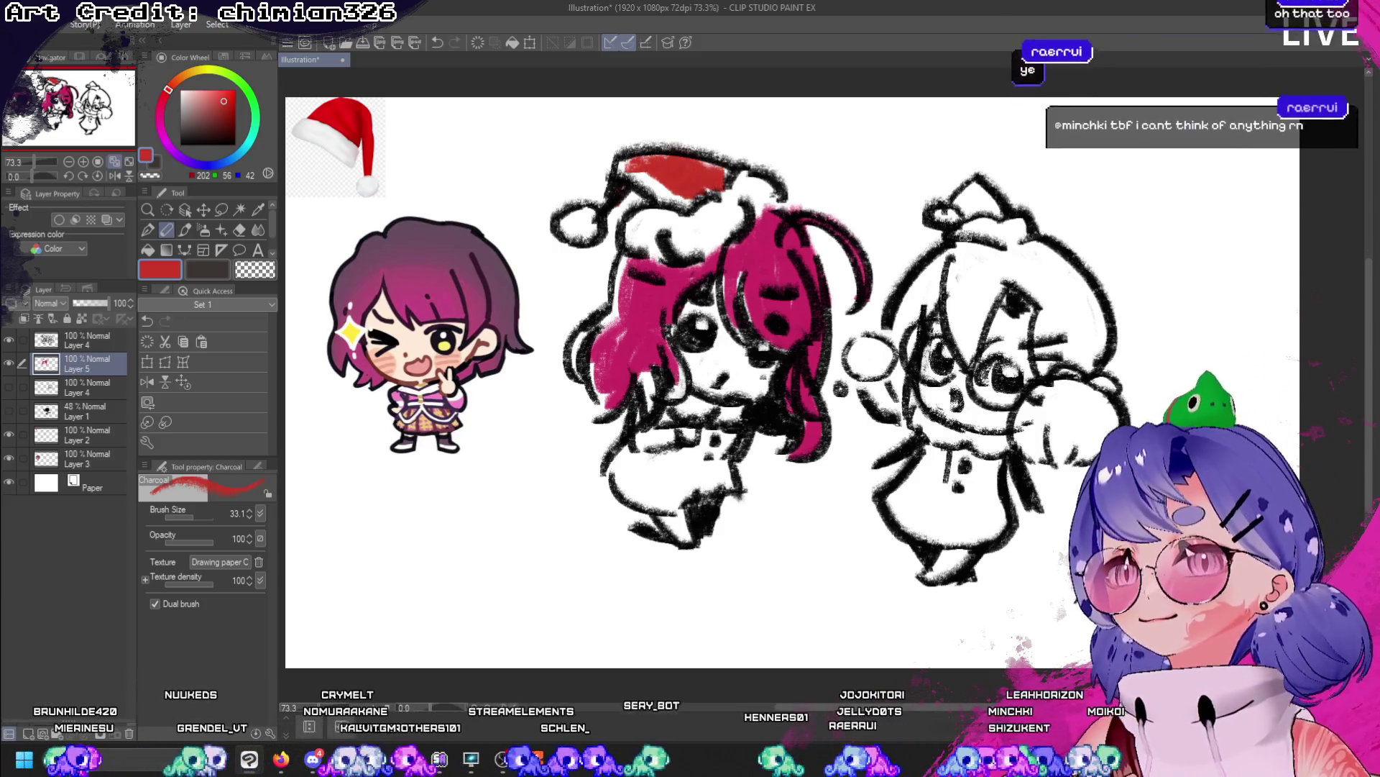
{"action": "left_click_drag", "start_coordinate": [964, 212], "coordinate": [984, 191]}
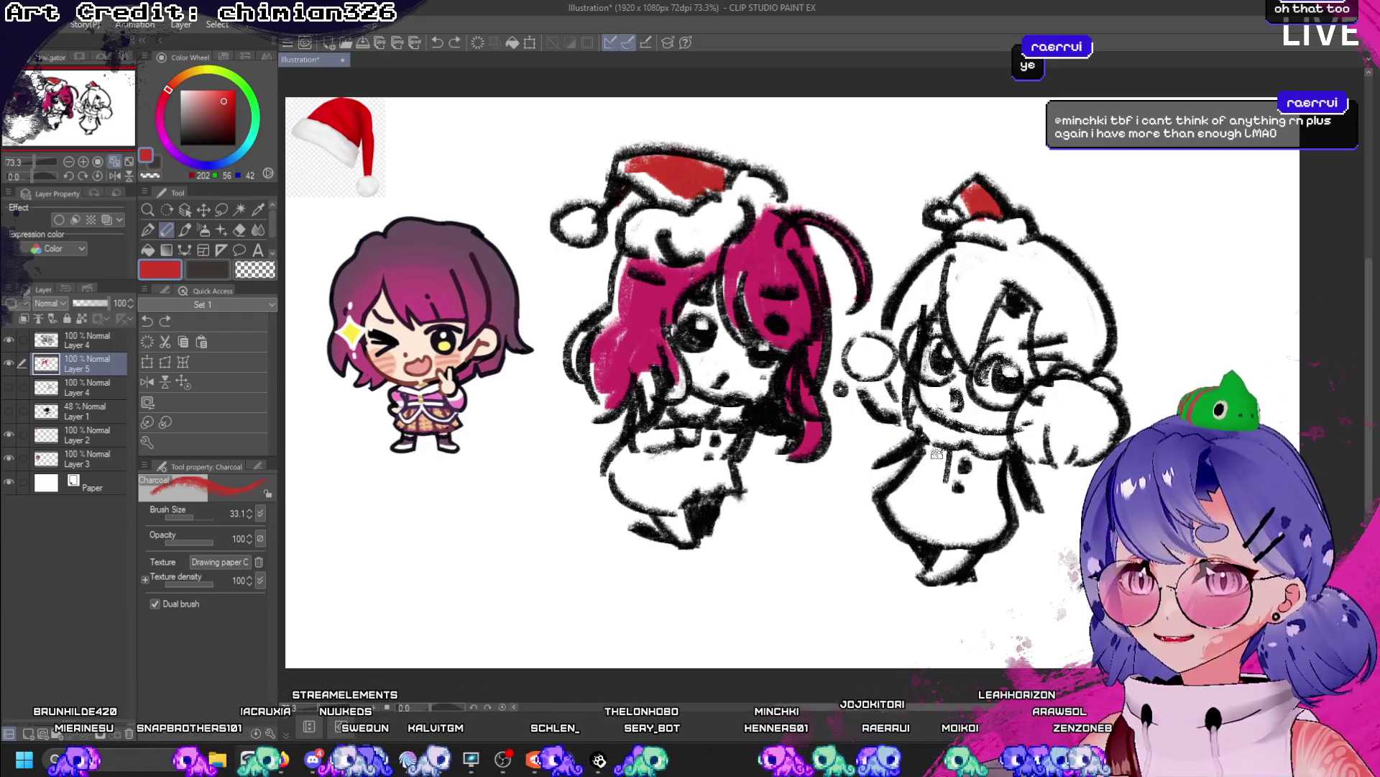
{"action": "mouse_move", "coordinate": [937, 453]}
{"action": "left_mouse_down"}
{"action": "mouse_move", "coordinate": [905, 503]}
{"action": "mouse_move", "coordinate": [924, 530]}
{"action": "mouse_move", "coordinate": [931, 464]}
{"action": "mouse_move", "coordinate": [953, 492]}
{"action": "mouse_move", "coordinate": [935, 536]}
{"action": "mouse_move", "coordinate": [978, 506]}
{"action": "mouse_move", "coordinate": [991, 525]}
{"action": "mouse_move", "coordinate": [956, 460]}
{"action": "mouse_move", "coordinate": [989, 503]}
{"action": "mouse_move", "coordinate": [999, 466]}
{"action": "left_mouse_up"}
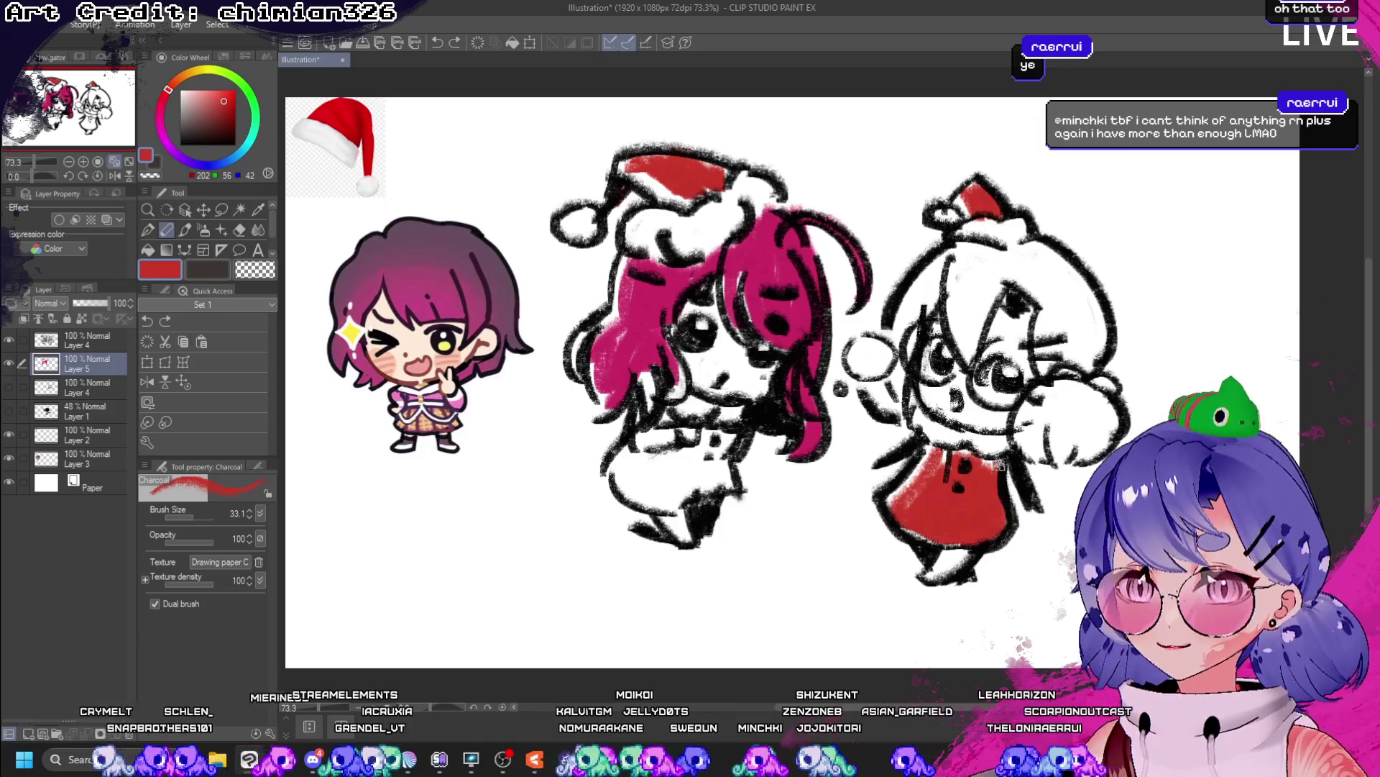
{"action": "mouse_move", "coordinate": [638, 451]}
{"action": "left_mouse_down"}
{"action": "mouse_move", "coordinate": [633, 483]}
{"action": "mouse_move", "coordinate": [665, 490]}
{"action": "mouse_move", "coordinate": [650, 468]}
{"action": "mouse_move", "coordinate": [690, 497]}
{"action": "mouse_move", "coordinate": [683, 453]}
{"action": "mouse_move", "coordinate": [687, 485]}
{"action": "mouse_move", "coordinate": [730, 478]}
{"action": "mouse_move", "coordinate": [718, 424]}
{"action": "left_mouse_up"}
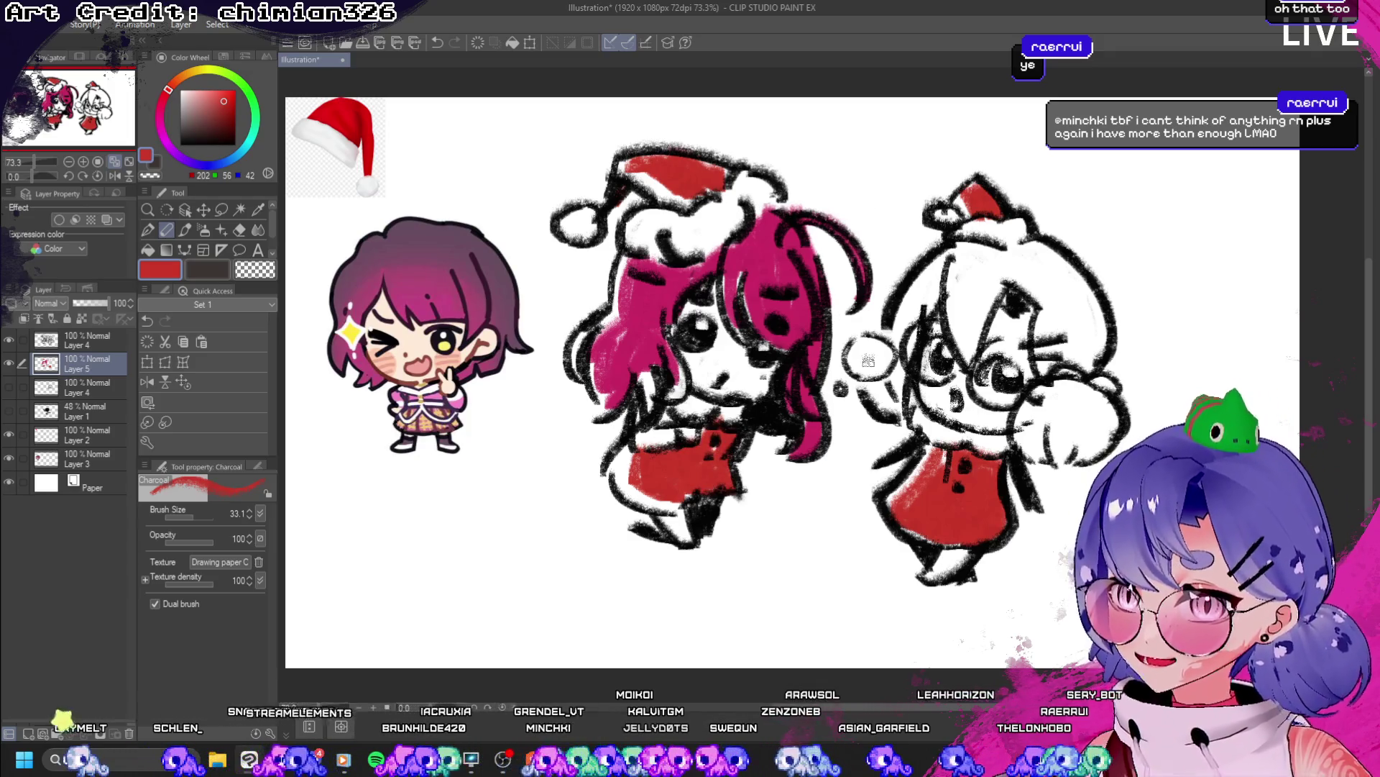
{"action": "left_click", "coordinate": [173, 150]}
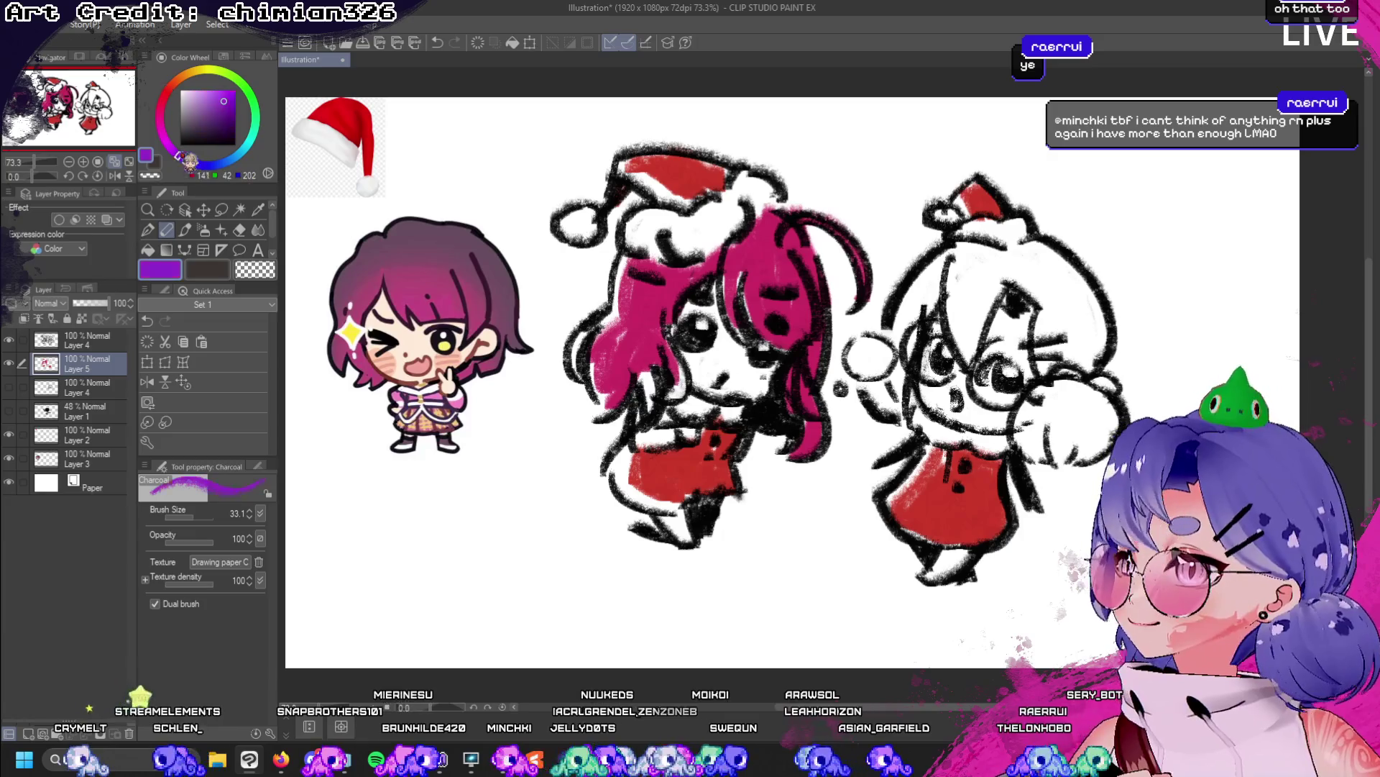
- Choose a brighter purple and paint the right character's hair, side bun and left hair
{"action": "left_click", "coordinate": [210, 101]}
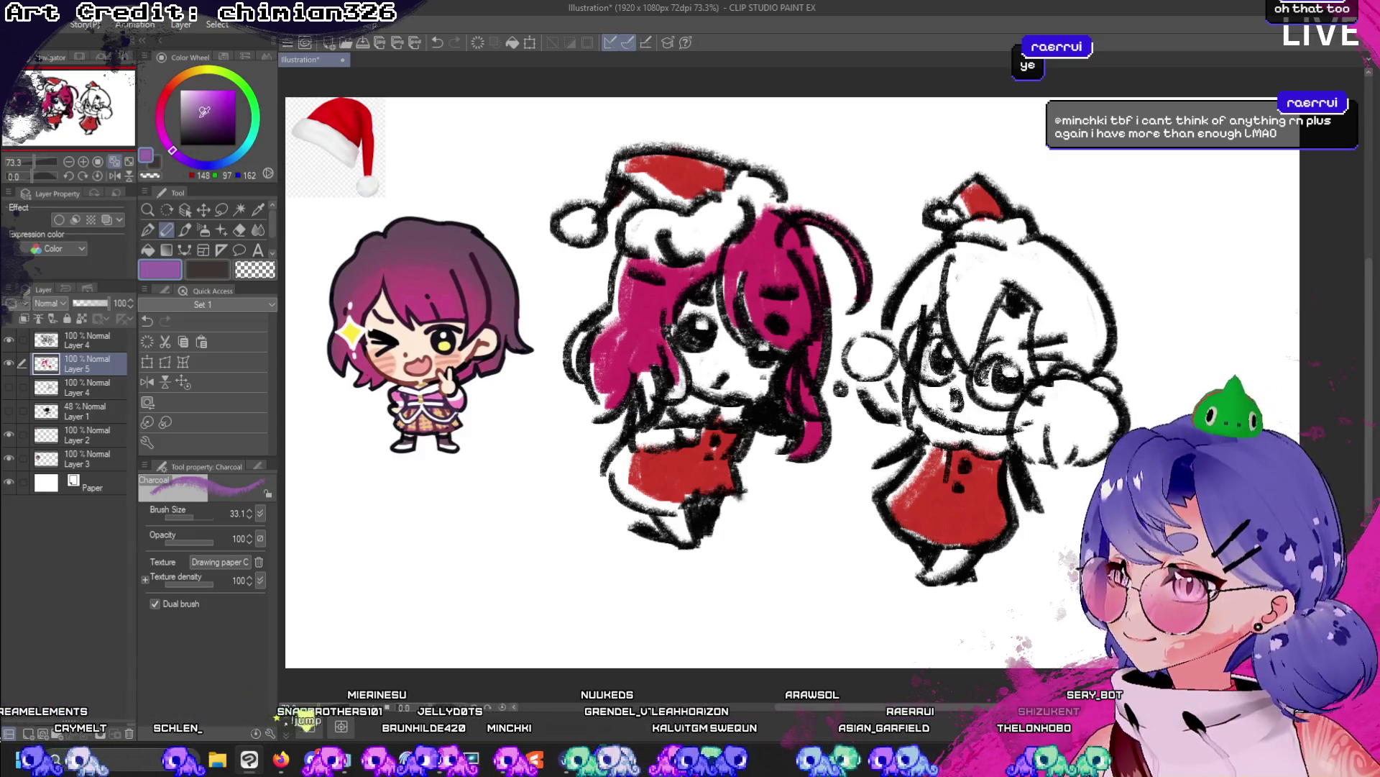
{"action": "left_click", "coordinate": [213, 106]}
{"action": "left_click_drag", "start_coordinate": [982, 266], "coordinate": [963, 356]}
{"action": "key", "text": "ctrl+z"}
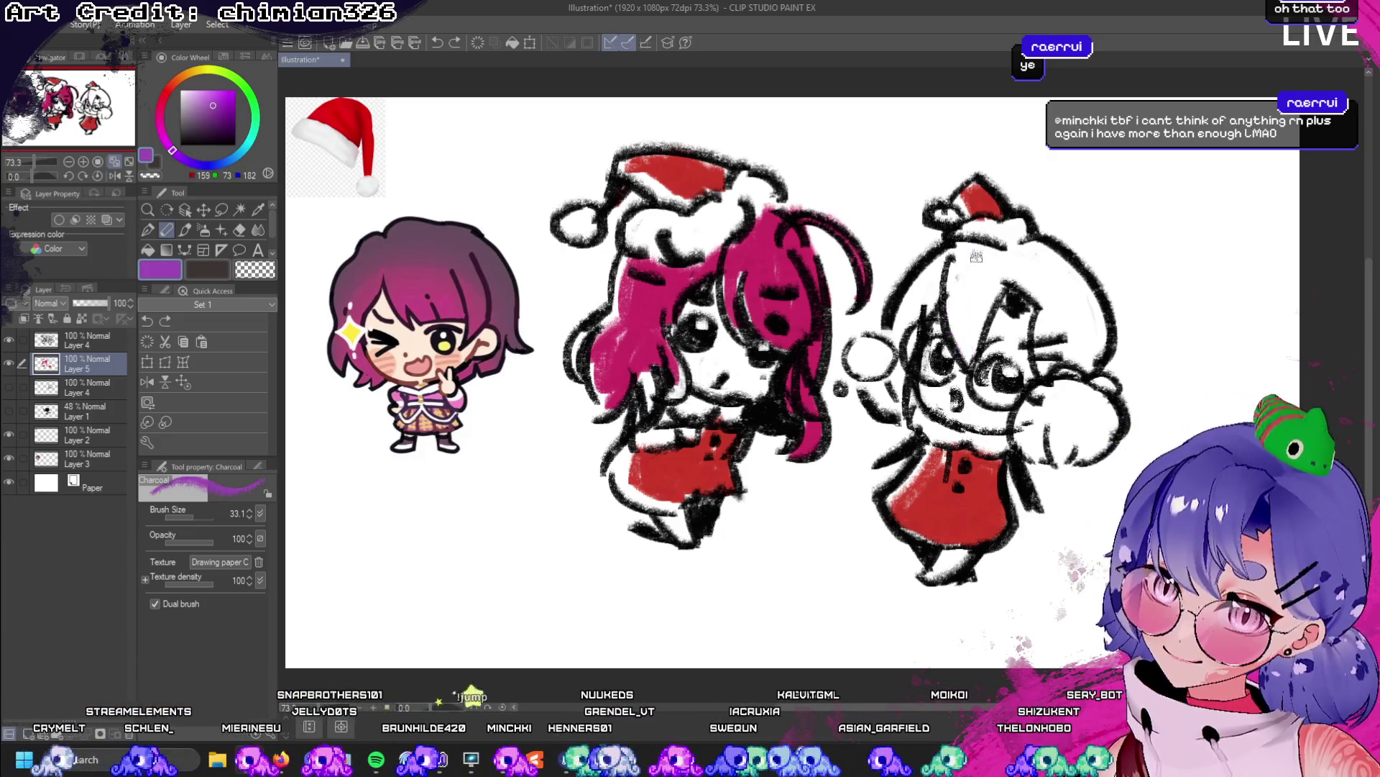
{"action": "mouse_move", "coordinate": [979, 250]}
{"action": "left_mouse_down"}
{"action": "mouse_move", "coordinate": [962, 366]}
{"action": "mouse_move", "coordinate": [985, 291]}
{"action": "mouse_move", "coordinate": [980, 328]}
{"action": "mouse_move", "coordinate": [924, 280]}
{"action": "mouse_move", "coordinate": [927, 312]}
{"action": "mouse_move", "coordinate": [934, 300]}
{"action": "mouse_move", "coordinate": [1057, 313]}
{"action": "mouse_move", "coordinate": [1039, 363]}
{"action": "mouse_move", "coordinate": [1078, 316]}
{"action": "mouse_move", "coordinate": [1078, 363]}
{"action": "mouse_move", "coordinate": [1089, 309]}
{"action": "mouse_move", "coordinate": [1013, 245]}
{"action": "mouse_move", "coordinate": [1089, 315]}
{"action": "mouse_move", "coordinate": [1097, 349]}
{"action": "mouse_move", "coordinate": [1055, 283]}
{"action": "left_mouse_up"}
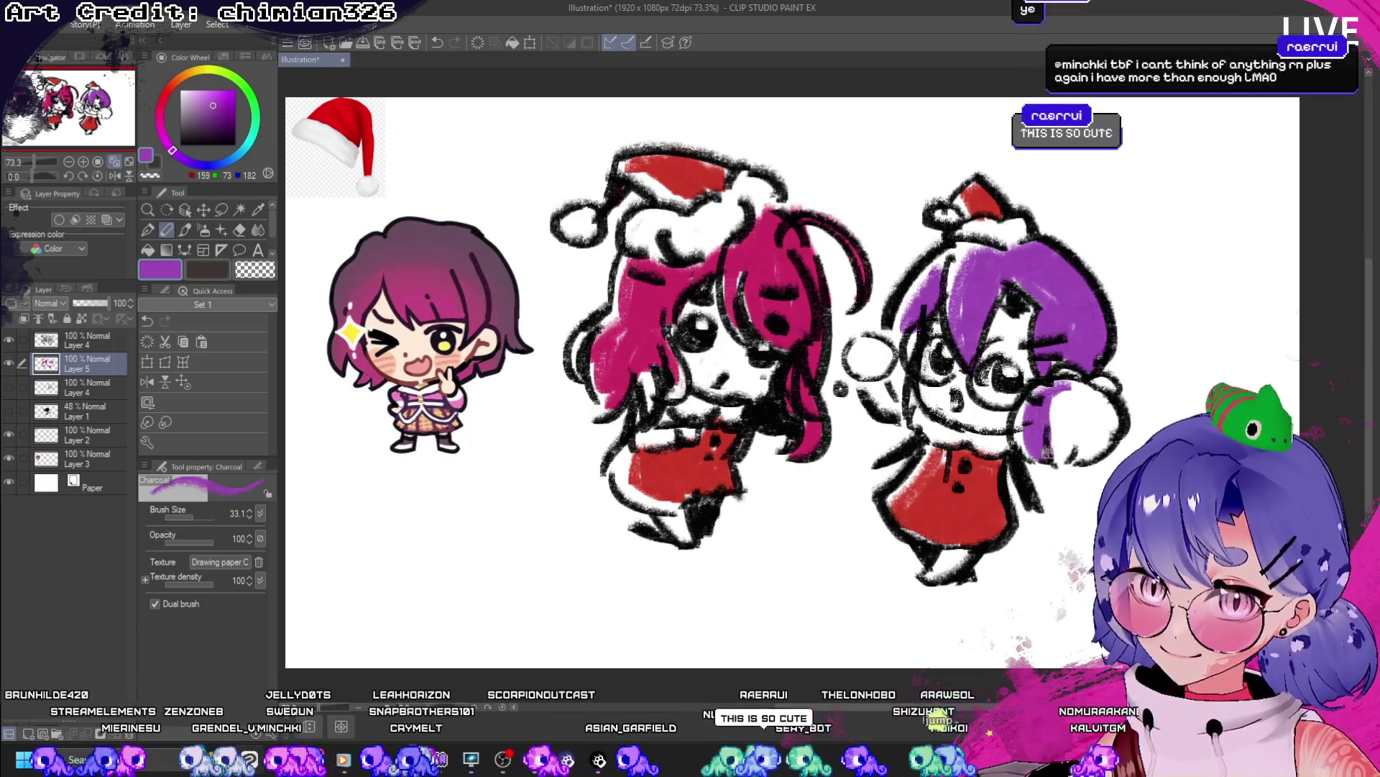
{"action": "left_click_drag", "start_coordinate": [1052, 408], "coordinate": [1090, 402]}
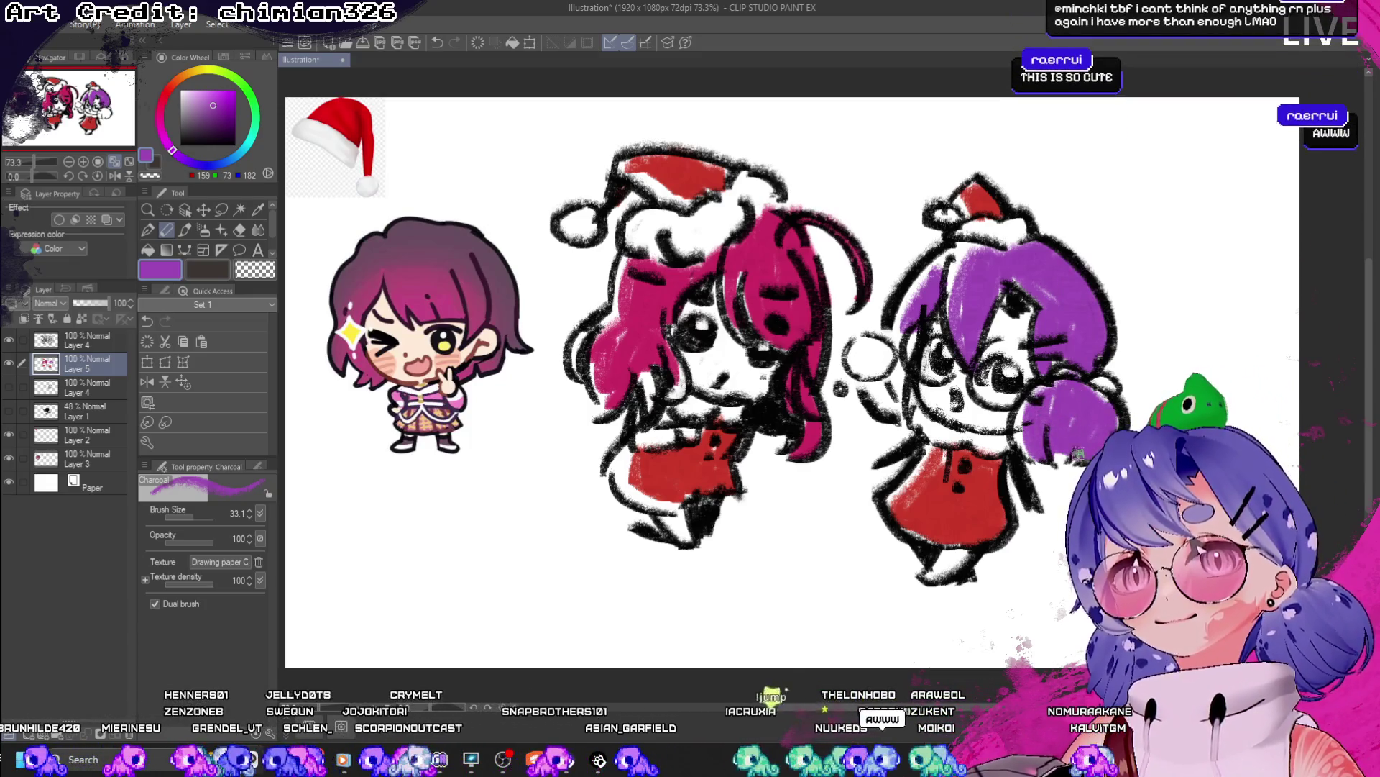
{"action": "mouse_move", "coordinate": [873, 392]}
{"action": "left_mouse_down"}
{"action": "mouse_move", "coordinate": [892, 381]}
{"action": "mouse_move", "coordinate": [905, 397]}
{"action": "left_mouse_up"}
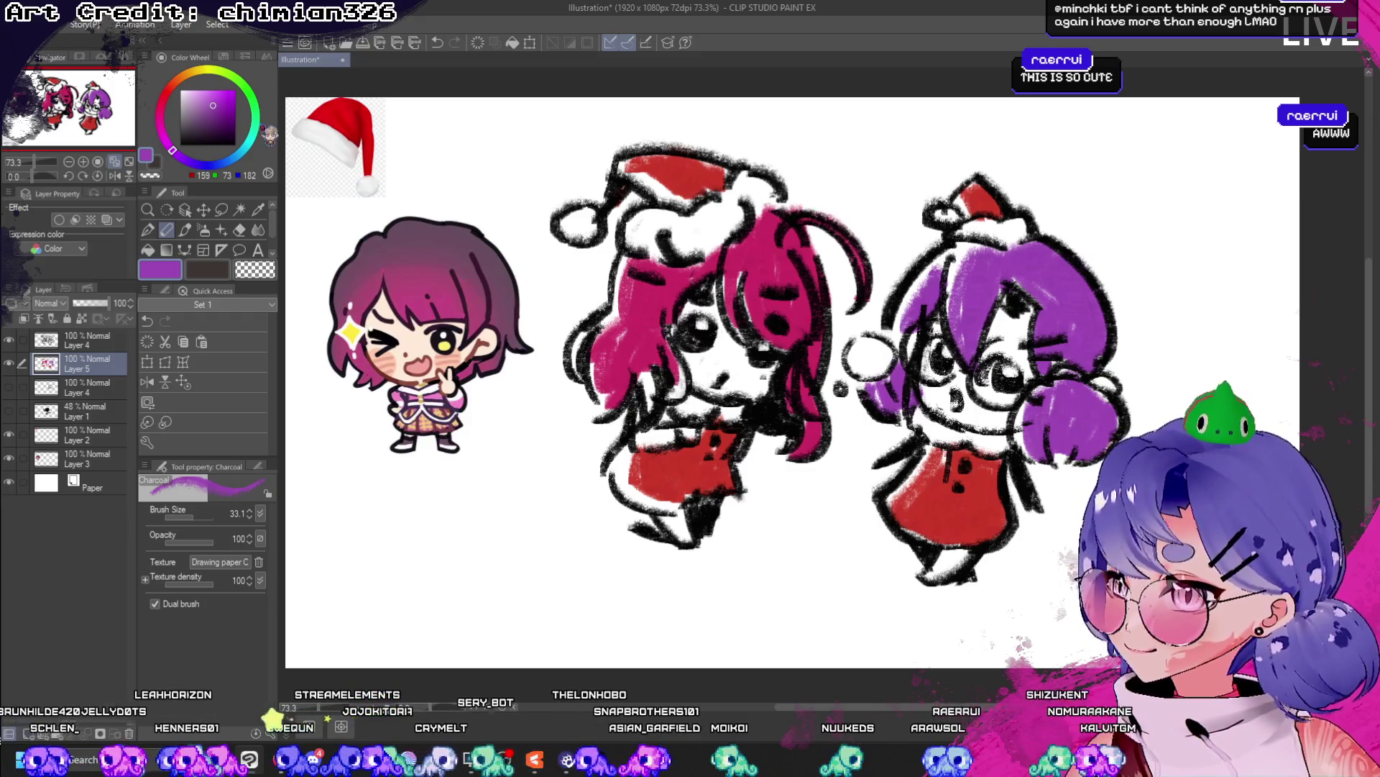
- Pick white, check the lineart layer, and add a new top layer for highlights
{"action": "left_click", "coordinate": [282, 110], "text": "alt"}
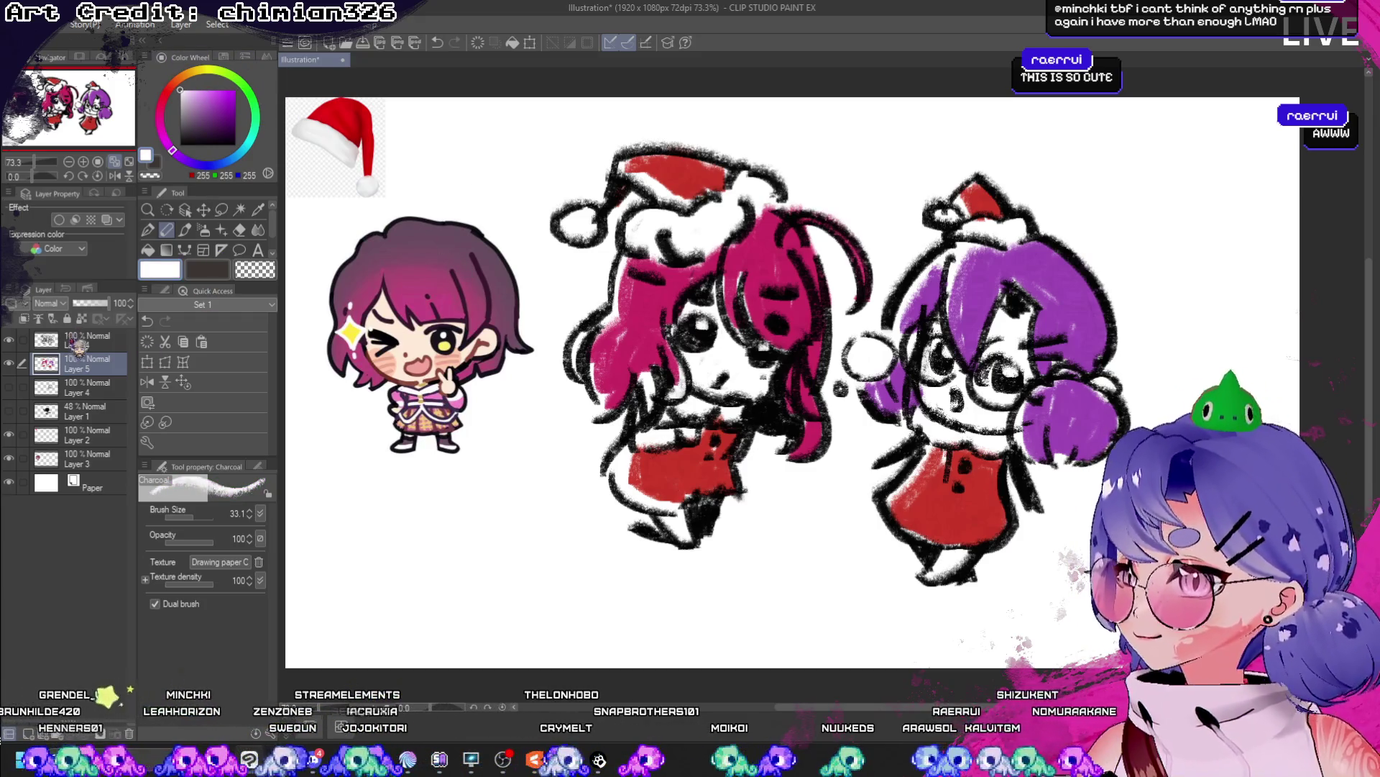
{"action": "left_click", "coordinate": [77, 344]}
{"action": "left_click", "coordinate": [8, 339]}
{"action": "left_click", "coordinate": [9, 339]}
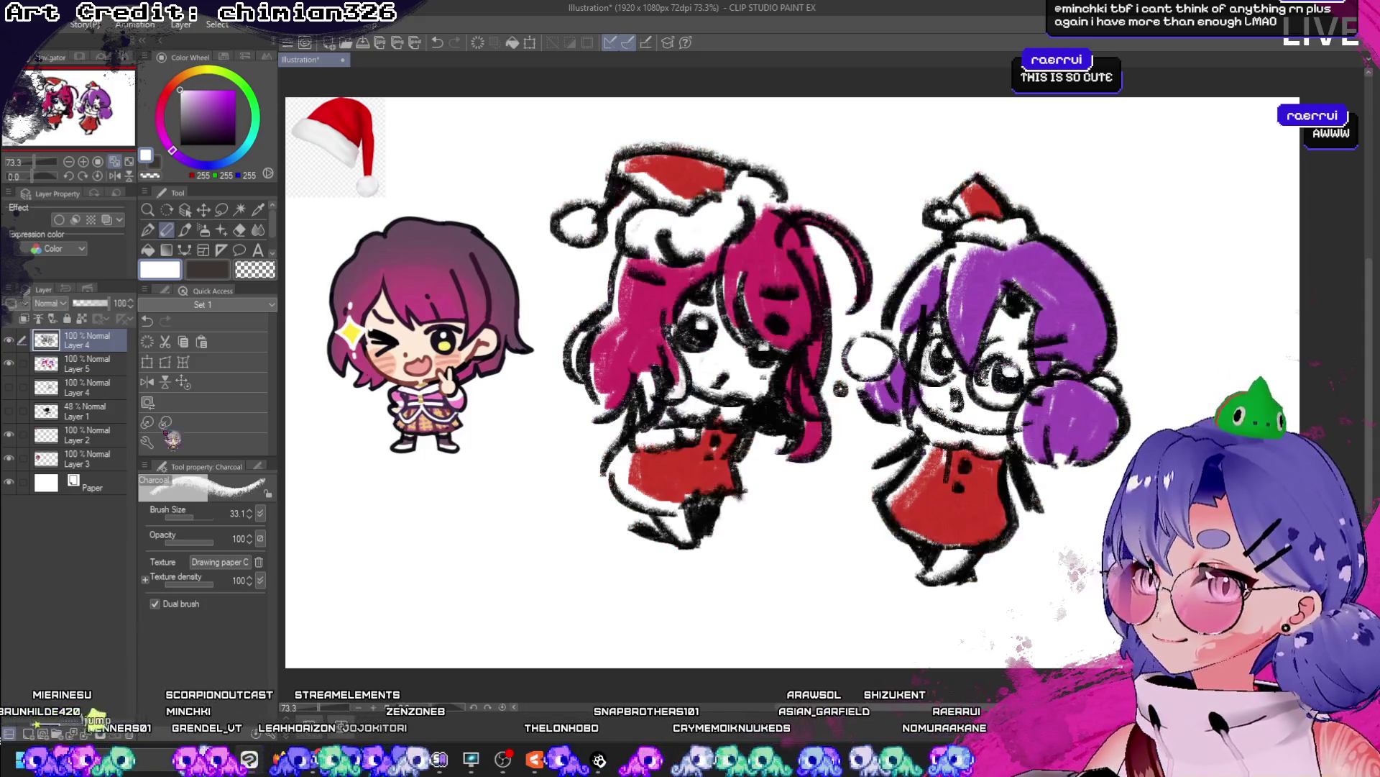
{"action": "key", "text": "ctrl+shift+n"}
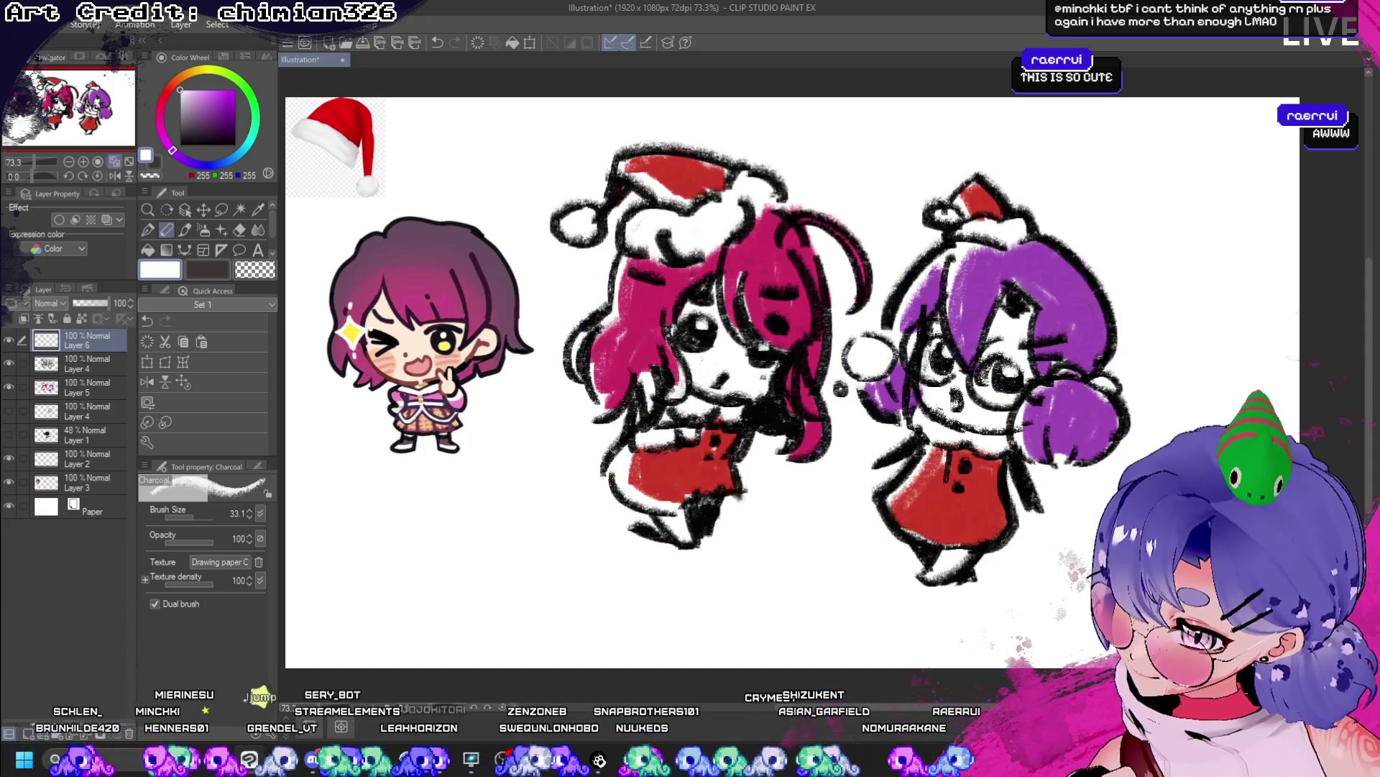
- Paint white highlight streaks on the pink and purple hair, checking in a mirrored view
{"action": "key", "text": "ctrl+z"}
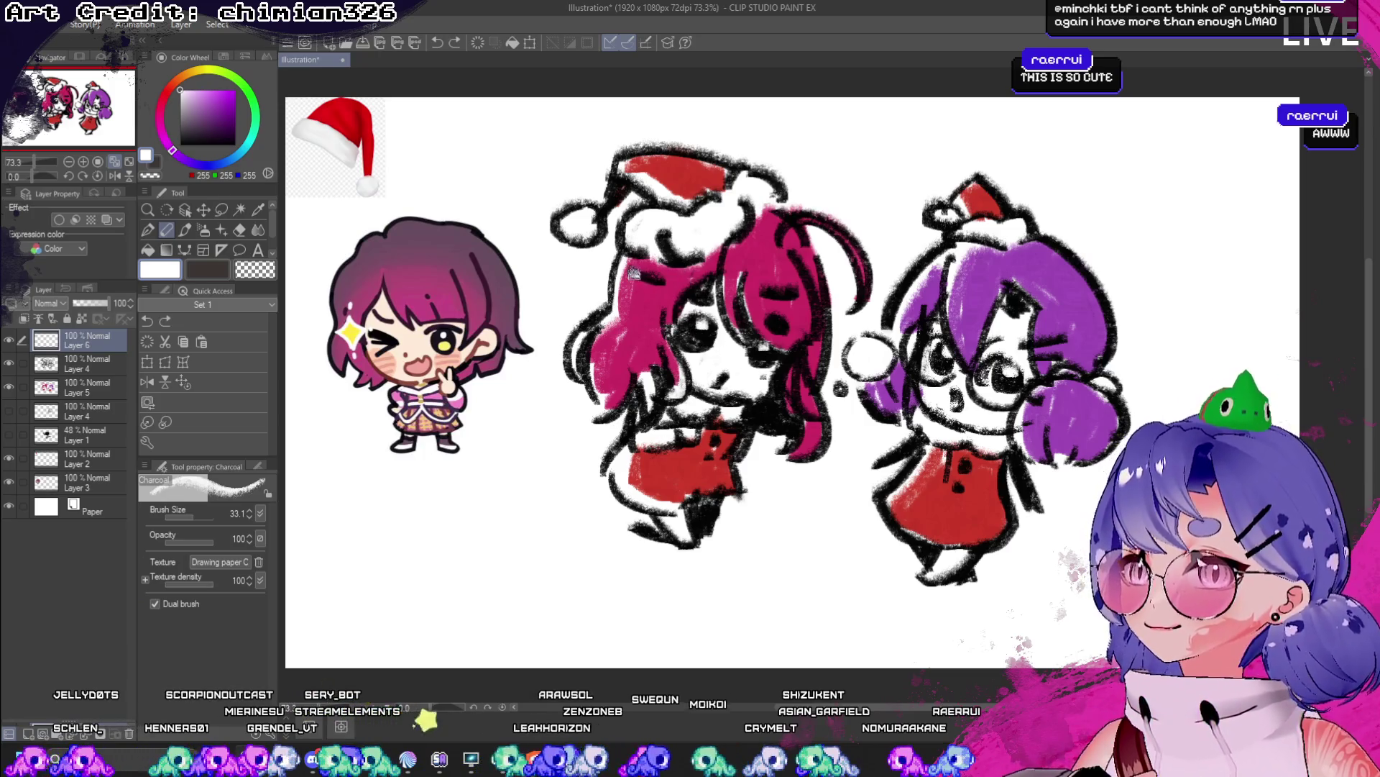
{"action": "left_click_drag", "start_coordinate": [633, 272], "coordinate": [673, 284]}
{"action": "left_click_drag", "start_coordinate": [761, 294], "coordinate": [789, 292]}
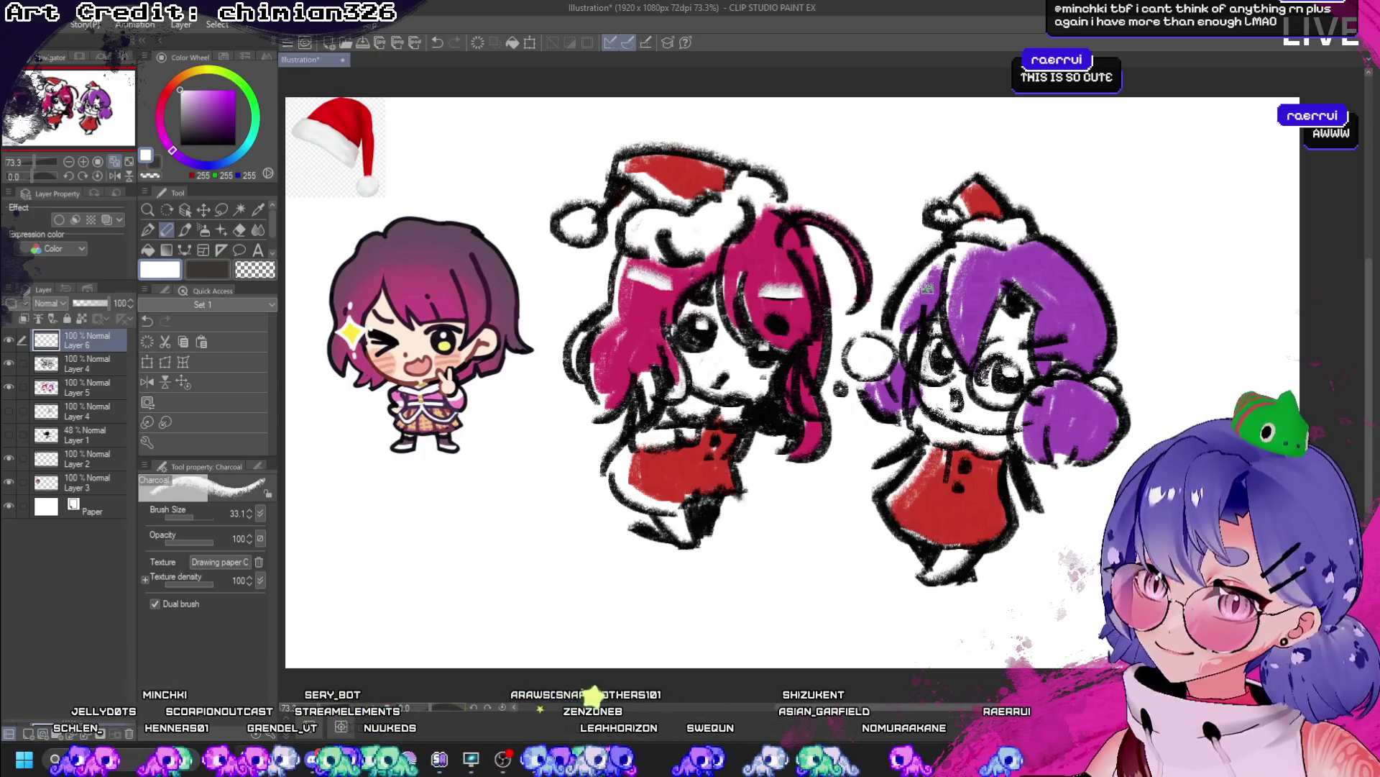
{"action": "left_click_drag", "start_coordinate": [1095, 308], "coordinate": [1054, 314]}
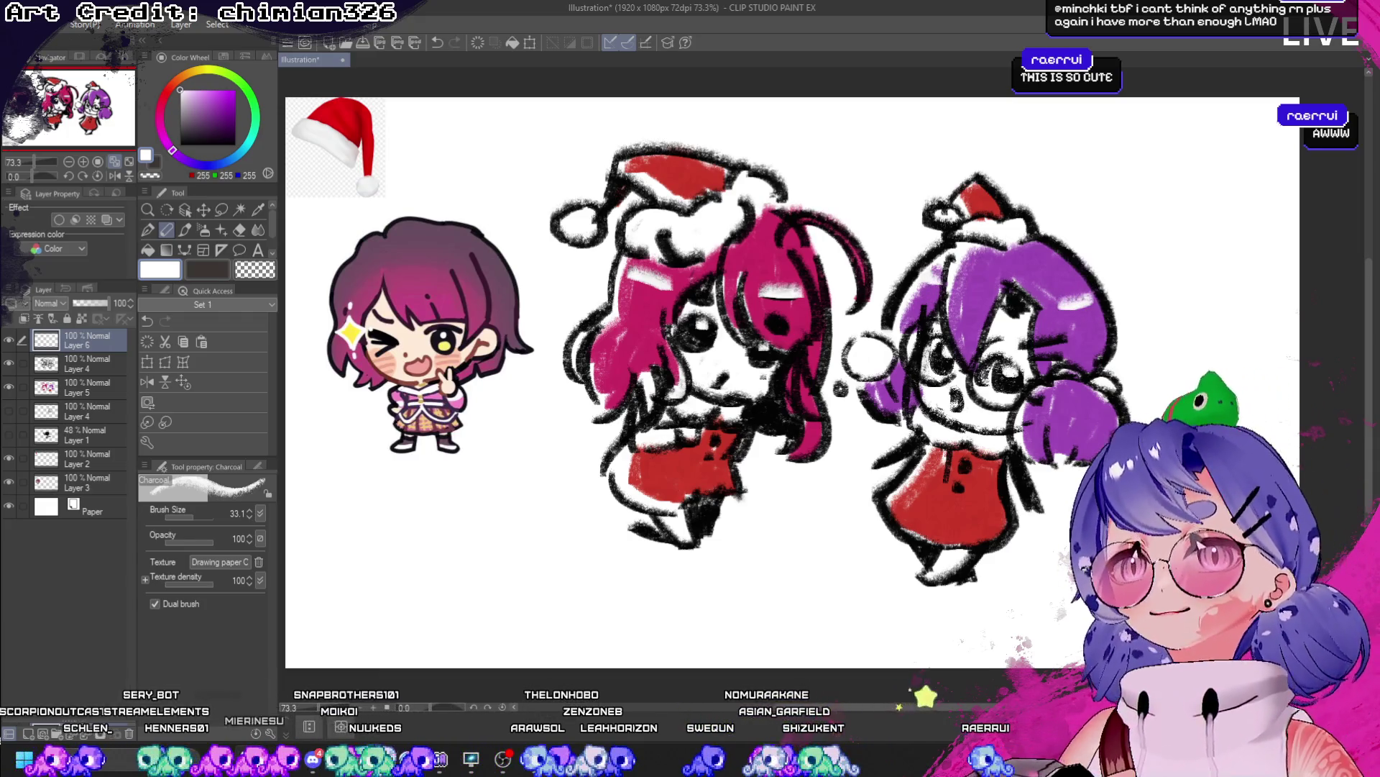
{"action": "left_click", "coordinate": [115, 175]}
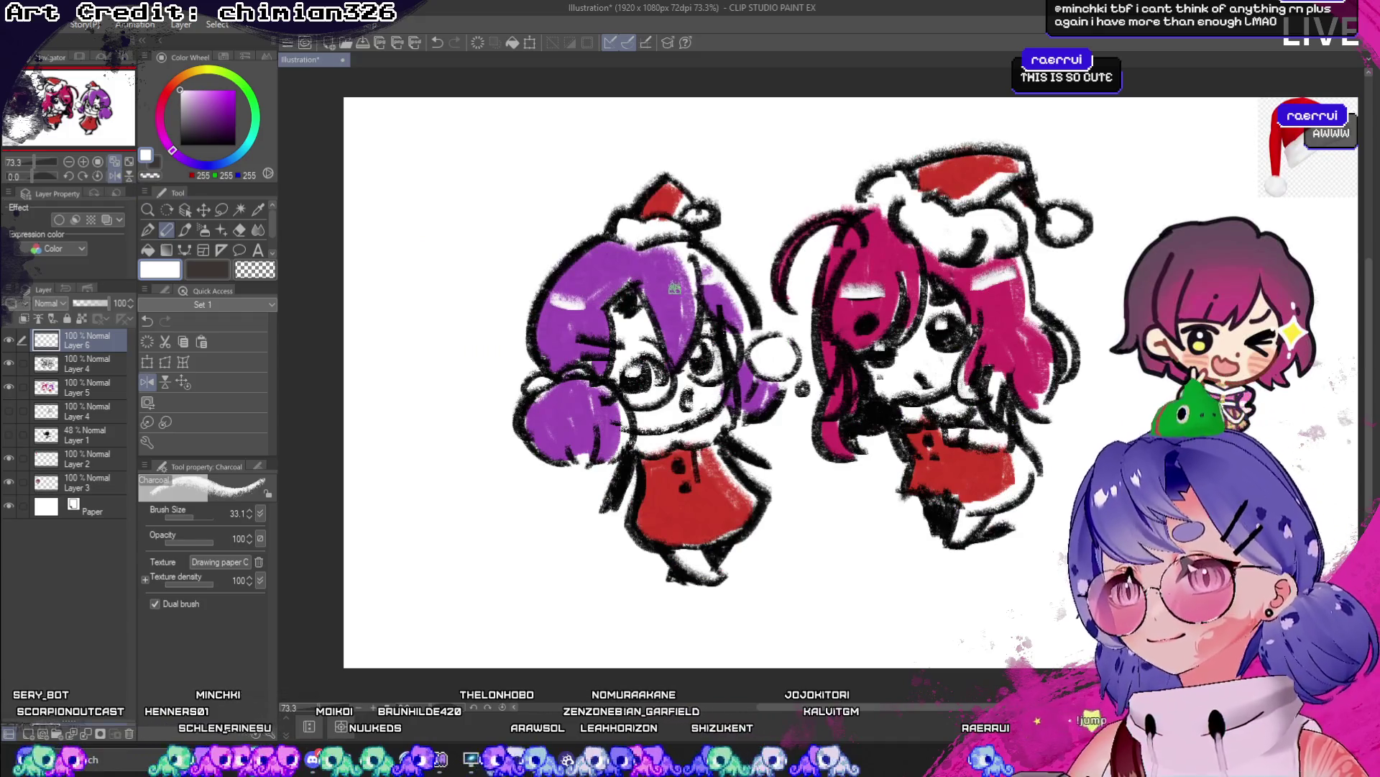
{"action": "left_click_drag", "start_coordinate": [664, 293], "coordinate": [723, 265]}
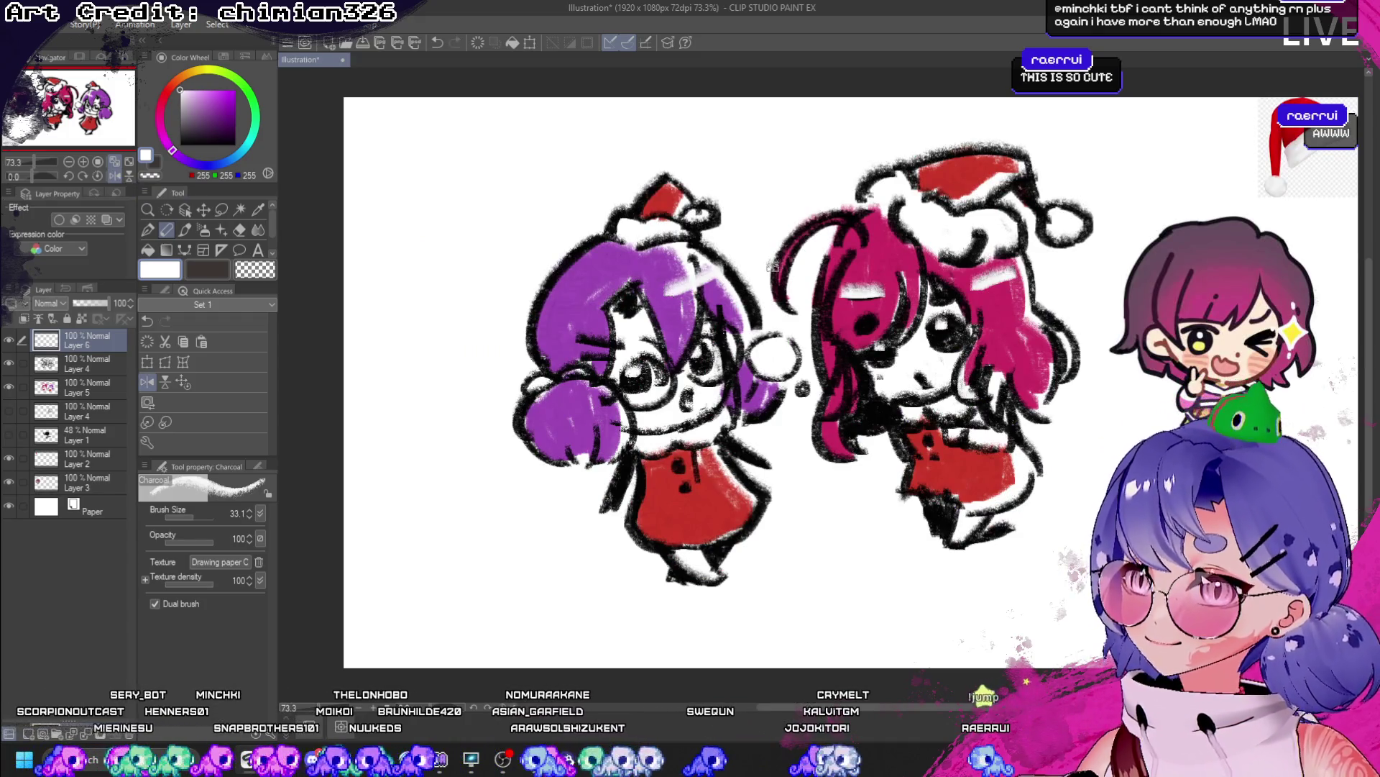
{"action": "key", "text": "ctrl+z"}
{"action": "key", "text": "ctrl+z"}
{"action": "key", "text": "ctrl+z"}
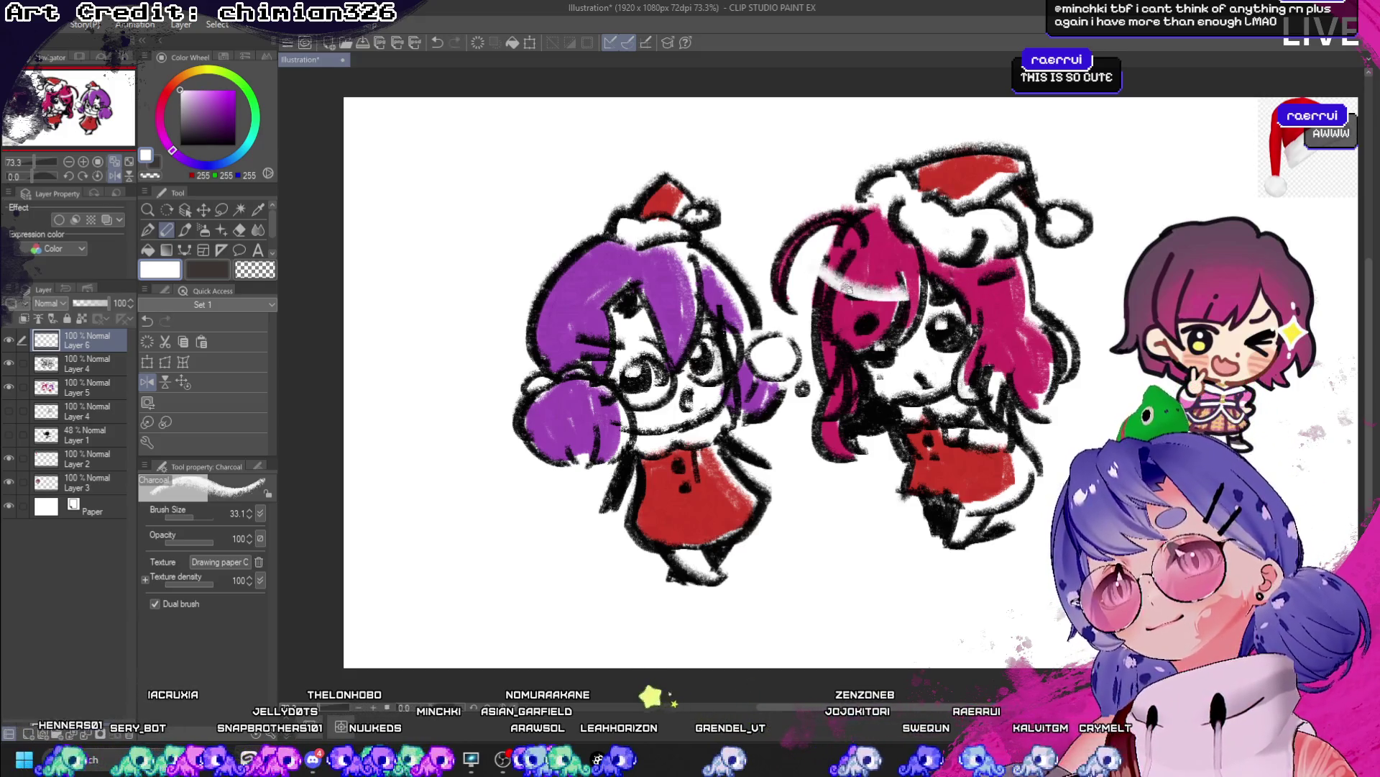
{"action": "left_click_drag", "start_coordinate": [823, 269], "coordinate": [890, 294]}
{"action": "key", "text": "ctrl+z"}
{"action": "left_click_drag", "start_coordinate": [735, 277], "coordinate": [659, 304]}
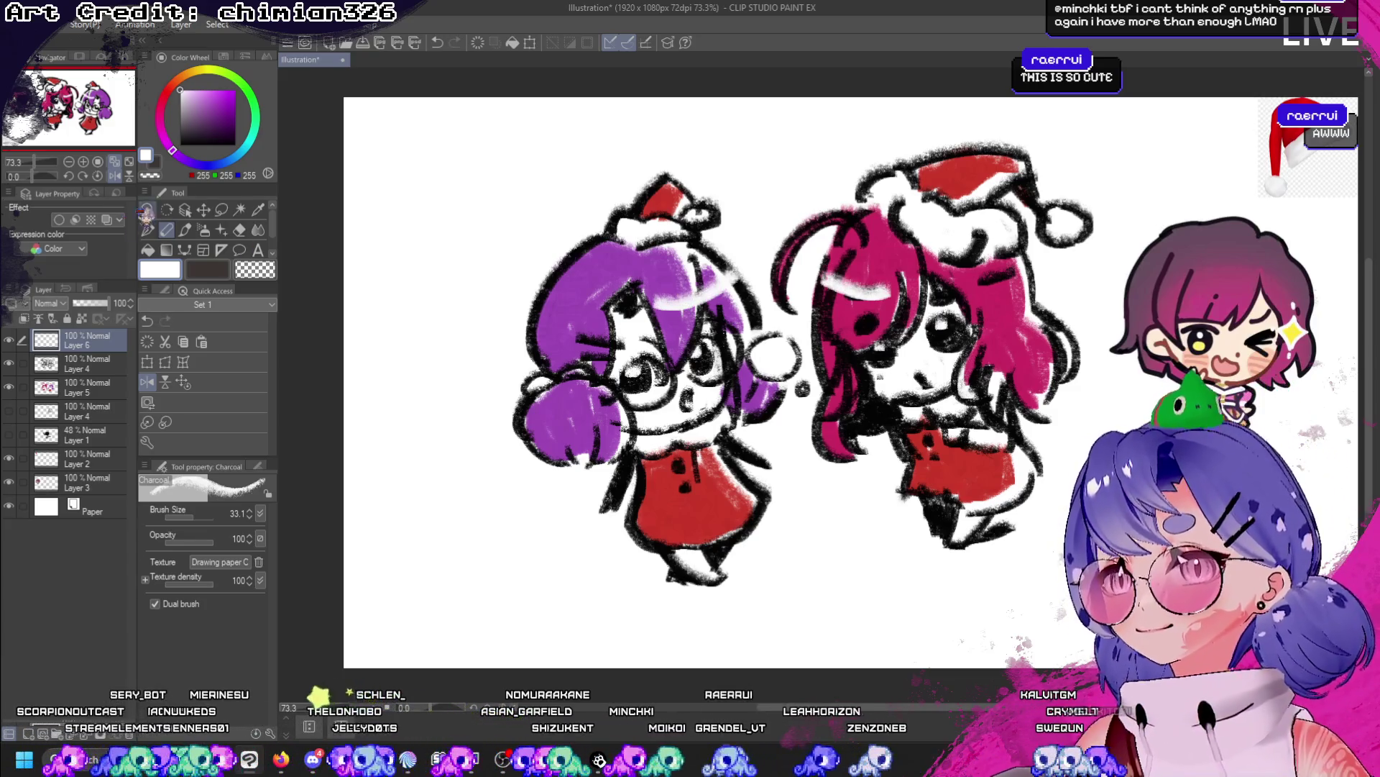
{"action": "key", "text": "h"}
- Redo the white highlights on the pink and purple hair, then mirror the view
{"action": "scroll", "coordinate": [799, 204], "scroll_direction": "down", "scroll_amount": 1}
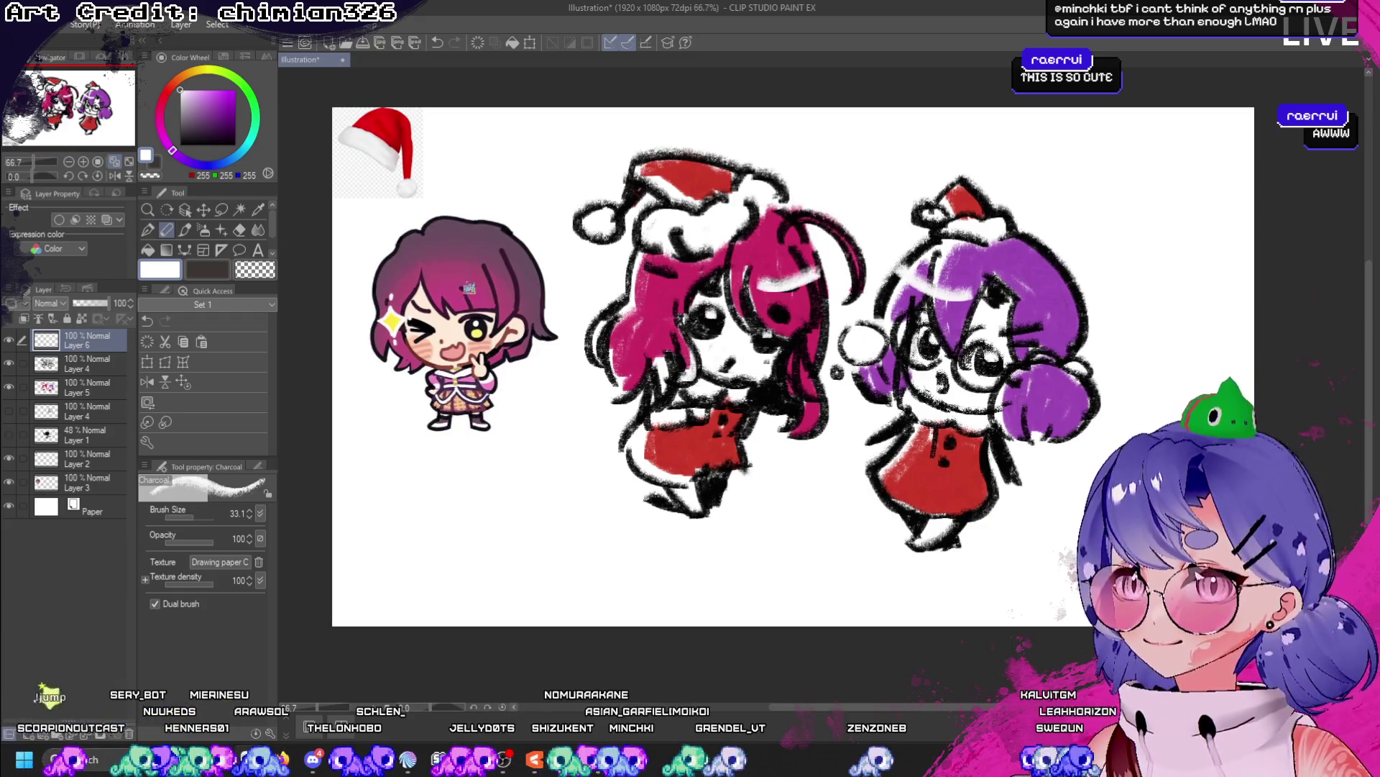
{"action": "left_click", "coordinate": [97, 363]}
{"action": "left_click", "coordinate": [255, 271]}
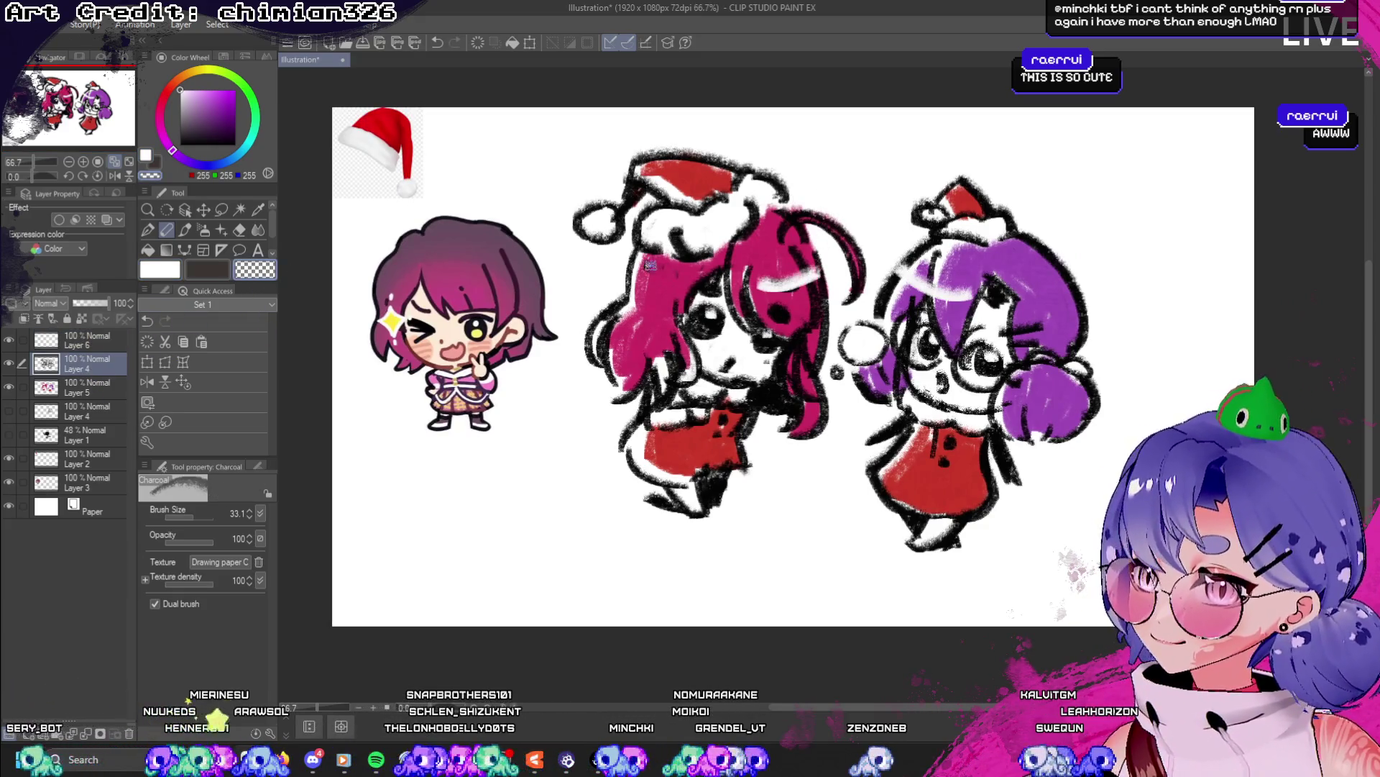
{"action": "key", "text": "ctrl+z"}
{"action": "key", "text": "ctrl+z"}
{"action": "key", "text": "ctrl+z"}
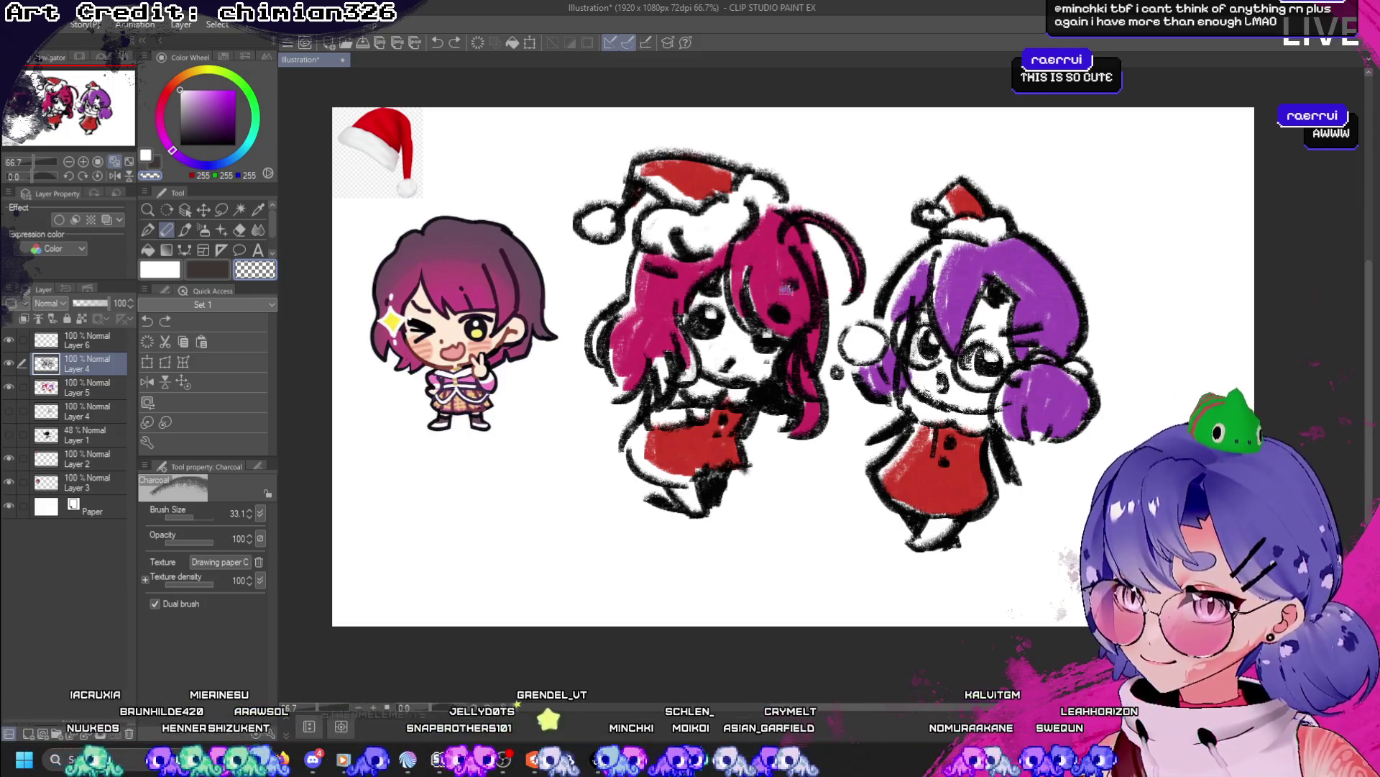
{"action": "left_click", "coordinate": [82, 332]}
{"action": "left_click", "coordinate": [160, 270]}
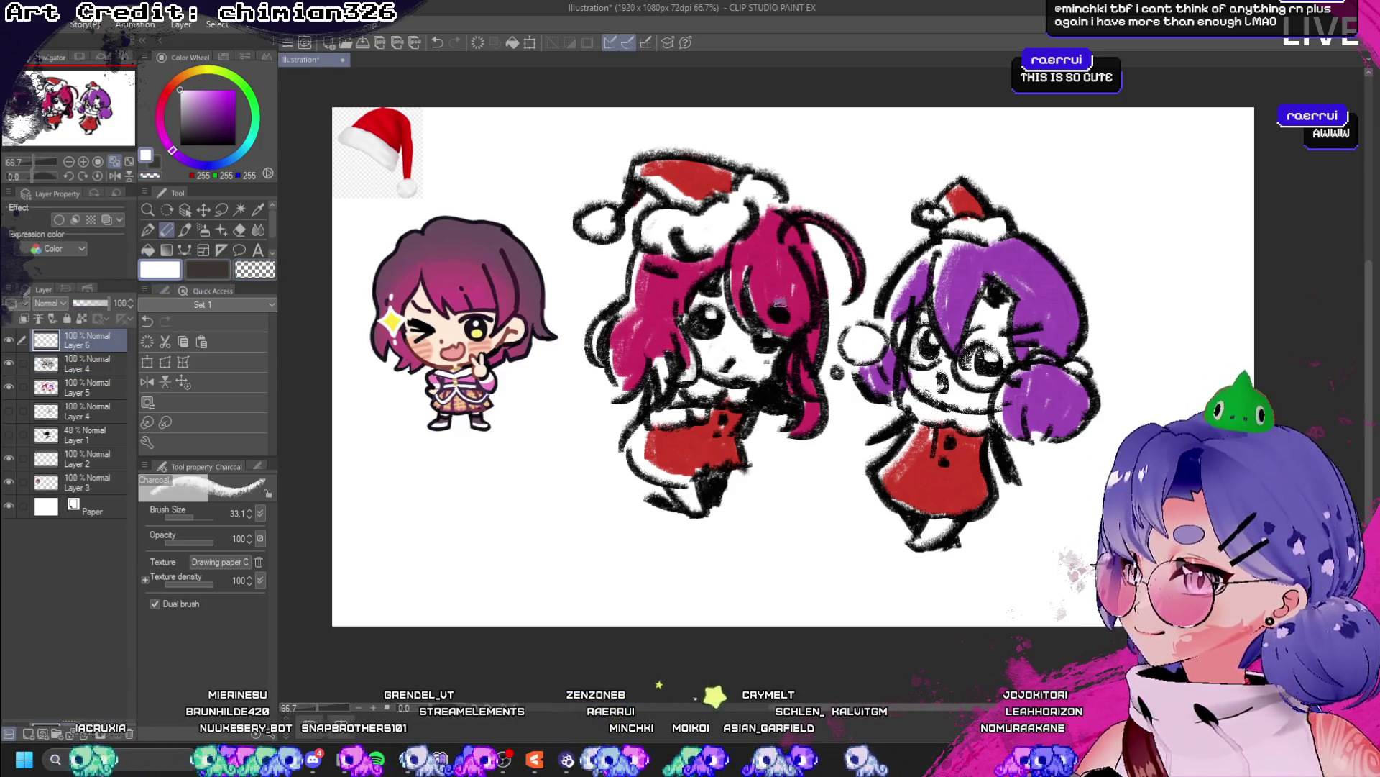
{"action": "left_click_drag", "start_coordinate": [632, 253], "coordinate": [696, 282]}
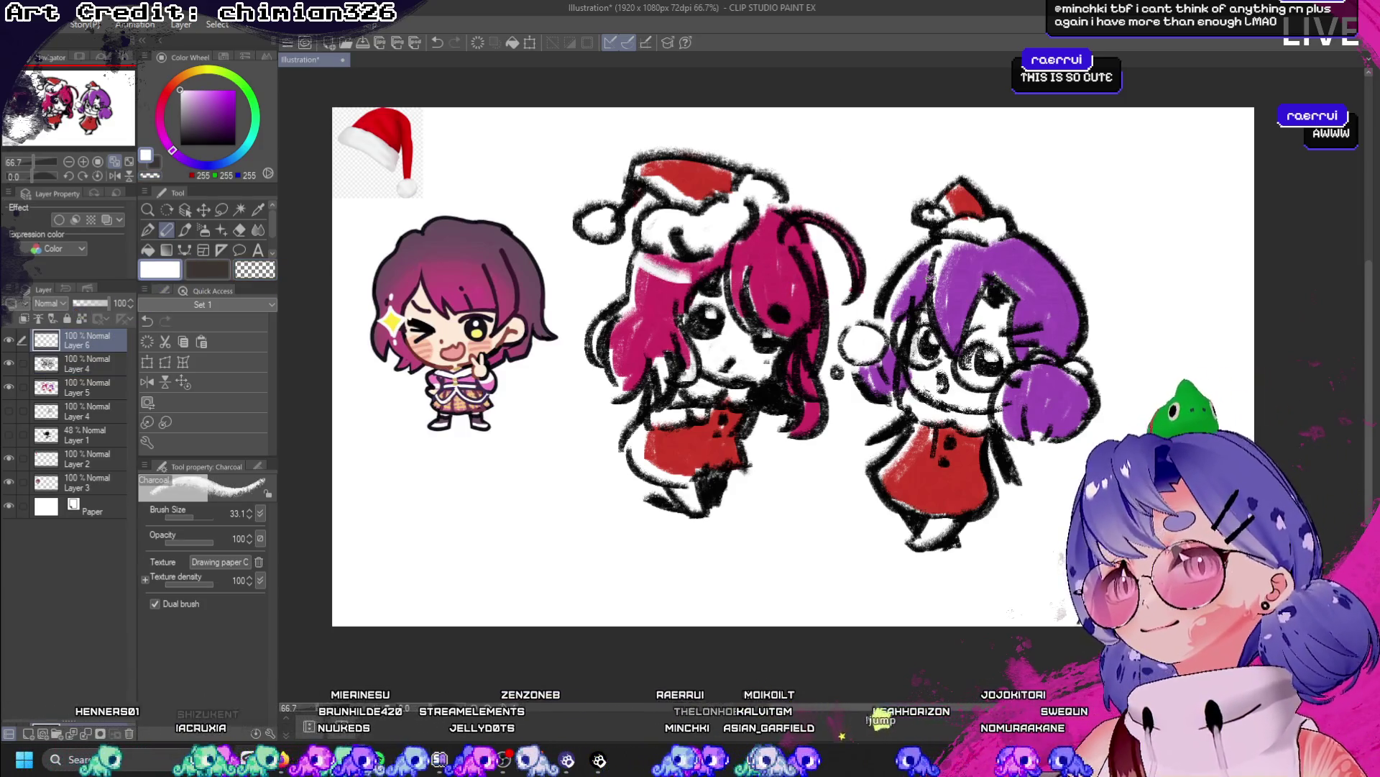
{"action": "mouse_move", "coordinate": [911, 265]}
{"action": "left_mouse_down"}
{"action": "mouse_move", "coordinate": [968, 280]}
{"action": "mouse_move", "coordinate": [921, 287]}
{"action": "mouse_move", "coordinate": [959, 295]}
{"action": "left_mouse_up"}
{"action": "key", "text": "ctrl+z"}
{"action": "key", "text": "ctrl+z"}
{"action": "key", "text": "ctrl+z"}
{"action": "left_click", "coordinate": [114, 175]}
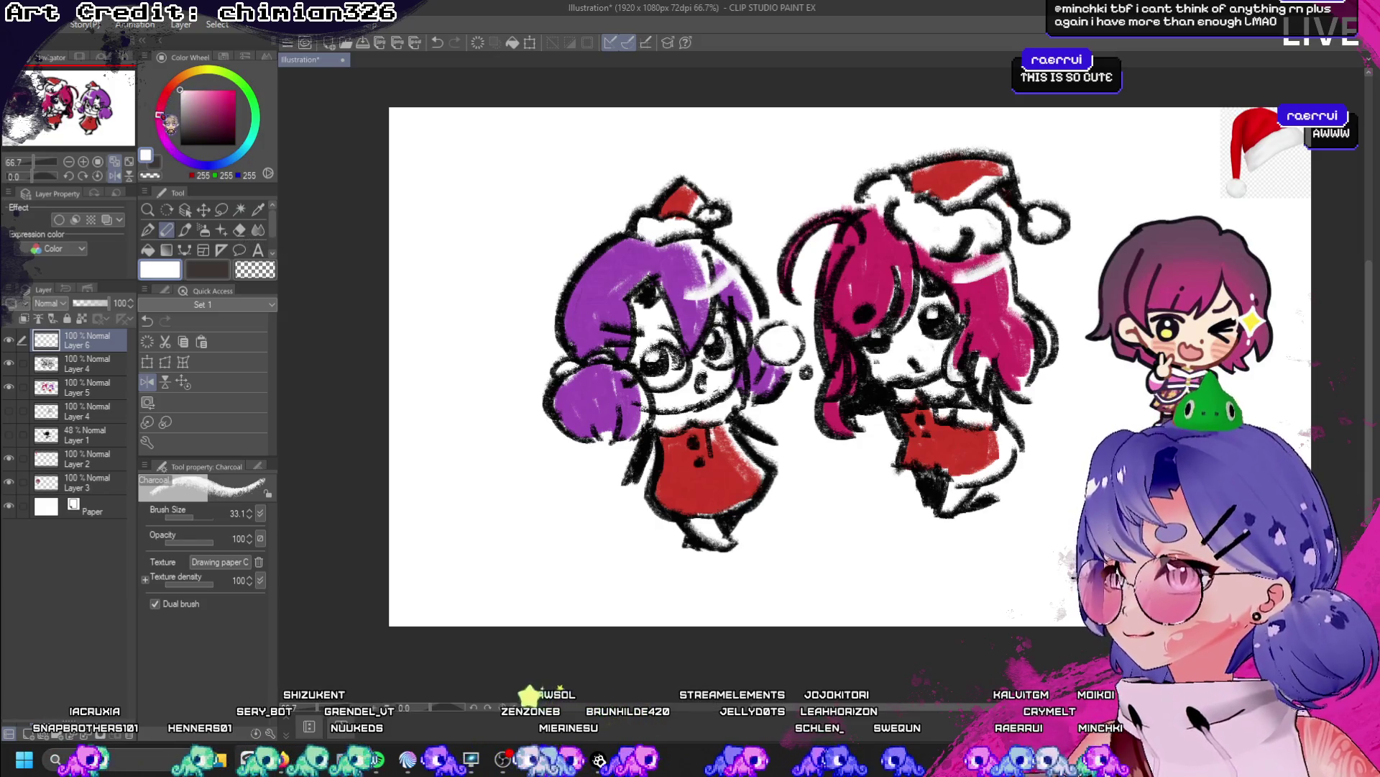
- Pick hot pink and paint a blush on the purple-haired girl's cheek
{"action": "left_click", "coordinate": [160, 126]}
{"action": "left_click", "coordinate": [235, 91]}
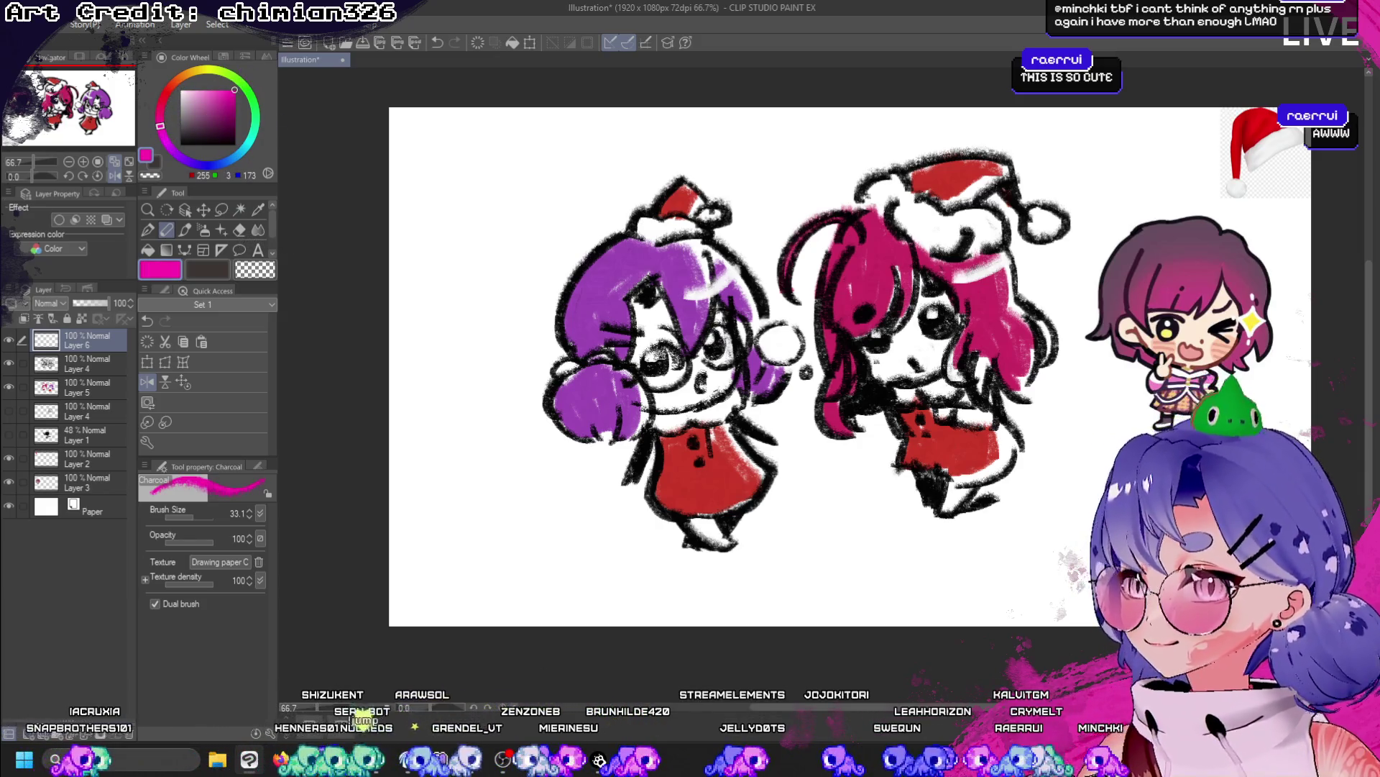
{"action": "left_click_drag", "start_coordinate": [658, 316], "coordinate": [694, 382]}
{"action": "key", "text": "ctrl+z"}
{"action": "mouse_move", "coordinate": [654, 331]}
{"action": "left_mouse_down"}
{"action": "mouse_move", "coordinate": [693, 385]}
{"action": "mouse_move", "coordinate": [691, 371]}
{"action": "left_mouse_up"}
{"action": "key", "text": "ctrl+z"}
{"action": "key", "text": "ctrl+z"}
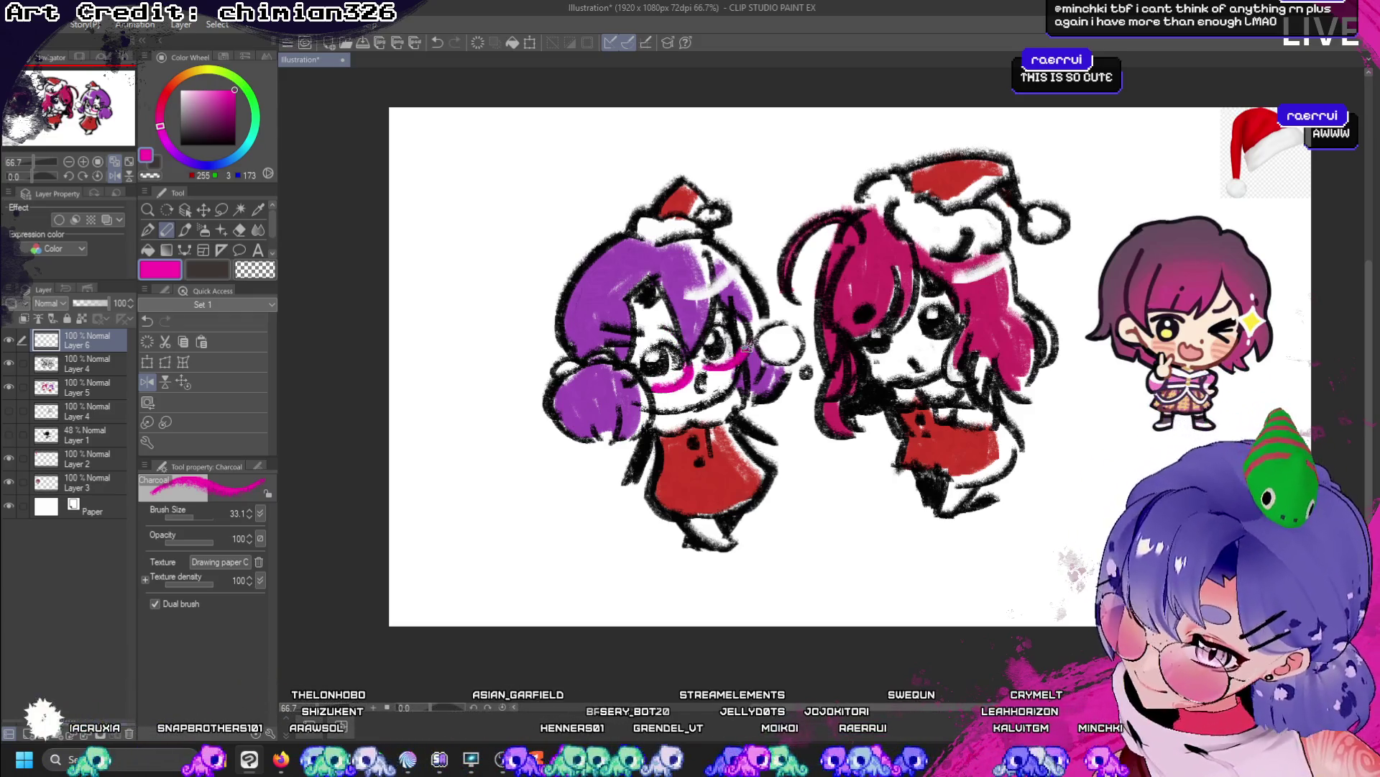
- Return the canvas view upright, make Layer 4 active, and switch the colour to black
{"action": "left_click", "coordinate": [166, 381]}
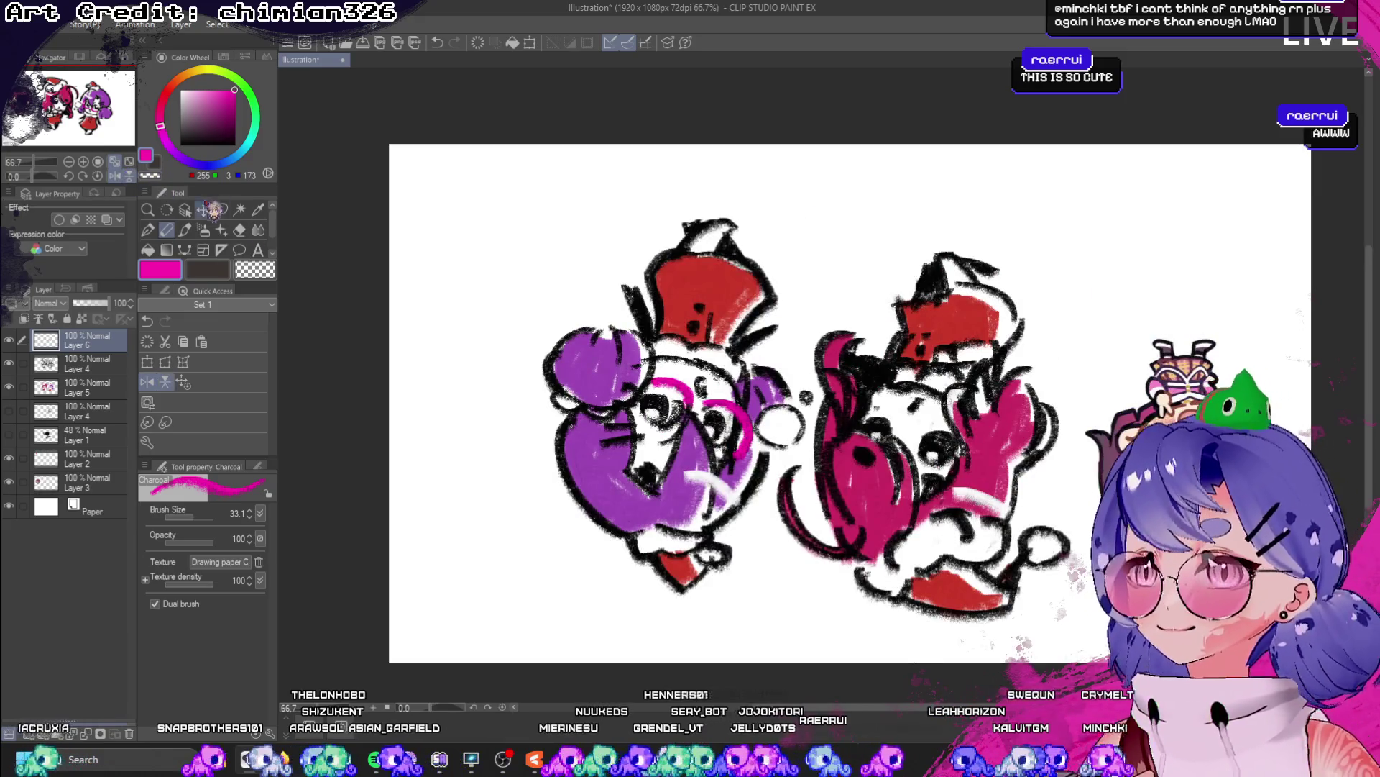
{"action": "left_click", "coordinate": [129, 176]}
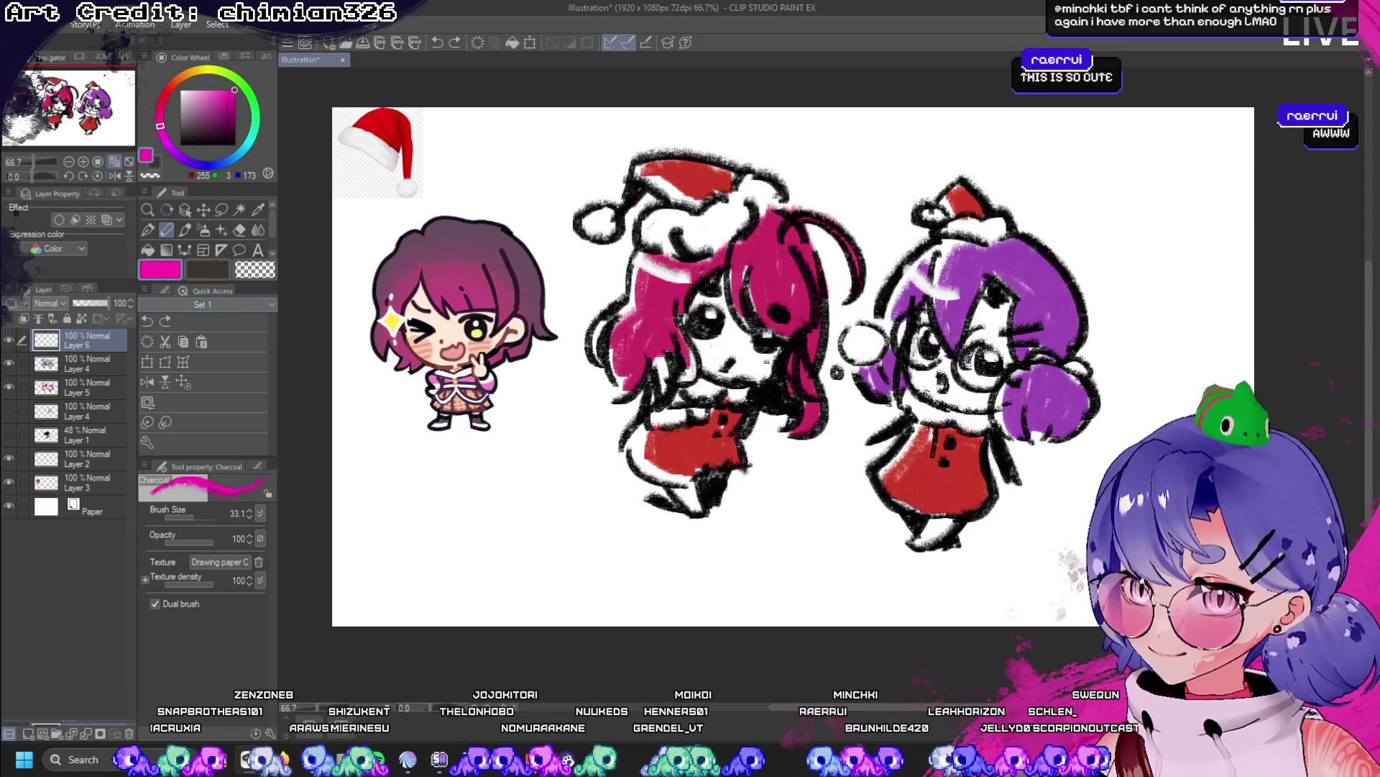
{"action": "mouse_move", "coordinate": [954, 541]}
{"action": "left_mouse_down"}
{"action": "mouse_move", "coordinate": [967, 551]}
{"action": "mouse_move", "coordinate": [935, 554]}
{"action": "left_mouse_up"}
{"action": "key", "text": "ctrl+z"}
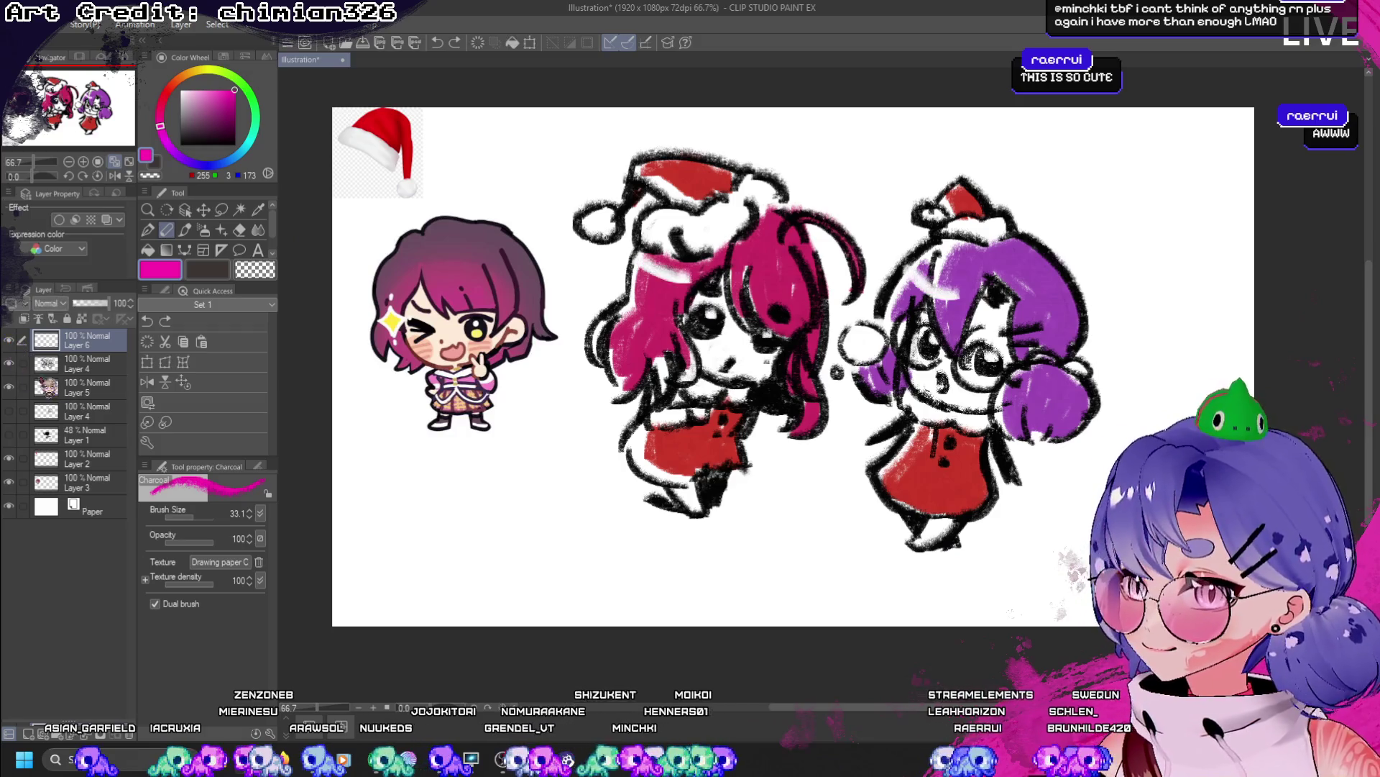
{"action": "left_click", "coordinate": [46, 365]}
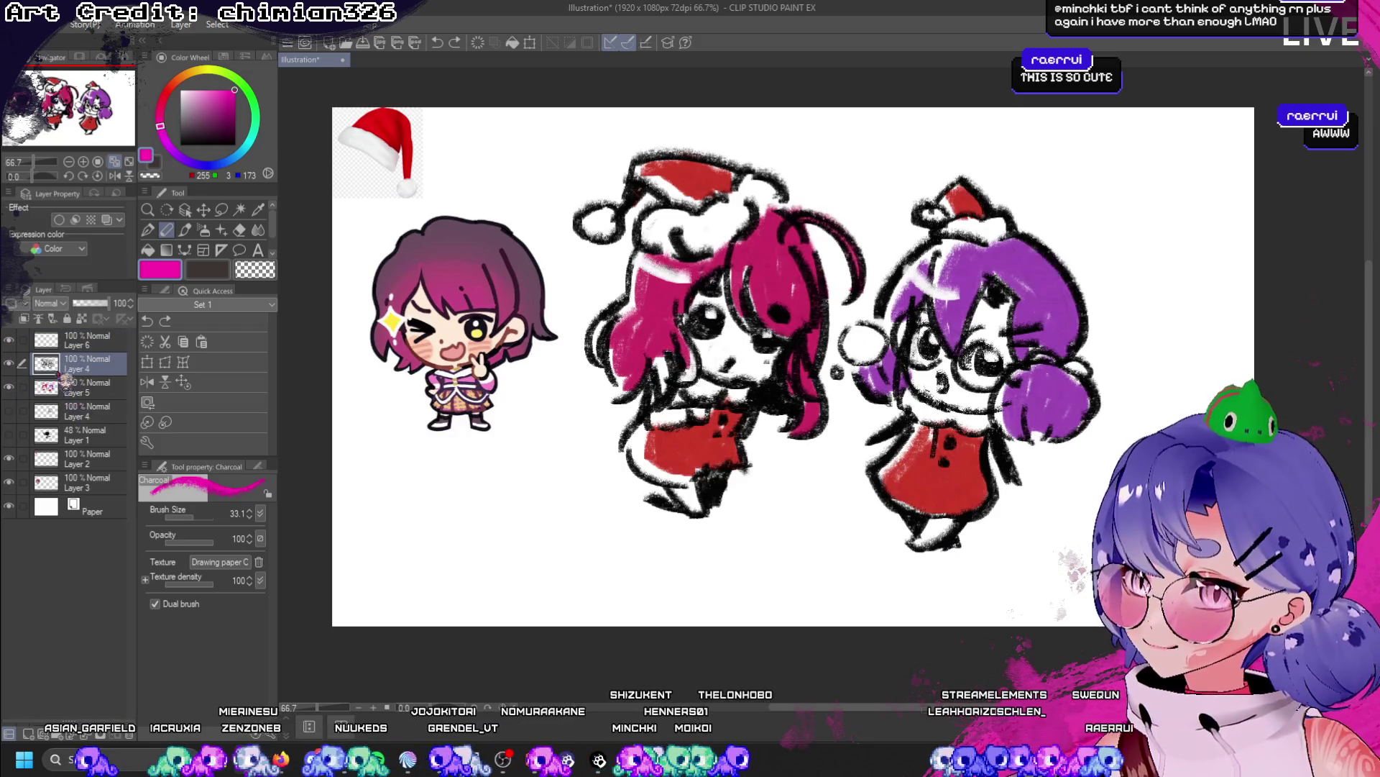
{"action": "left_click", "coordinate": [180, 144]}
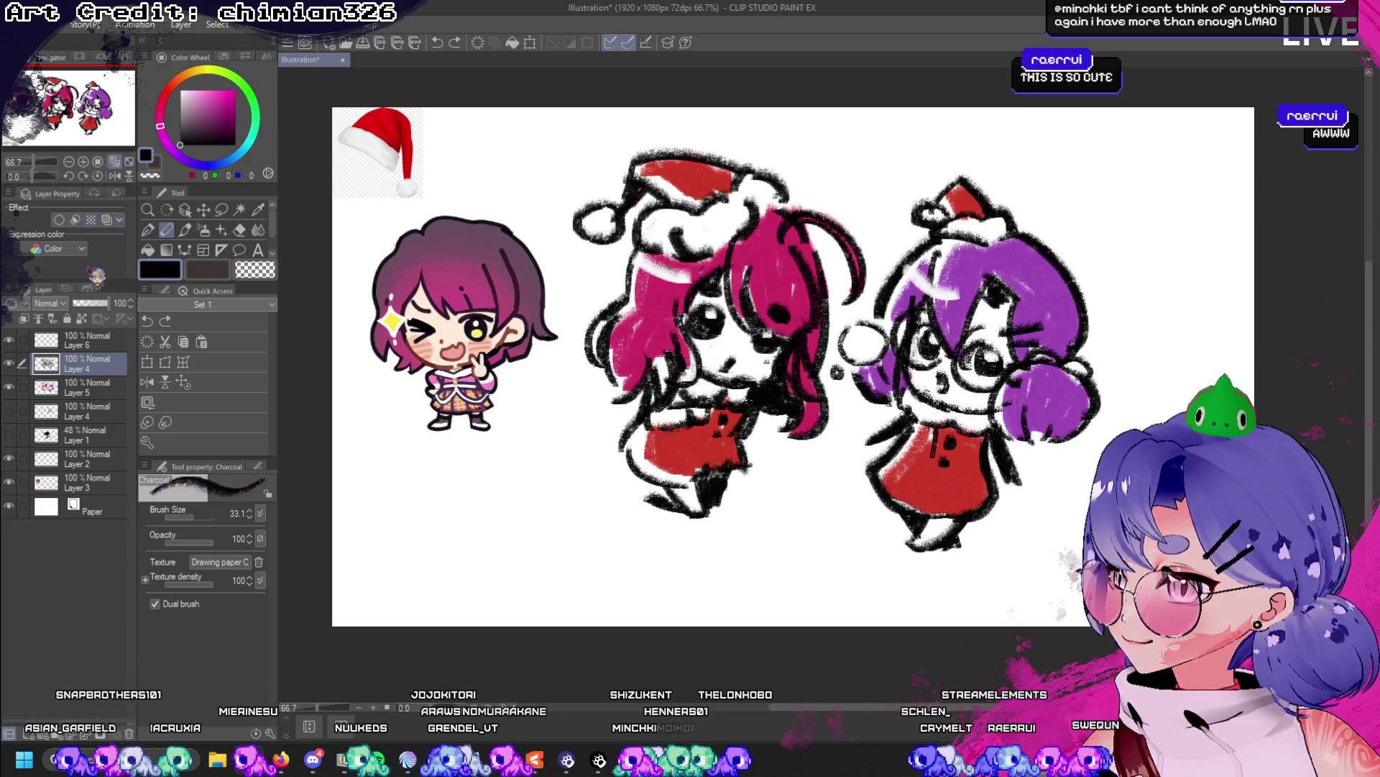
- On a new layer, start lettering 'Merry' beneath the characters, undoing misdrawn letters
{"action": "key", "text": "ctrl+shift+n"}
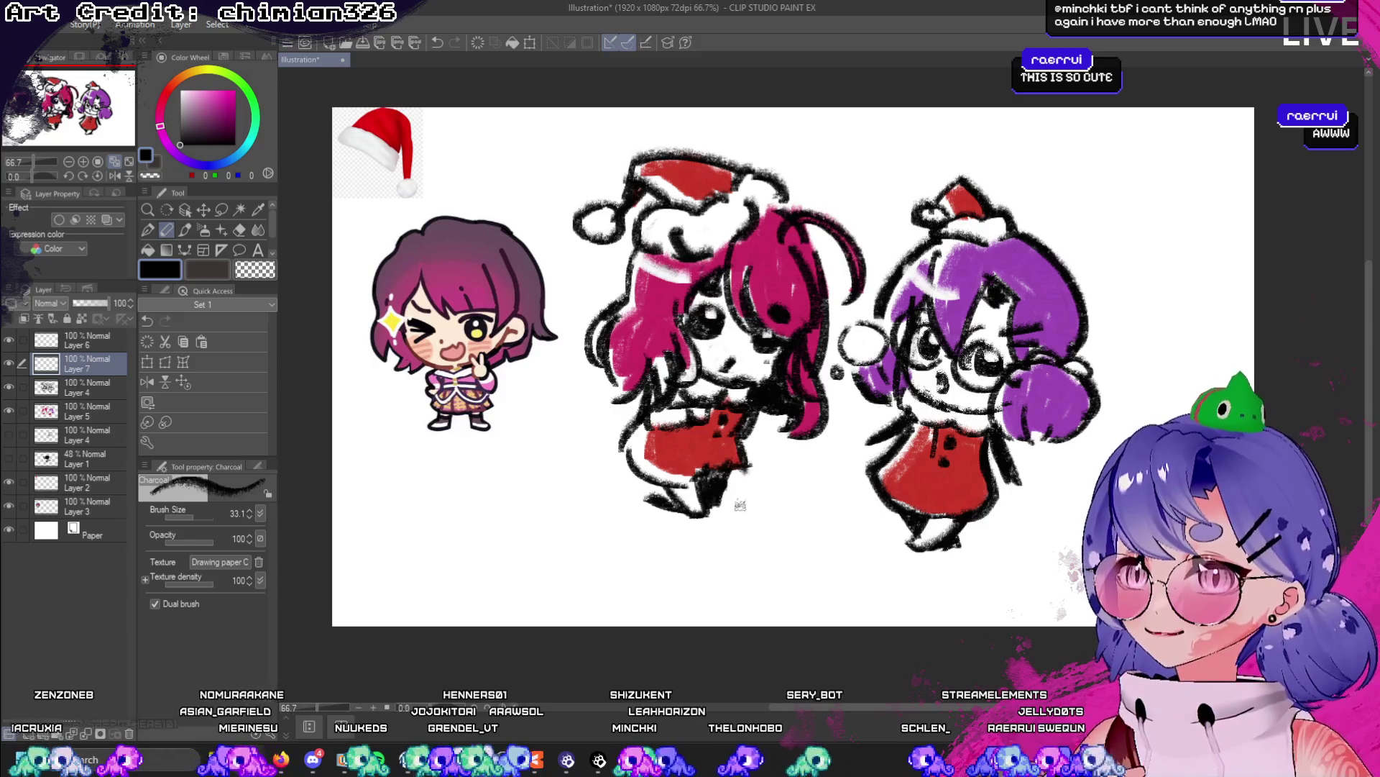
{"action": "mouse_move", "coordinate": [660, 574]}
{"action": "left_mouse_down"}
{"action": "mouse_move", "coordinate": [671, 535]}
{"action": "mouse_move", "coordinate": [721, 565]}
{"action": "left_mouse_up"}
{"action": "key", "text": "ctrl+z"}
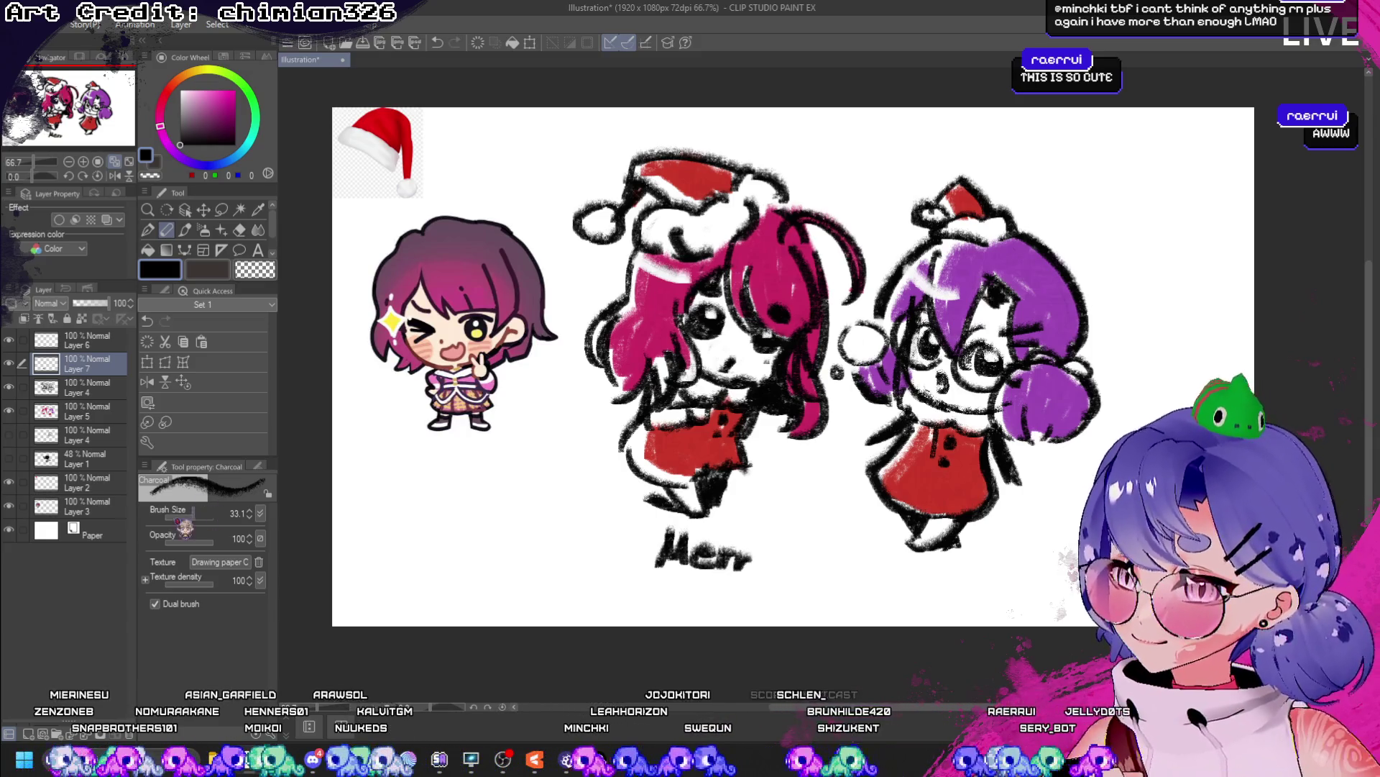
{"action": "left_click_drag", "start_coordinate": [186, 516], "coordinate": [172, 516]}
{"action": "key", "text": "ctrl+z"}
{"action": "key", "text": "ctrl+z"}
{"action": "key", "text": "ctrl+z"}
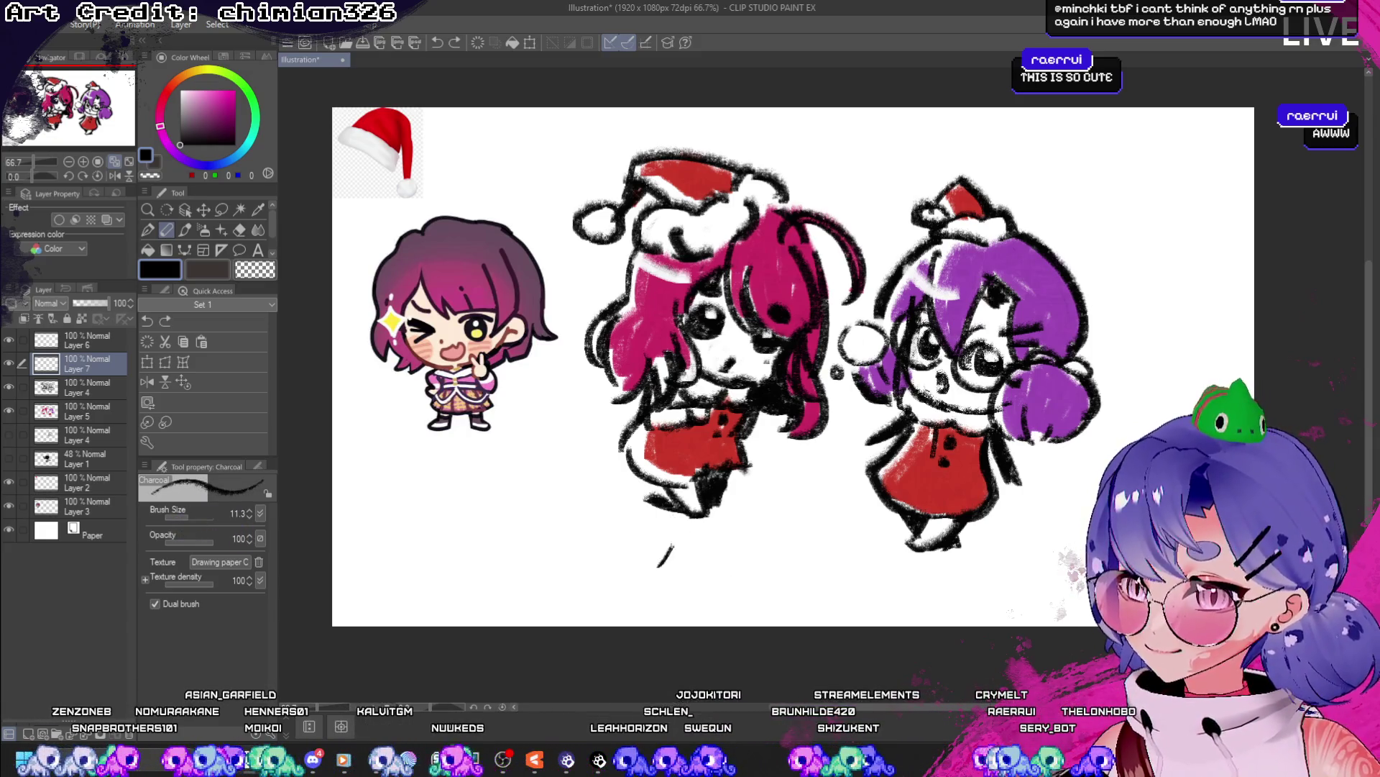
- Set the Charcoal brush size to 22 and letter 'Chrism!' after 'Merry', dropping the underline
{"action": "left_click", "coordinate": [251, 510]}
{"action": "left_click", "coordinate": [261, 512]}
{"action": "left_click", "coordinate": [260, 511]}
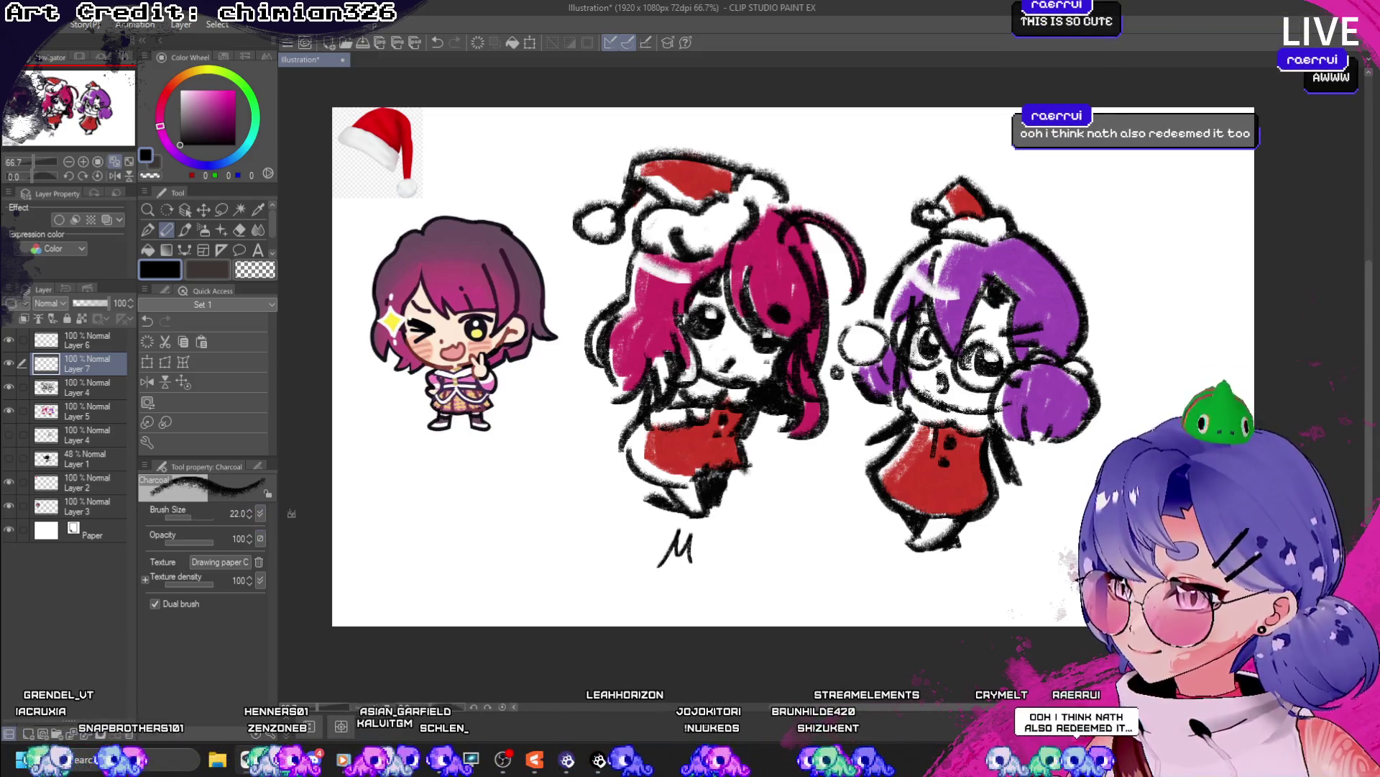
{"action": "key", "text": "ctrl+z"}
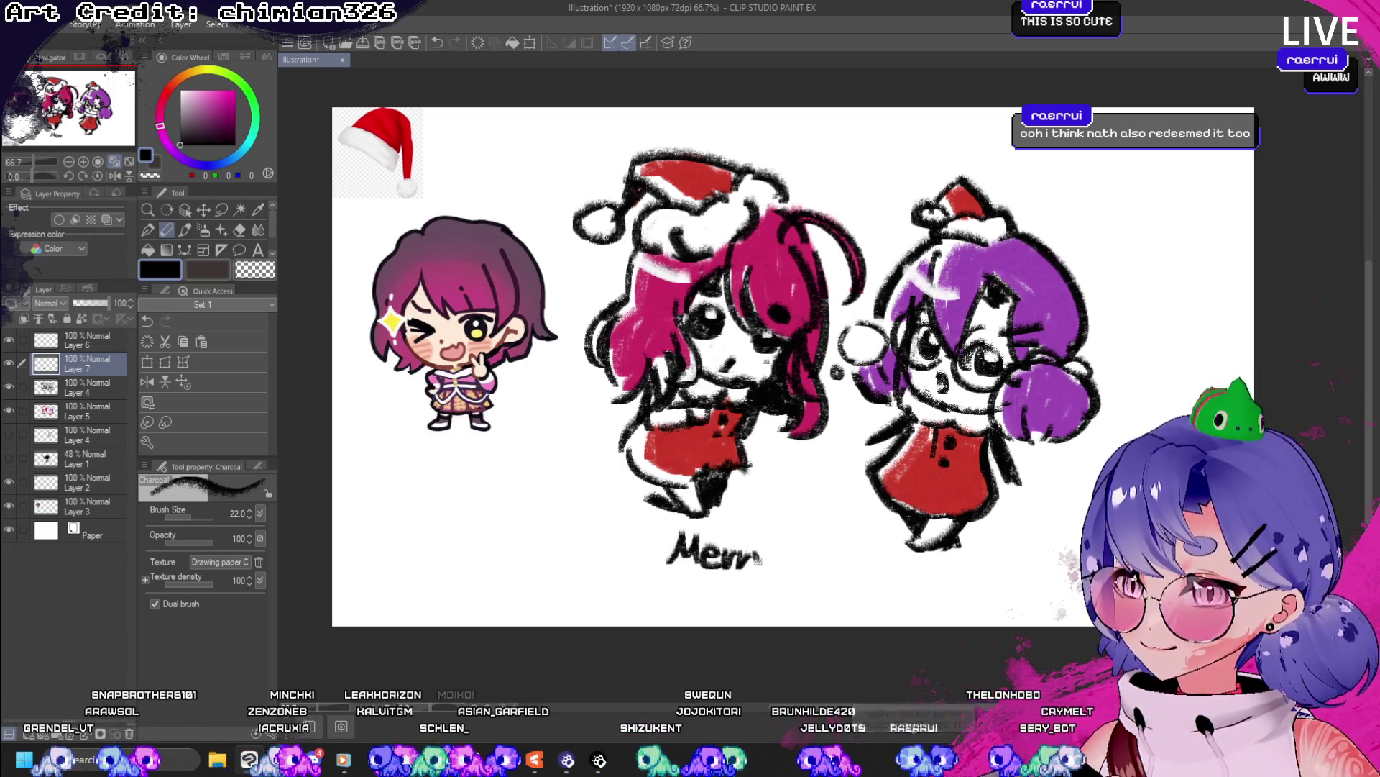
{"action": "left_click_drag", "start_coordinate": [812, 551], "coordinate": [811, 574]}
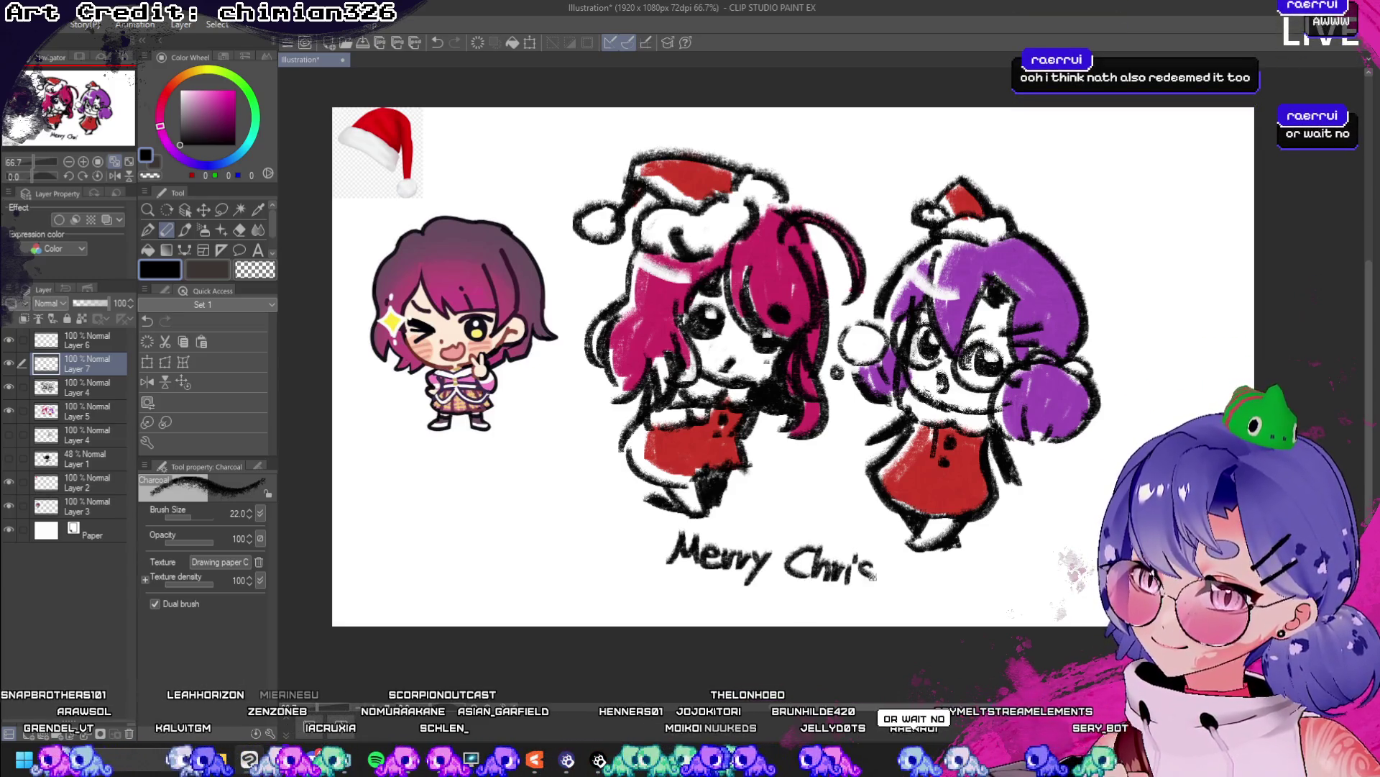
{"action": "left_click_drag", "start_coordinate": [681, 582], "coordinate": [908, 585]}
{"action": "key", "text": "ctrl+z"}
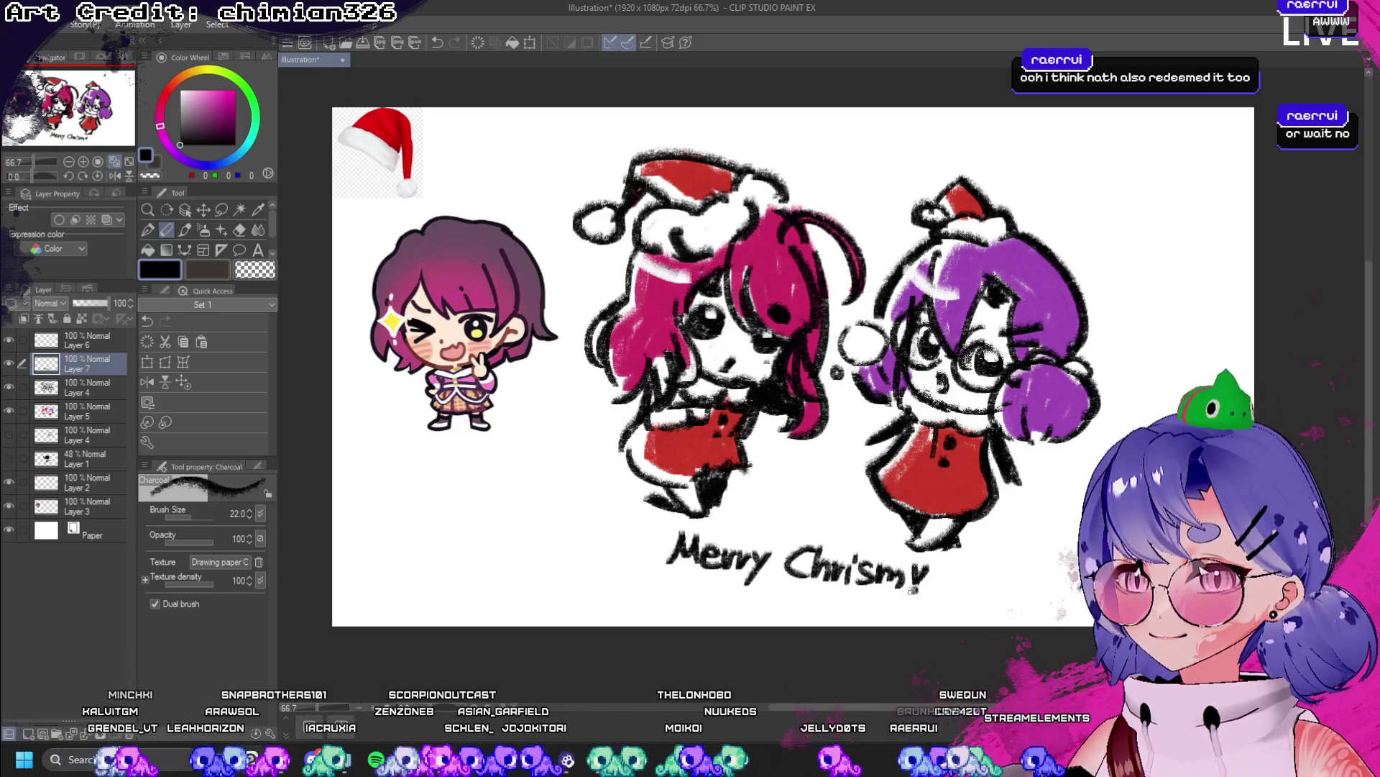
{"action": "scroll", "coordinate": [852, 594], "scroll_direction": "down", "scroll_amount": 2}
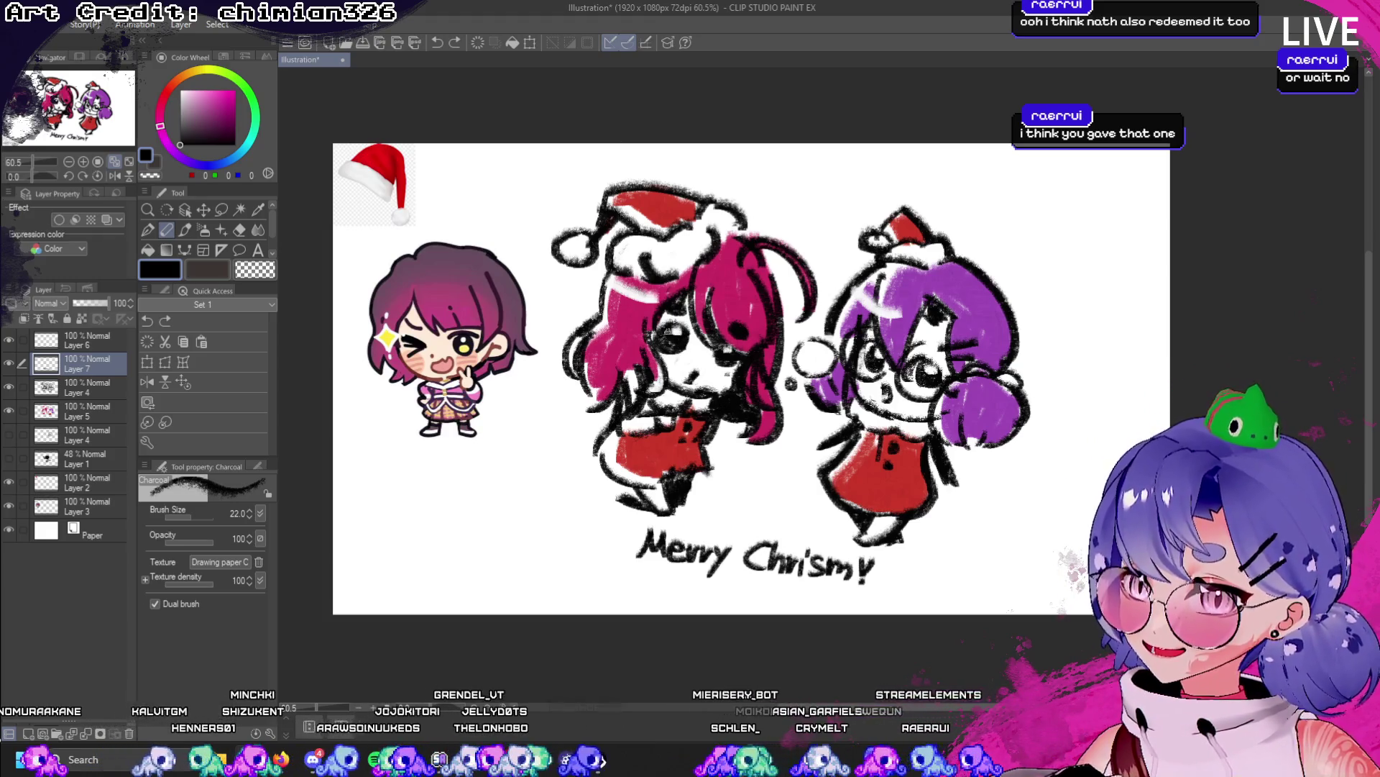
- Hide the Santa hat and chibi reference images
{"action": "left_click", "coordinate": [8, 410]}
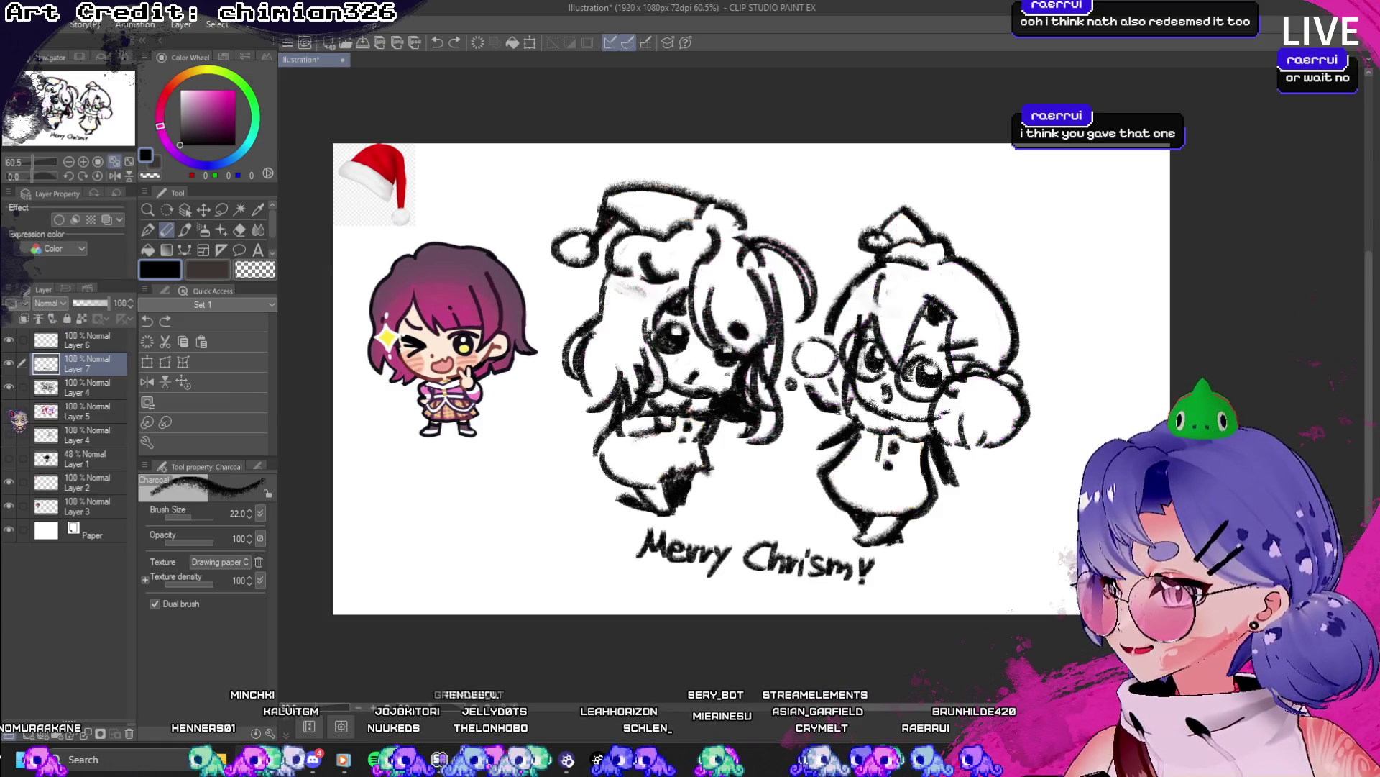
{"action": "left_click", "coordinate": [8, 409]}
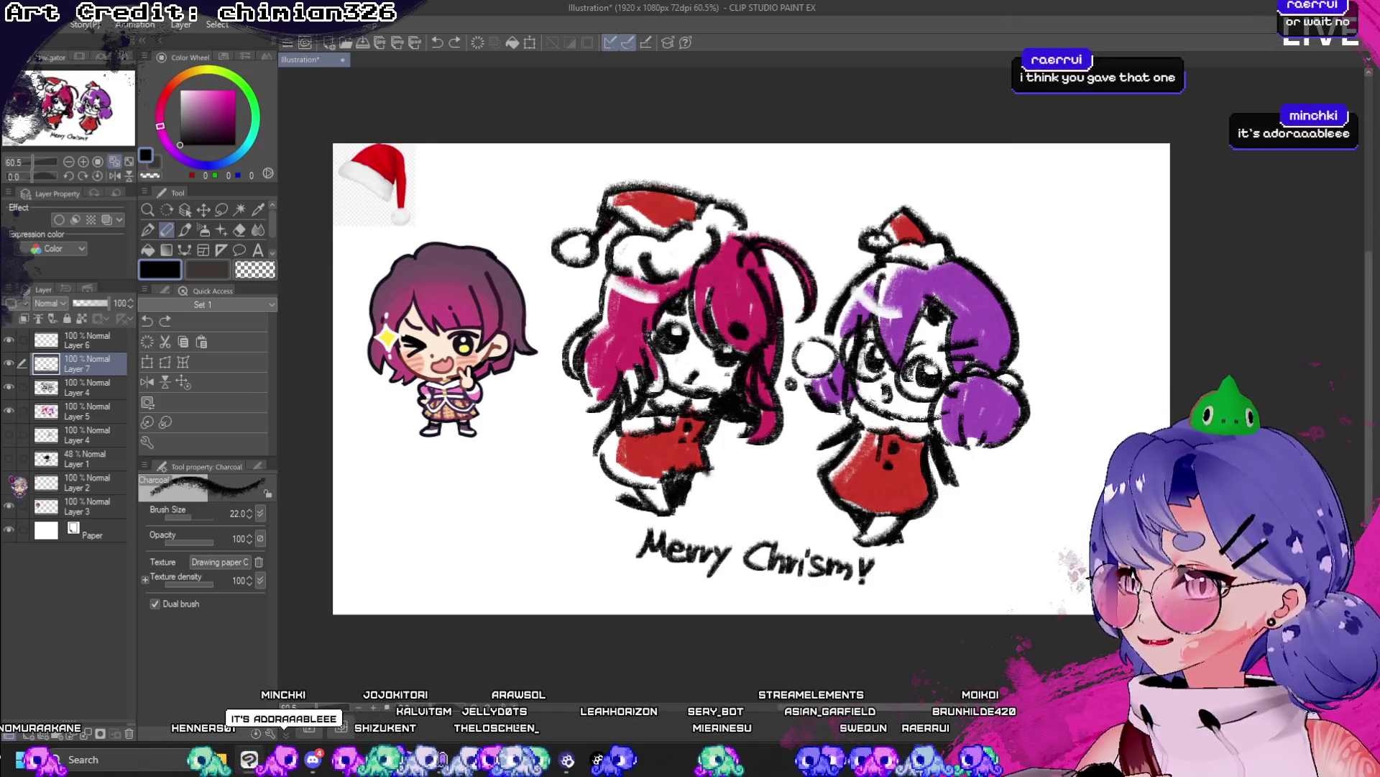
{"action": "left_click", "coordinate": [9, 482]}
{"action": "left_click", "coordinate": [8, 505]}
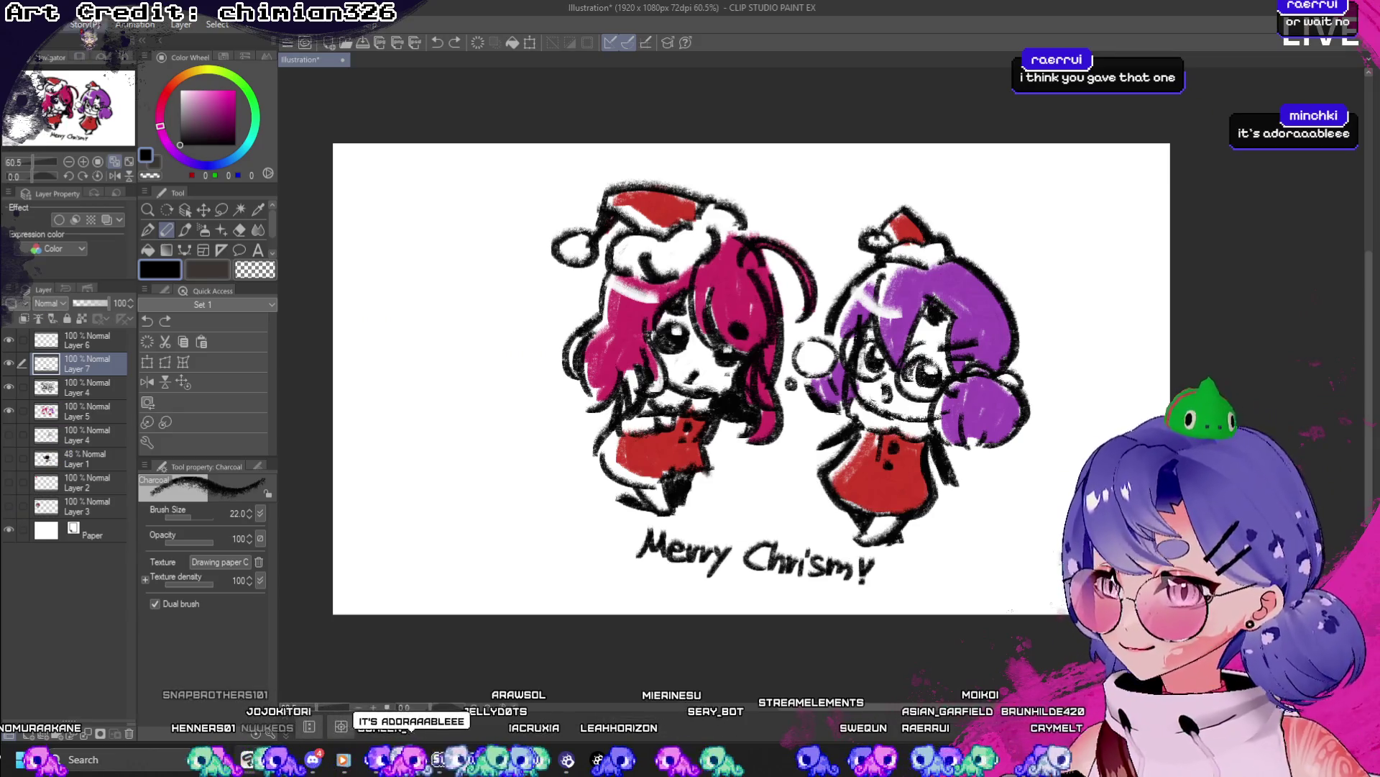
- Crop the canvas to 1170x1017px around the characters and greeting with Change Canvas Size
{"action": "left_click", "coordinate": [50, 24]}
{"action": "left_click", "coordinate": [94, 429]}
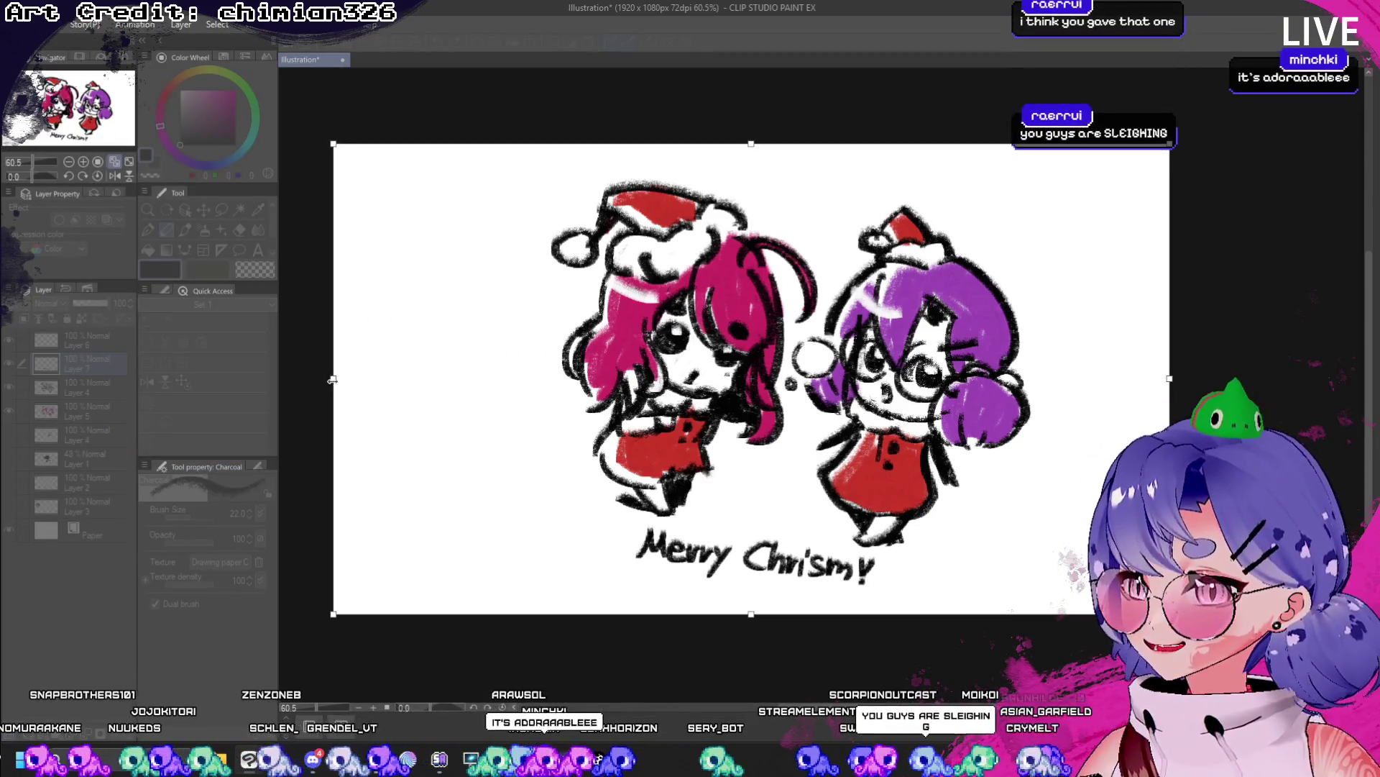
{"action": "mouse_move", "coordinate": [335, 404]}
{"action": "left_mouse_down"}
{"action": "mouse_move", "coordinate": [546, 404]}
{"action": "mouse_move", "coordinate": [528, 390]}
{"action": "left_mouse_up"}
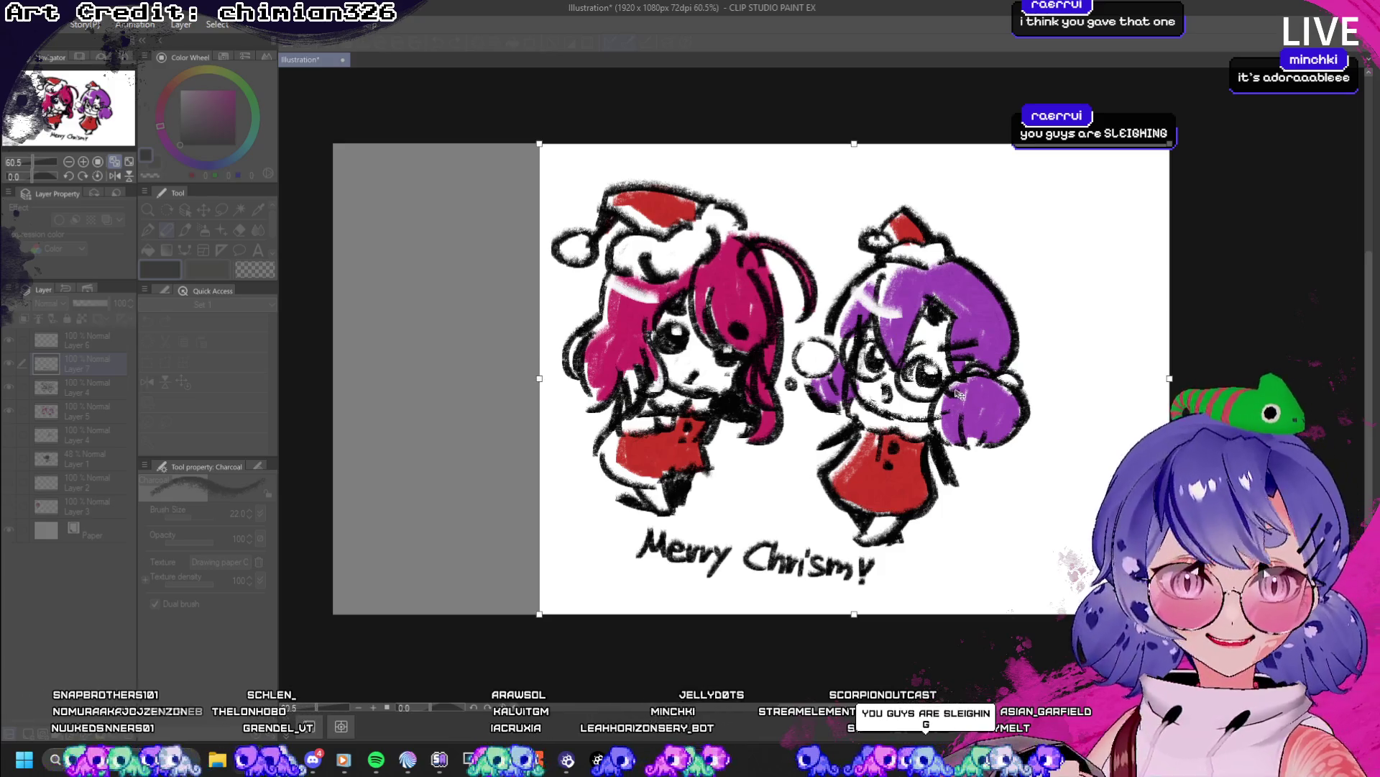
{"action": "left_click_drag", "start_coordinate": [1172, 380], "coordinate": [1050, 379]}
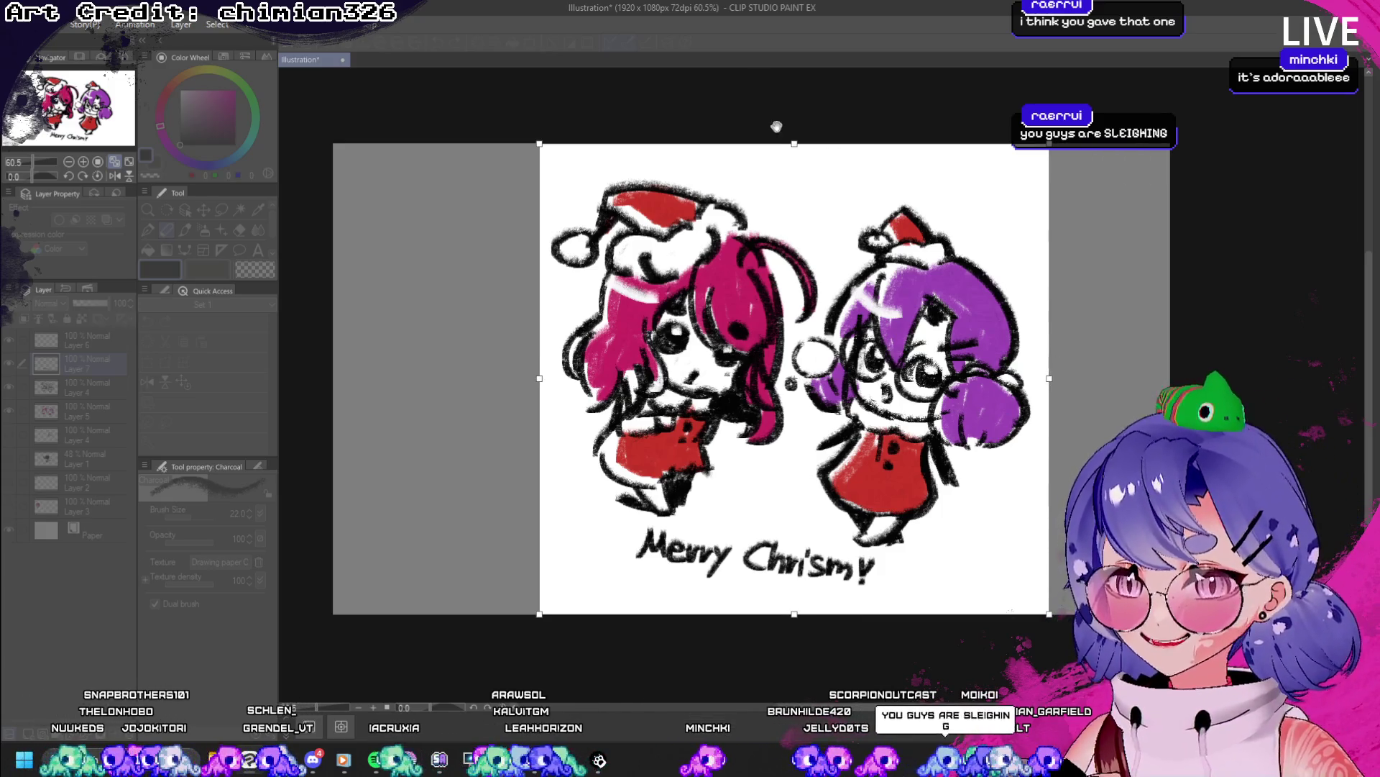
{"action": "left_click_drag", "start_coordinate": [793, 145], "coordinate": [782, 161]}
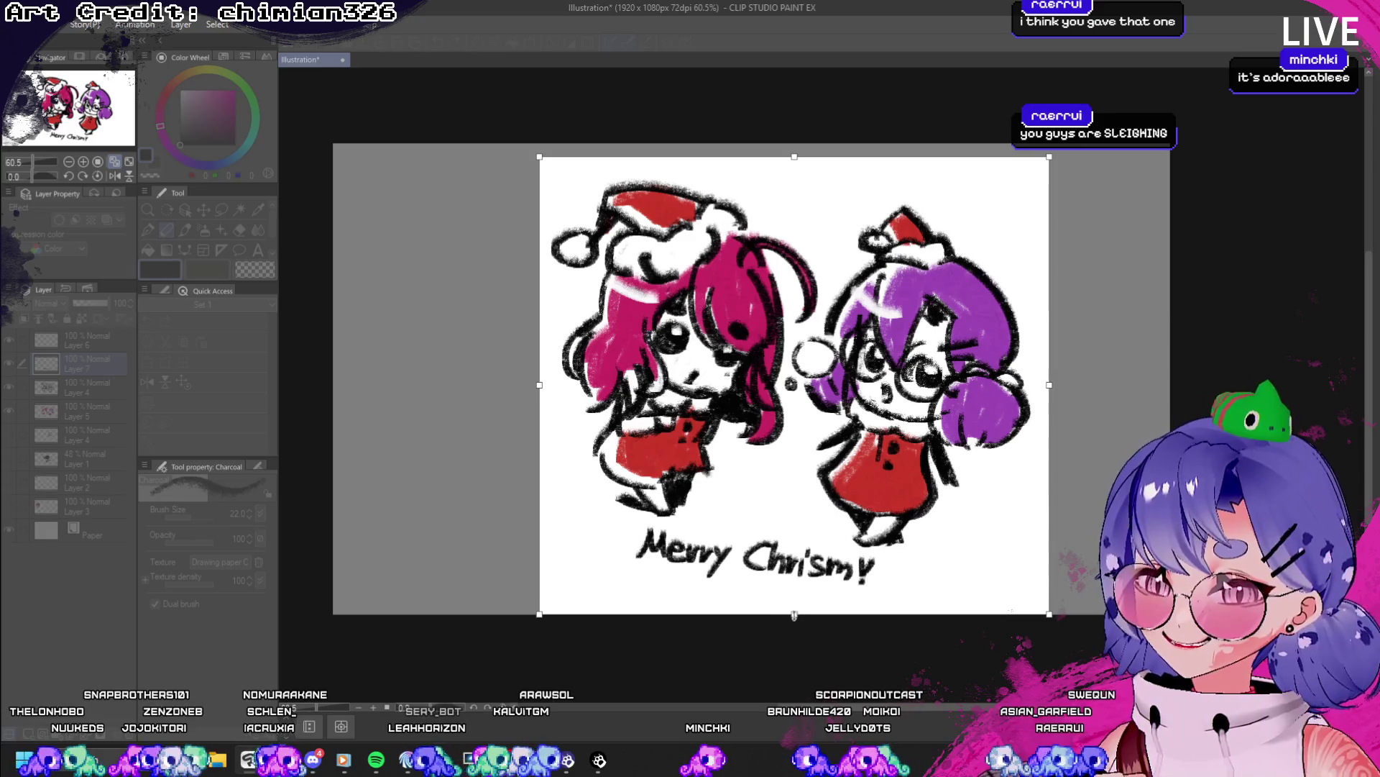
{"action": "left_click_drag", "start_coordinate": [794, 615], "coordinate": [797, 603]}
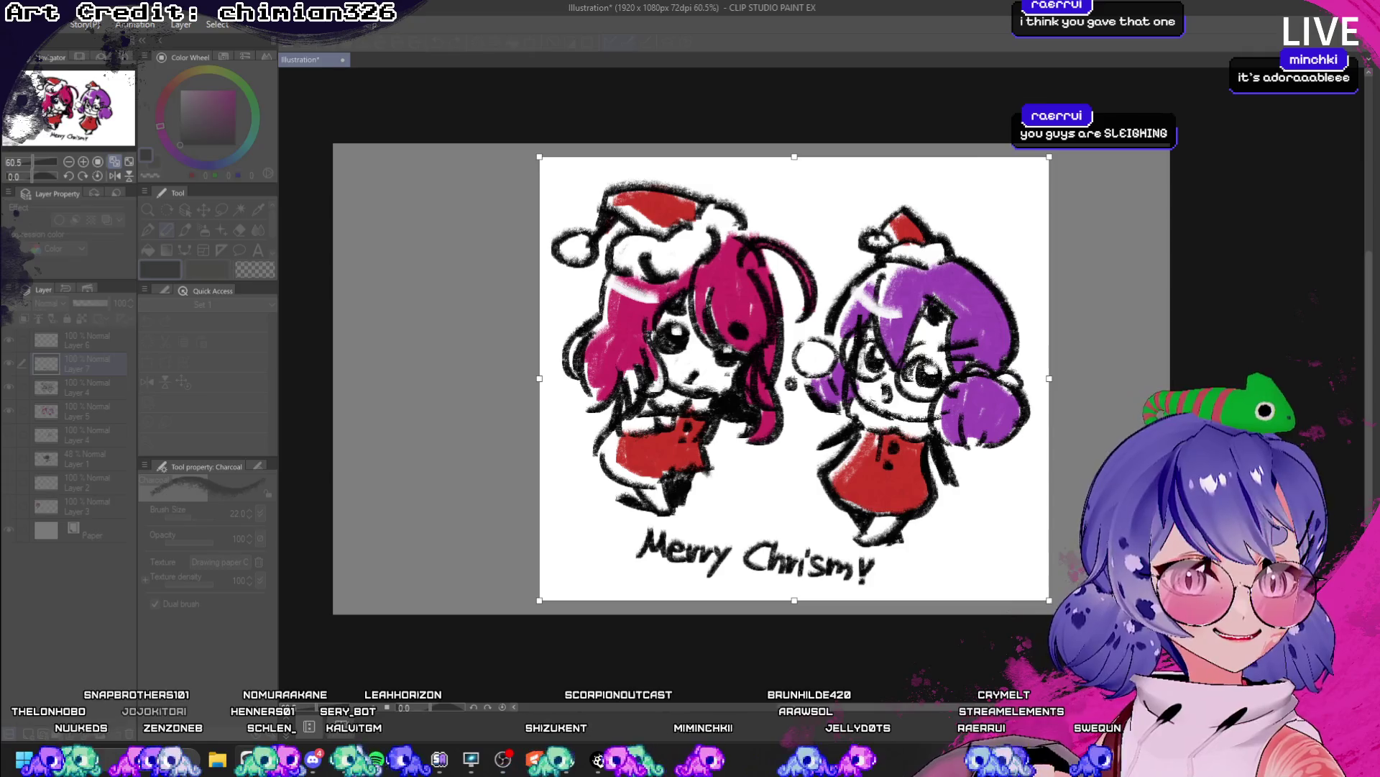
{"action": "key", "text": "Return"}
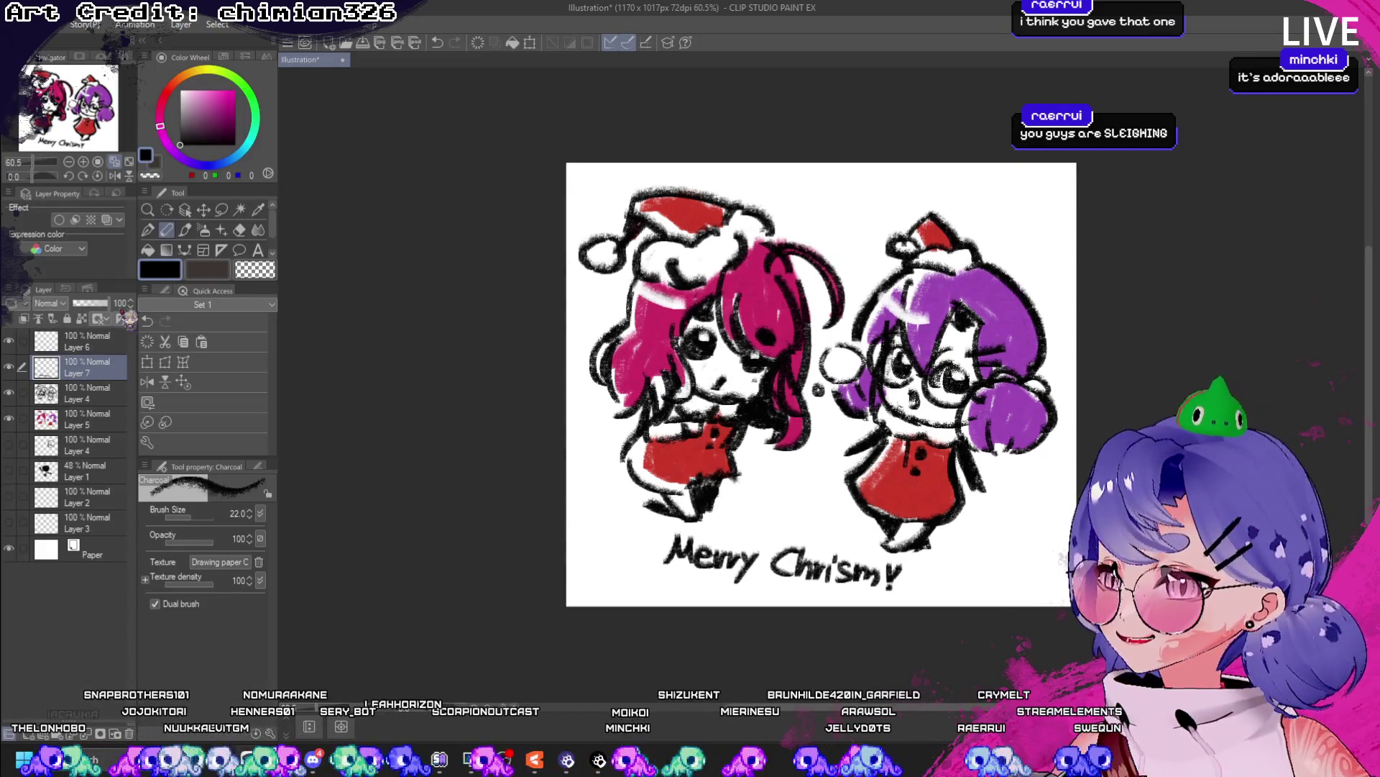
- Add a Gradient Map correction layer to the drawing
{"action": "left_click", "coordinate": [85, 24]}
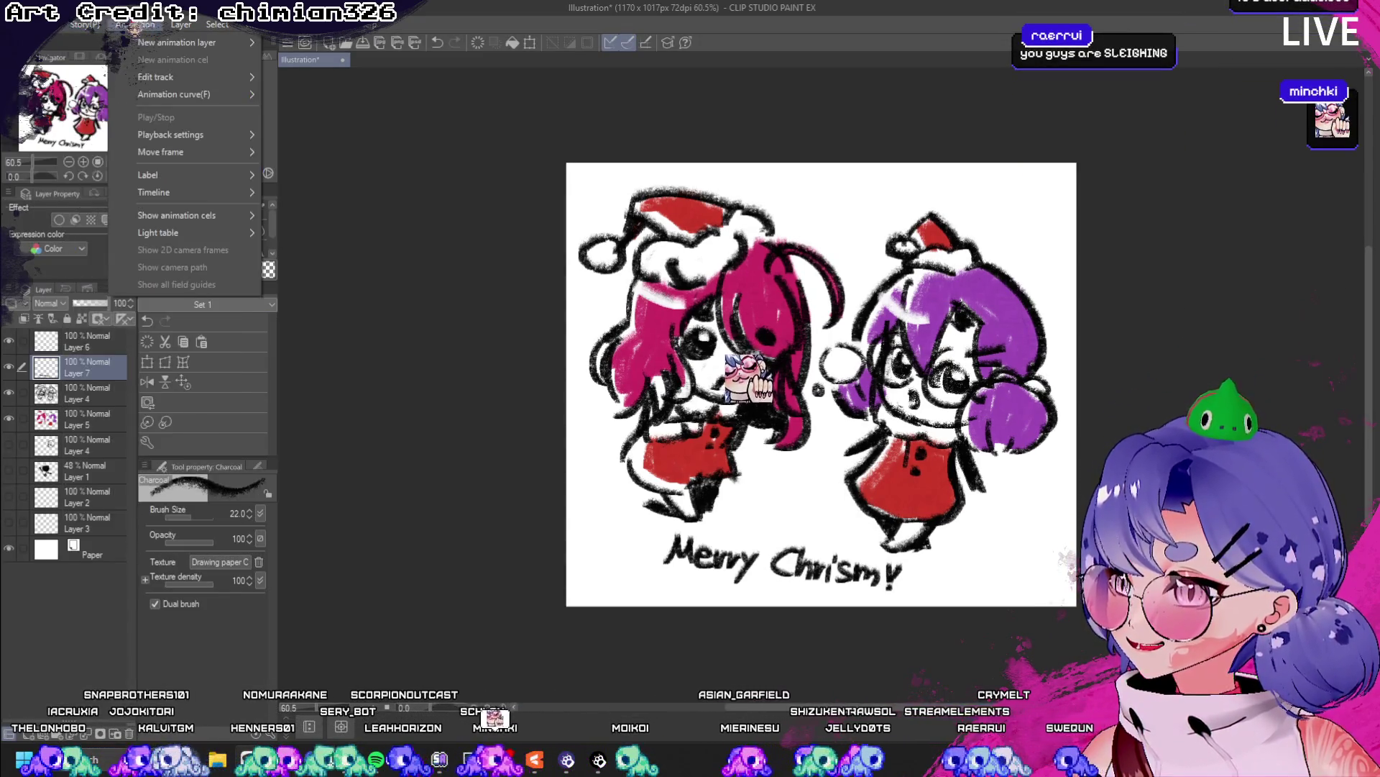
{"action": "mouse_move", "coordinate": [163, 24]}
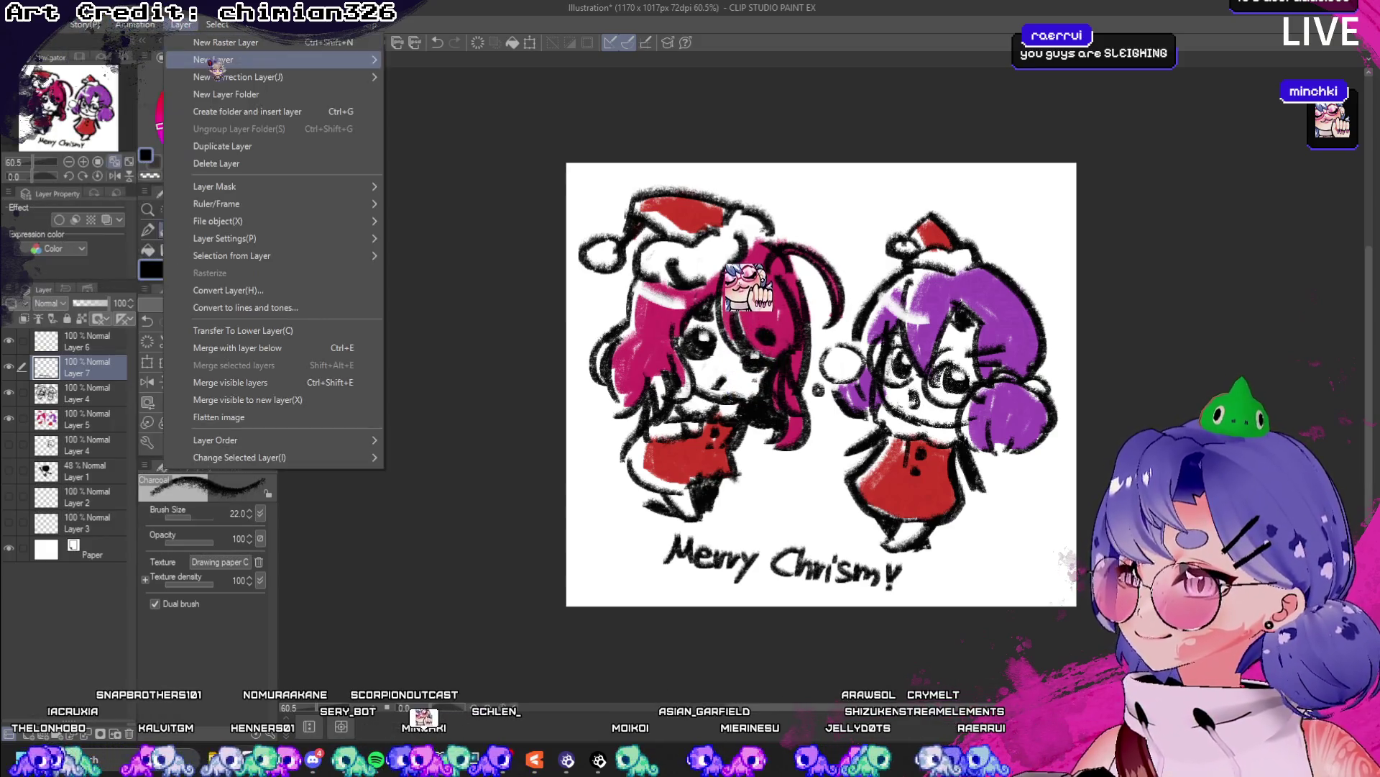
{"action": "mouse_move", "coordinate": [302, 76]}
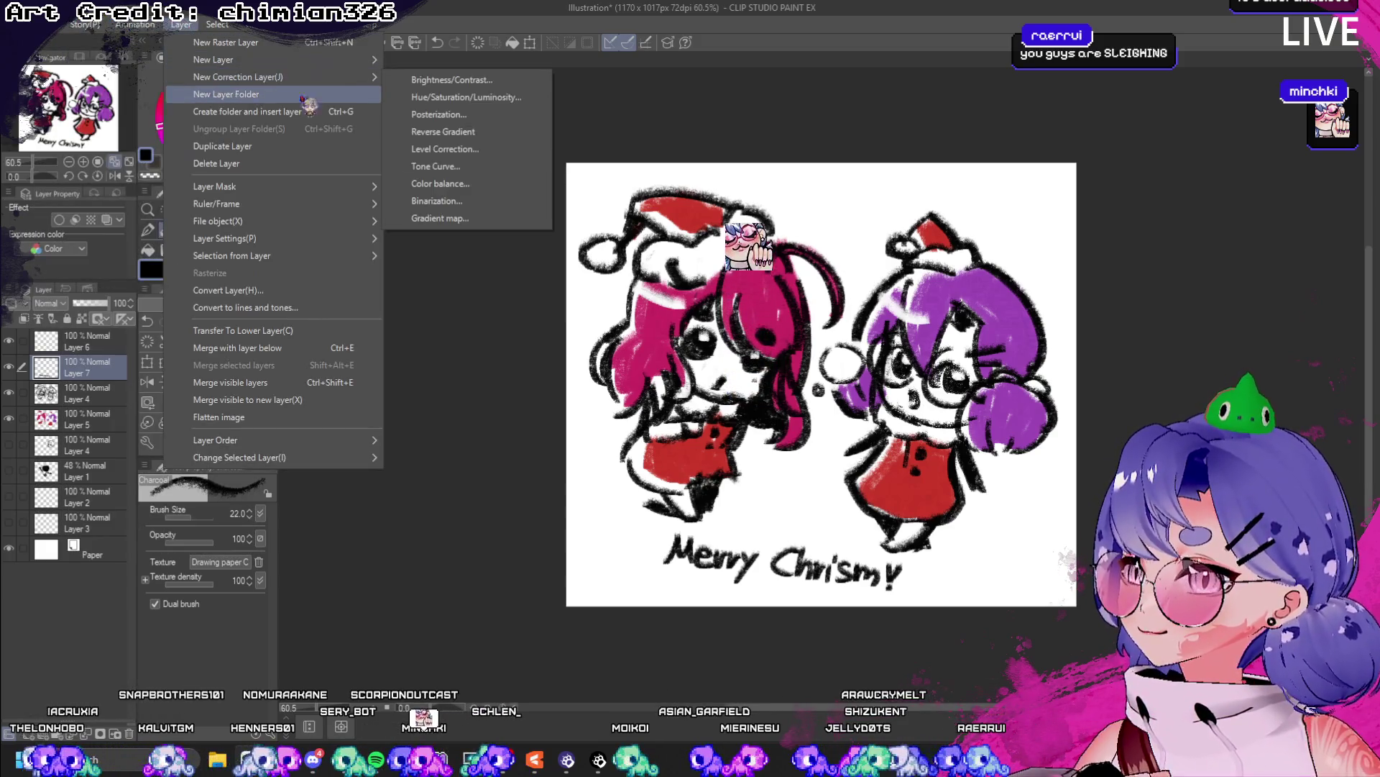
{"action": "left_click", "coordinate": [440, 219]}
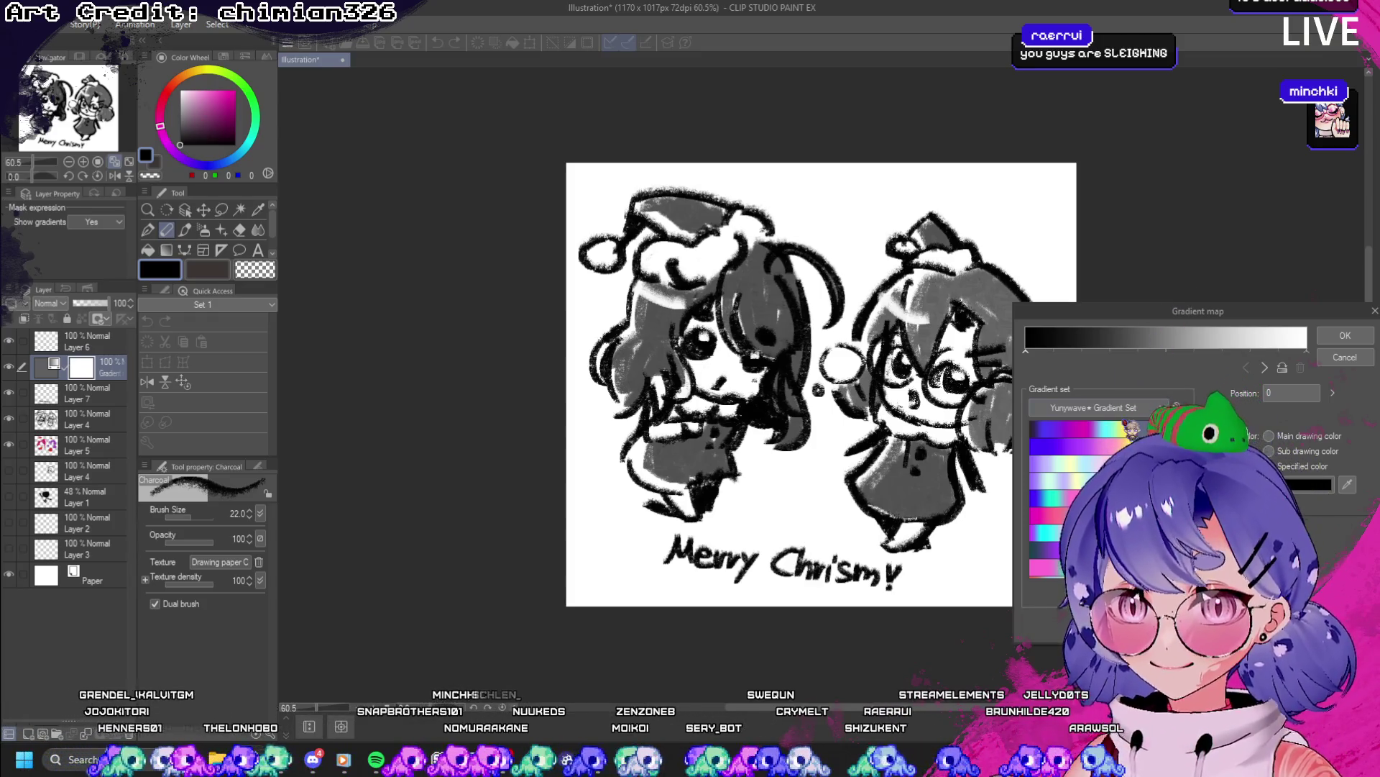
- Try cyan-pink-white, pink-teal-yellow, pink-orange-purple and pastel gradient presets, then apply the gradient map
{"action": "left_click", "coordinate": [1079, 429]}
{"action": "left_click", "coordinate": [1078, 446]}
{"action": "left_click", "coordinate": [1078, 464]}
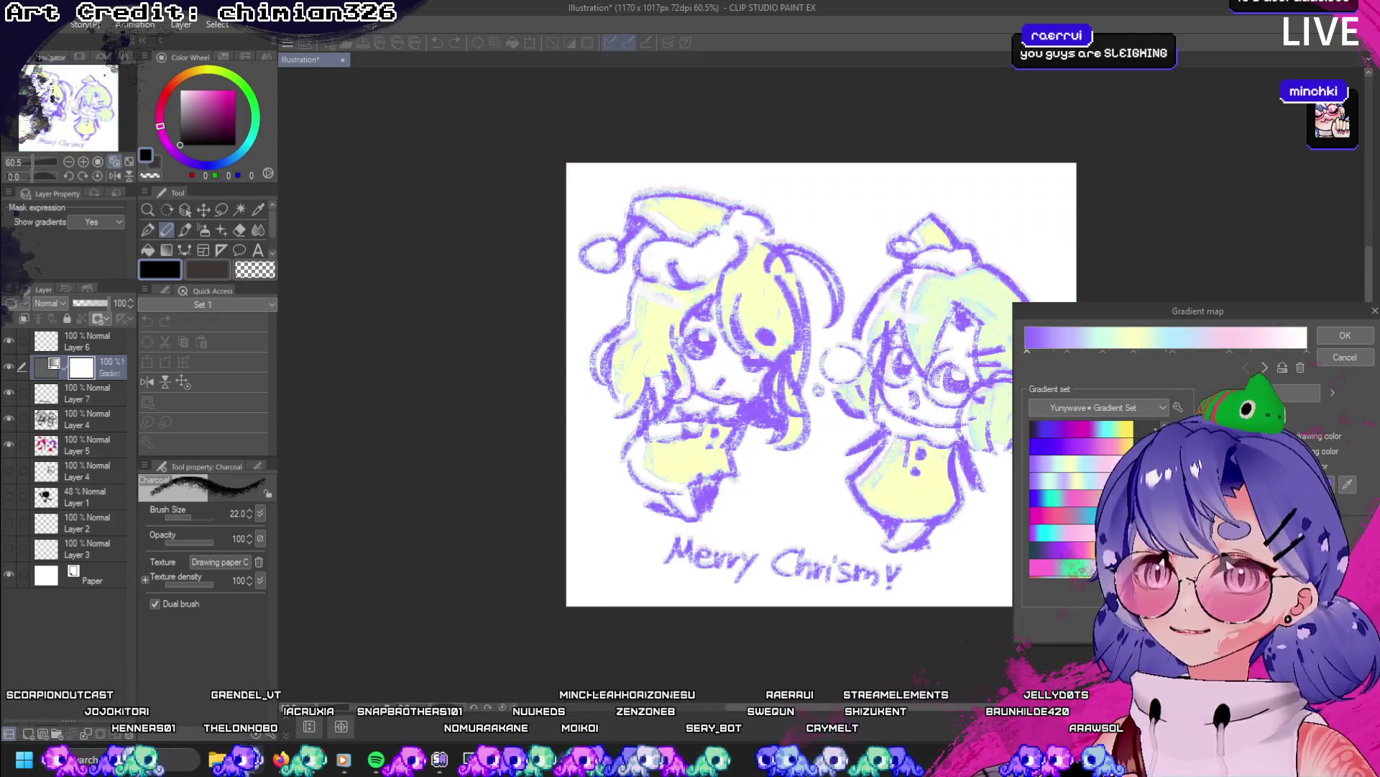
{"action": "left_click", "coordinate": [1078, 480]}
{"action": "left_click", "coordinate": [1078, 497]}
{"action": "left_click", "coordinate": [1078, 515]}
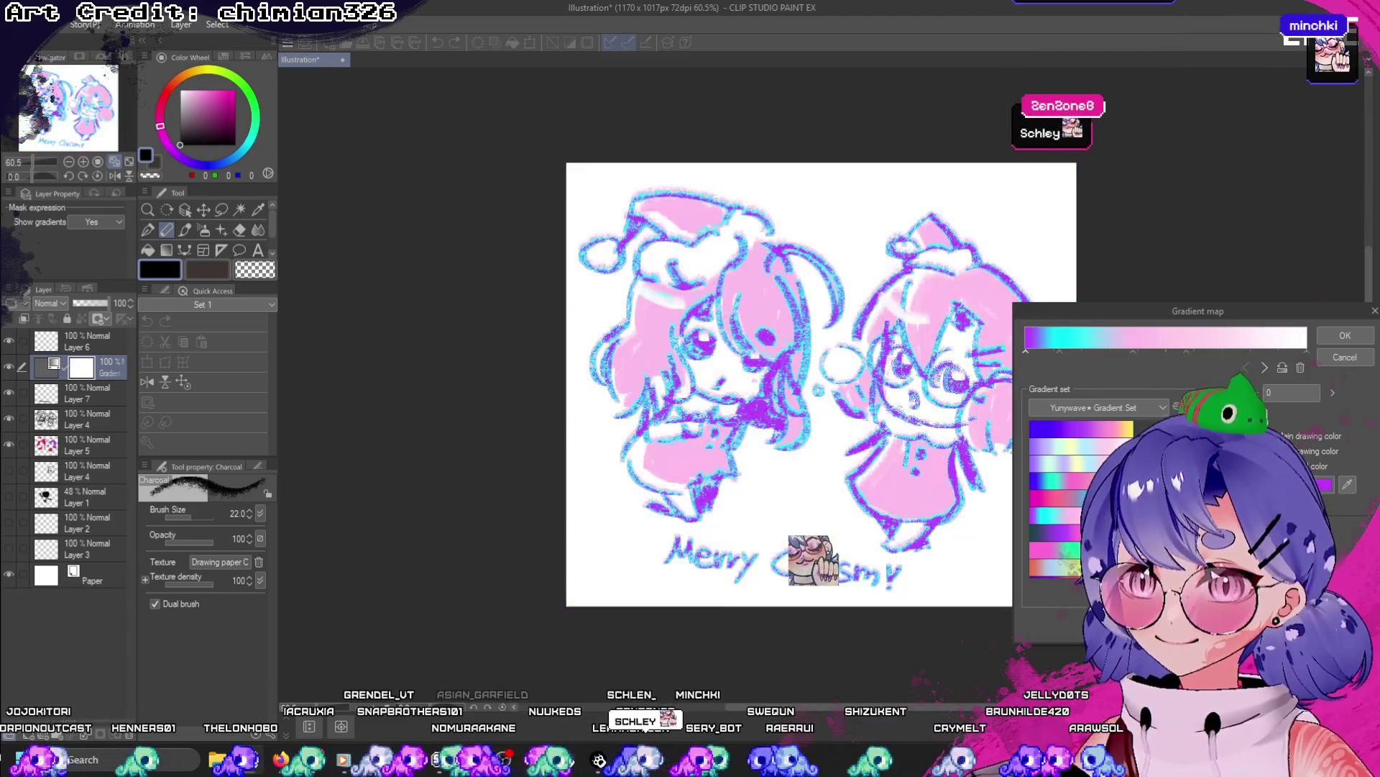
{"action": "left_click", "coordinate": [1078, 532]}
{"action": "left_click", "coordinate": [1079, 549]}
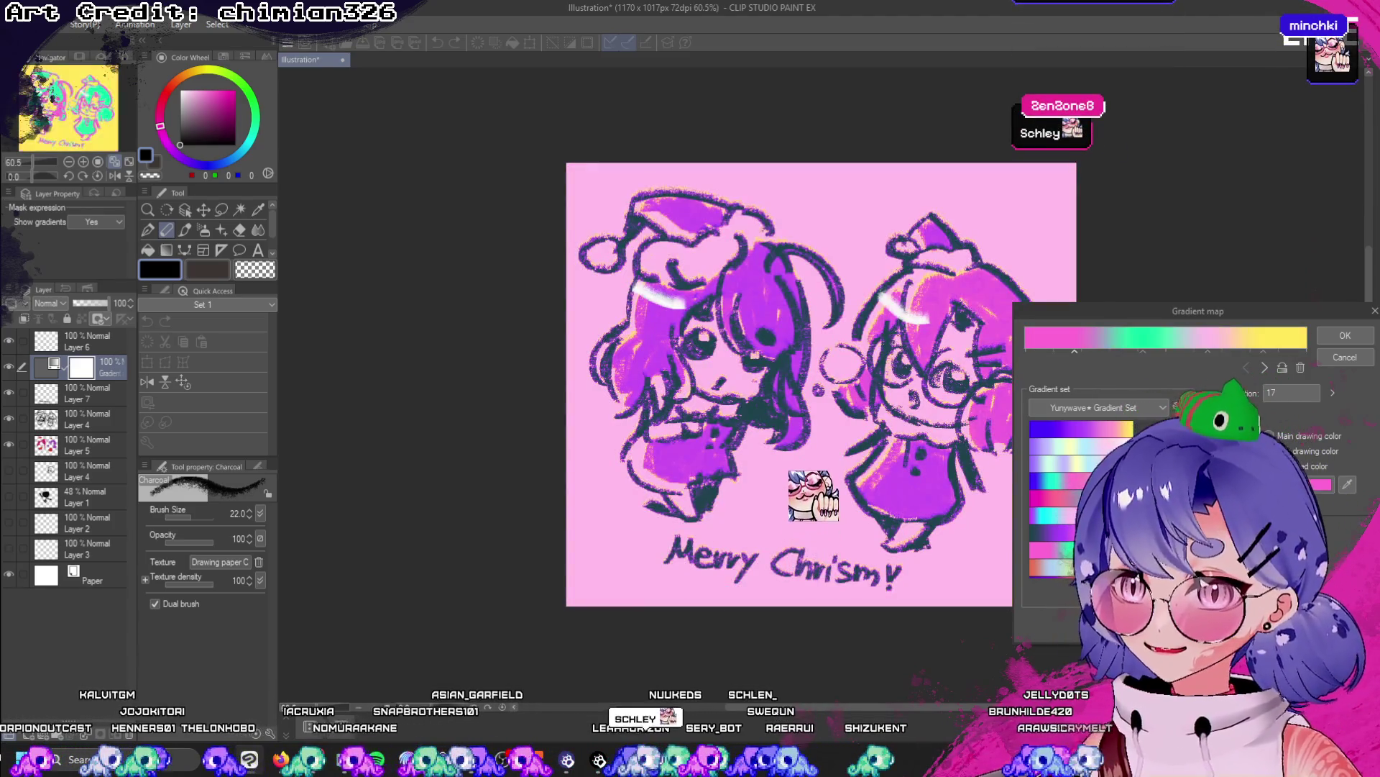
{"action": "left_click", "coordinate": [1057, 566]}
{"action": "left_click", "coordinate": [1057, 576]}
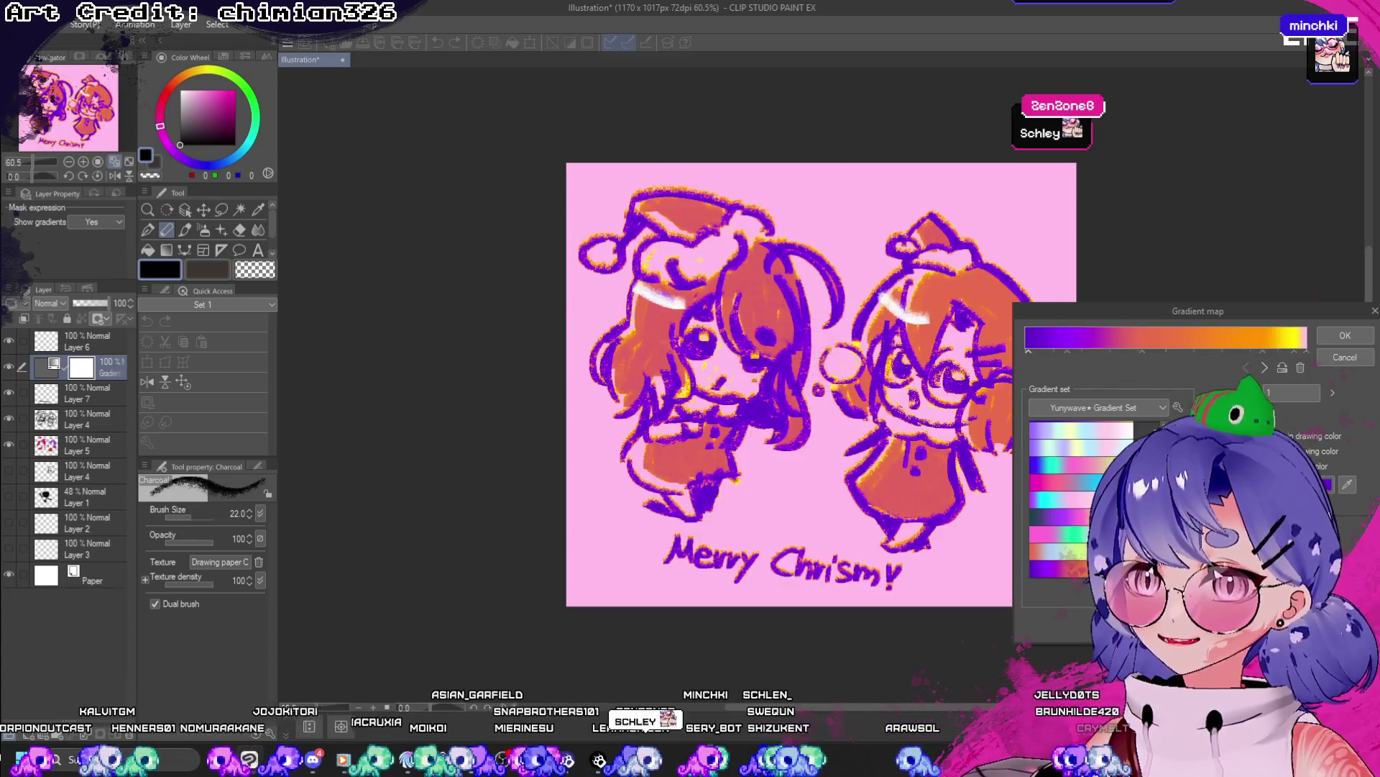
{"action": "left_click", "coordinate": [1057, 568]}
{"action": "left_click", "coordinate": [1111, 408]}
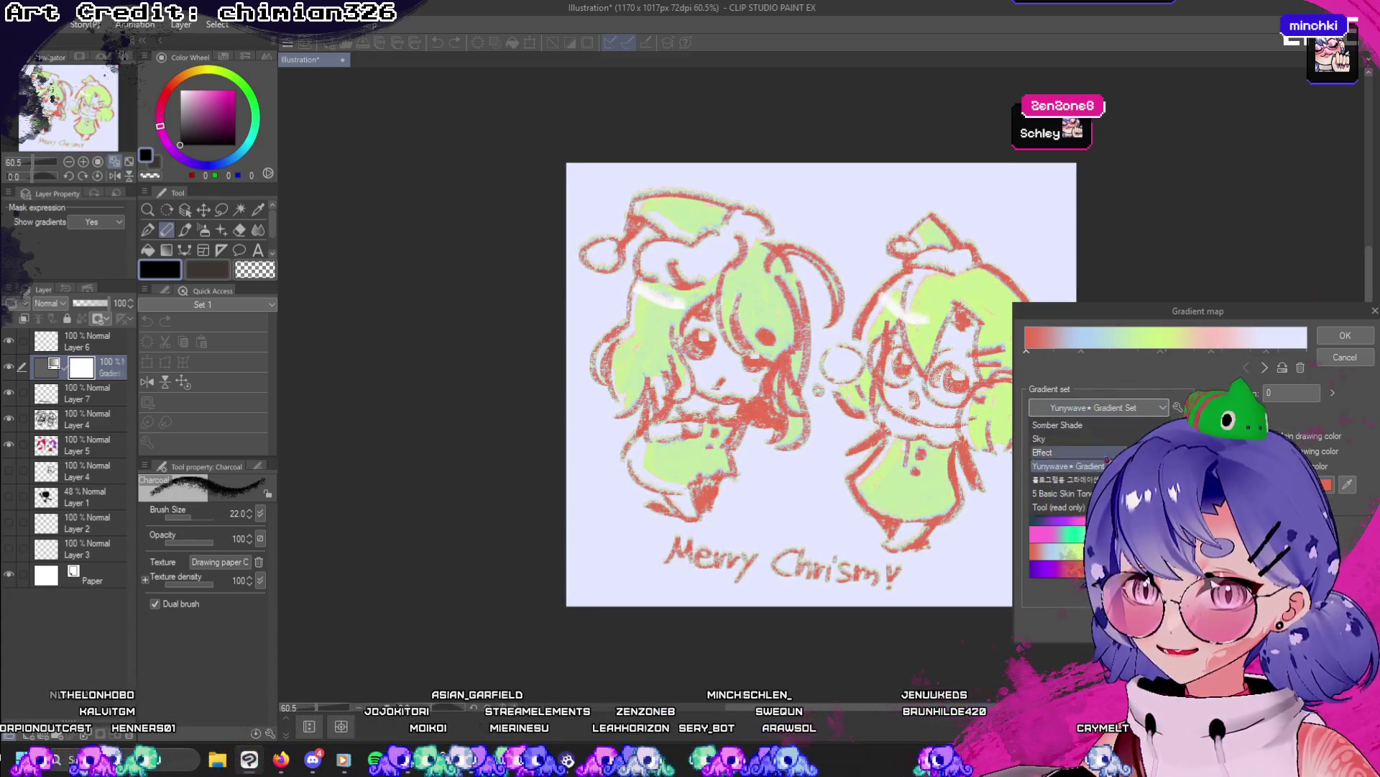
{"action": "left_click", "coordinate": [1337, 337]}
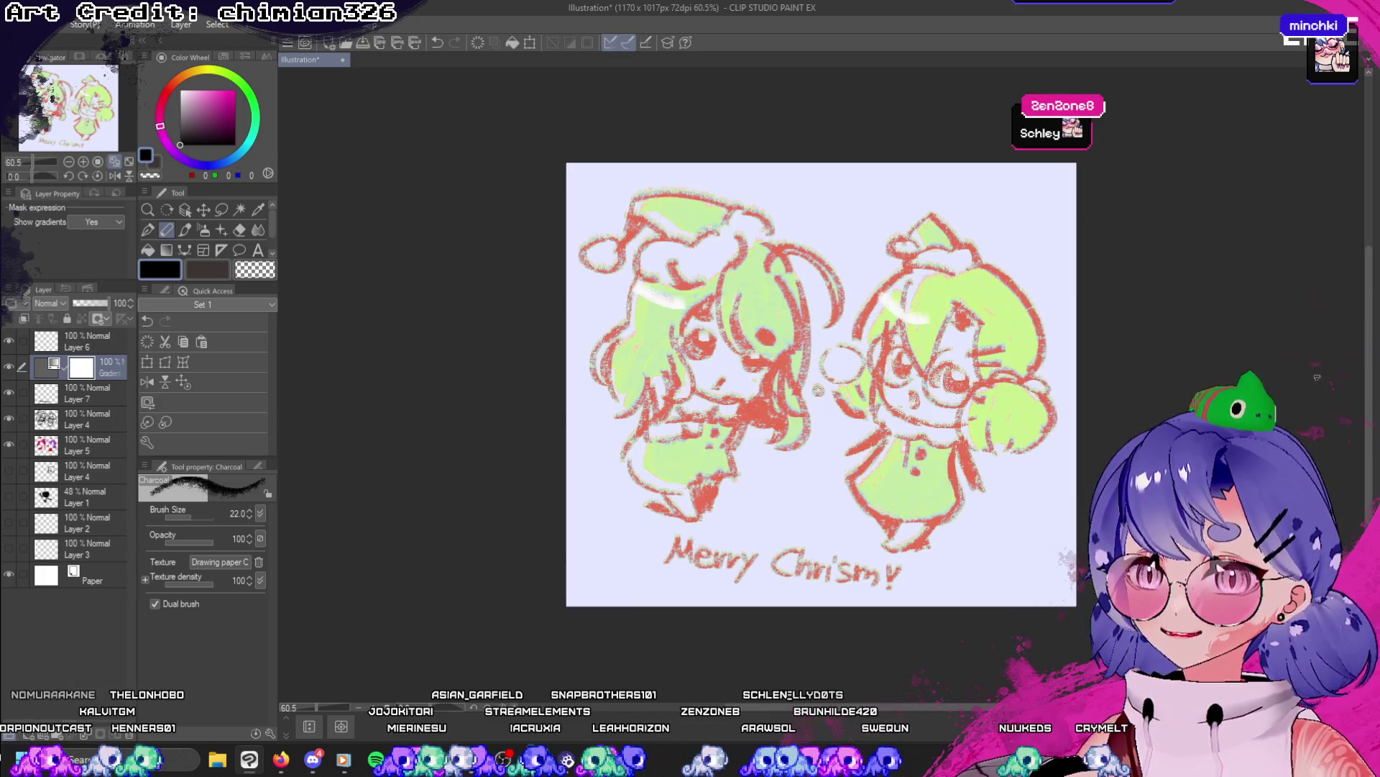
- Set the gradient map layer to Multiply and move it to the top of the stack
{"action": "left_click", "coordinate": [49, 303]}
{"action": "left_click", "coordinate": [57, 349]}
{"action": "mouse_move", "coordinate": [58, 350]}
{"action": "left_mouse_down"}
{"action": "mouse_move", "coordinate": [79, 368]}
{"action": "mouse_move", "coordinate": [65, 370]}
{"action": "mouse_move", "coordinate": [52, 336]}
{"action": "left_mouse_up"}
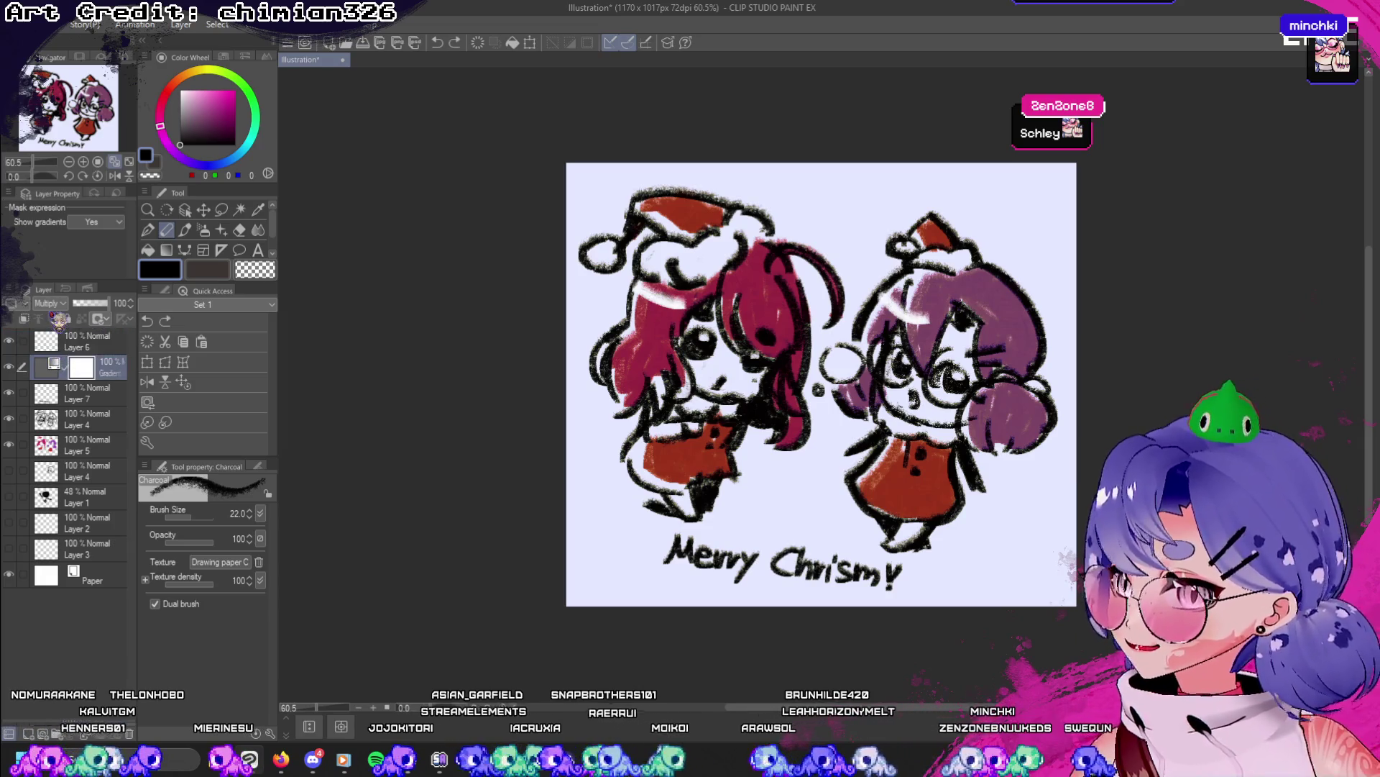
{"action": "left_click", "coordinate": [49, 303]}
{"action": "left_click", "coordinate": [72, 345]}
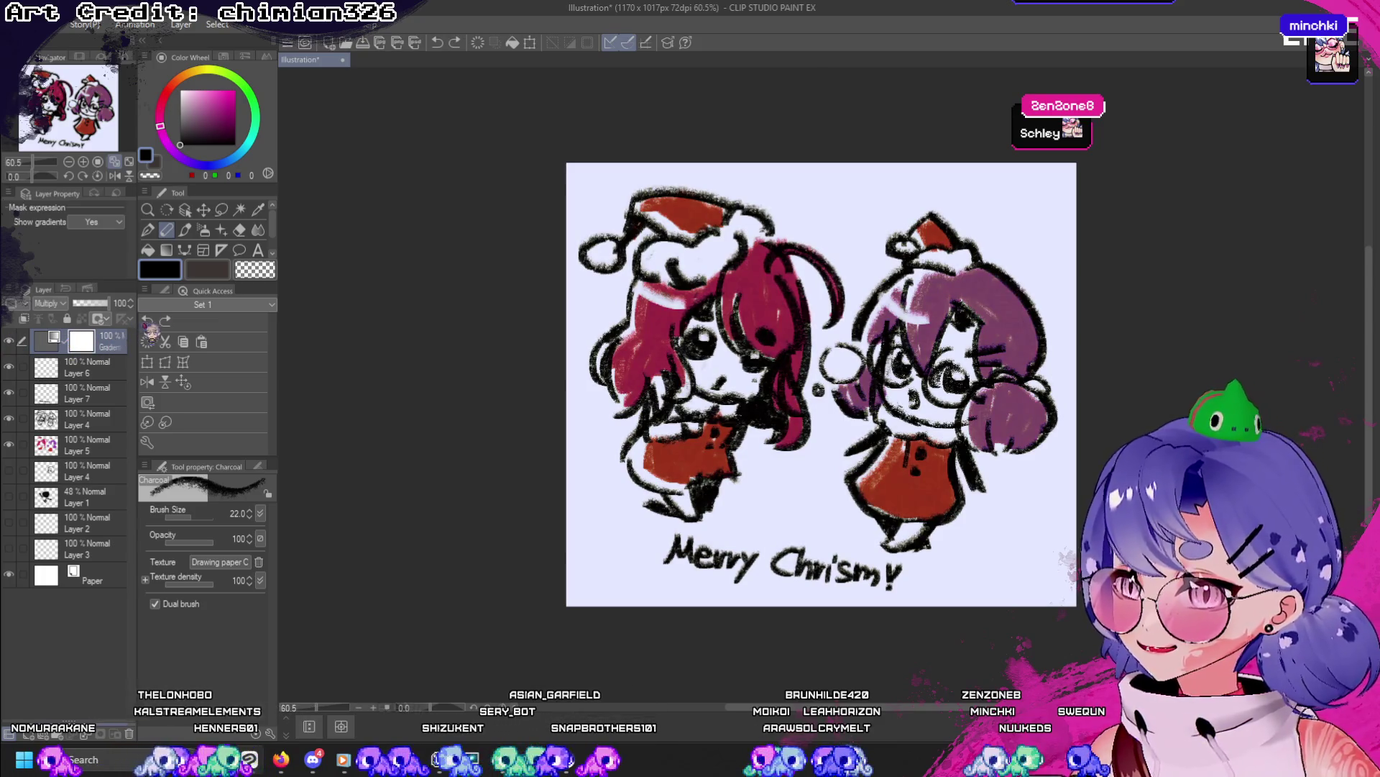
- Duplicate the gradient map layer and set the copy to Brightness at 36% opacity
{"action": "left_click", "coordinate": [183, 342]}
{"action": "left_click", "coordinate": [202, 342]}
{"action": "left_click", "coordinate": [9, 367]}
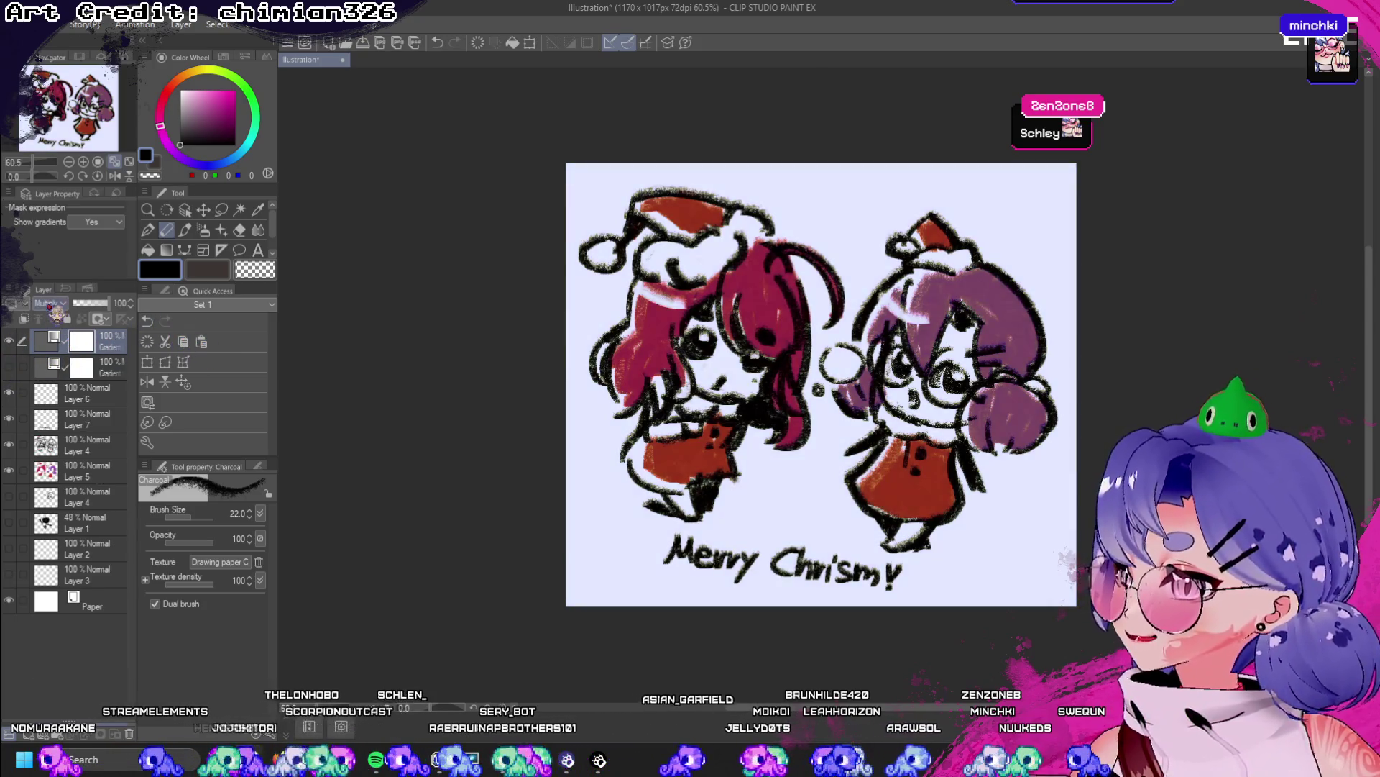
{"action": "left_click", "coordinate": [49, 303]}
{"action": "left_click", "coordinate": [71, 458]}
{"action": "left_click", "coordinate": [49, 303]}
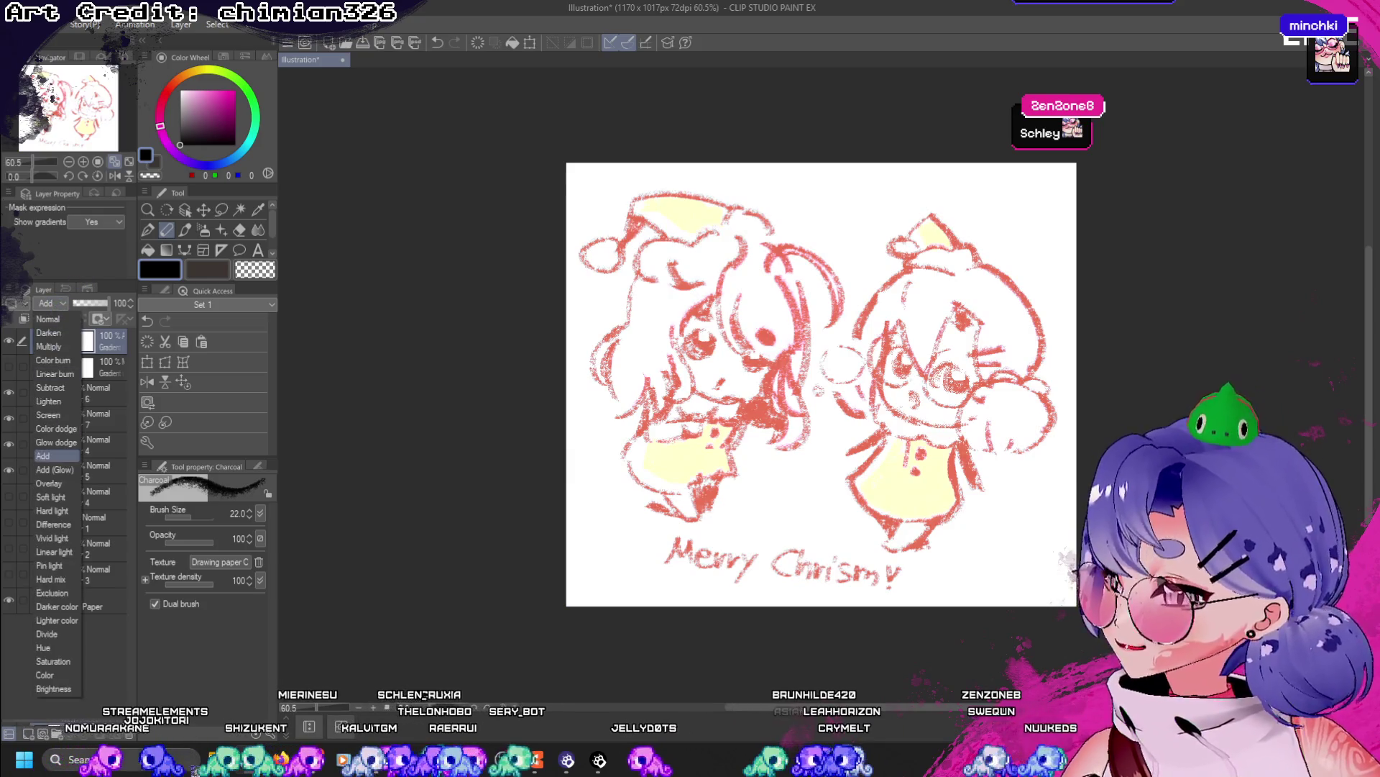
{"action": "left_click", "coordinate": [57, 688]}
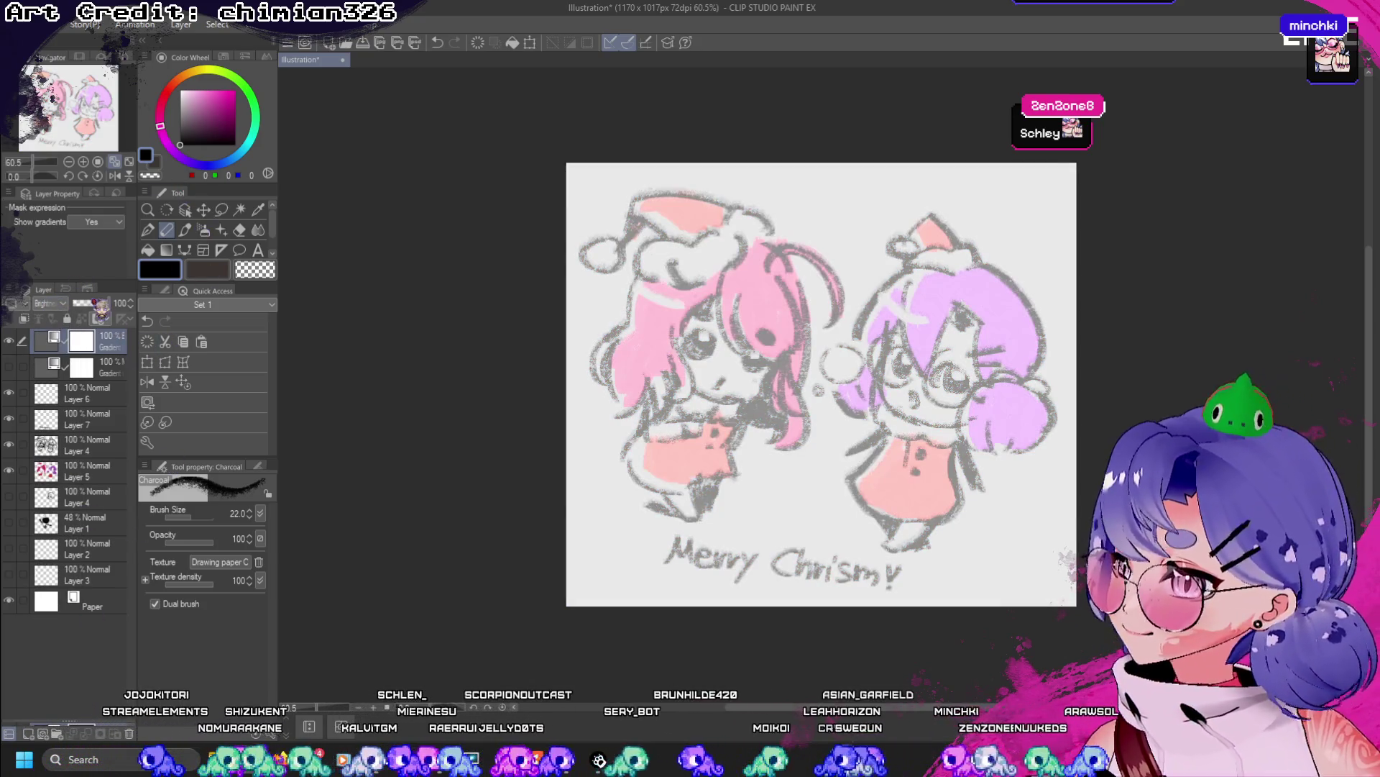
{"action": "left_click", "coordinate": [94, 303]}
{"action": "left_click_drag", "start_coordinate": [94, 302], "coordinate": [109, 302]}
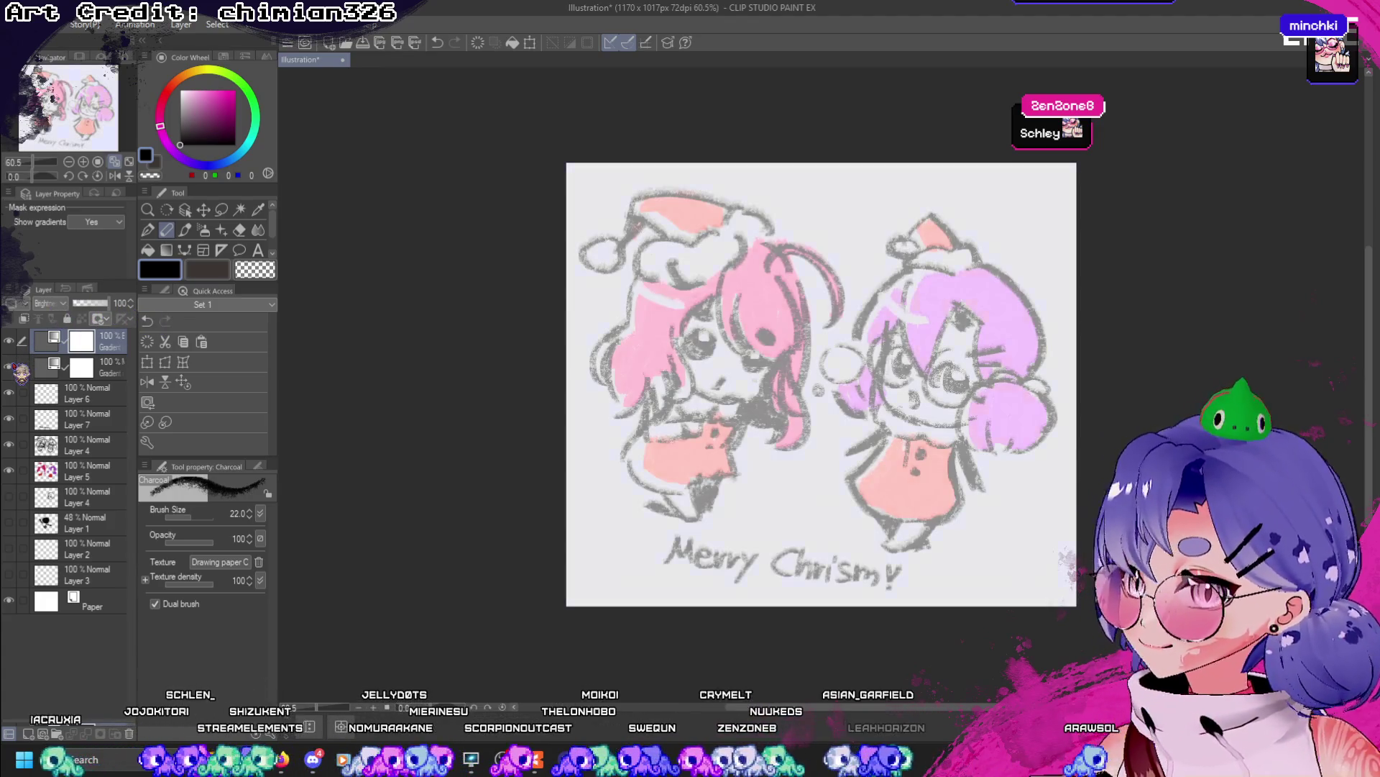
- Lower the underlying Multiply gradient map layer to 40% and compare with the top layer toggled
{"action": "left_click", "coordinate": [22, 368]}
{"action": "left_click_drag", "start_coordinate": [108, 303], "coordinate": [88, 302]}
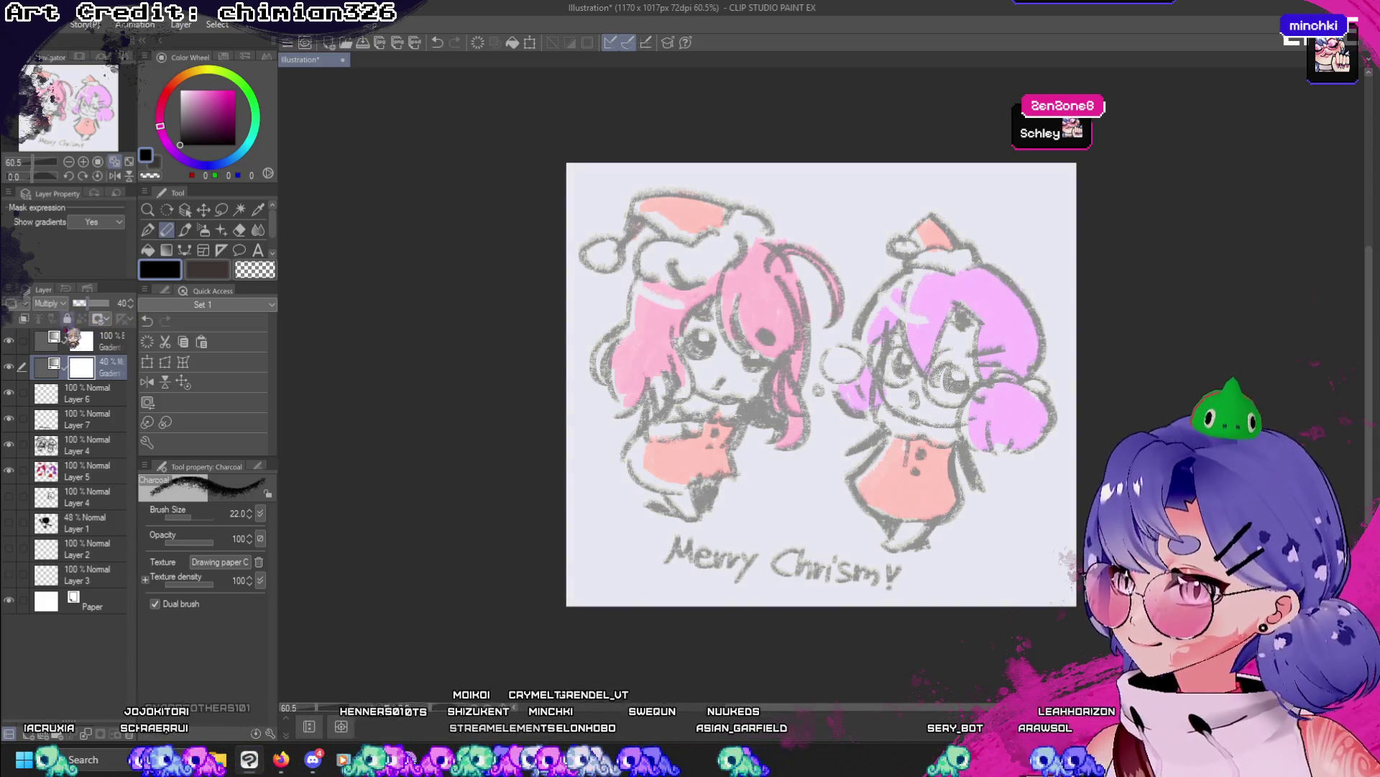
{"action": "left_click", "coordinate": [72, 338]}
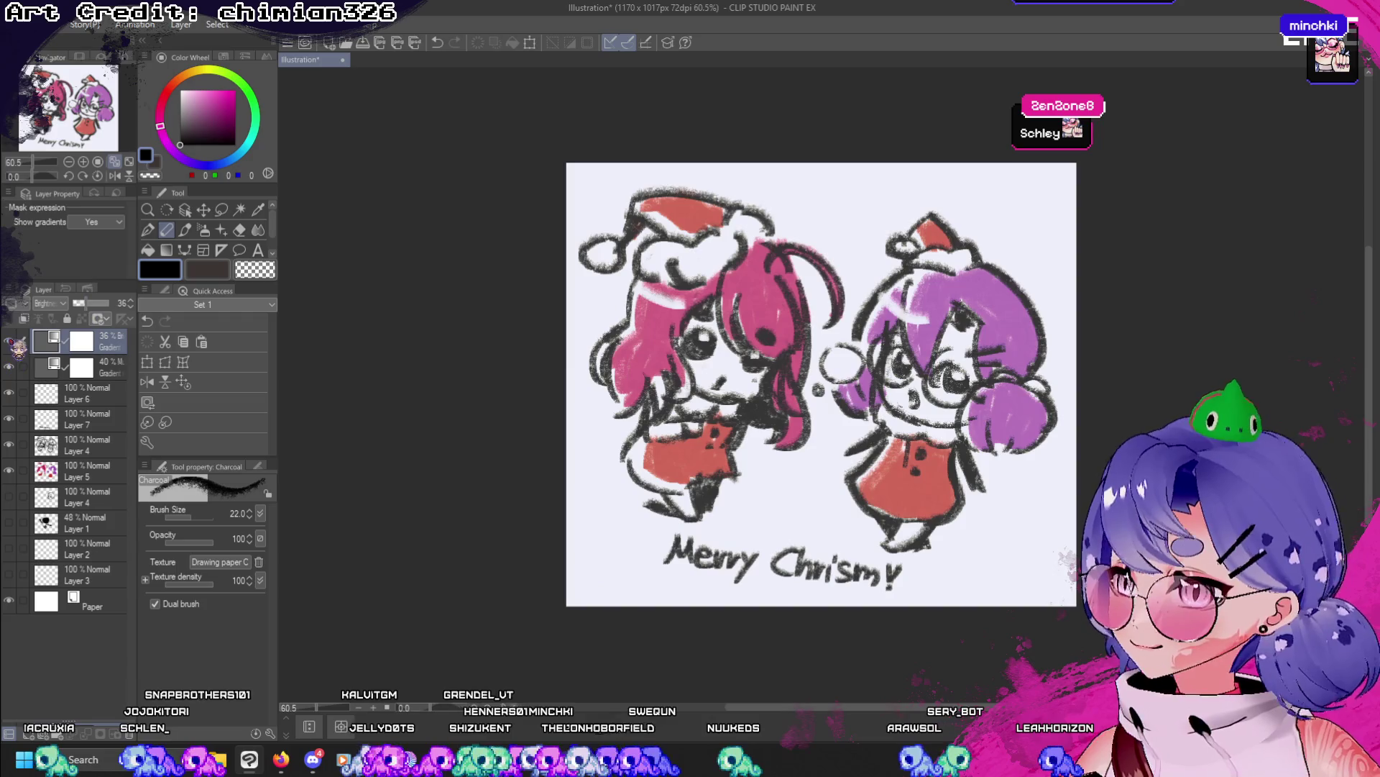
{"action": "left_click", "coordinate": [9, 341]}
{"action": "left_click", "coordinate": [9, 341]}
{"action": "left_click", "coordinate": [9, 341]}
{"action": "left_click", "coordinate": [9, 340]}
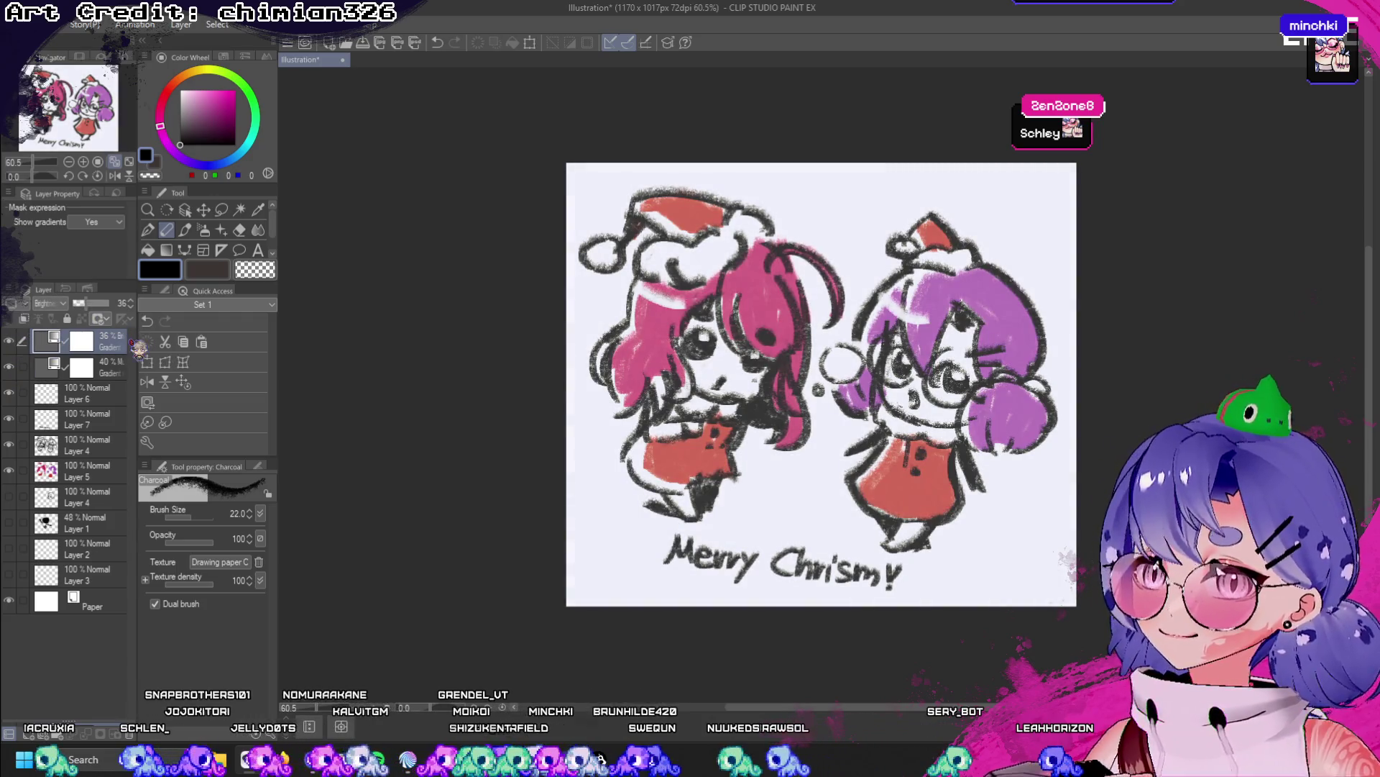
{"action": "right_click", "coordinate": [20, 306]}
- Try merging visible layers, undo it, then raise the artwork's contrast with Brightness/Contrast
{"action": "left_click", "coordinate": [61, 580]}
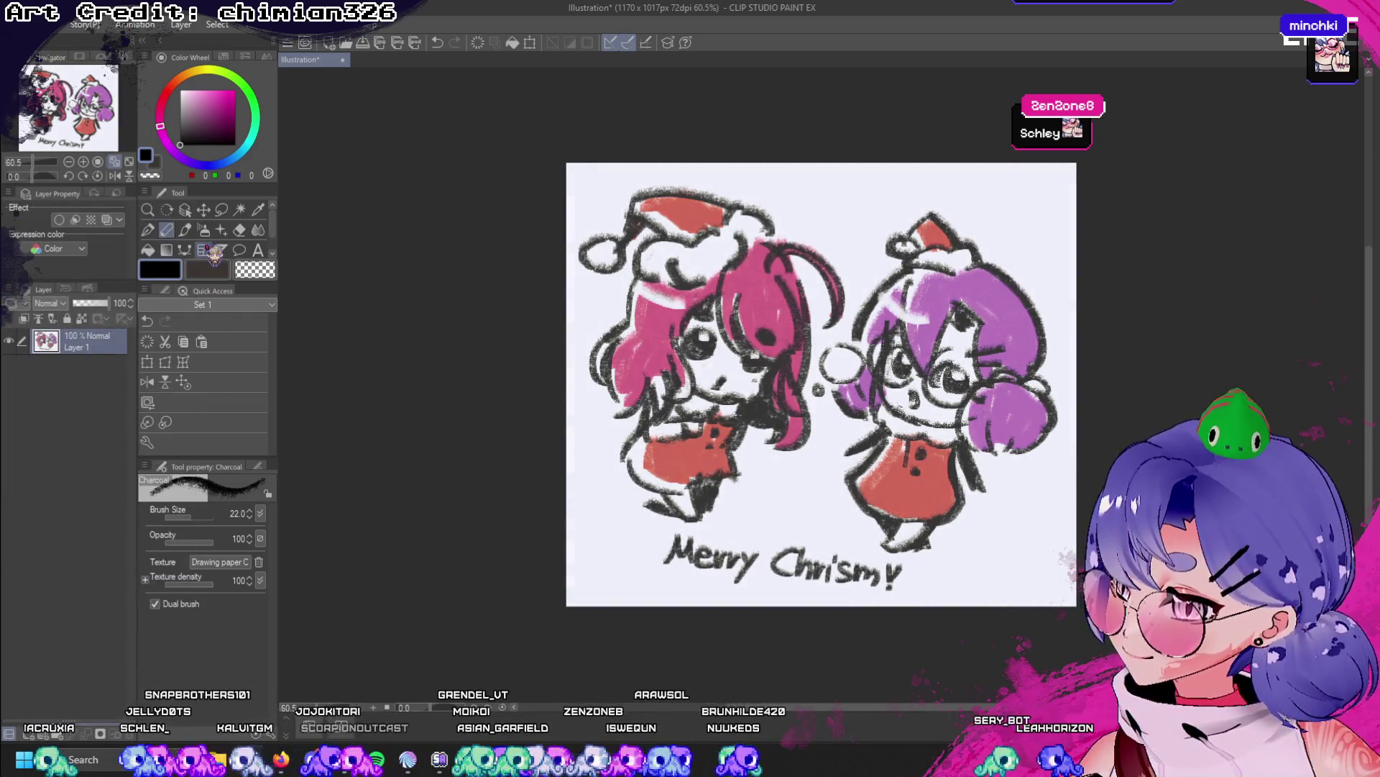
{"action": "key", "text": "ctrl+z"}
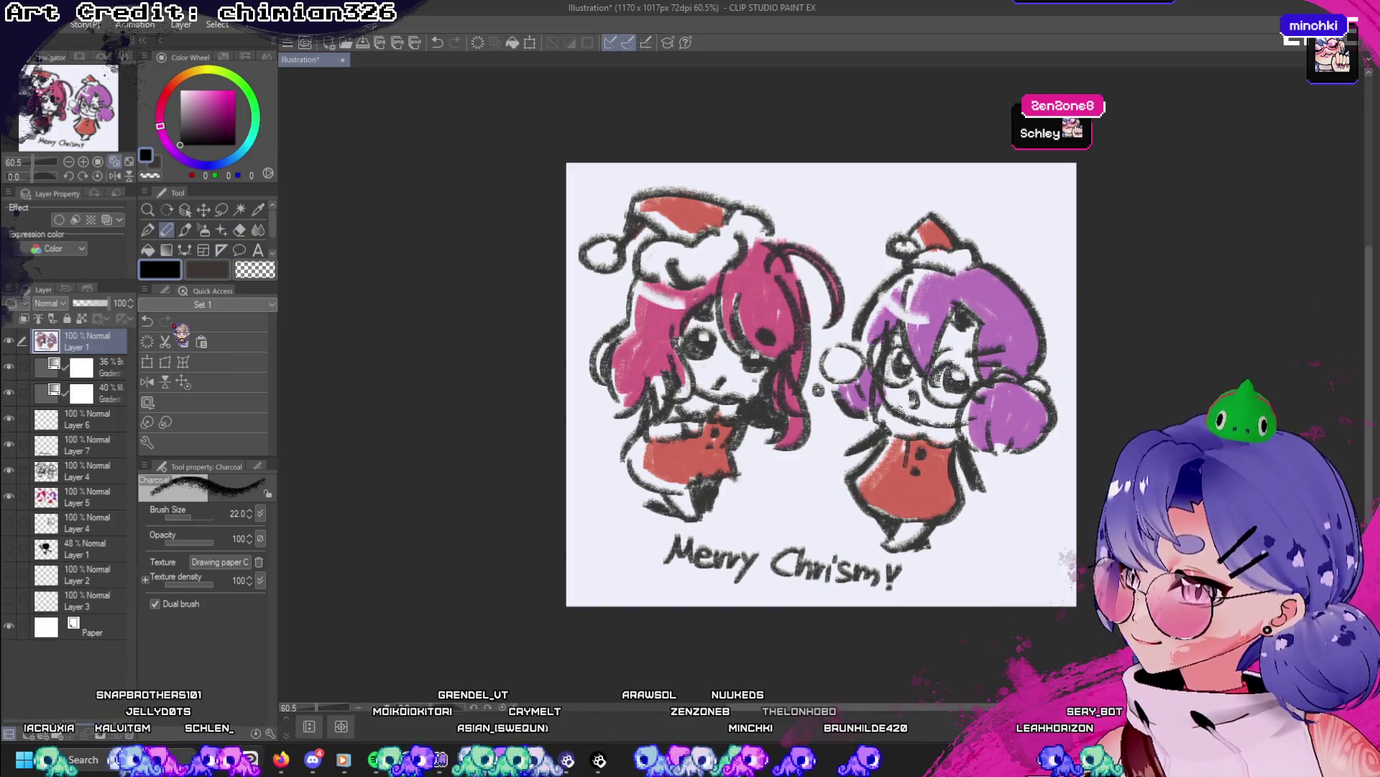
{"action": "left_click", "coordinate": [49, 23]}
{"action": "mouse_move", "coordinate": [179, 371]}
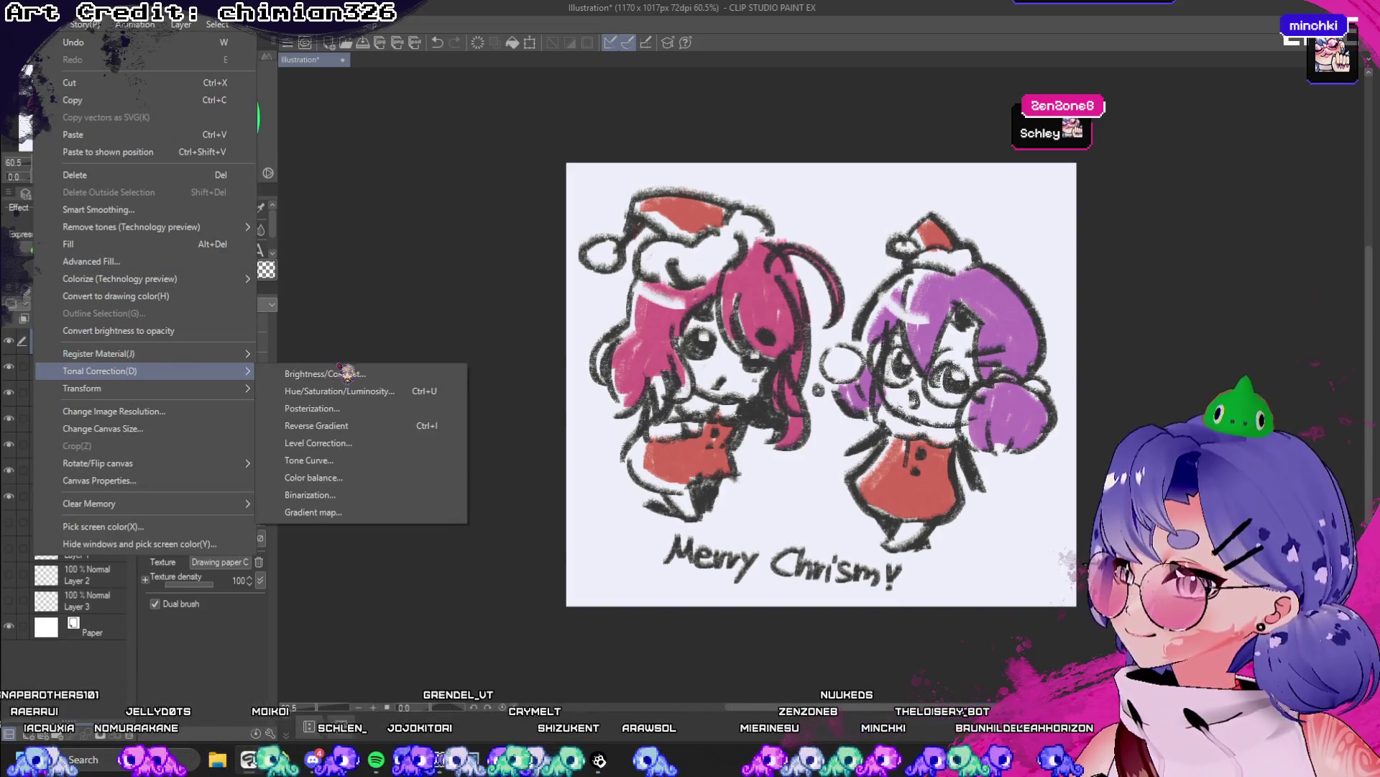
{"action": "left_click", "coordinate": [348, 373]}
{"action": "mouse_move", "coordinate": [272, 510]}
{"action": "left_mouse_down"}
{"action": "mouse_move", "coordinate": [290, 512]}
{"action": "mouse_move", "coordinate": [277, 475]}
{"action": "left_mouse_up"}
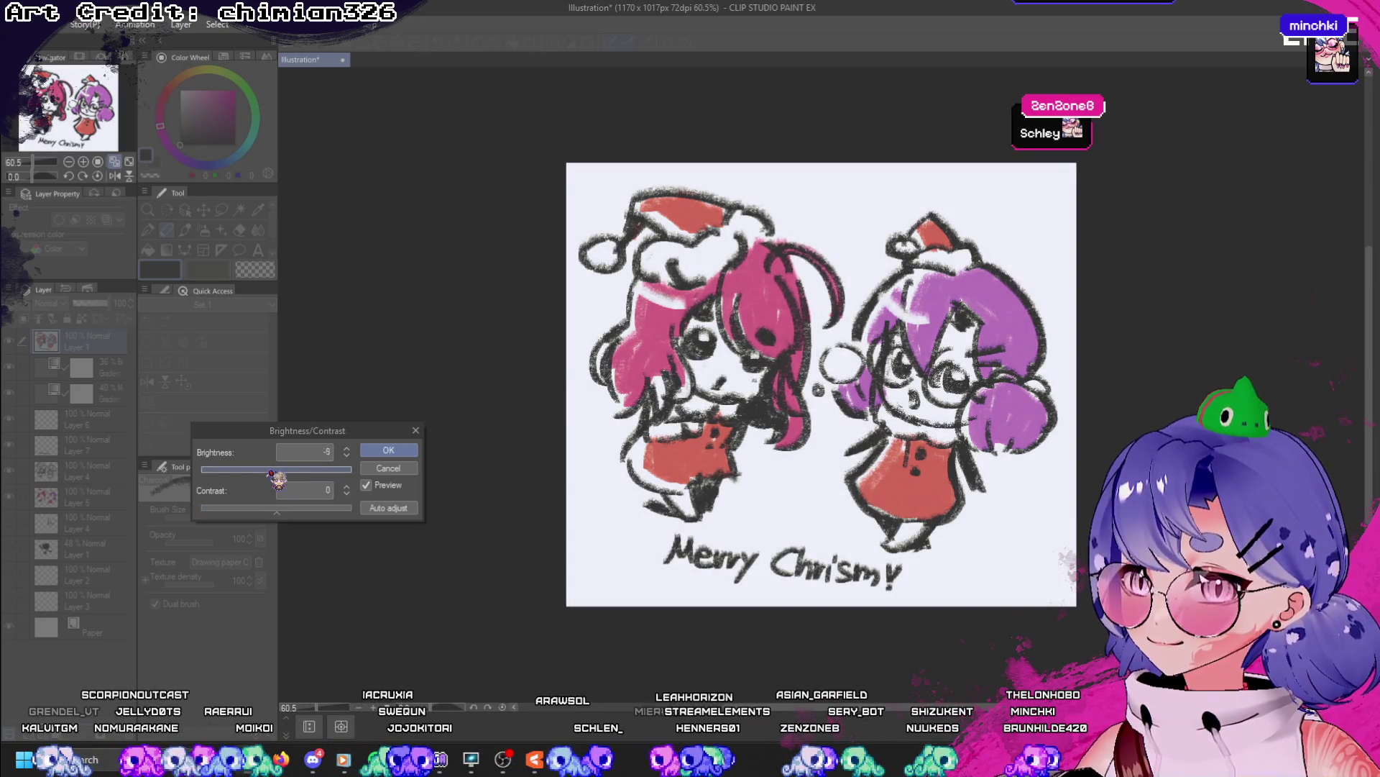
{"action": "left_click", "coordinate": [388, 449]}
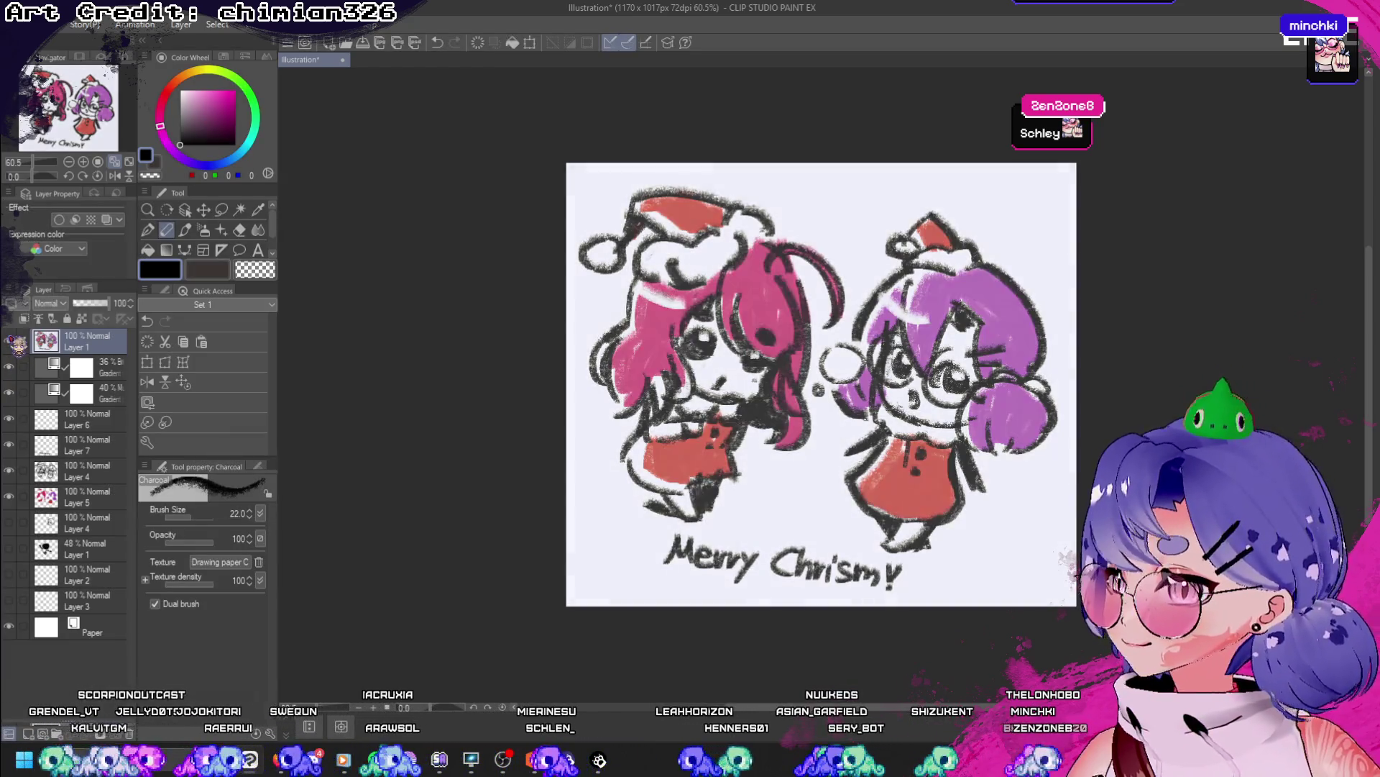
{"action": "scroll", "coordinate": [801, 445], "scroll_direction": "up", "scroll_amount": 4}
{"action": "scroll", "coordinate": [801, 446], "scroll_direction": "down", "scroll_amount": 4}
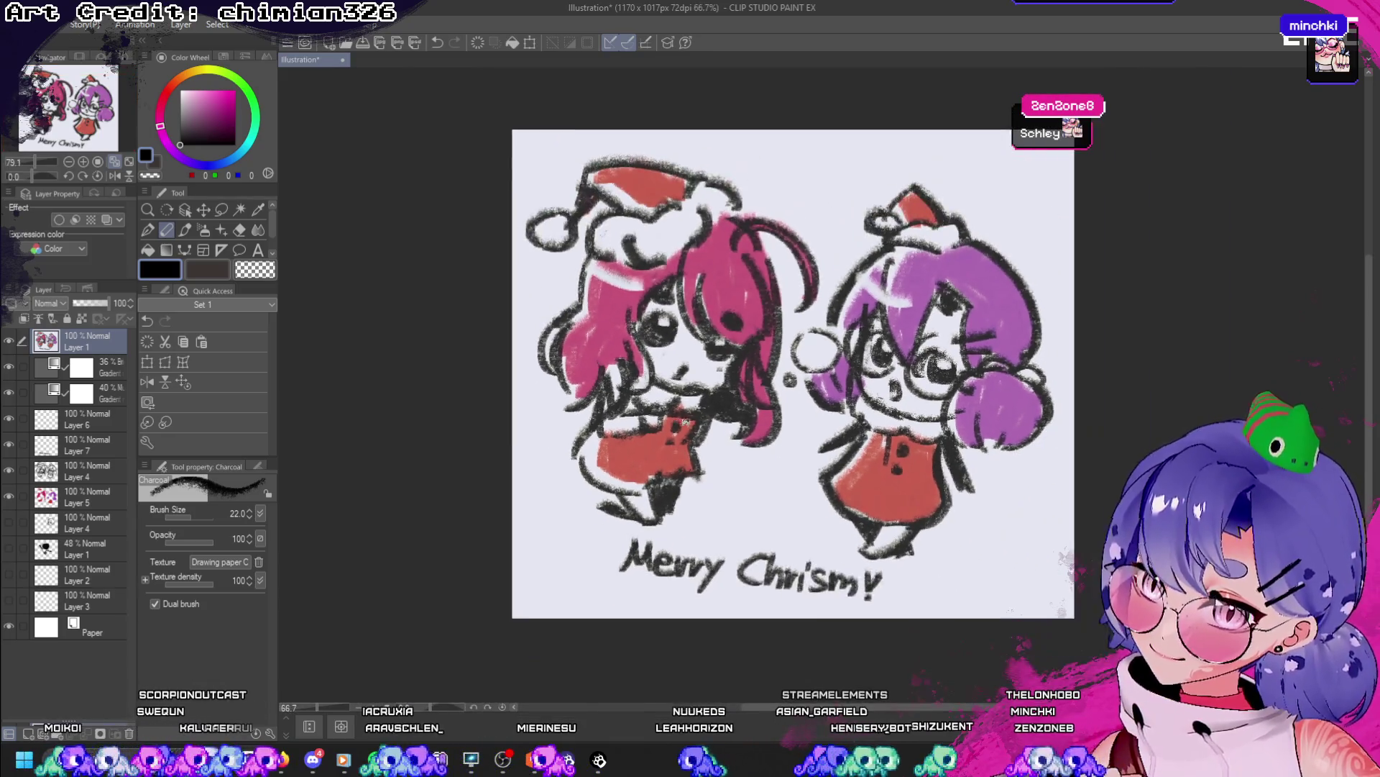
{"action": "scroll", "coordinate": [774, 499], "scroll_direction": "up", "scroll_amount": 1}
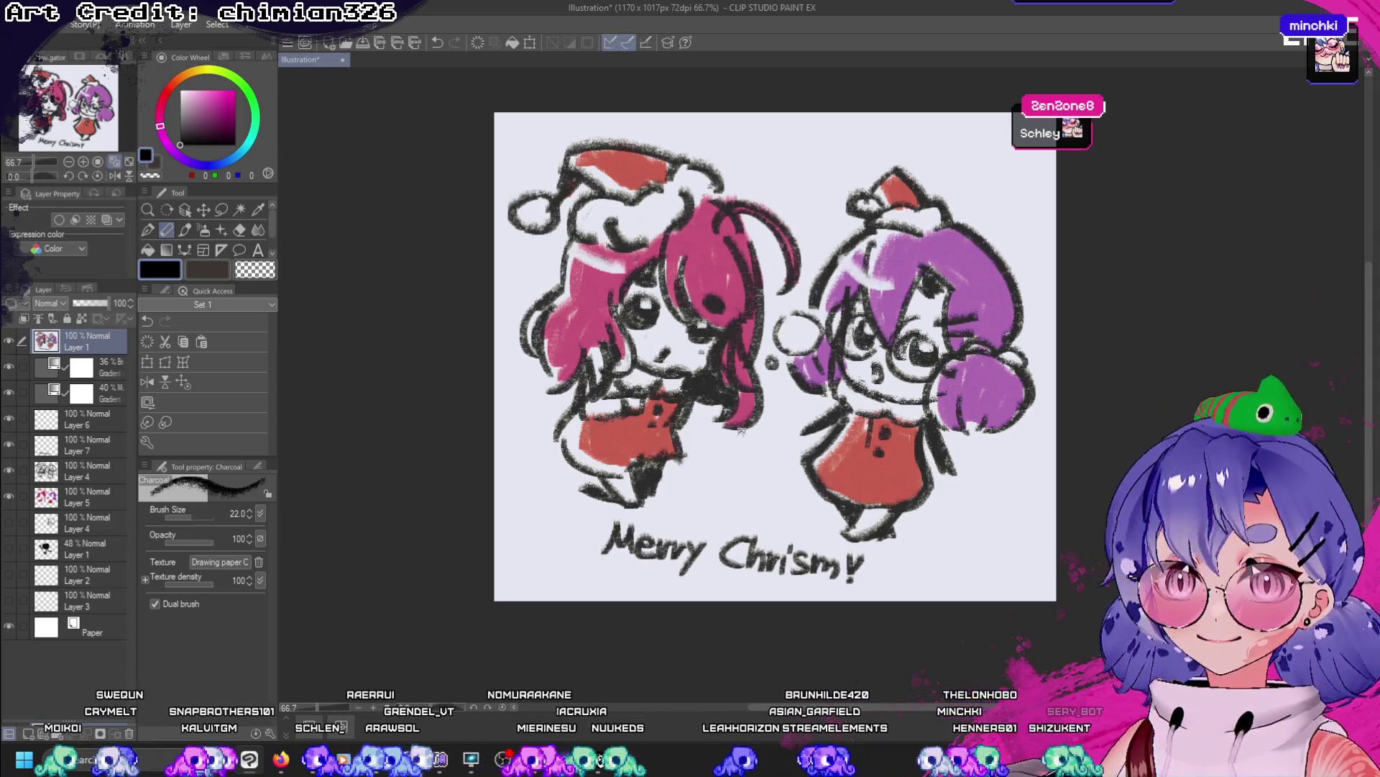
{"action": "scroll", "coordinate": [713, 429], "scroll_direction": "down", "scroll_amount": 1}
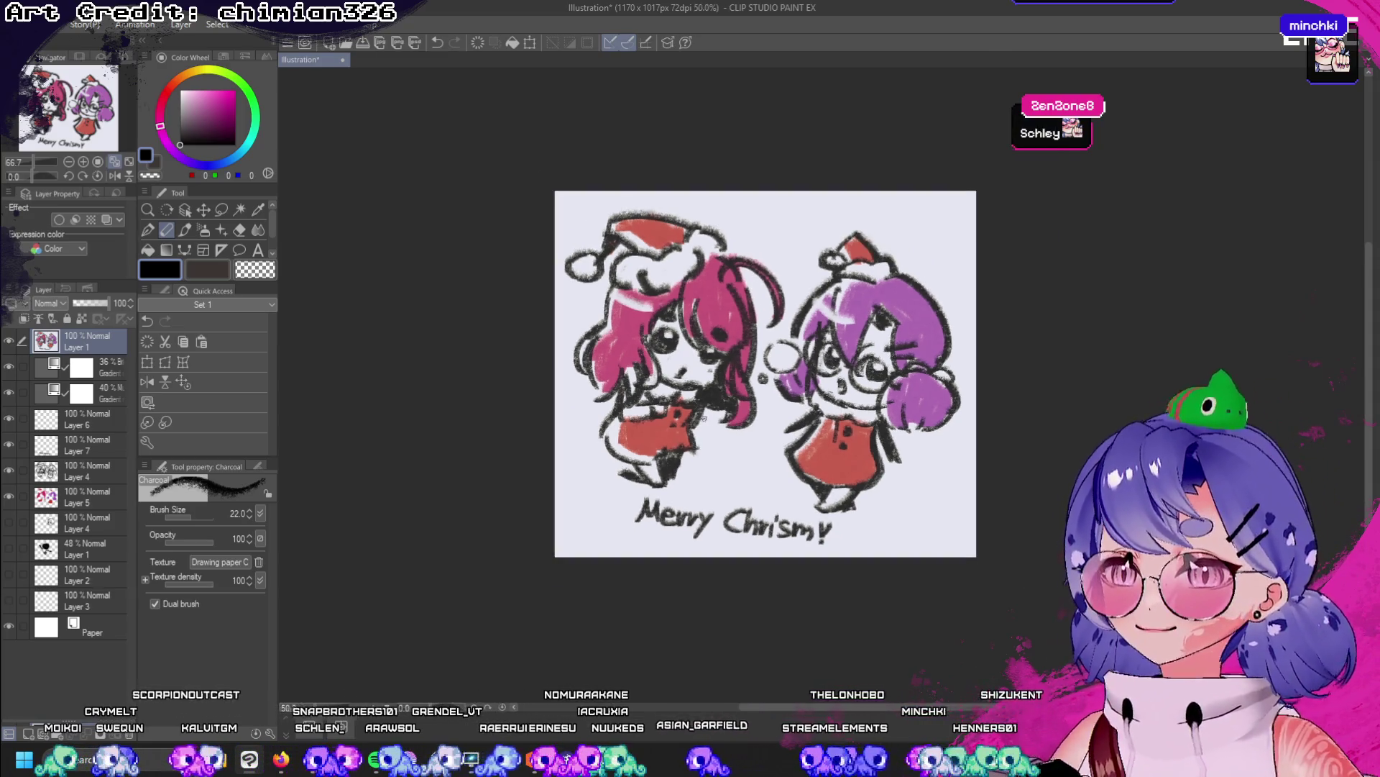
{"action": "scroll", "coordinate": [737, 350], "scroll_direction": "up", "scroll_amount": 1}
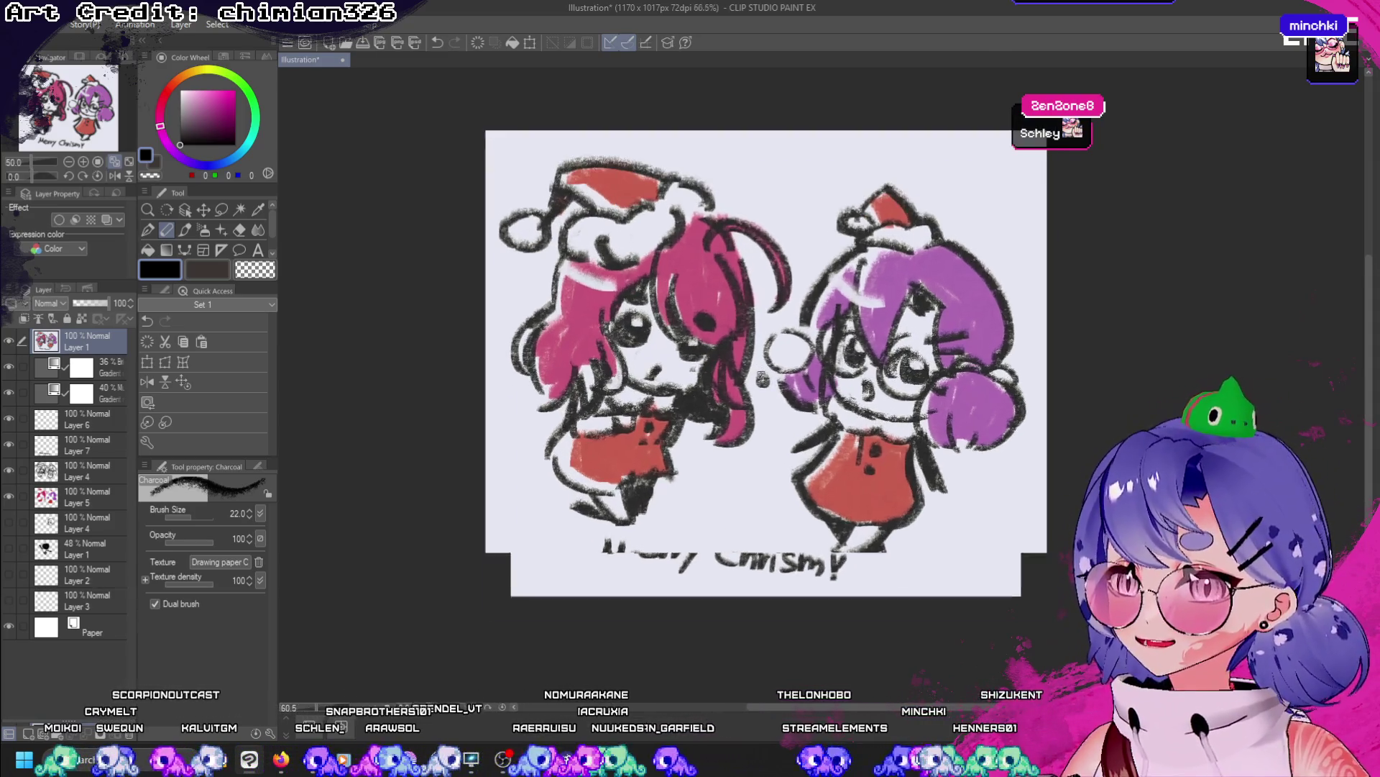
{"action": "left_click", "coordinate": [188, 26]}
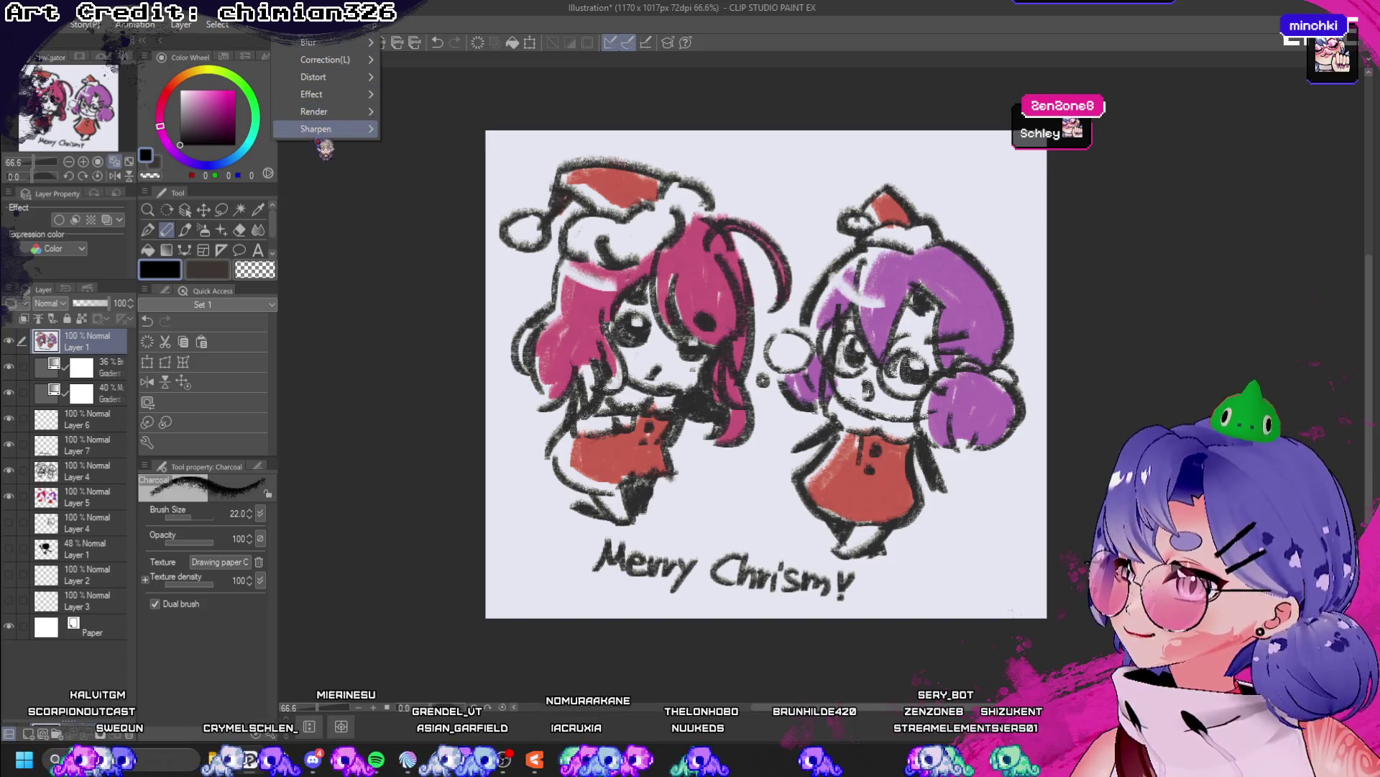
{"action": "mouse_move", "coordinate": [49, 24]}
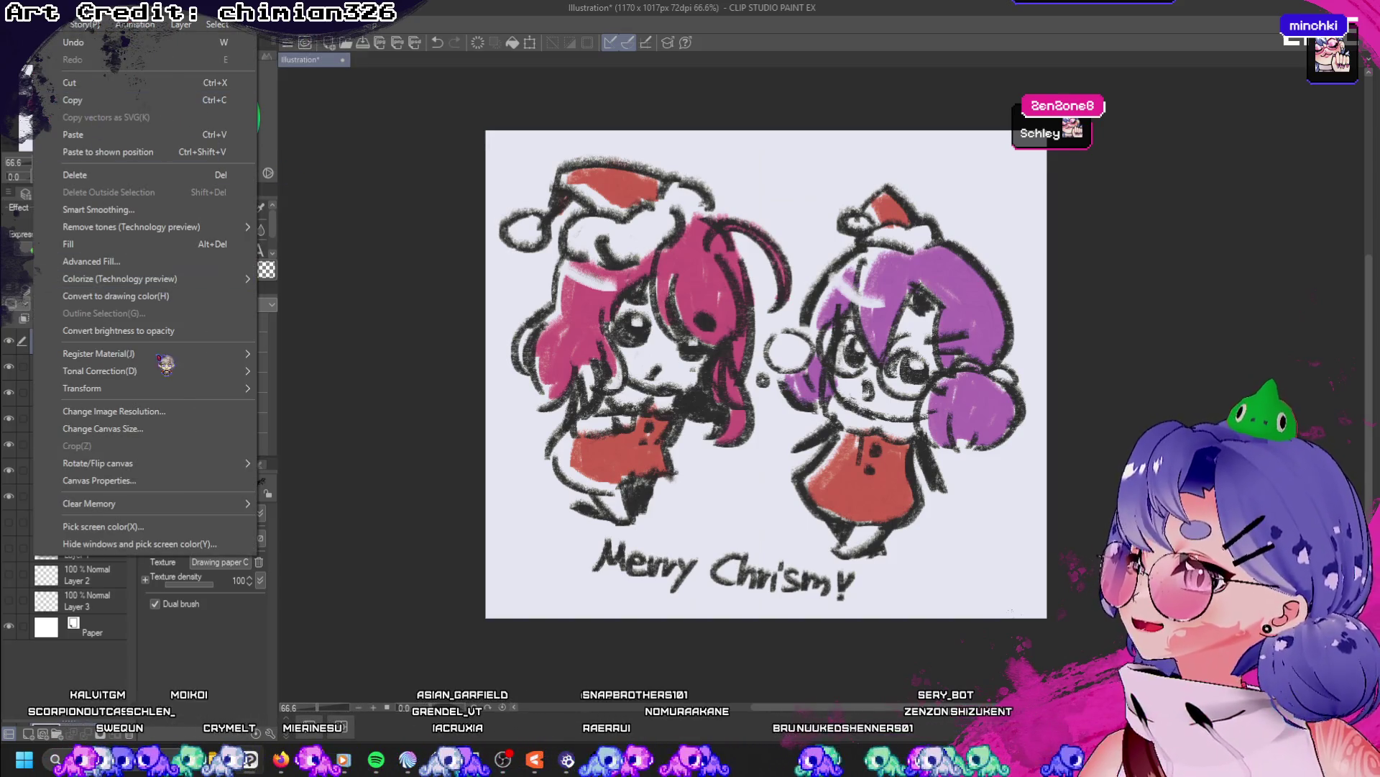
{"action": "mouse_move", "coordinate": [187, 388]}
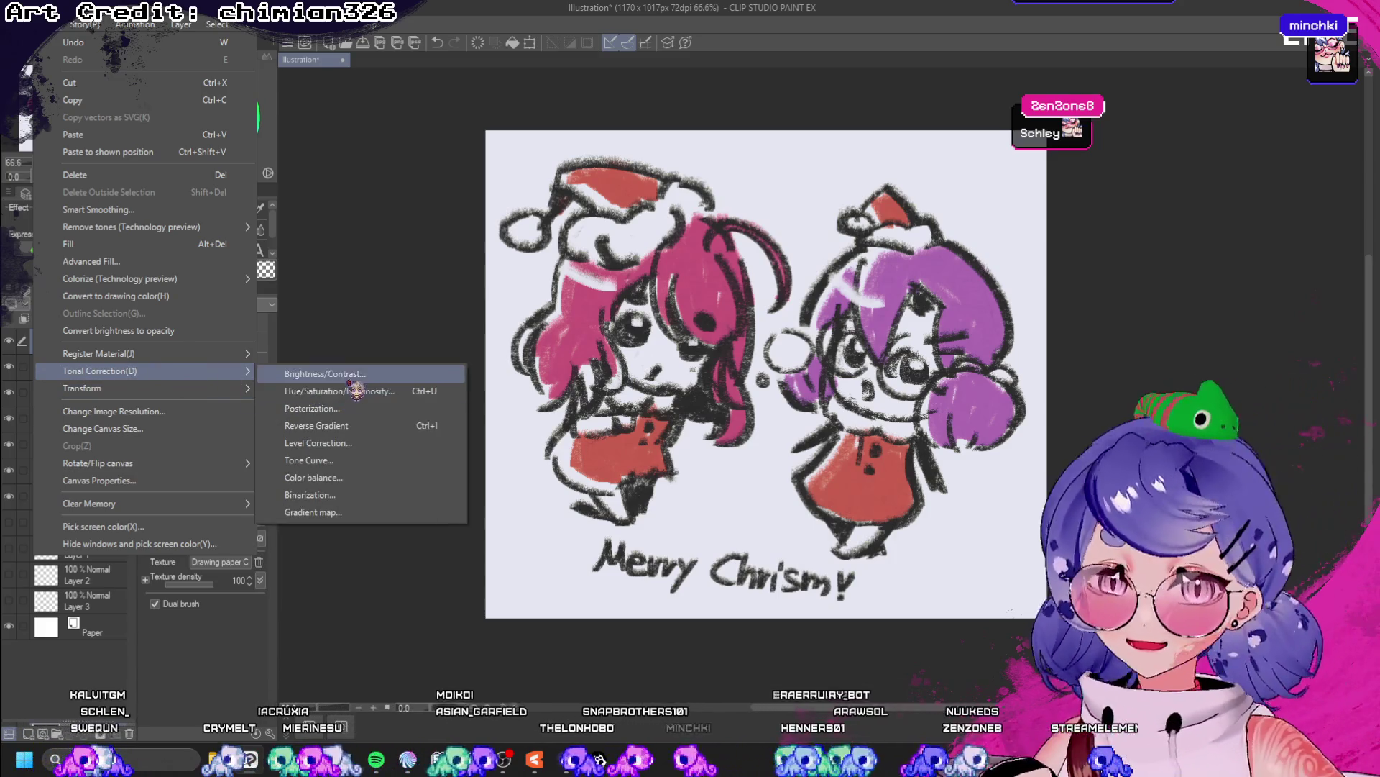
{"action": "left_click", "coordinate": [367, 495]}
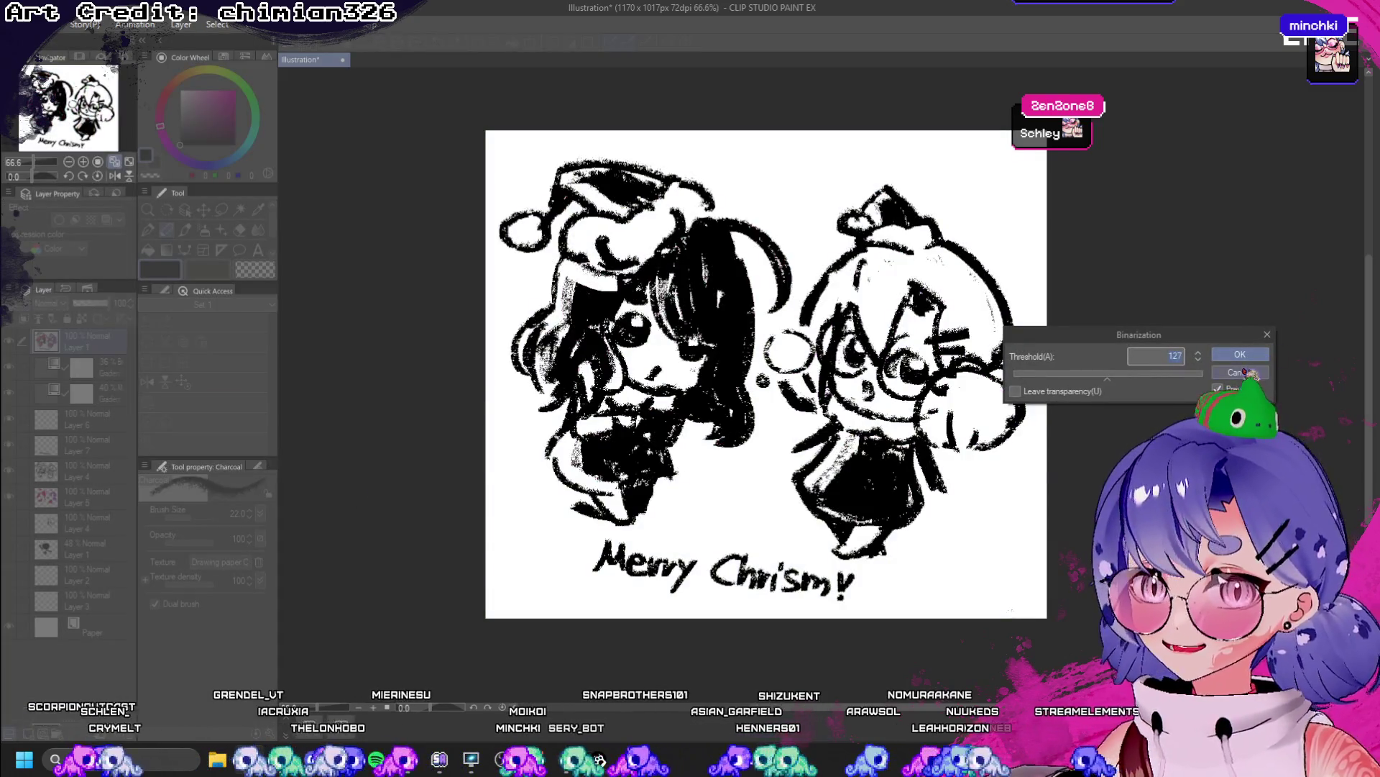
{"action": "left_click", "coordinate": [1251, 373]}
{"action": "left_click", "coordinate": [49, 24]}
{"action": "mouse_move", "coordinate": [158, 373]}
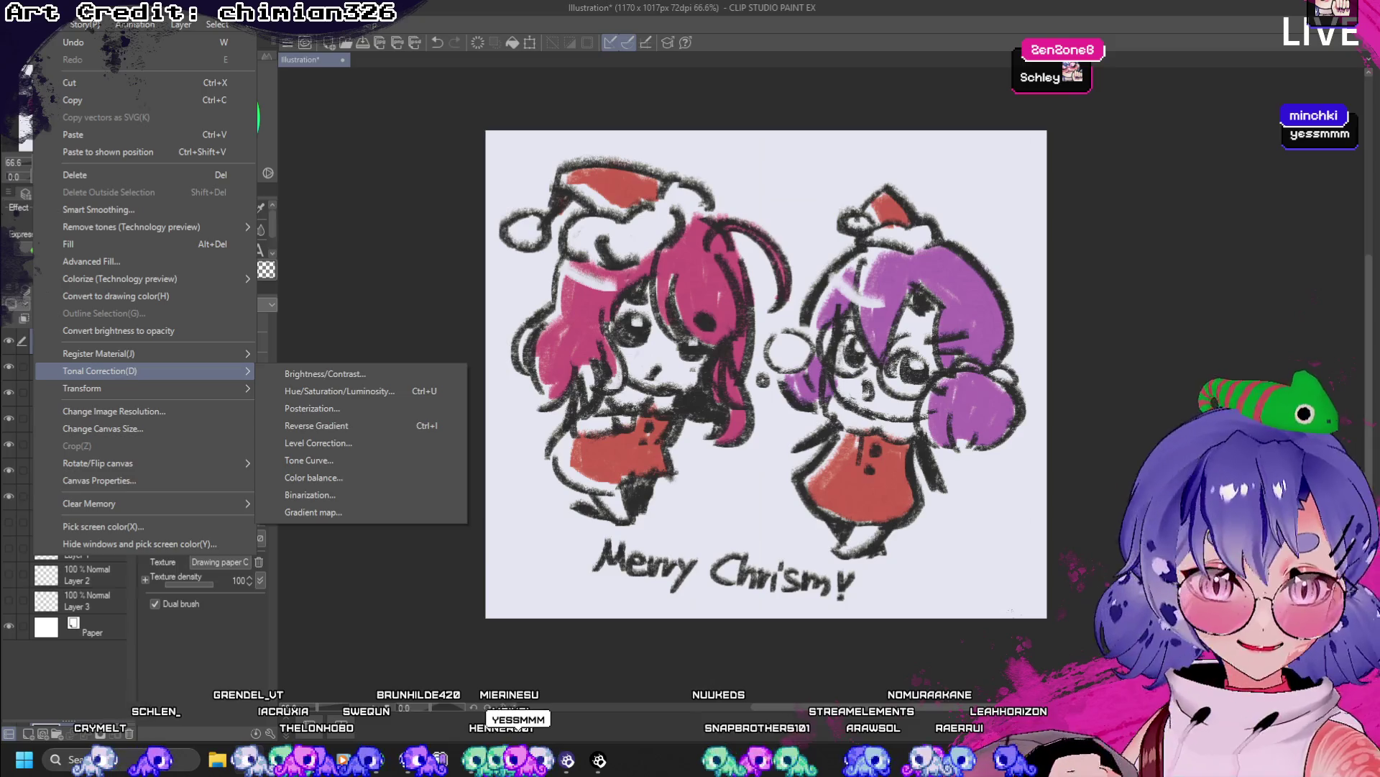
{"action": "key", "text": "Escape"}
{"action": "key", "text": "Escape"}
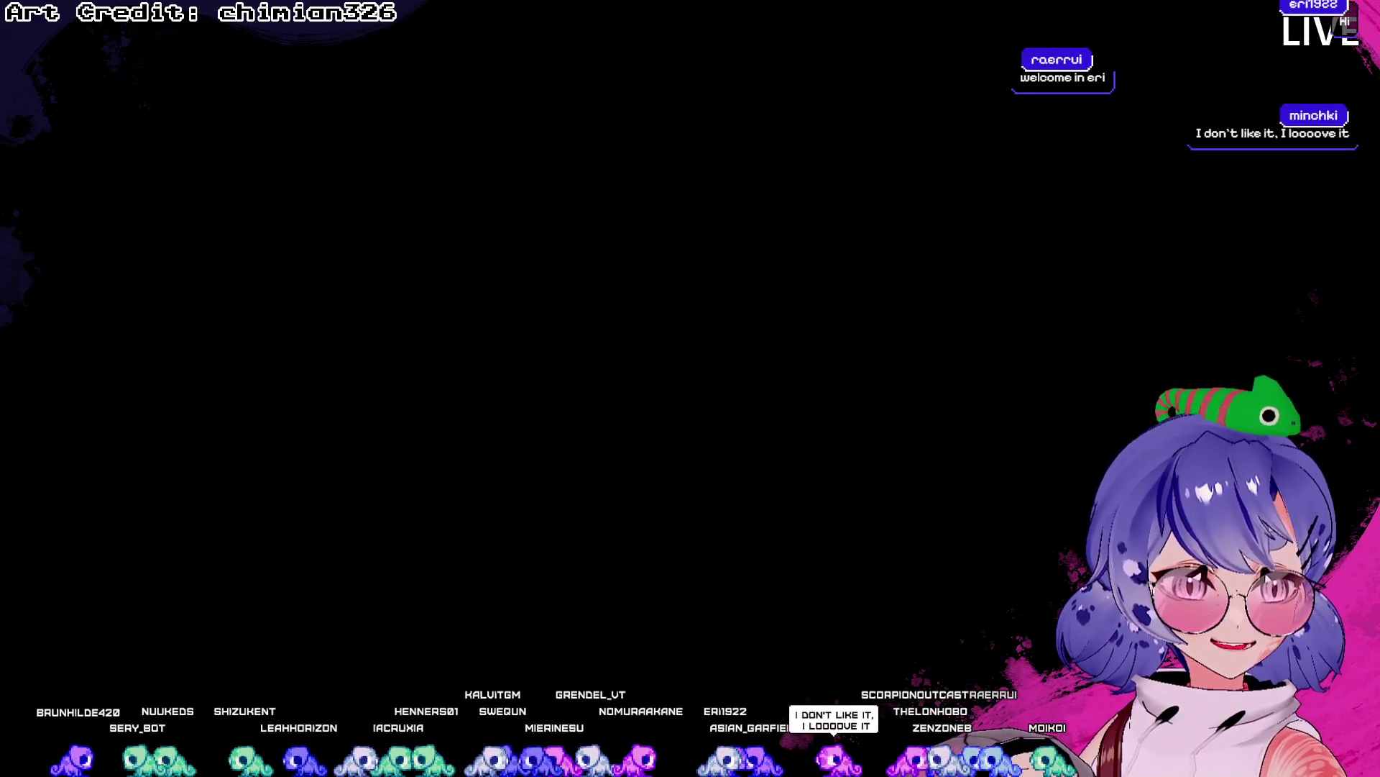
- Scroll down the Crayon Scribble Textures page in the browser
{"action": "scroll", "coordinate": [568, 392], "scroll_direction": "down", "scroll_amount": 5}
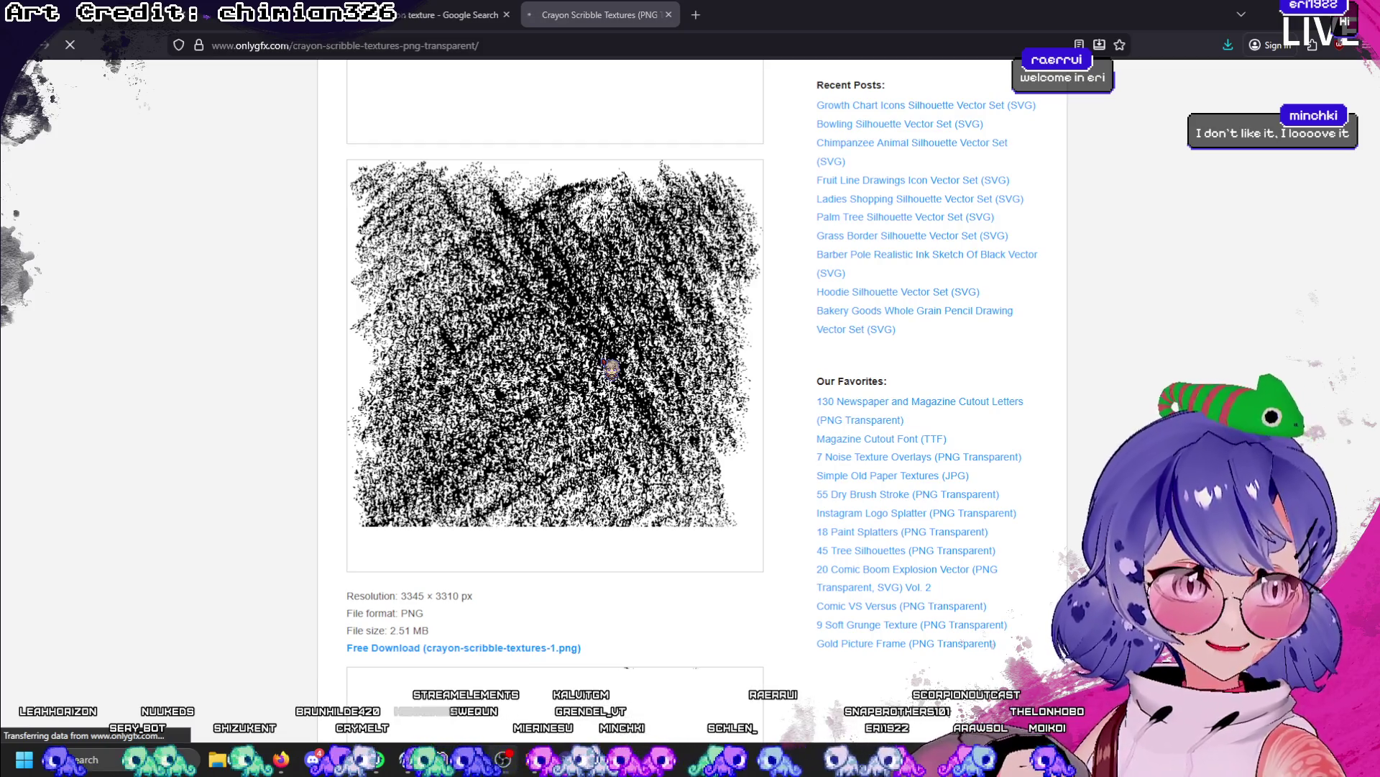
- Copy the crayon scribble texture image from the web page
{"action": "scroll", "coordinate": [612, 368], "scroll_direction": "down", "scroll_amount": 2}
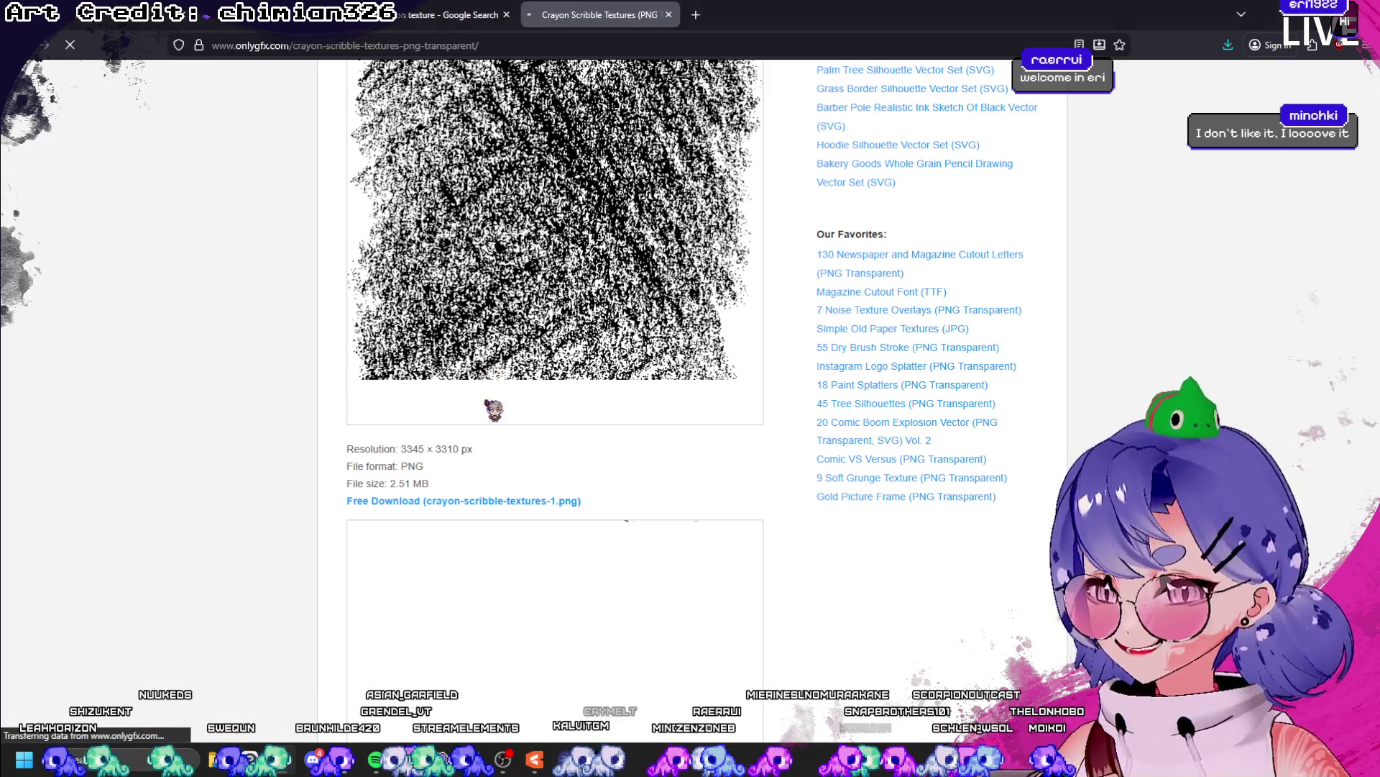
{"action": "scroll", "coordinate": [494, 411], "scroll_direction": "up", "scroll_amount": 2}
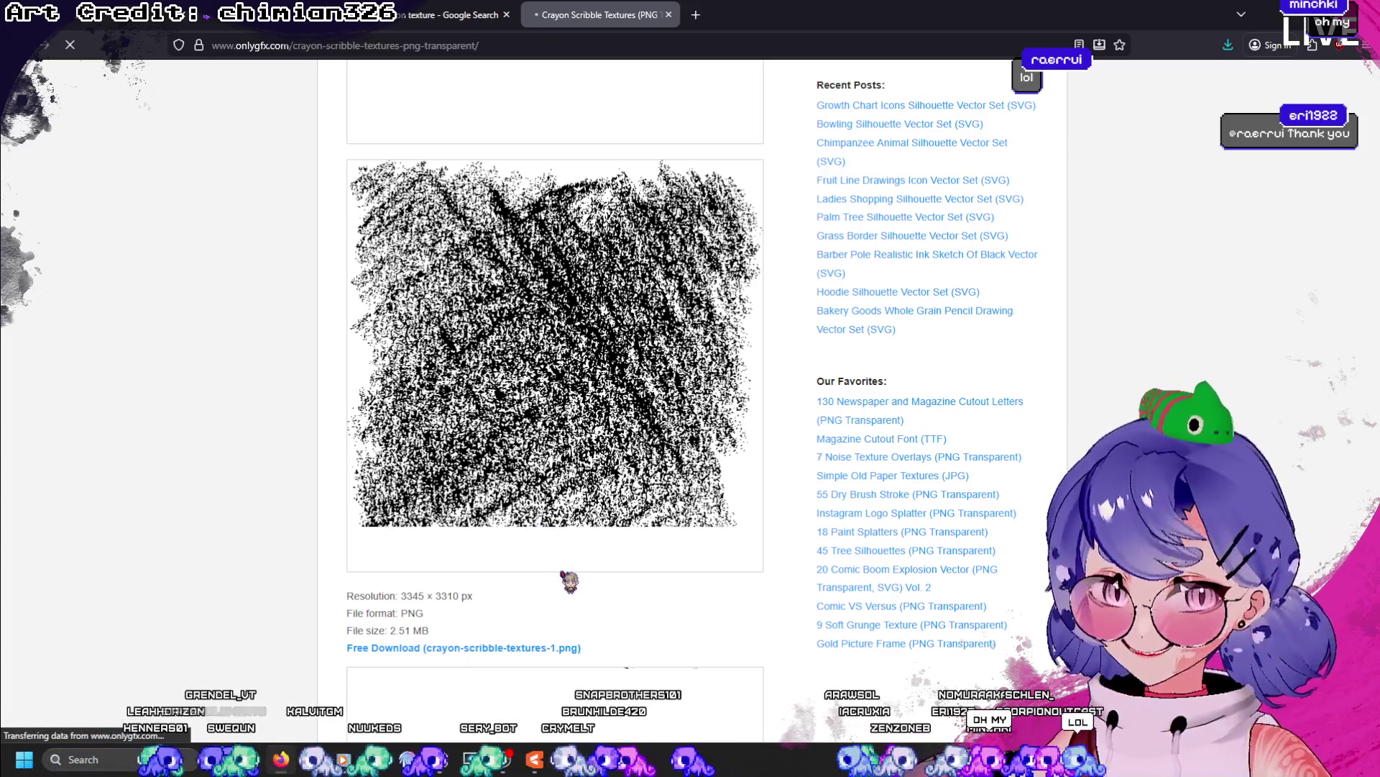
{"action": "scroll", "coordinate": [568, 575], "scroll_direction": "down", "scroll_amount": 6}
{"action": "scroll", "coordinate": [554, 558], "scroll_direction": "up", "scroll_amount": 7}
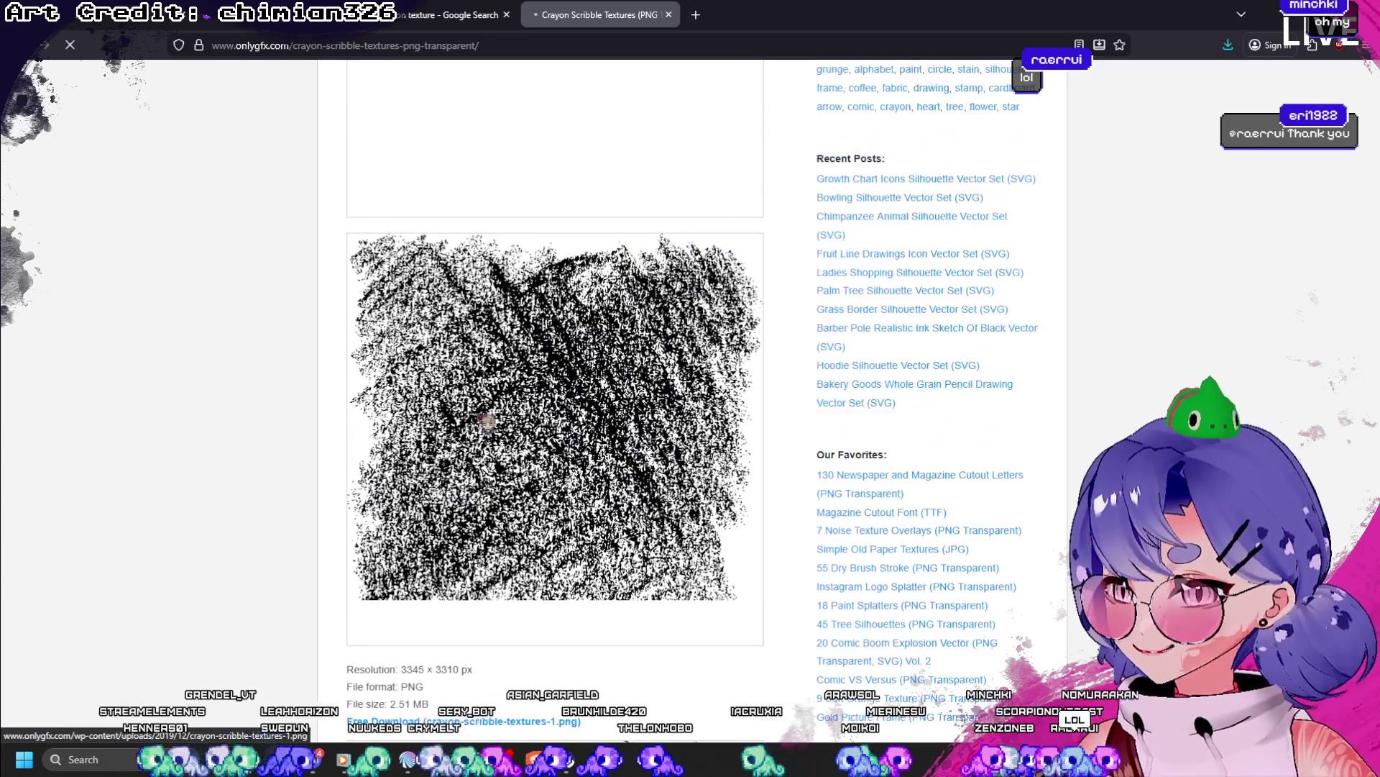
{"action": "right_click", "coordinate": [499, 351]}
{"action": "left_click", "coordinate": [512, 360]}
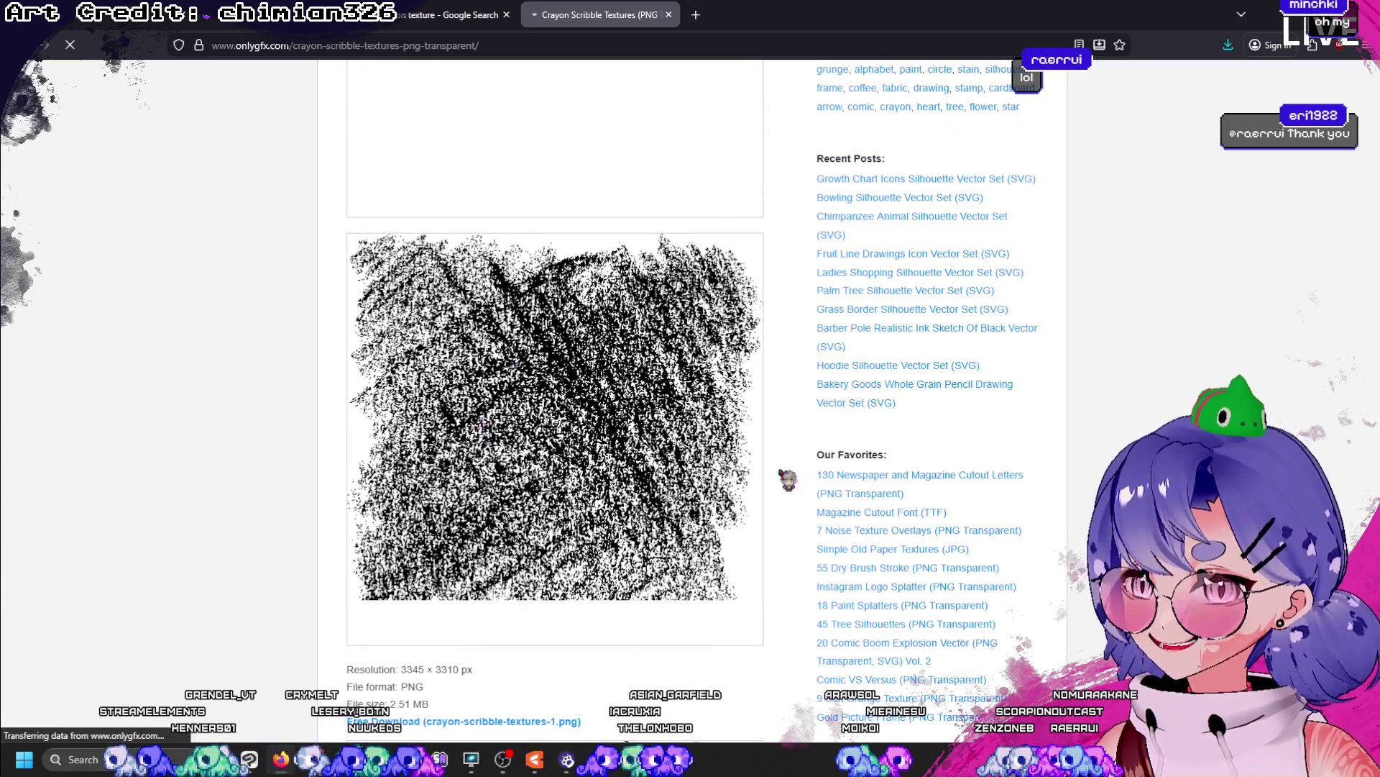
{"action": "scroll", "coordinate": [575, 449], "scroll_direction": "up", "scroll_amount": 2}
{"action": "scroll", "coordinate": [575, 450], "scroll_direction": "up", "scroll_amount": 2}
{"action": "scroll", "coordinate": [582, 452], "scroll_direction": "down", "scroll_amount": 4}
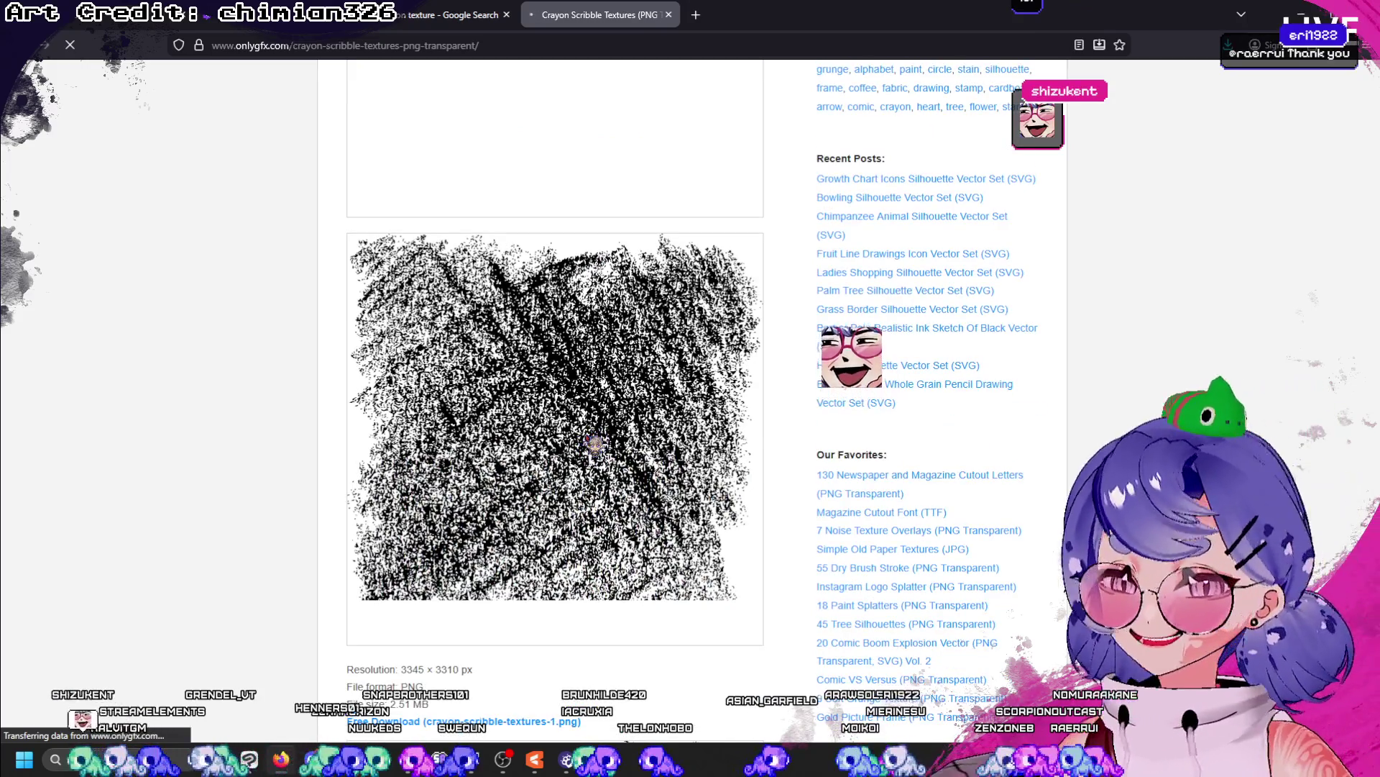
{"action": "right_click", "coordinate": [568, 420]}
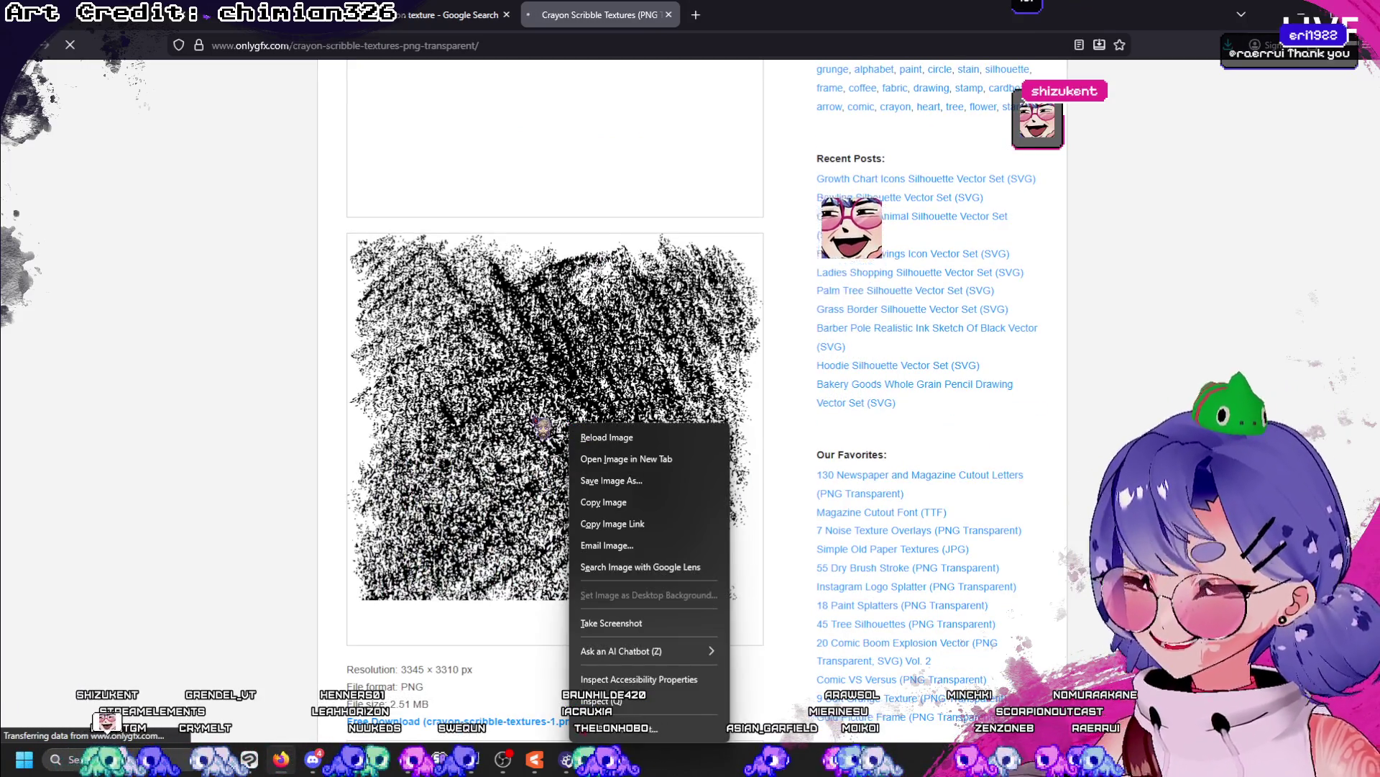
{"action": "left_click", "coordinate": [538, 402]}
{"action": "scroll", "coordinate": [601, 391], "scroll_direction": "down", "scroll_amount": 2}
{"action": "scroll", "coordinate": [601, 391], "scroll_direction": "up", "scroll_amount": 2}
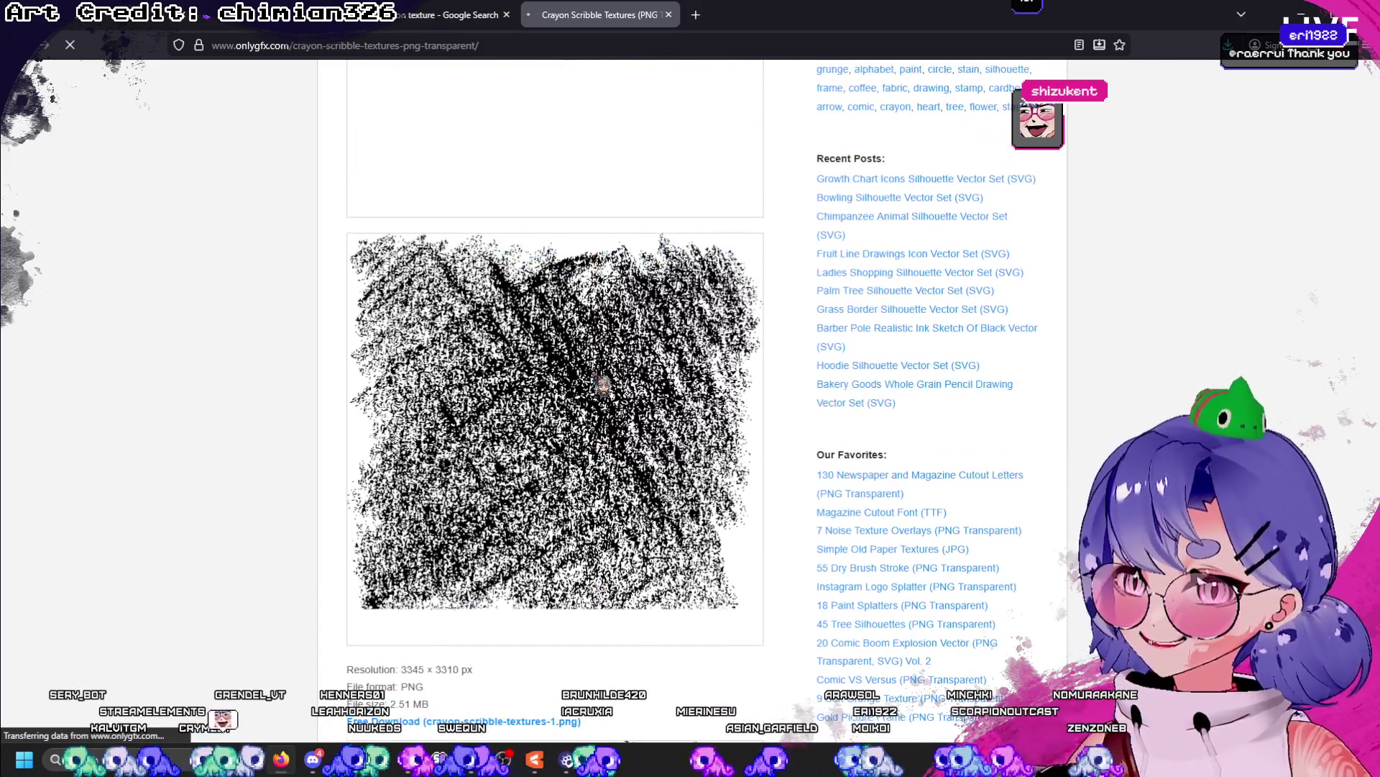
{"action": "scroll", "coordinate": [532, 417], "scroll_direction": "down", "scroll_amount": 3}
{"action": "right_click", "coordinate": [507, 210]}
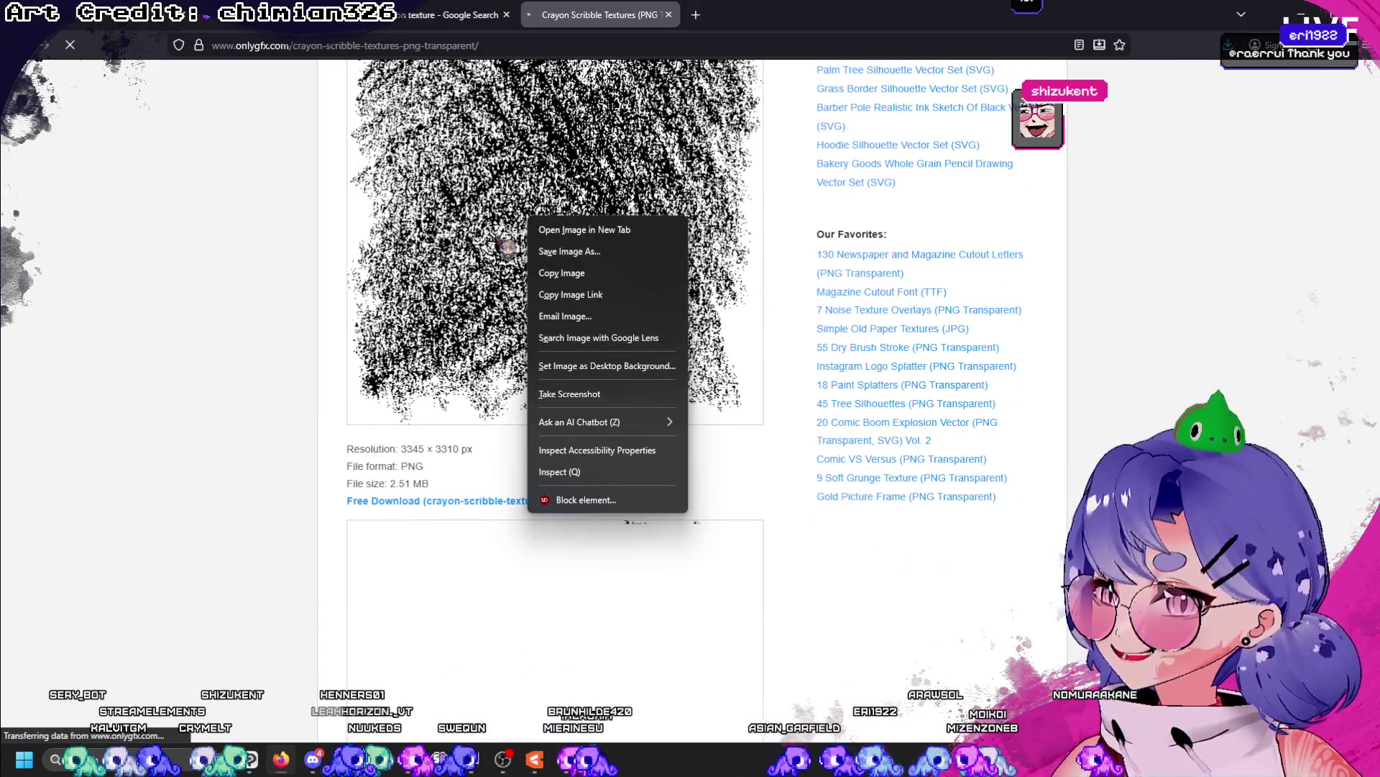
{"action": "left_click", "coordinate": [591, 558]}
- Paste the texture into the Christmas drawing, try scaling it to 29%, then cancel and return to Firefox
{"action": "key", "text": "alt+Tab"}
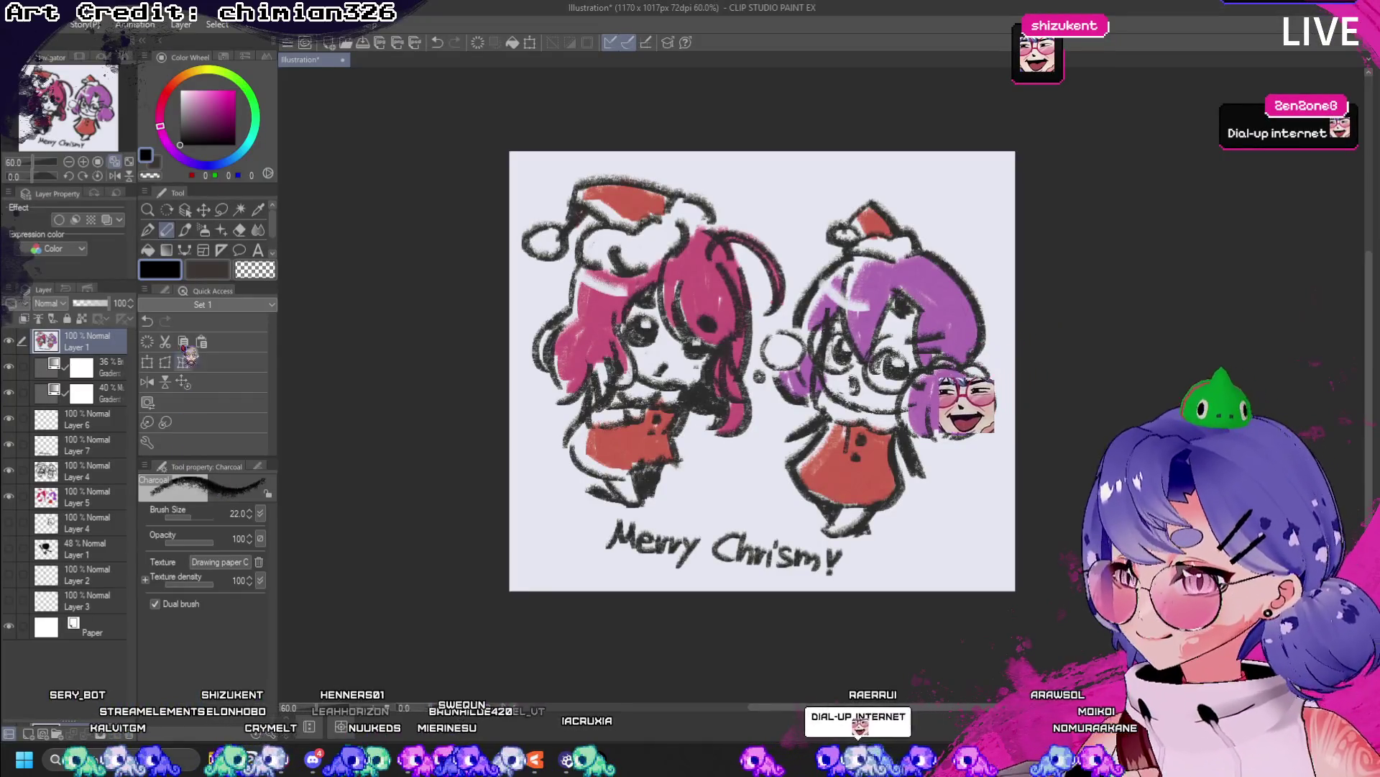
{"action": "left_click", "coordinate": [202, 342]}
{"action": "left_click", "coordinate": [146, 361]}
{"action": "scroll", "coordinate": [775, 302], "scroll_direction": "down", "scroll_amount": 4}
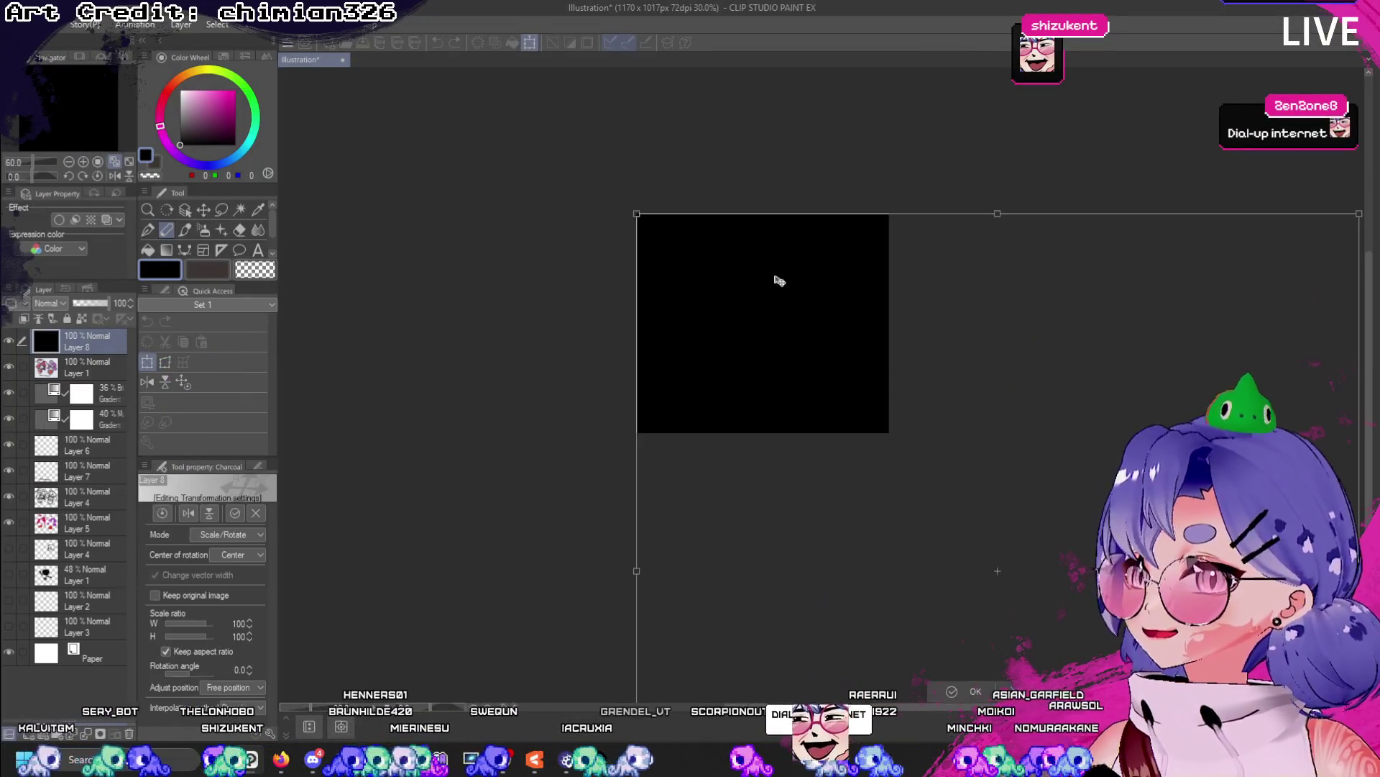
{"action": "left_click_drag", "start_coordinate": [886, 485], "coordinate": [713, 314]}
{"action": "scroll", "coordinate": [710, 313], "scroll_direction": "up", "scroll_amount": 3}
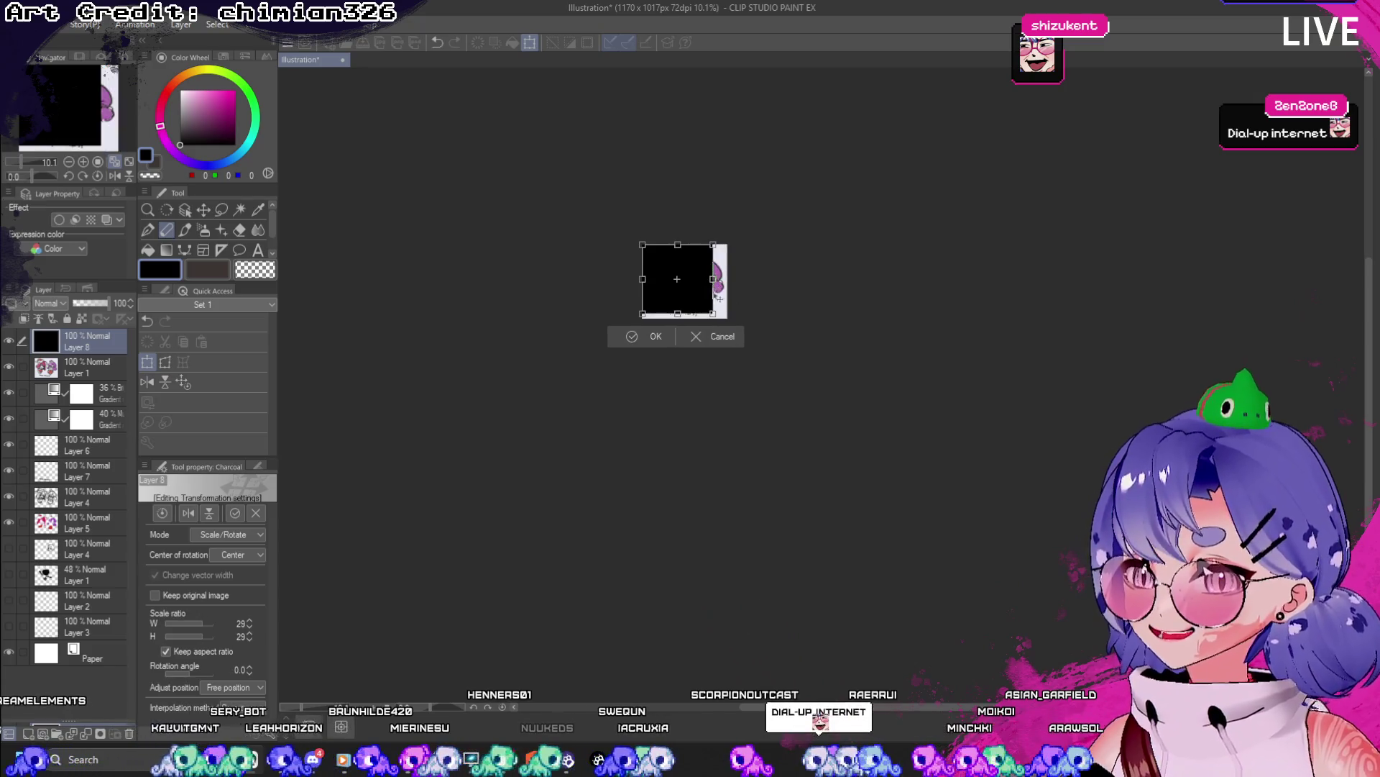
{"action": "left_click", "coordinate": [682, 343]}
{"action": "key", "text": "alt+Tab"}
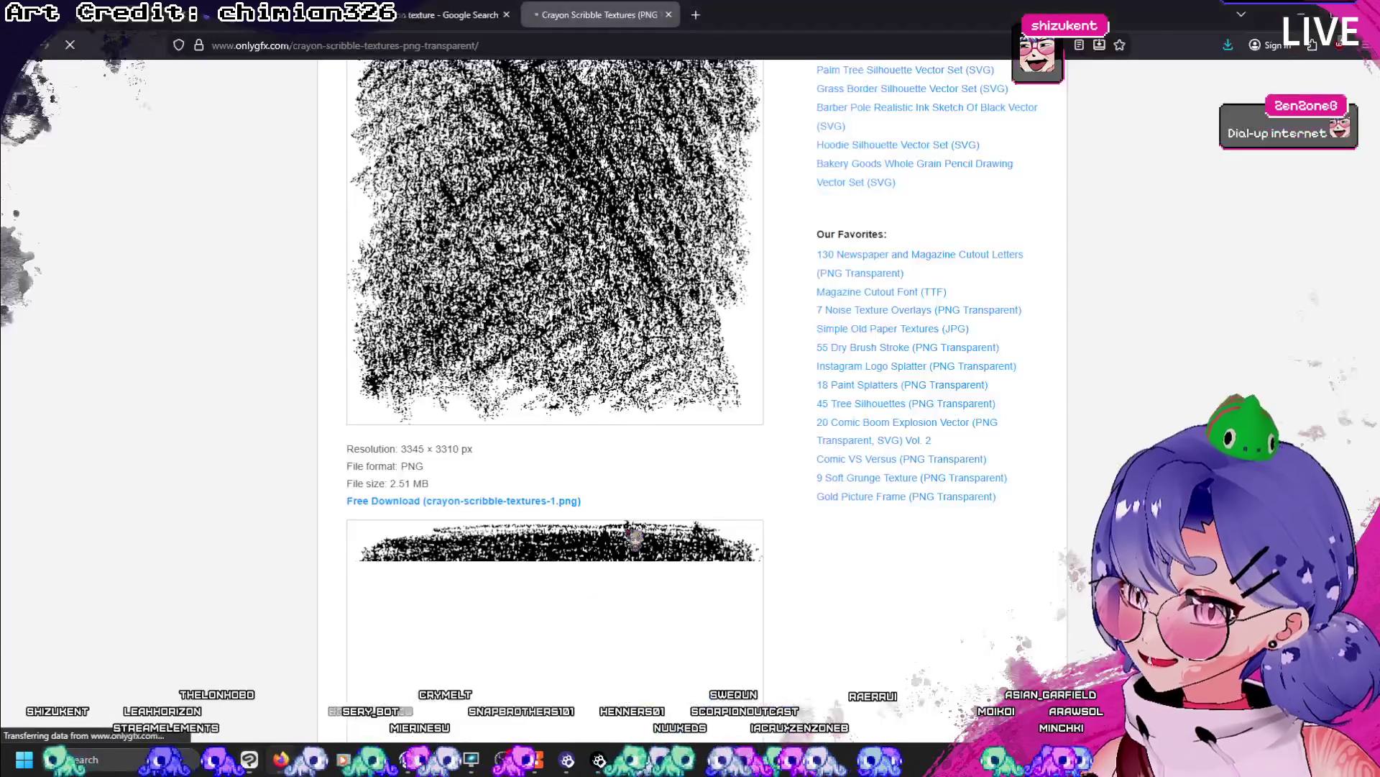
- Save the scribble image as crayon-scribble-textures-1.png in Downloads and return to Clip Studio
{"action": "right_click", "coordinate": [630, 298]}
{"action": "left_click", "coordinate": [676, 328]}
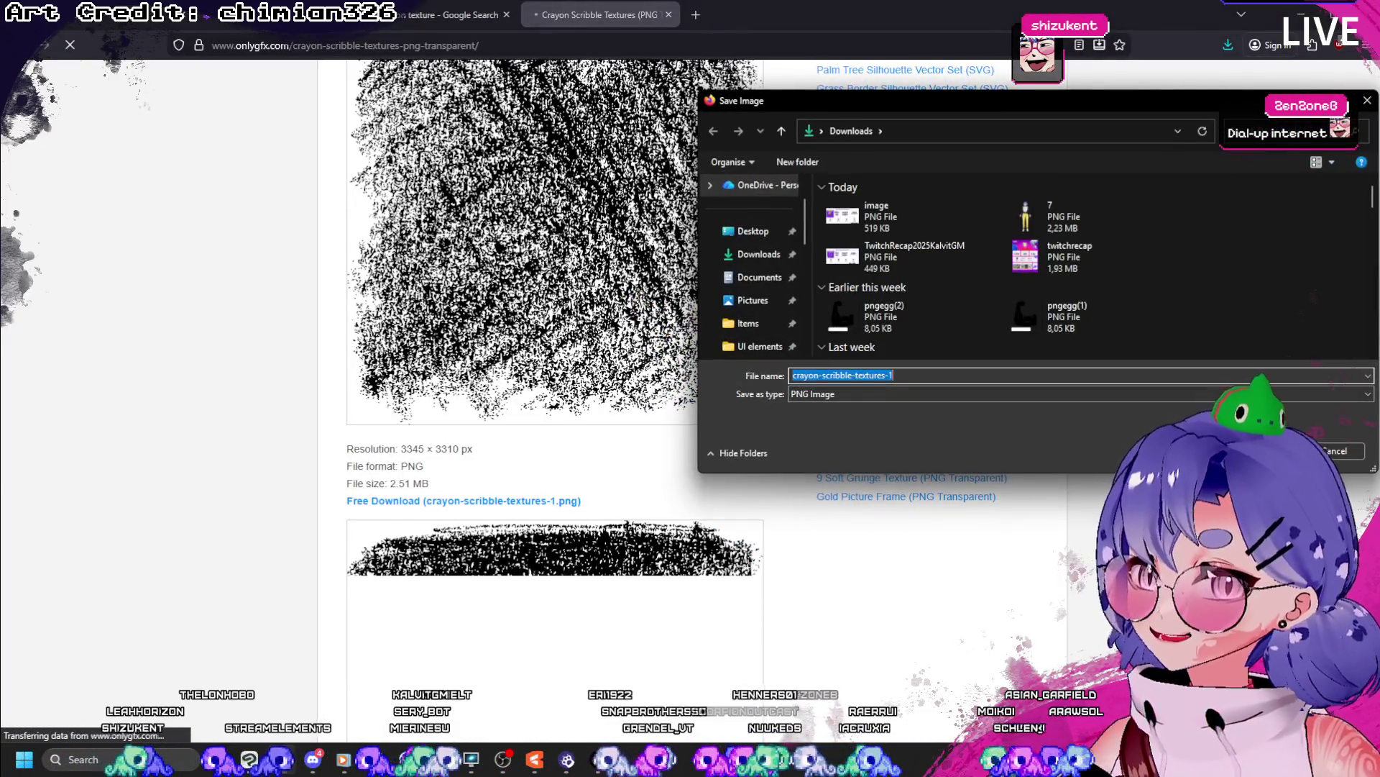
{"action": "key", "text": "Return"}
{"action": "key", "text": "alt+Tab"}
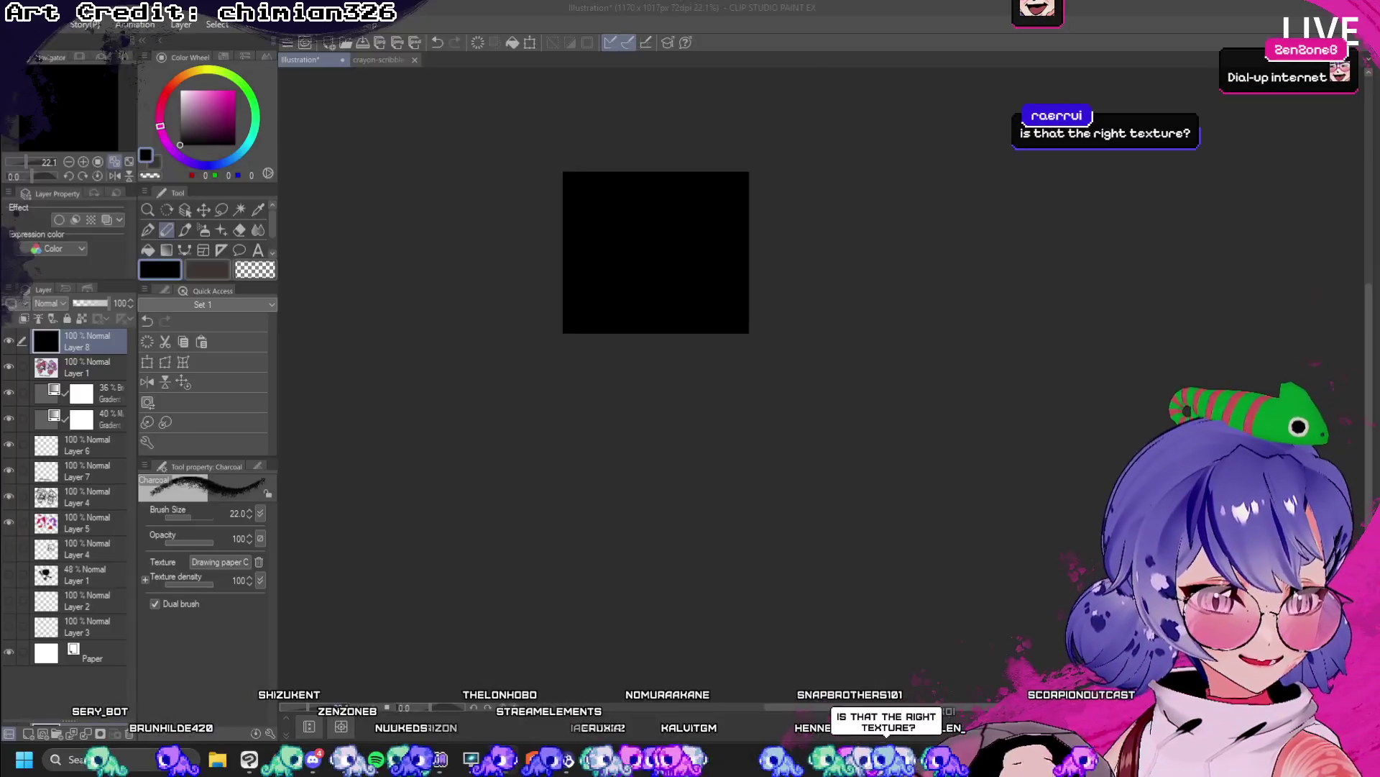
- Bring the crayon texture in as a layer, duplicate it, and scale the copy to 38%
{"action": "mouse_move", "coordinate": [87, 342]}
{"action": "left_mouse_down"}
{"action": "mouse_move", "coordinate": [70, 398]}
{"action": "mouse_move", "coordinate": [72, 363]}
{"action": "left_mouse_up"}
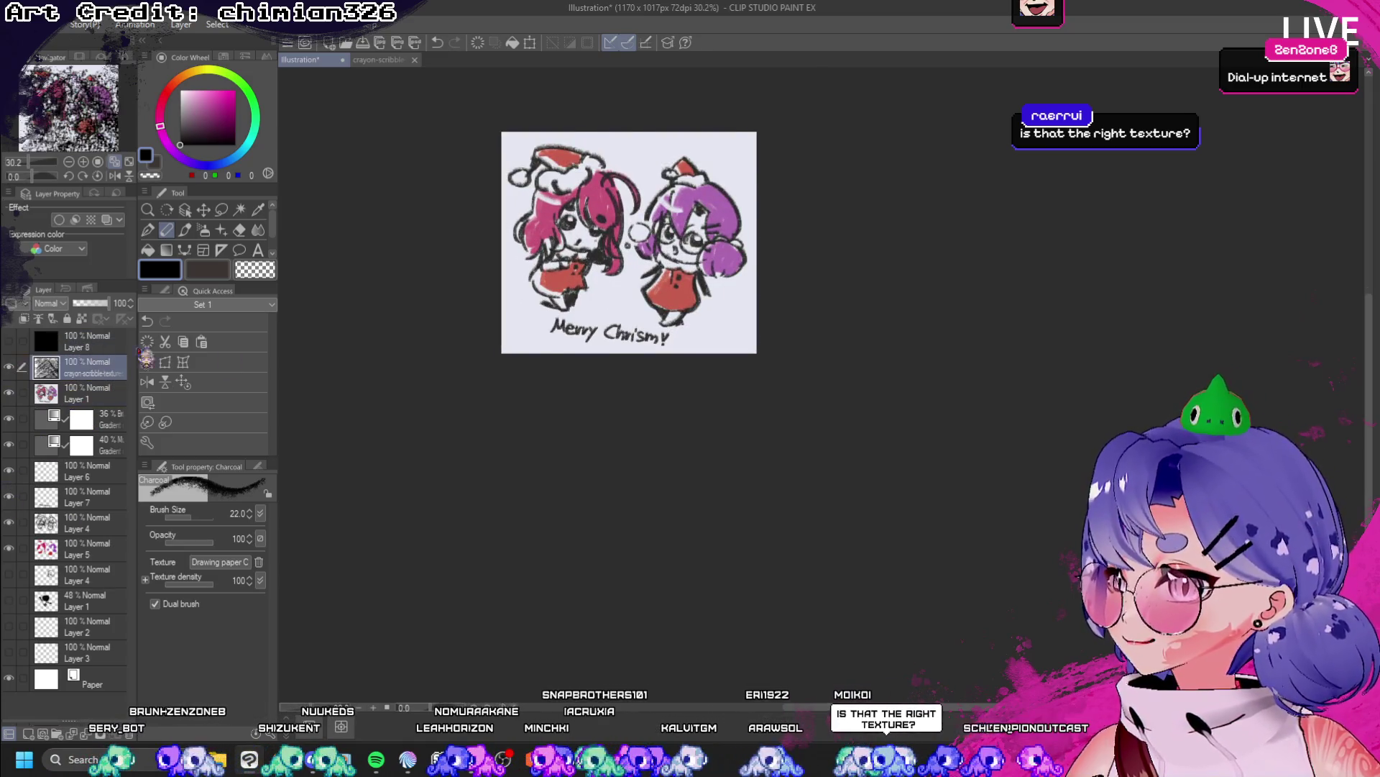
{"action": "left_click", "coordinate": [183, 362]}
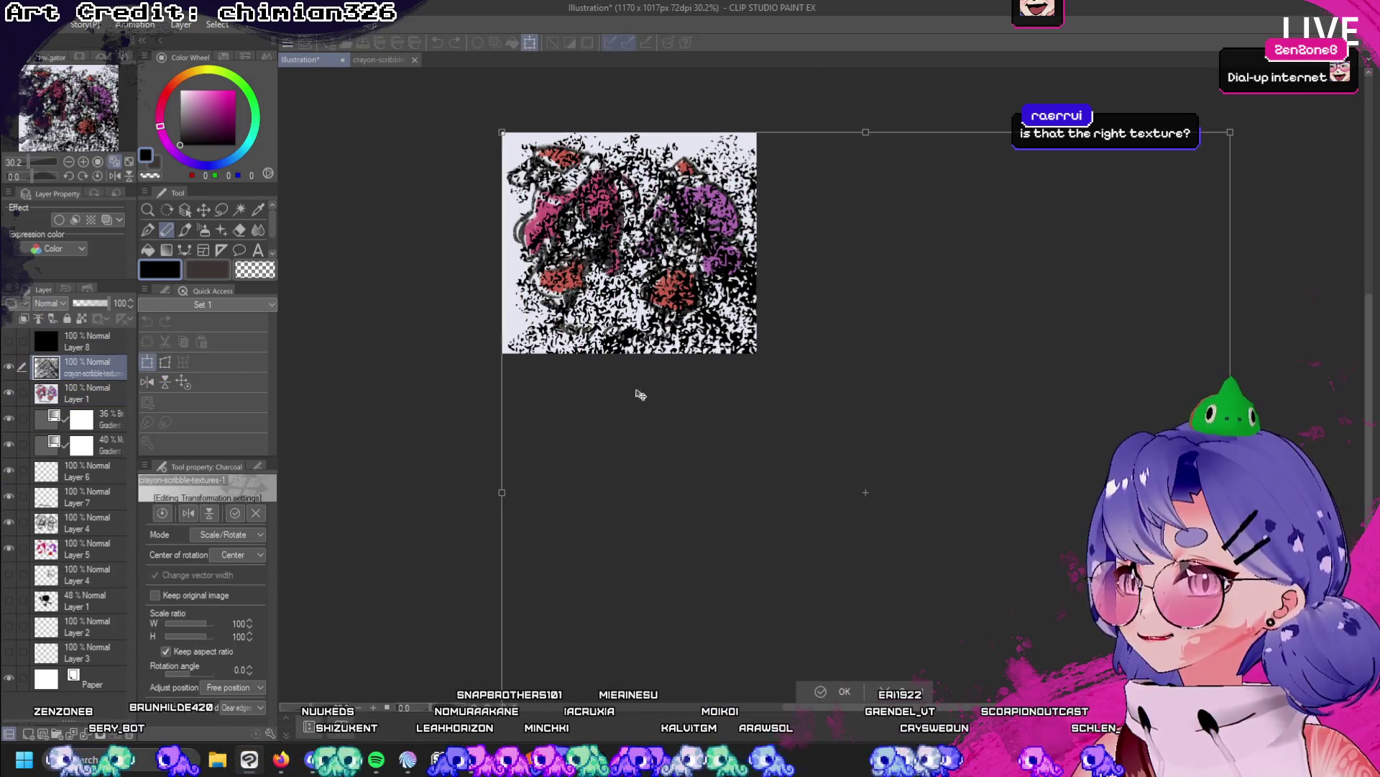
{"action": "key", "text": "Escape"}
{"action": "left_click", "coordinate": [201, 342]}
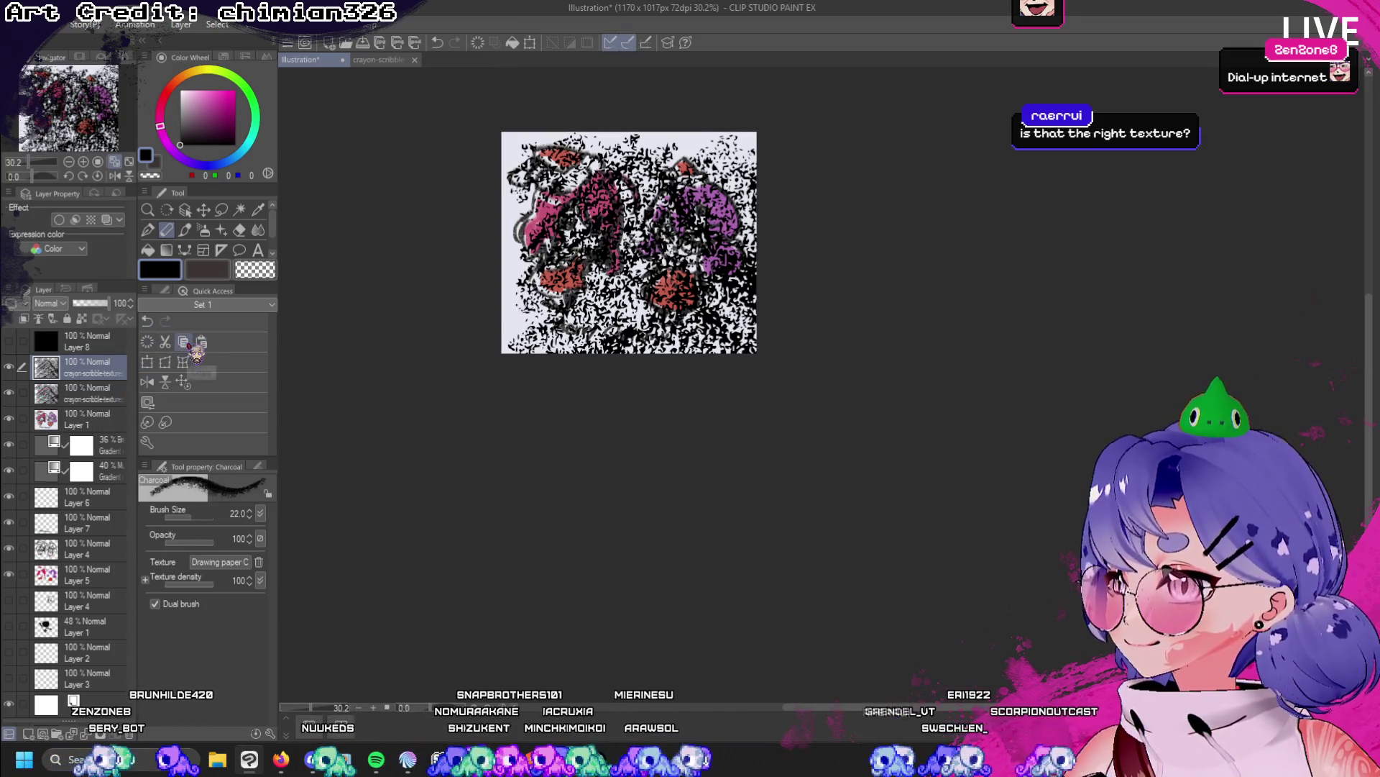
{"action": "left_click", "coordinate": [147, 362]}
{"action": "key", "text": "ctrl+minus"}
{"action": "key", "text": "ctrl+minus"}
{"action": "key", "text": "ctrl+minus"}
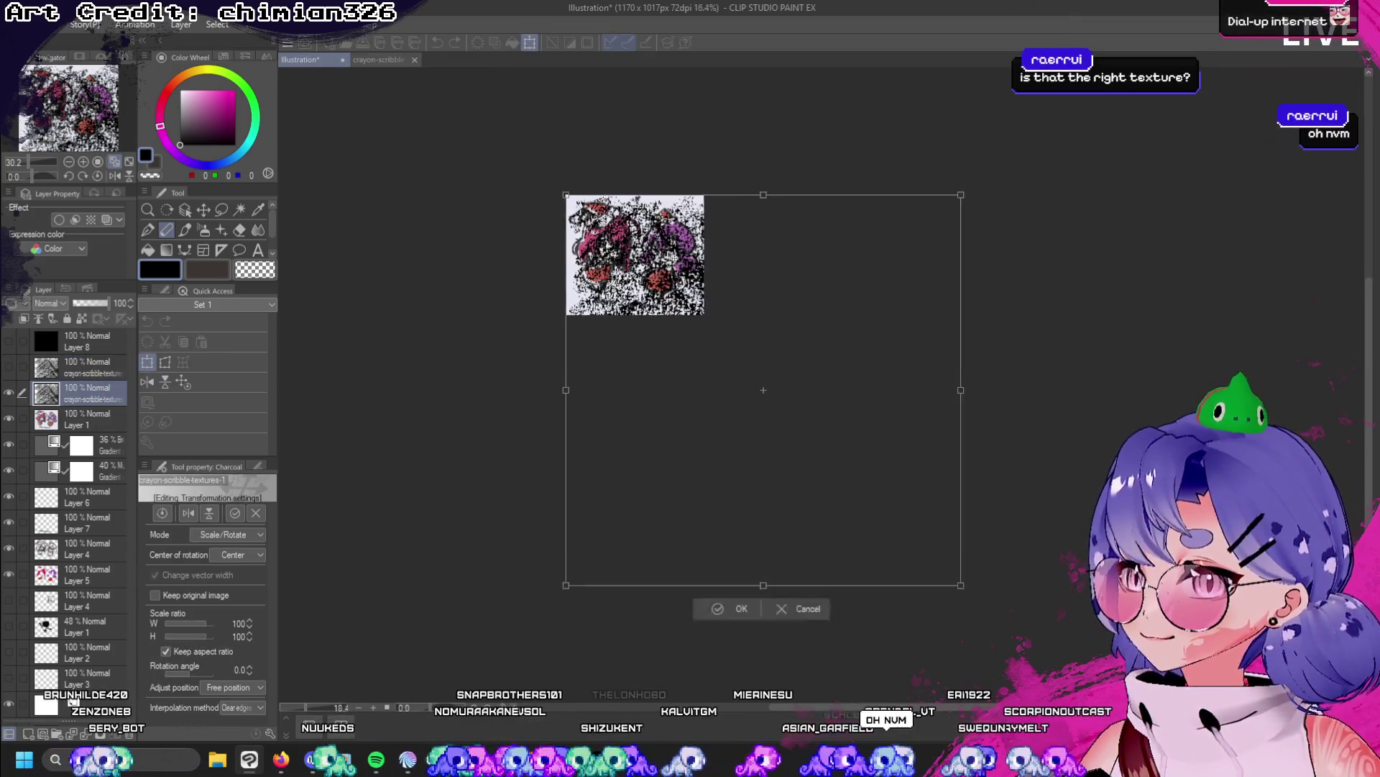
{"action": "mouse_move", "coordinate": [891, 506]}
{"action": "left_mouse_down"}
{"action": "mouse_move", "coordinate": [704, 321]}
{"action": "mouse_move", "coordinate": [671, 341]}
{"action": "left_mouse_up"}
{"action": "scroll", "coordinate": [666, 336], "scroll_direction": "up", "scroll_amount": 4}
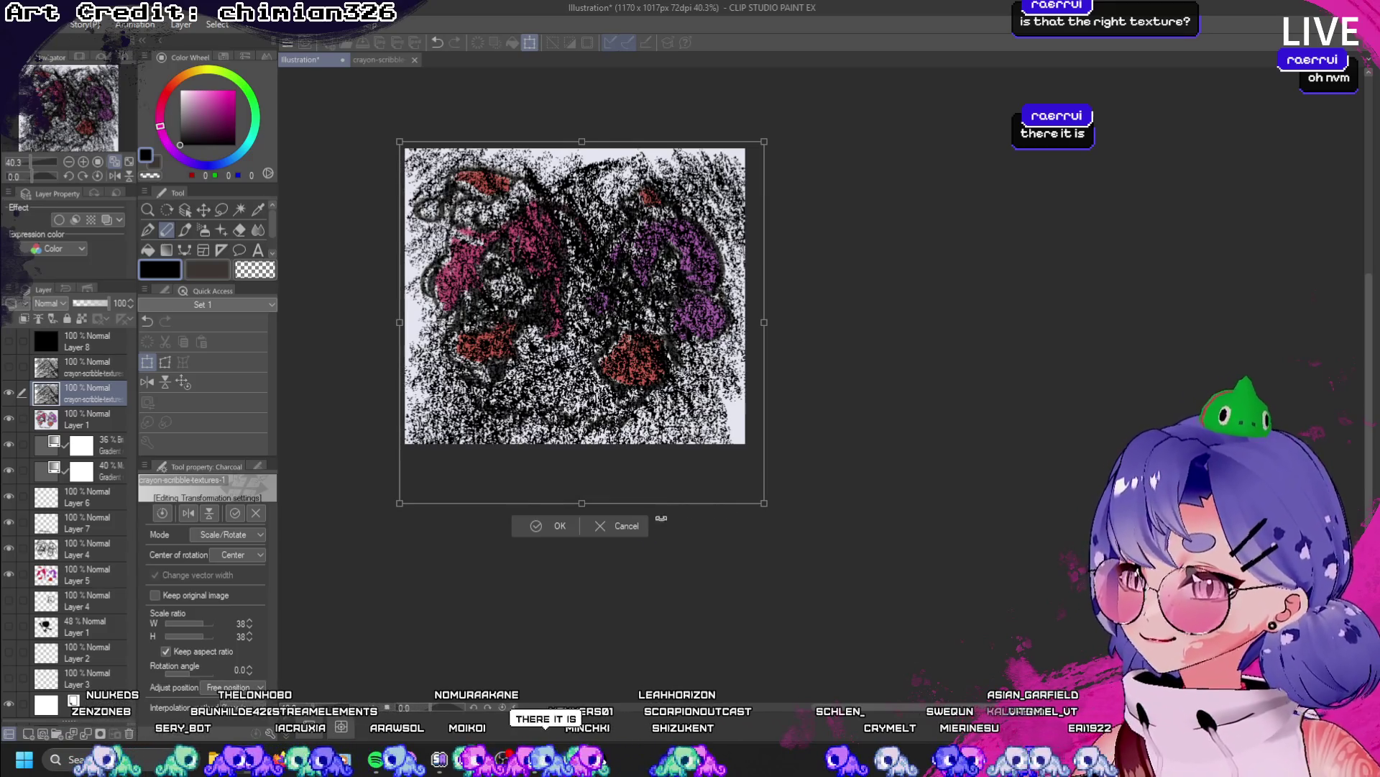
{"action": "left_click", "coordinate": [560, 525]}
- Set the texture copy to Multiply blending at 28% opacity
{"action": "left_click", "coordinate": [49, 303]}
{"action": "left_click", "coordinate": [67, 356]}
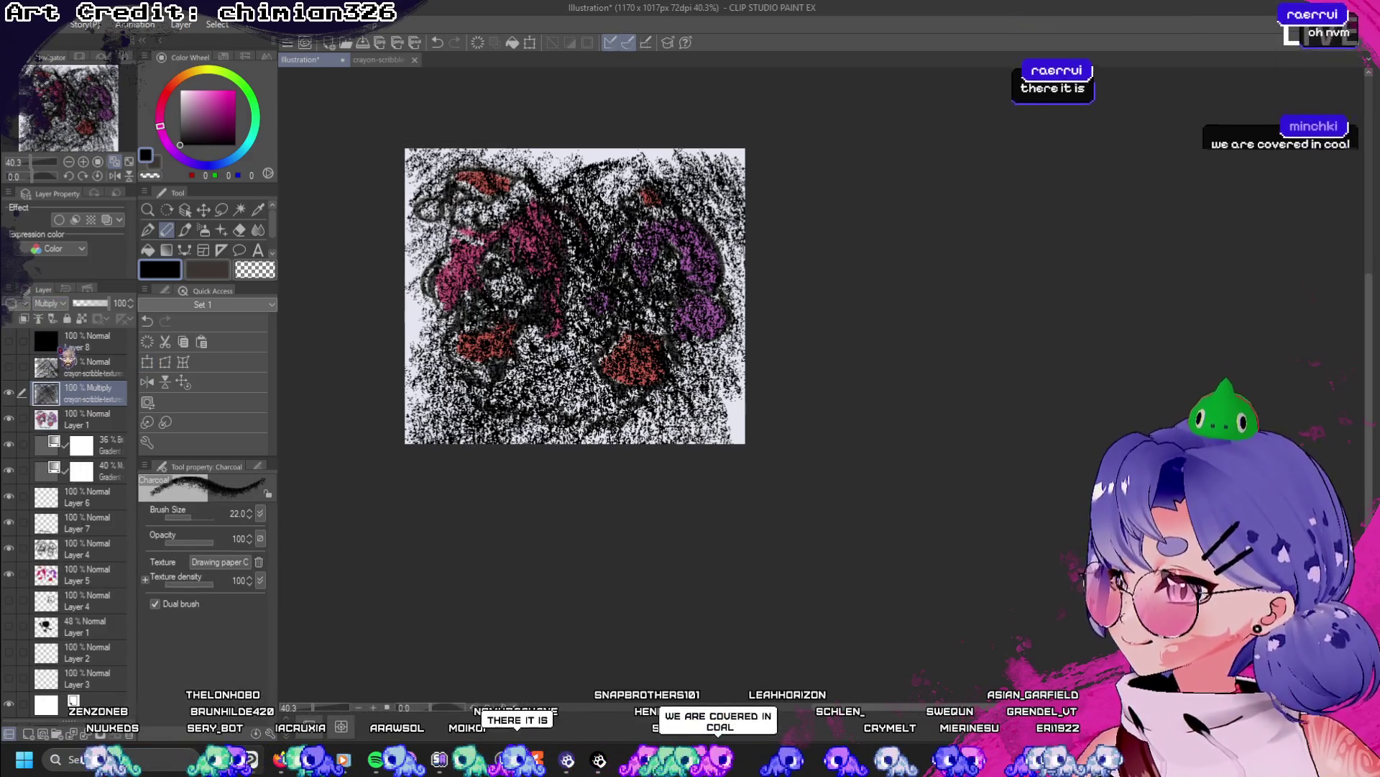
{"action": "left_click_drag", "start_coordinate": [108, 303], "coordinate": [83, 302]}
- Try Add (Glow) and other blend modes on the texture layer, ending on Hard light at 10% opacity
{"action": "left_click", "coordinate": [49, 302]}
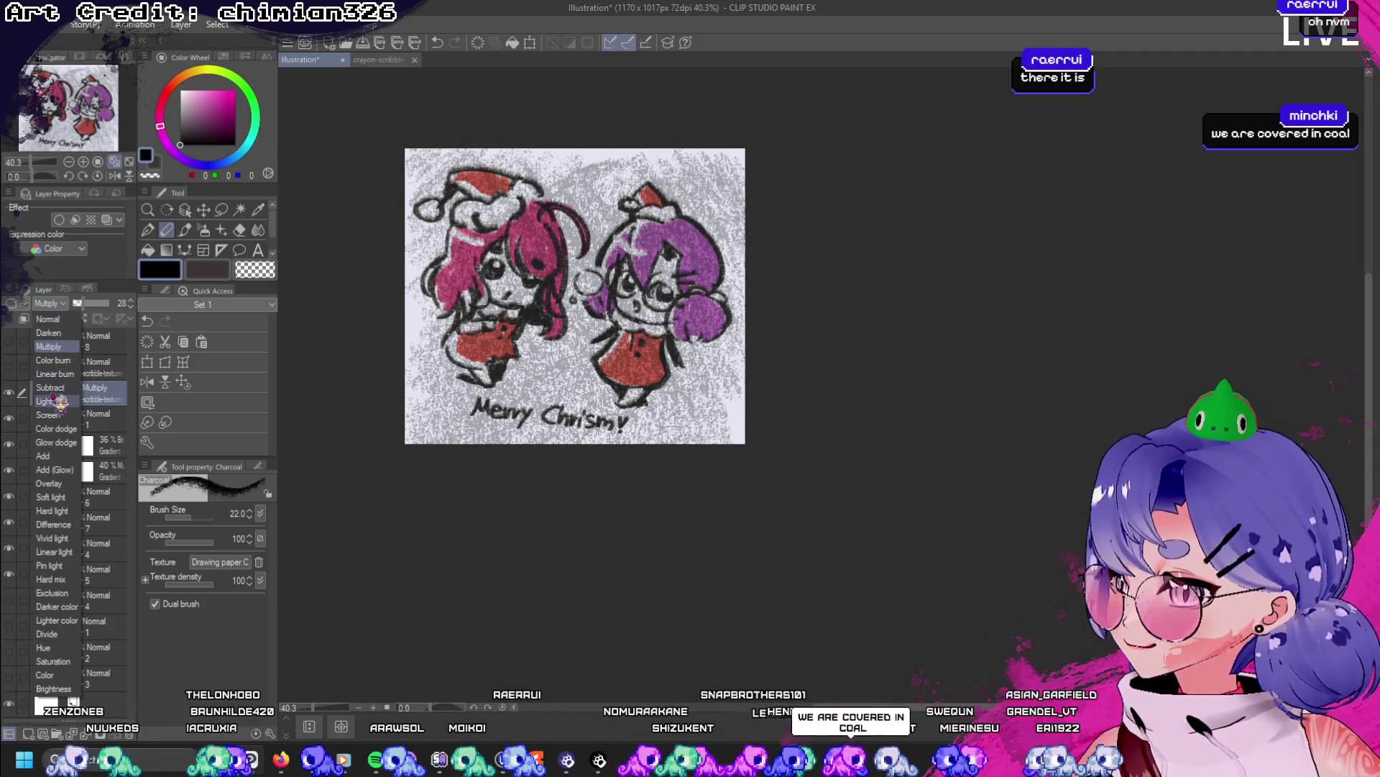
{"action": "left_click", "coordinate": [58, 401]}
{"action": "key", "text": "ctrl+plus"}
{"action": "left_click", "coordinate": [49, 303]}
{"action": "left_click", "coordinate": [75, 431]}
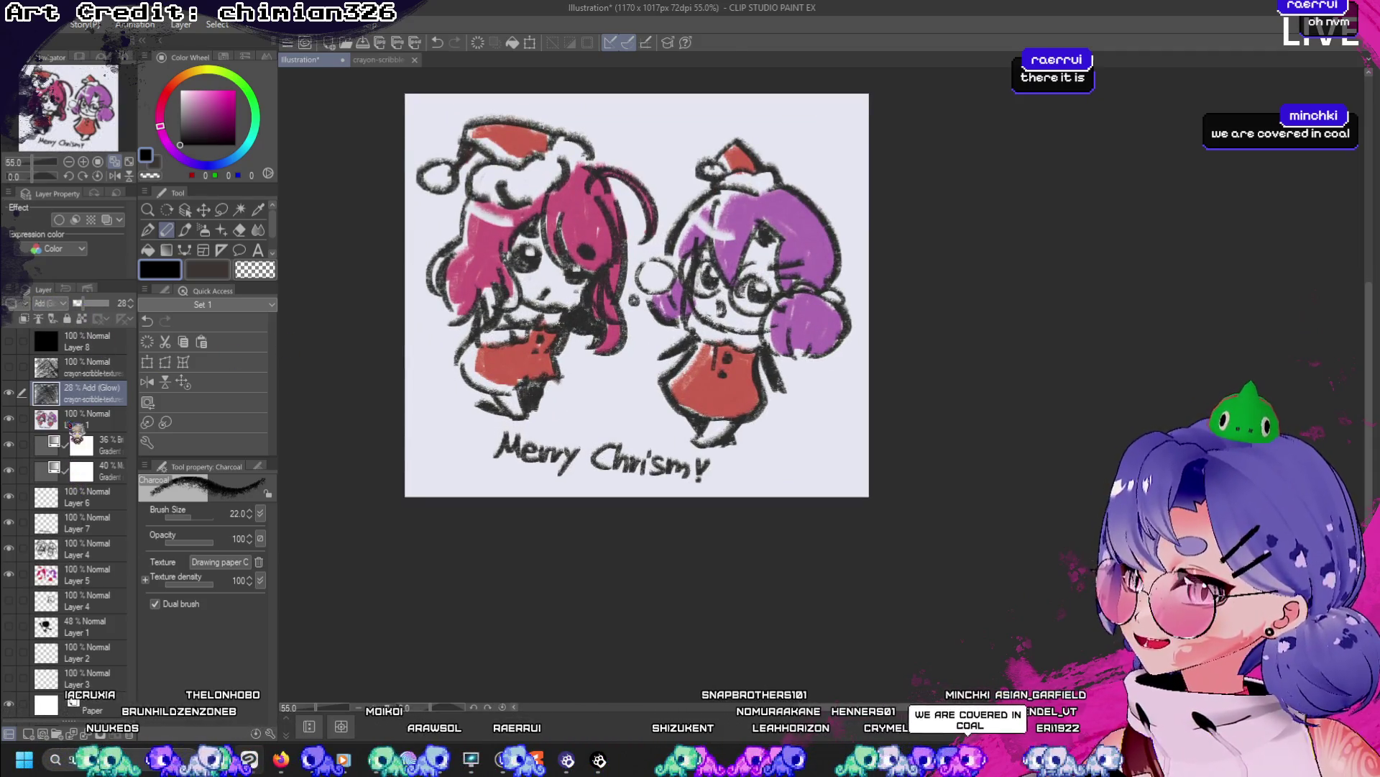
{"action": "left_click_drag", "start_coordinate": [81, 303], "coordinate": [109, 303]}
{"action": "left_click", "coordinate": [49, 303]}
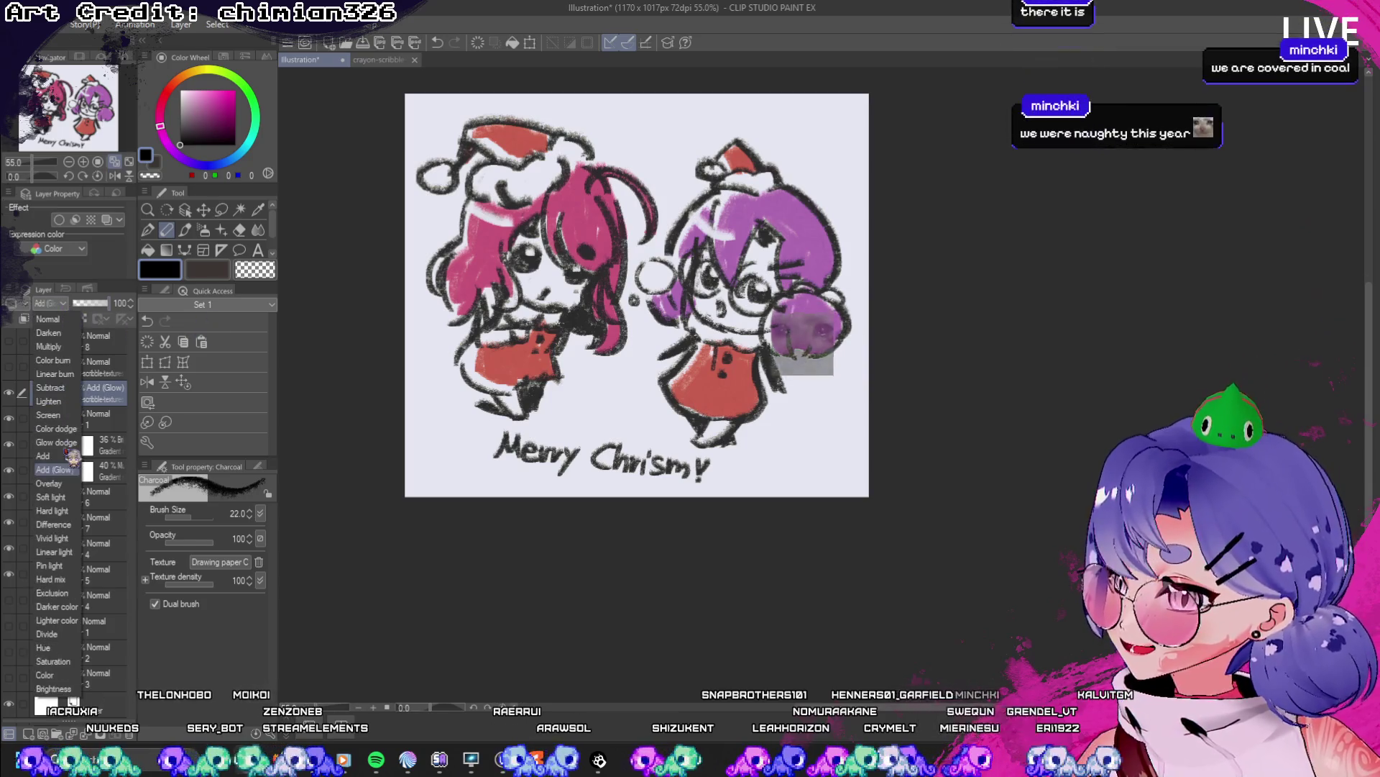
{"action": "left_click", "coordinate": [54, 510]}
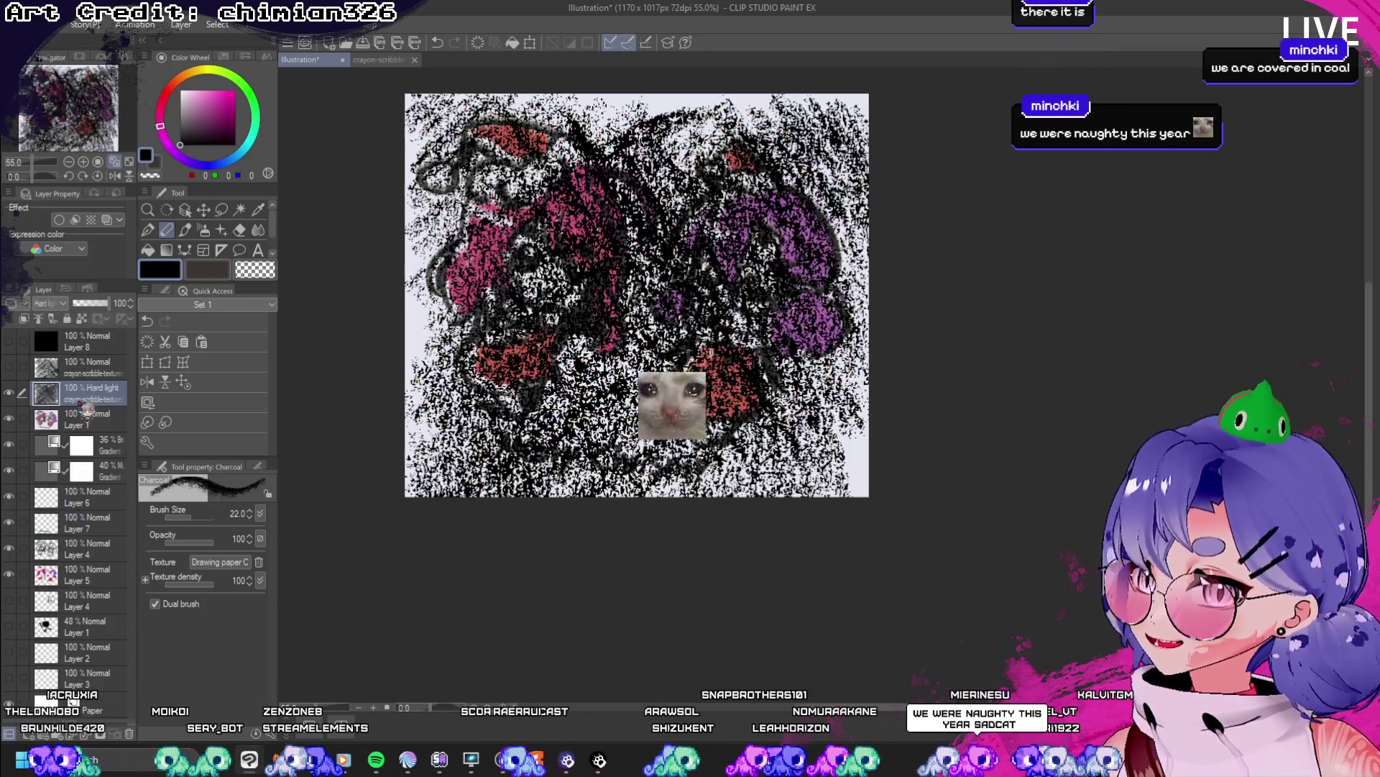
{"action": "left_click_drag", "start_coordinate": [108, 303], "coordinate": [84, 309]}
- Cycle through Hard mix, Exclusion, Darker color and Saturation, settling on Brightness at 100% opacity
{"action": "left_click", "coordinate": [54, 302]}
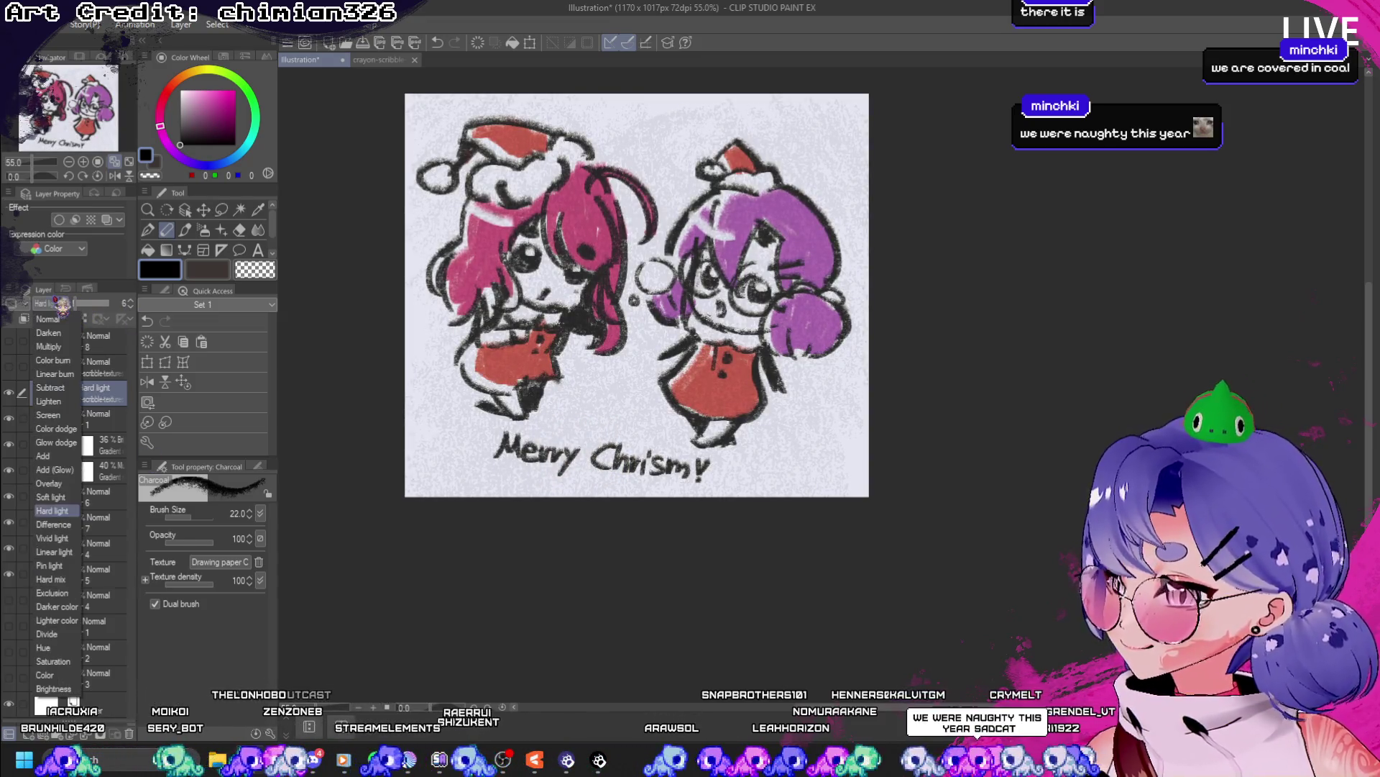
{"action": "left_click", "coordinate": [57, 597]}
{"action": "scroll", "coordinate": [508, 279], "scroll_direction": "up", "scroll_amount": 1}
{"action": "scroll", "coordinate": [509, 278], "scroll_direction": "down", "scroll_amount": 1}
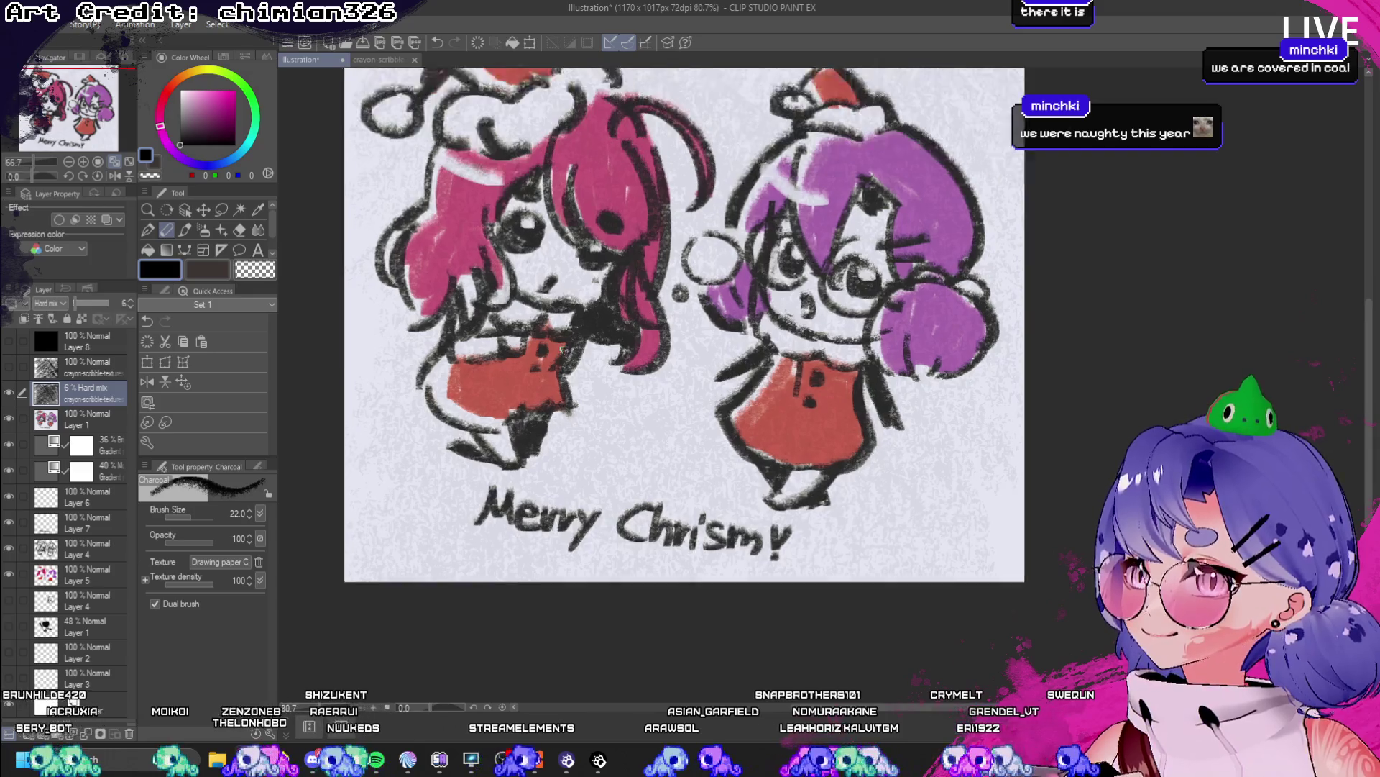
{"action": "left_click", "coordinate": [52, 302]}
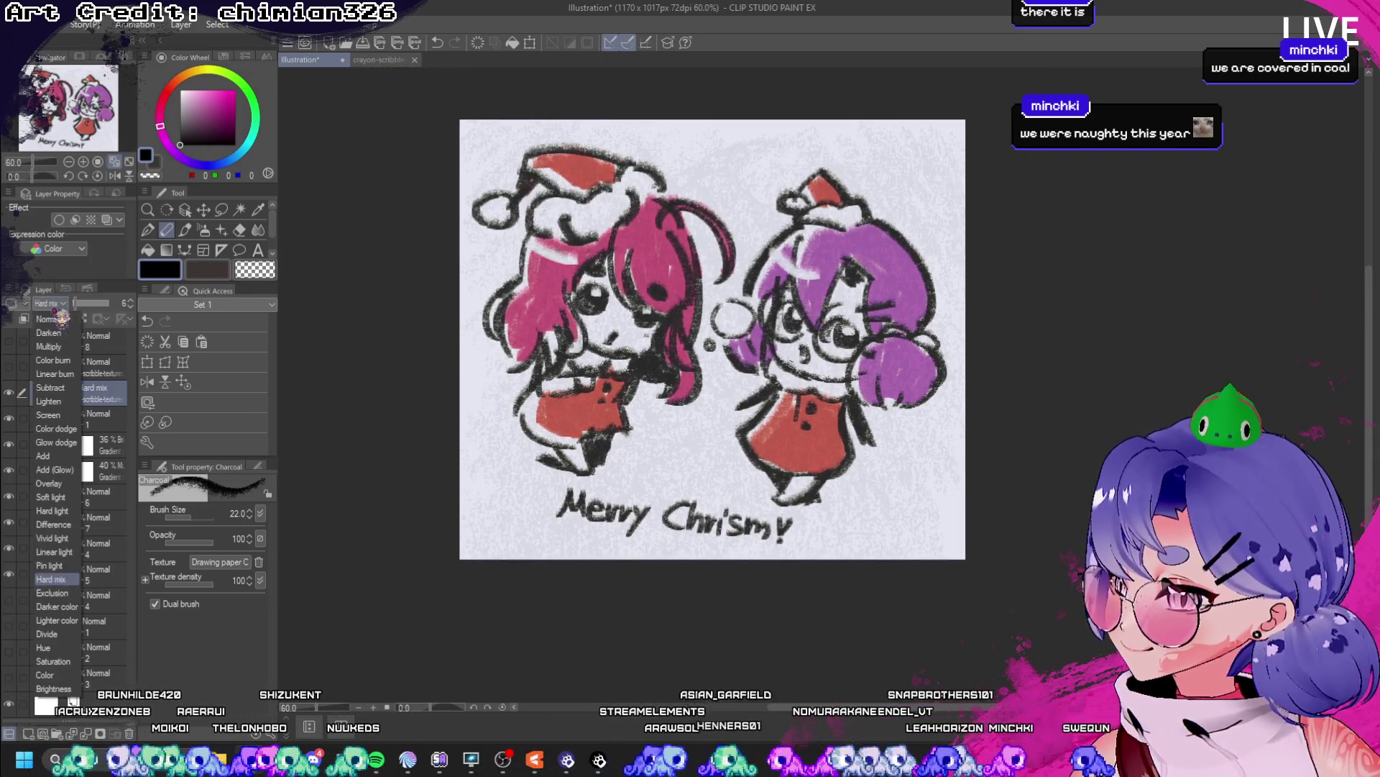
{"action": "left_click", "coordinate": [56, 618]}
{"action": "left_click", "coordinate": [54, 302]}
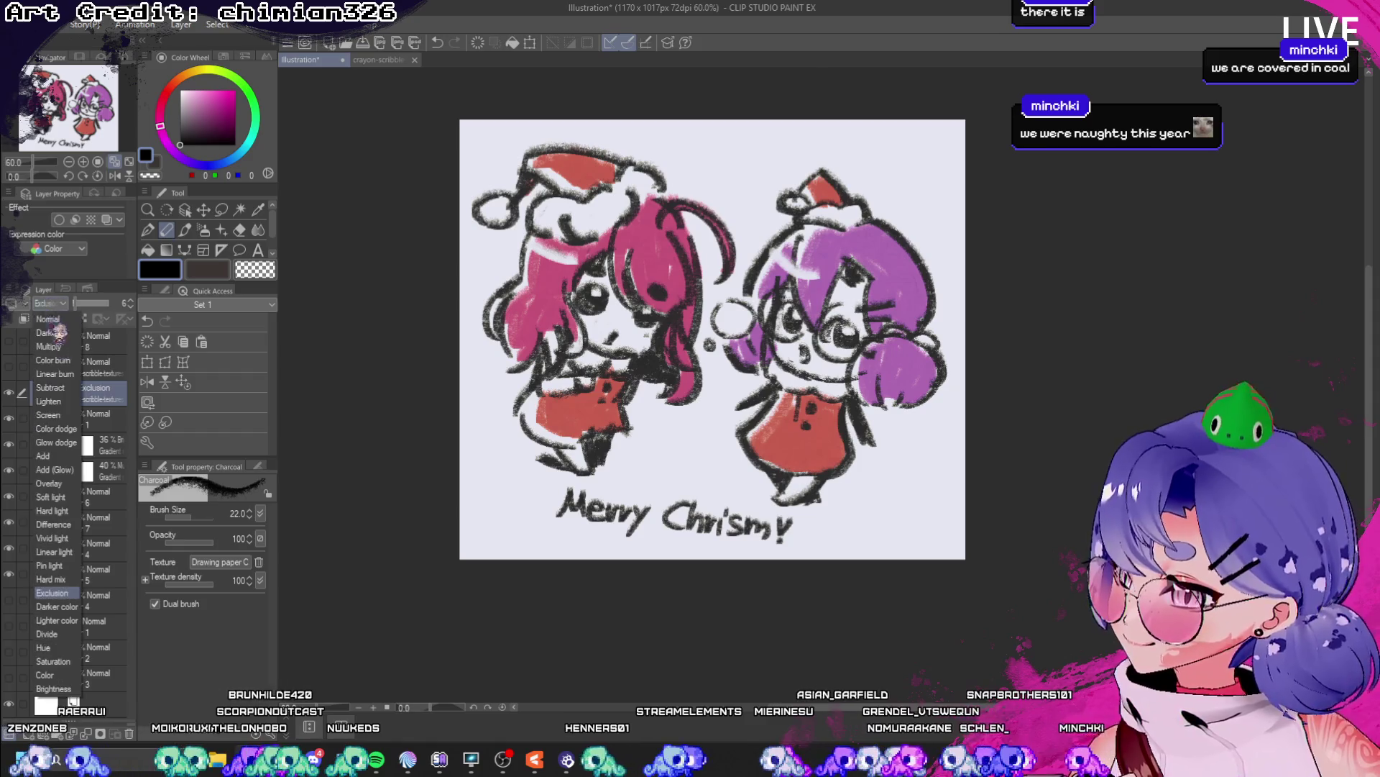
{"action": "left_click", "coordinate": [64, 622]}
{"action": "left_click", "coordinate": [53, 302]}
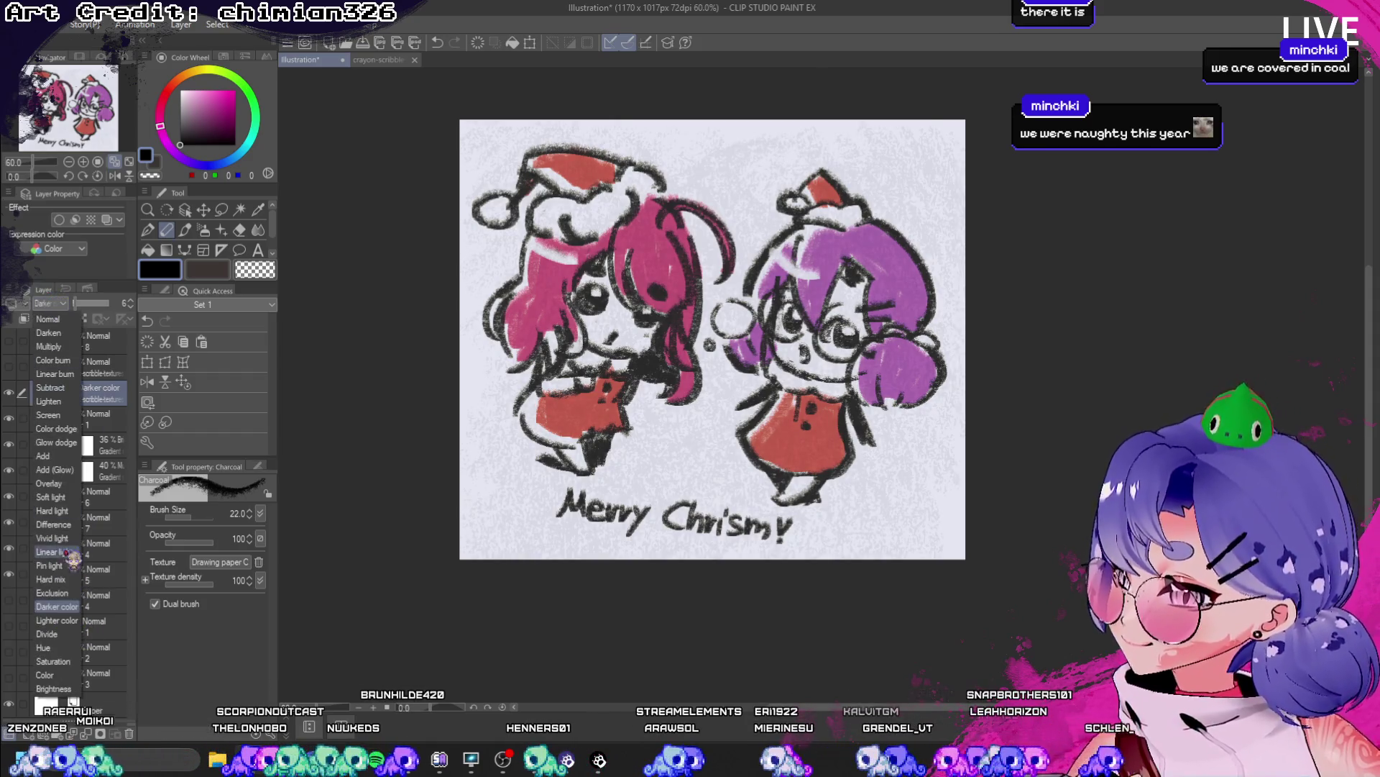
{"action": "left_click", "coordinate": [62, 641]}
{"action": "left_click", "coordinate": [53, 302]}
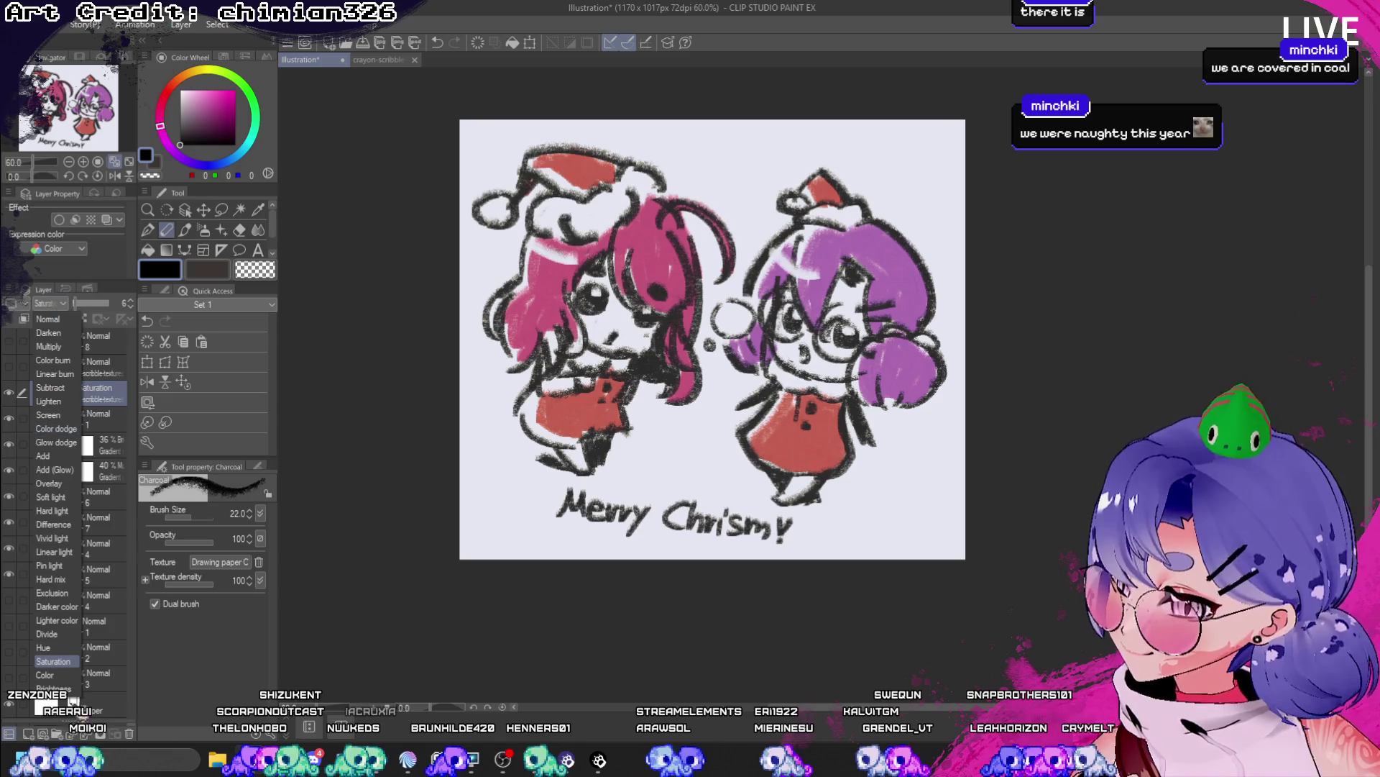
{"action": "left_click", "coordinate": [72, 690]}
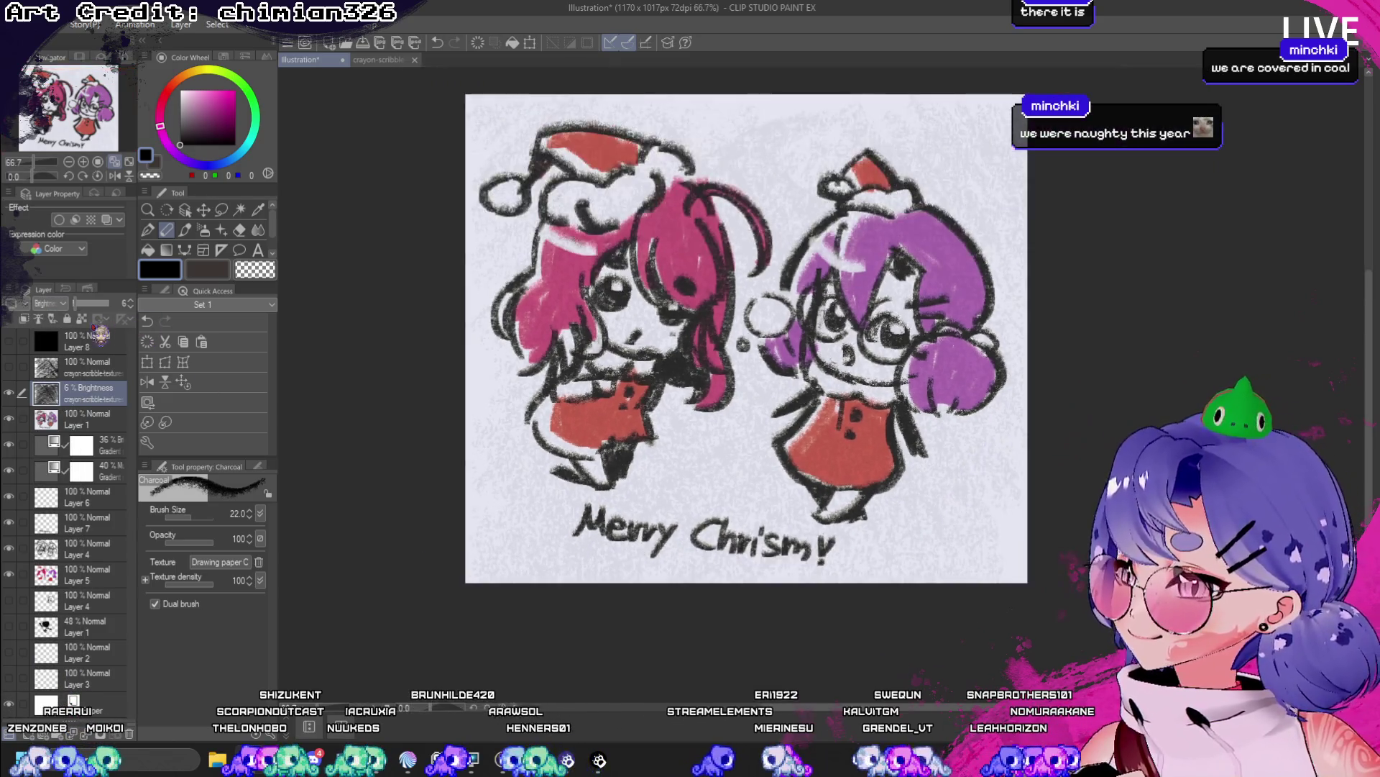
{"action": "left_click_drag", "start_coordinate": [94, 303], "coordinate": [128, 304]}
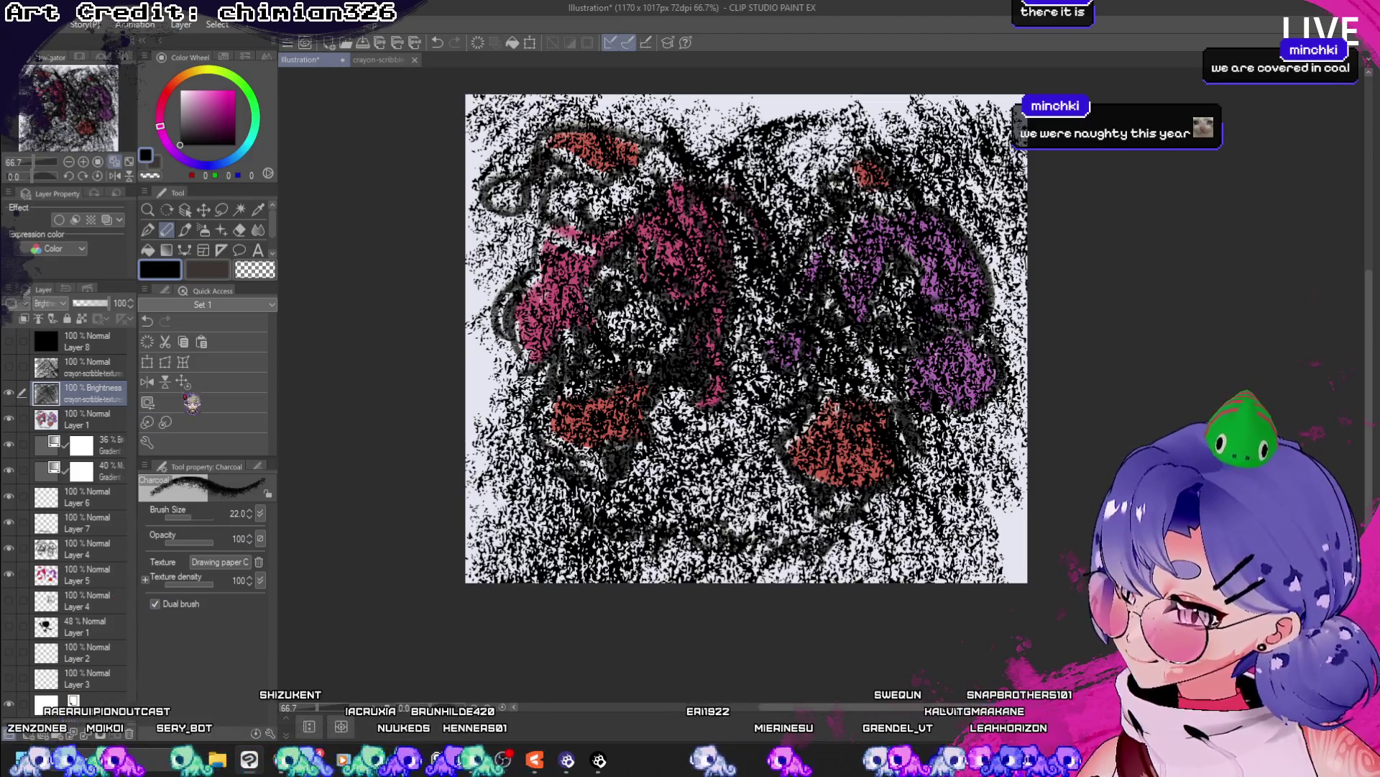
- Add a new layer filled pink and merge it down into the crayon texture
{"action": "left_click", "coordinate": [183, 341]}
{"action": "left_click", "coordinate": [201, 342]}
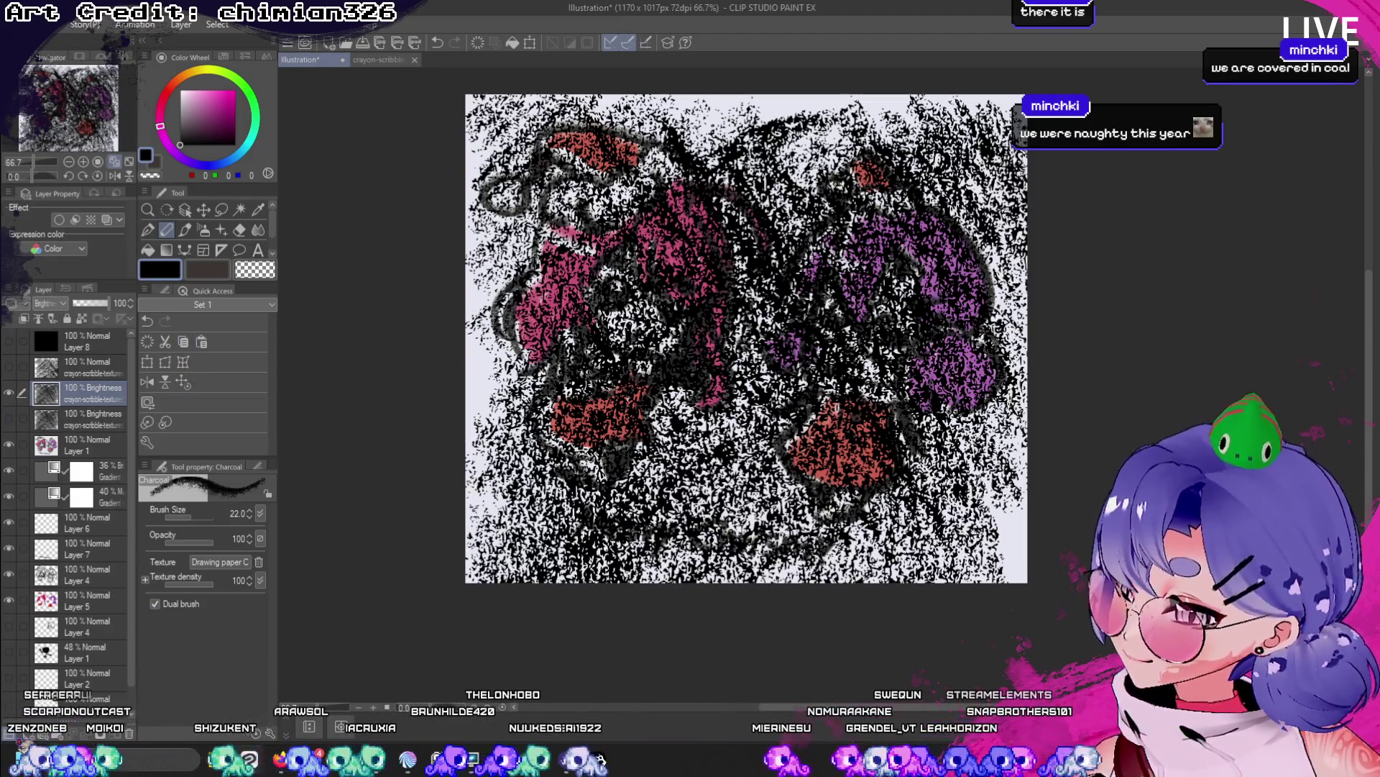
{"action": "key", "text": "ctrl+shift+n"}
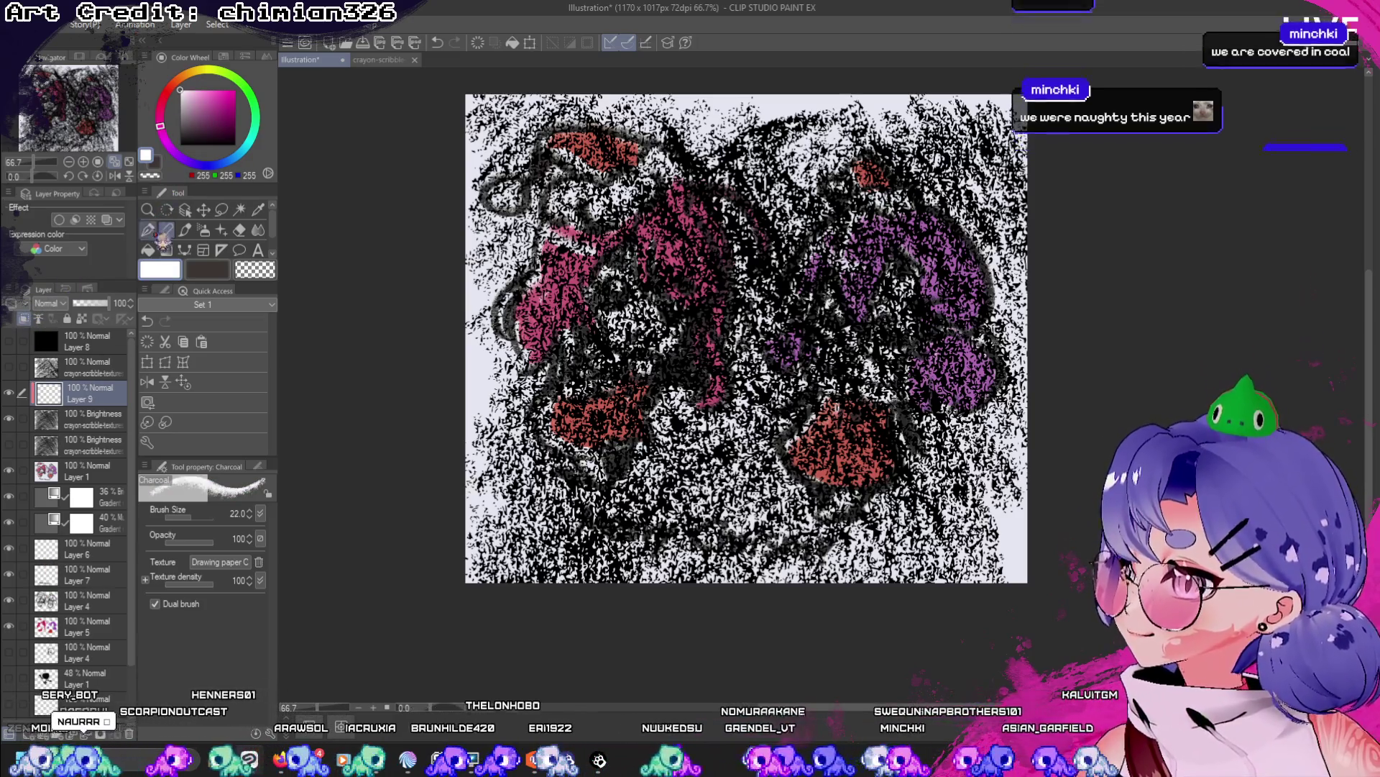
{"action": "left_click", "coordinate": [148, 250]}
{"action": "left_click", "coordinate": [748, 338]}
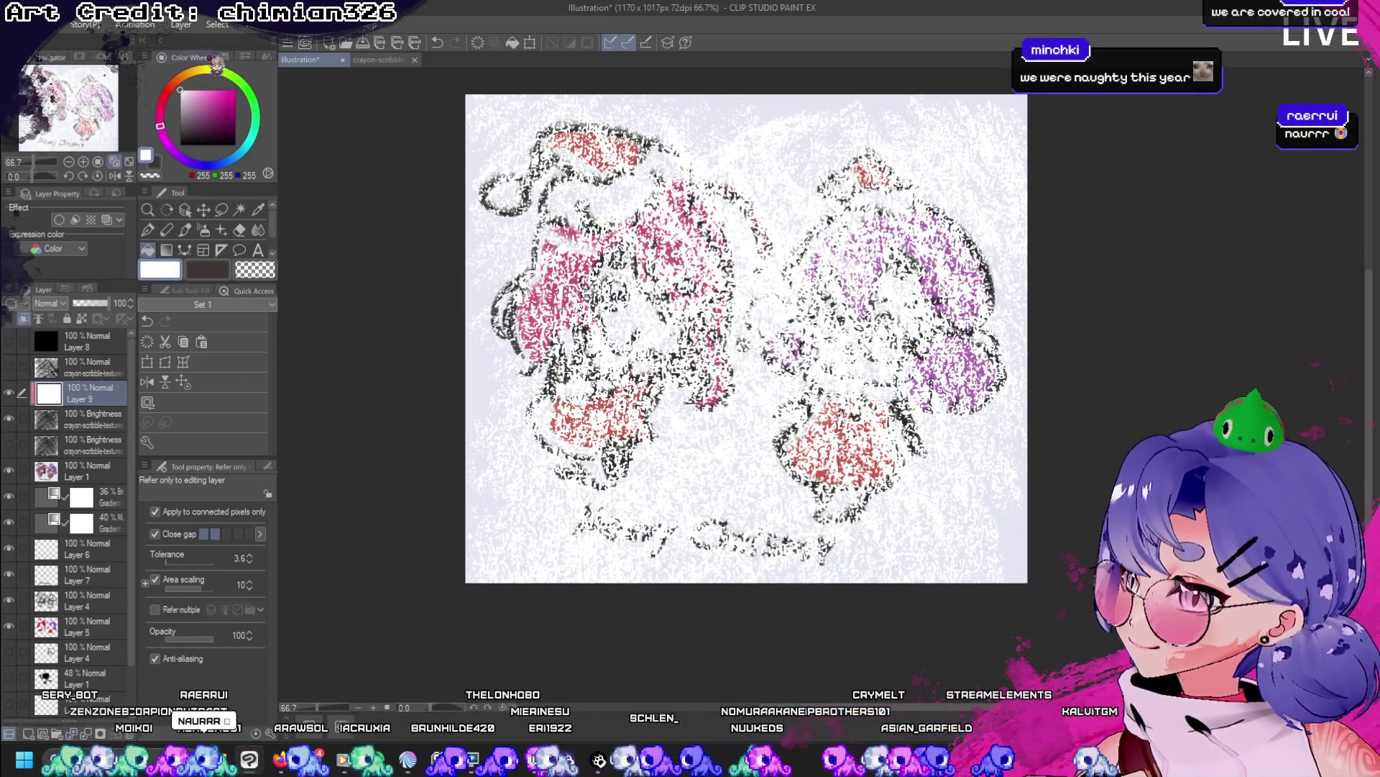
{"action": "left_click", "coordinate": [198, 90]}
{"action": "left_click", "coordinate": [708, 251]}
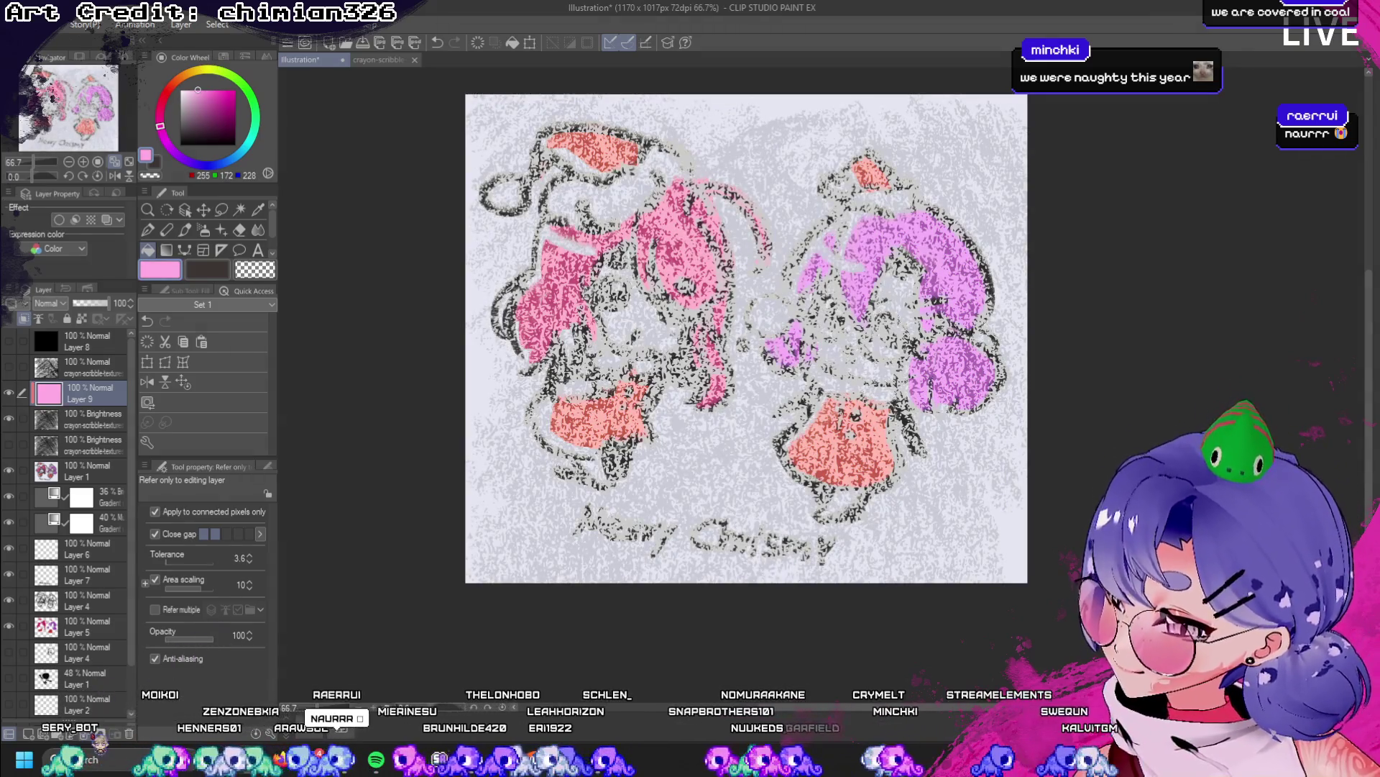
{"action": "key", "text": "ctrl+e"}
- Set the pink texture to Darken at 24%, then duplicate it with the copy in Lighten
{"action": "left_click", "coordinate": [51, 302]}
{"action": "left_click", "coordinate": [61, 330]}
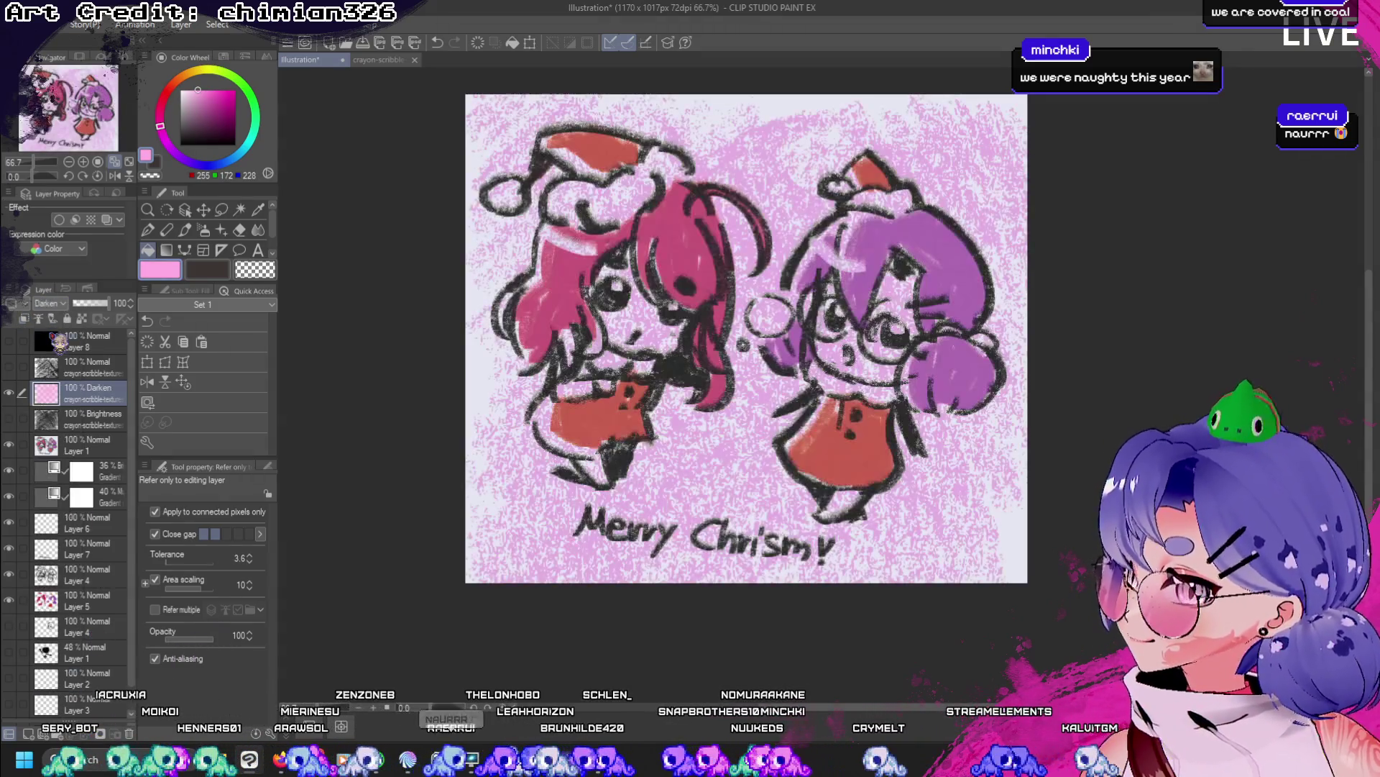
{"action": "left_click", "coordinate": [81, 303]}
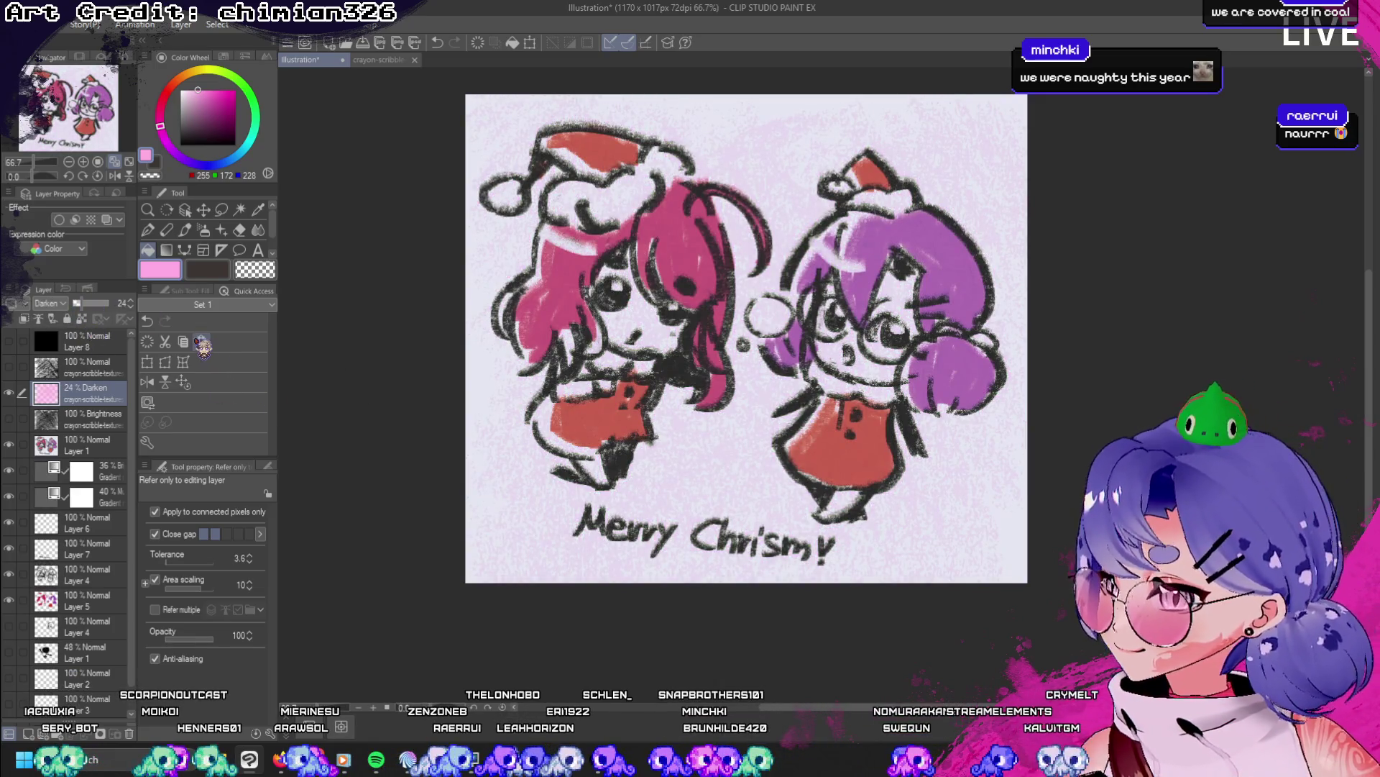
{"action": "left_click", "coordinate": [202, 343]}
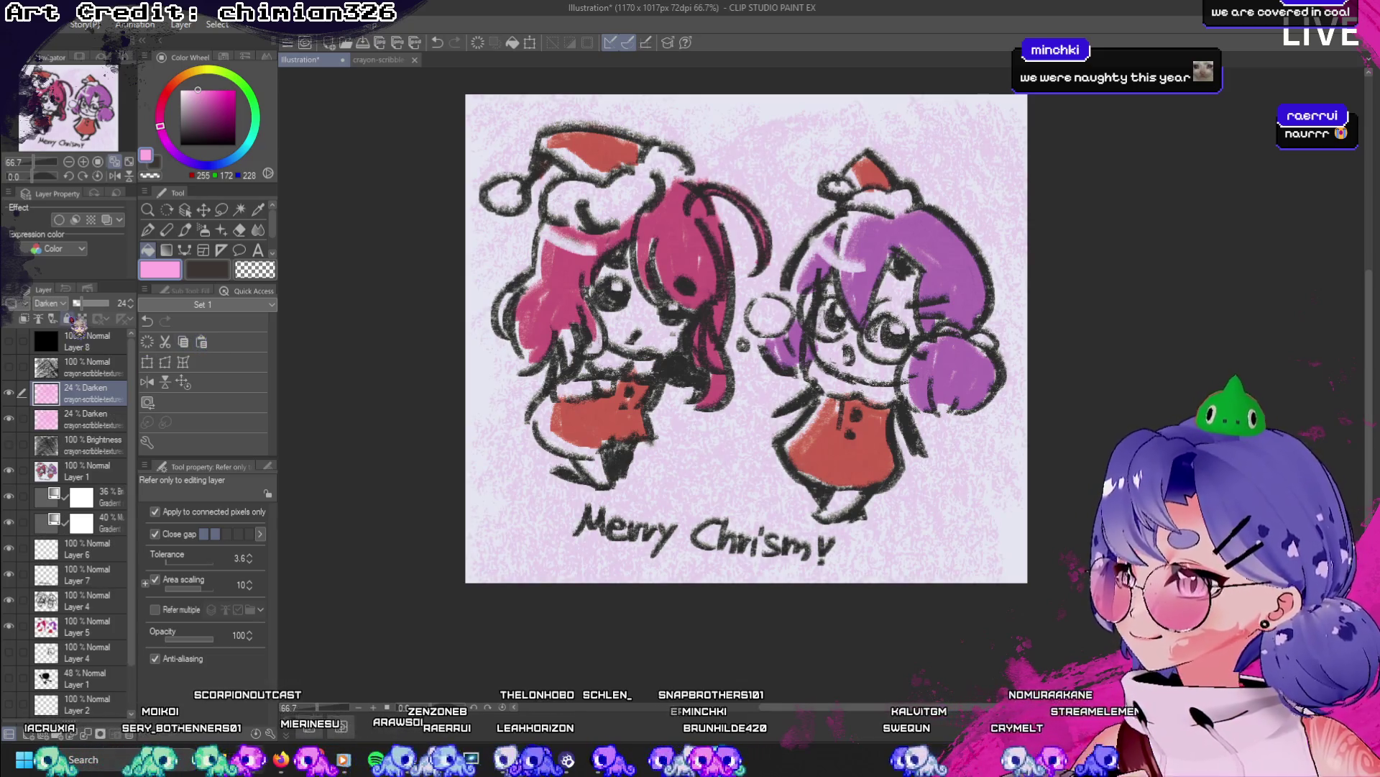
{"action": "left_click", "coordinate": [58, 302]}
{"action": "left_click", "coordinate": [47, 400]}
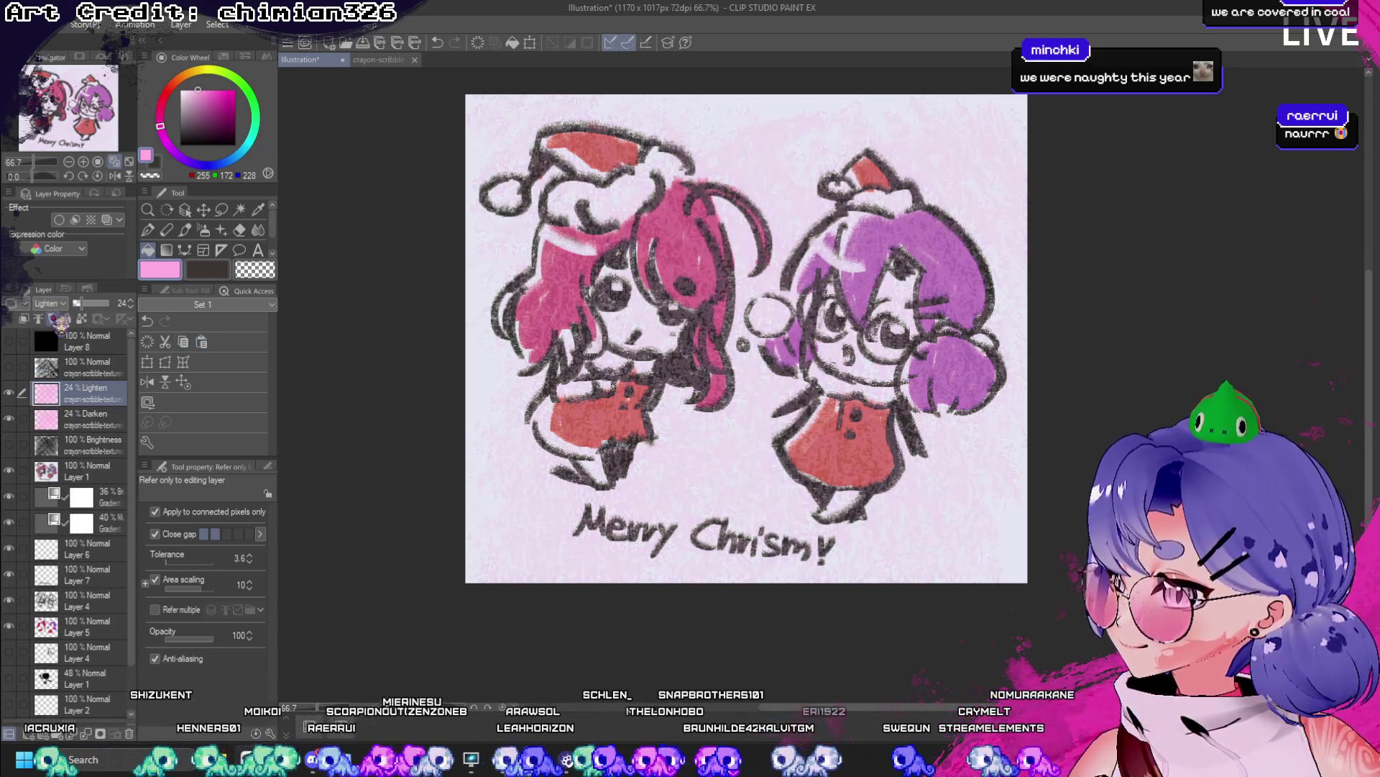
{"action": "left_click", "coordinate": [203, 209]}
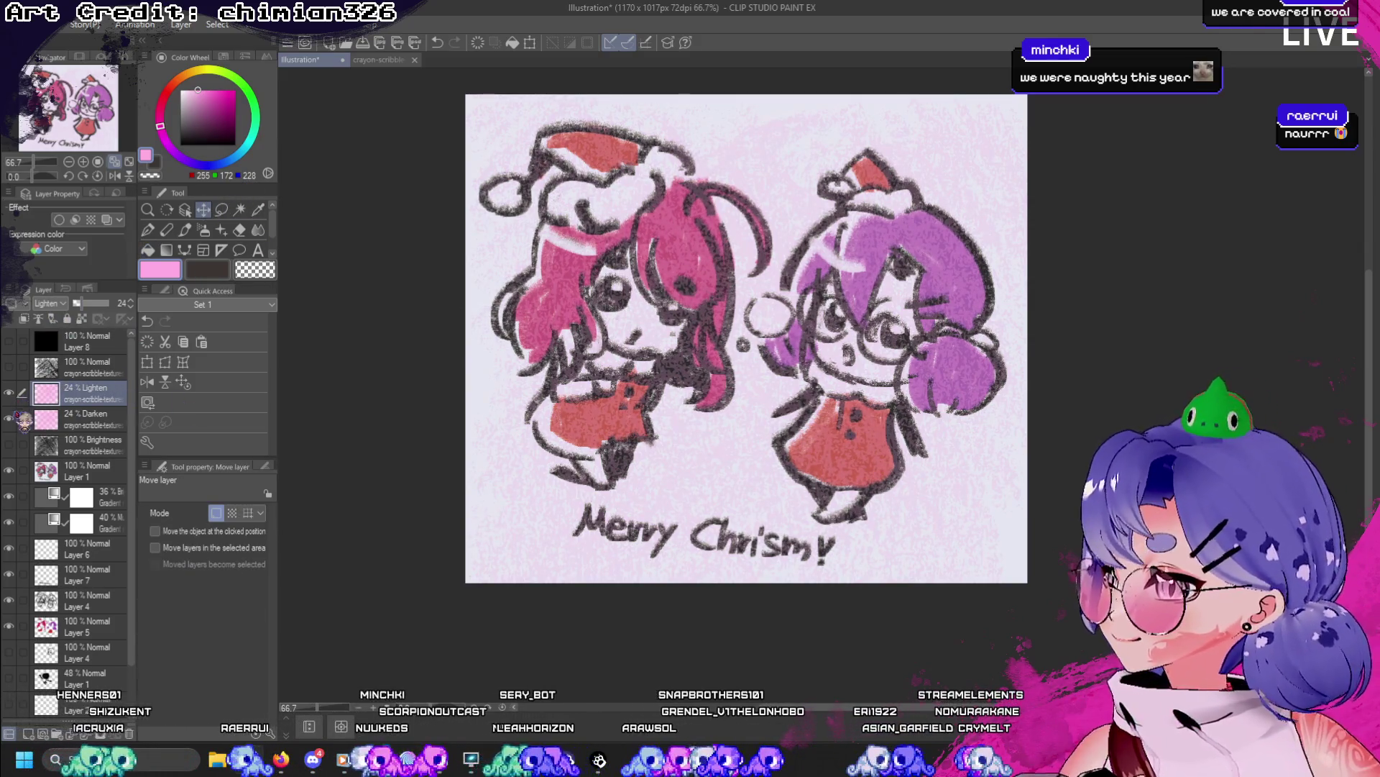
- Hide the pink Darken layer and lower the Lighten copy's opacity to about 16%
{"action": "left_click", "coordinate": [9, 418]}
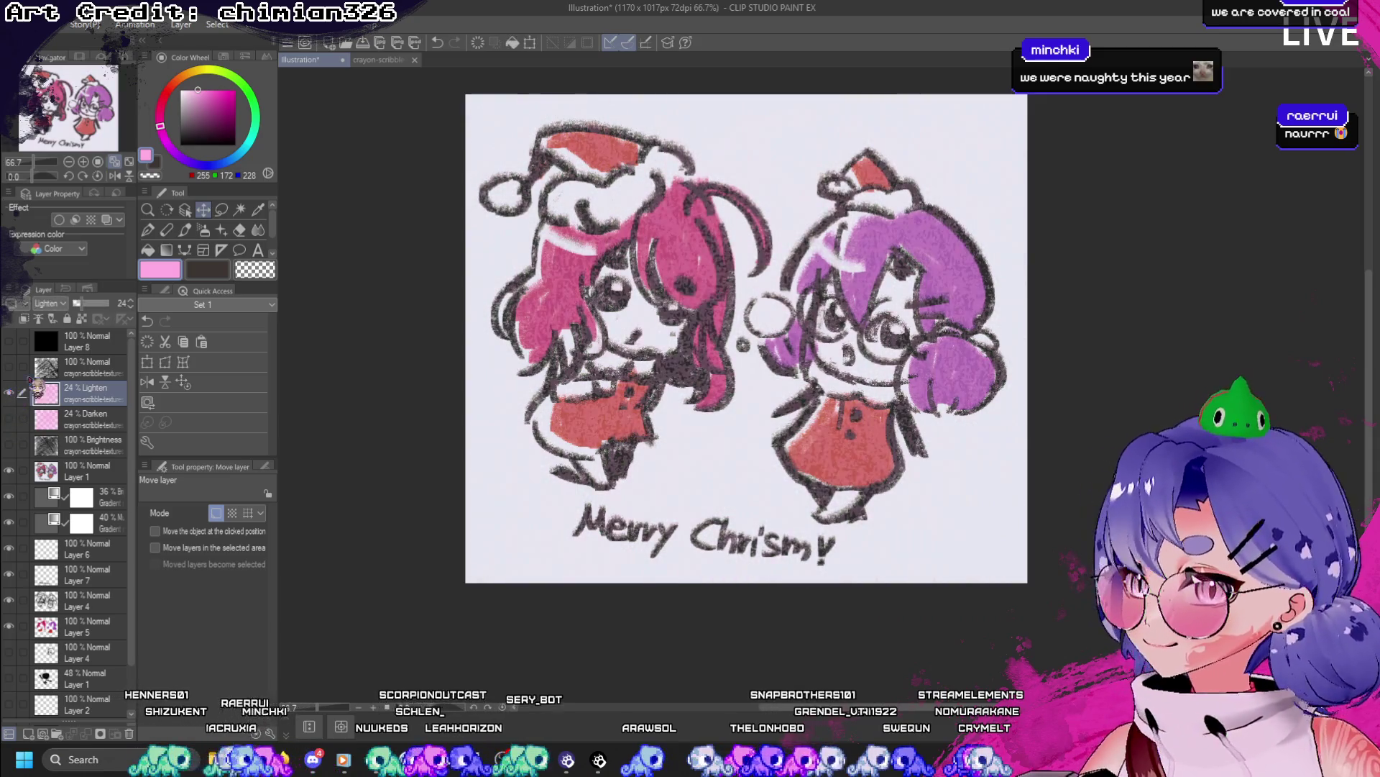
{"action": "left_click_drag", "start_coordinate": [94, 304], "coordinate": [83, 309]}
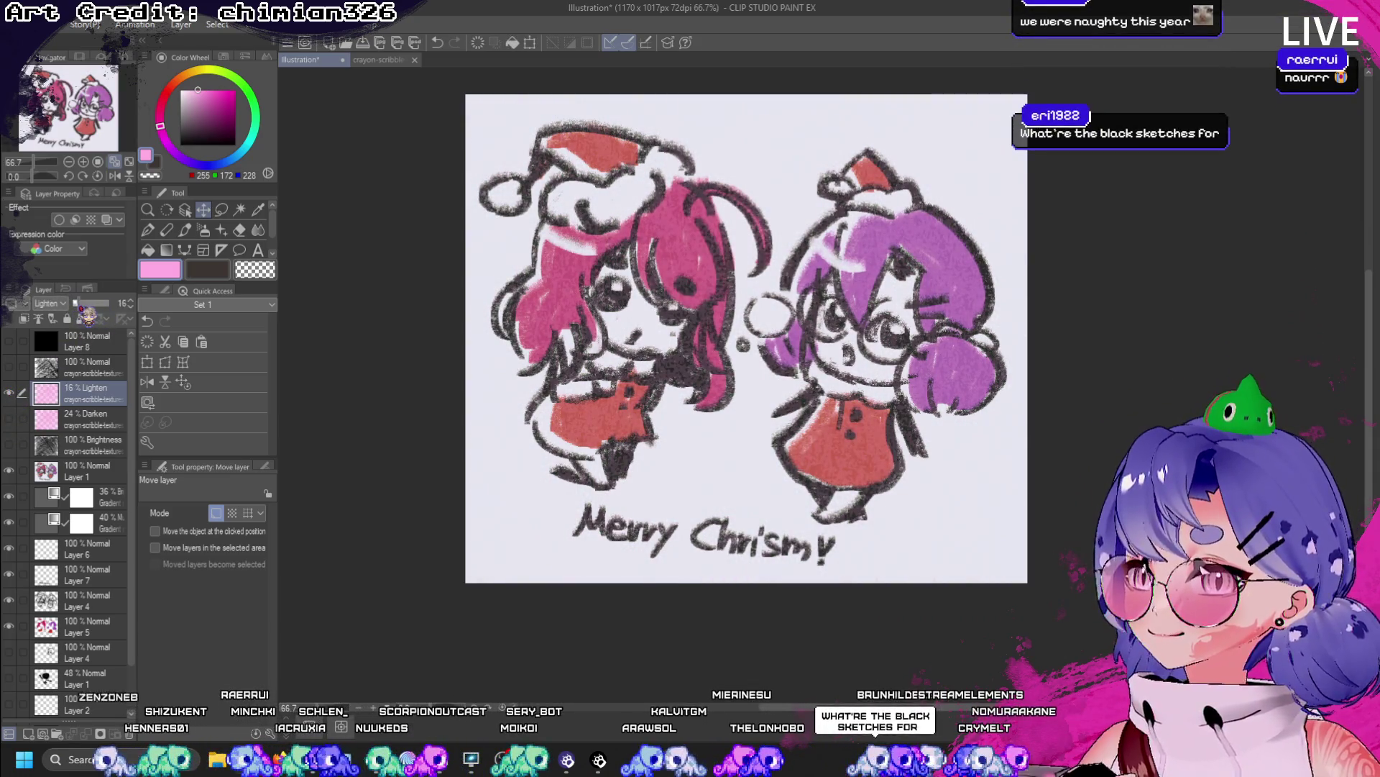
{"action": "scroll", "coordinate": [669, 420], "scroll_direction": "up", "scroll_amount": 2}
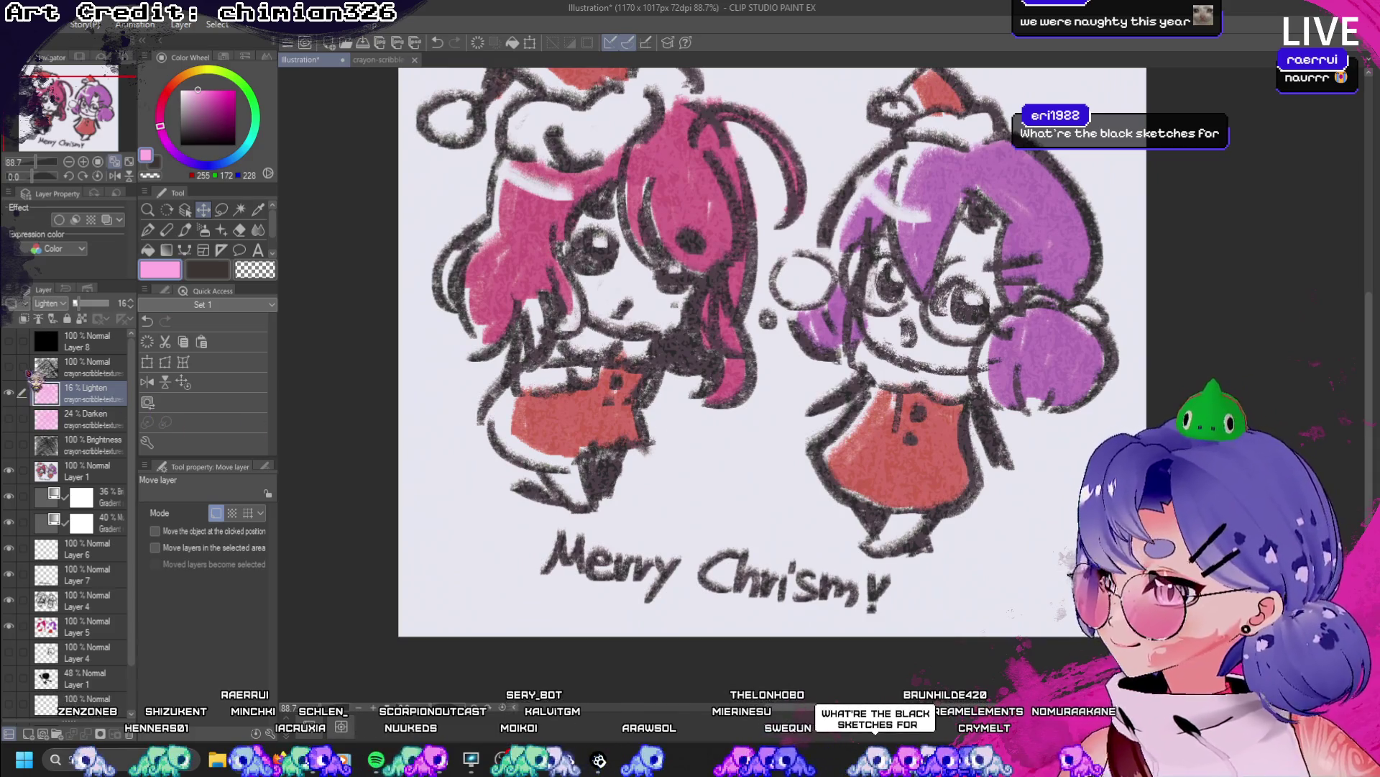
{"action": "left_click", "coordinate": [22, 367]}
{"action": "scroll", "coordinate": [568, 325], "scroll_direction": "down", "scroll_amount": 3}
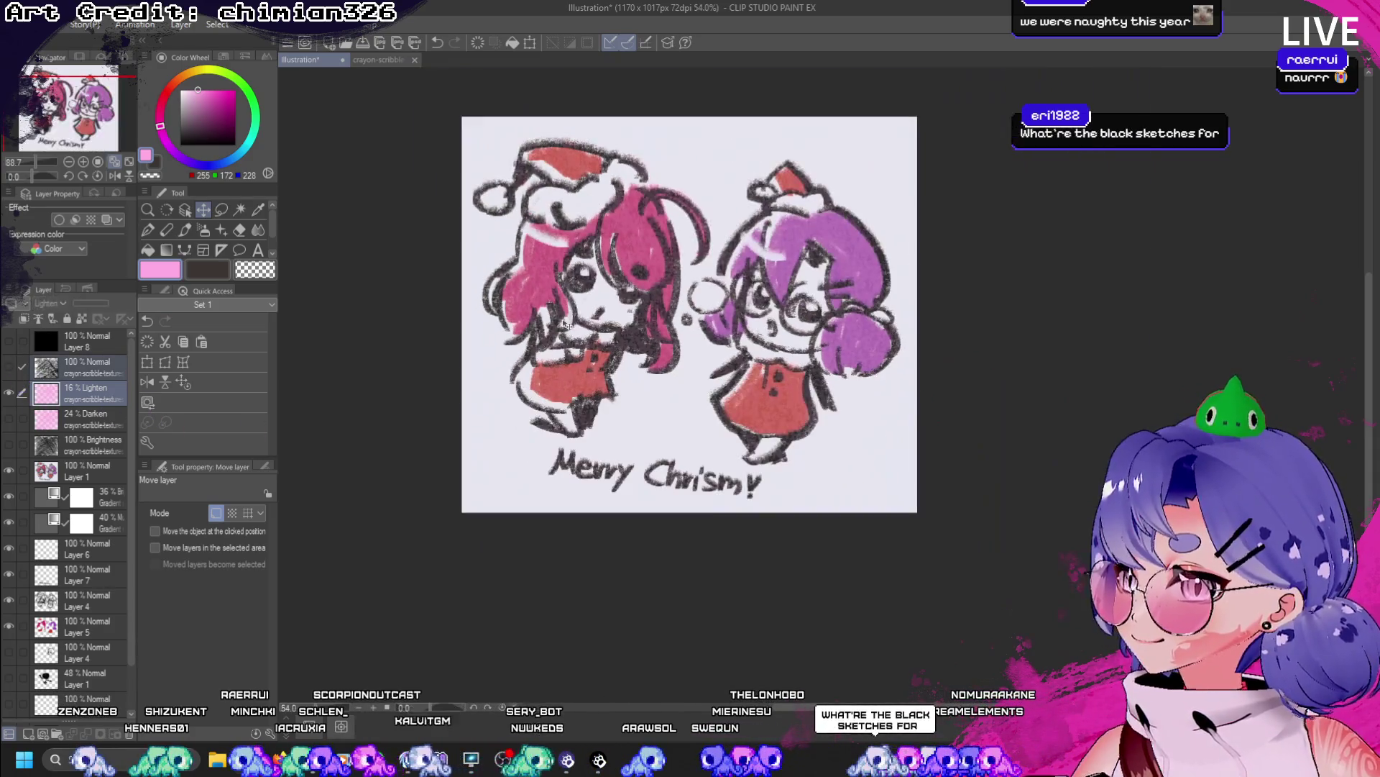
{"action": "scroll", "coordinate": [568, 325], "scroll_direction": "up", "scroll_amount": 4}
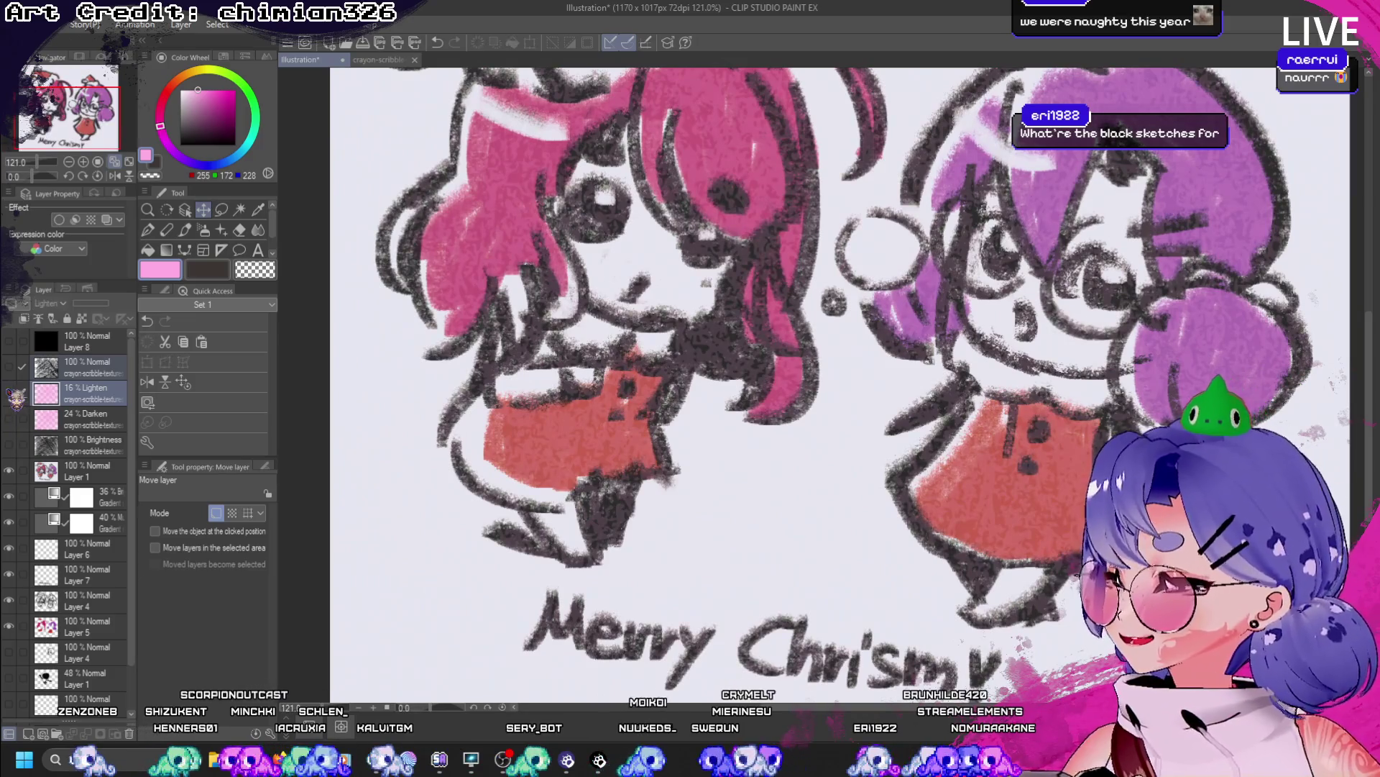
{"action": "scroll", "coordinate": [568, 325], "scroll_direction": "down", "scroll_amount": 4}
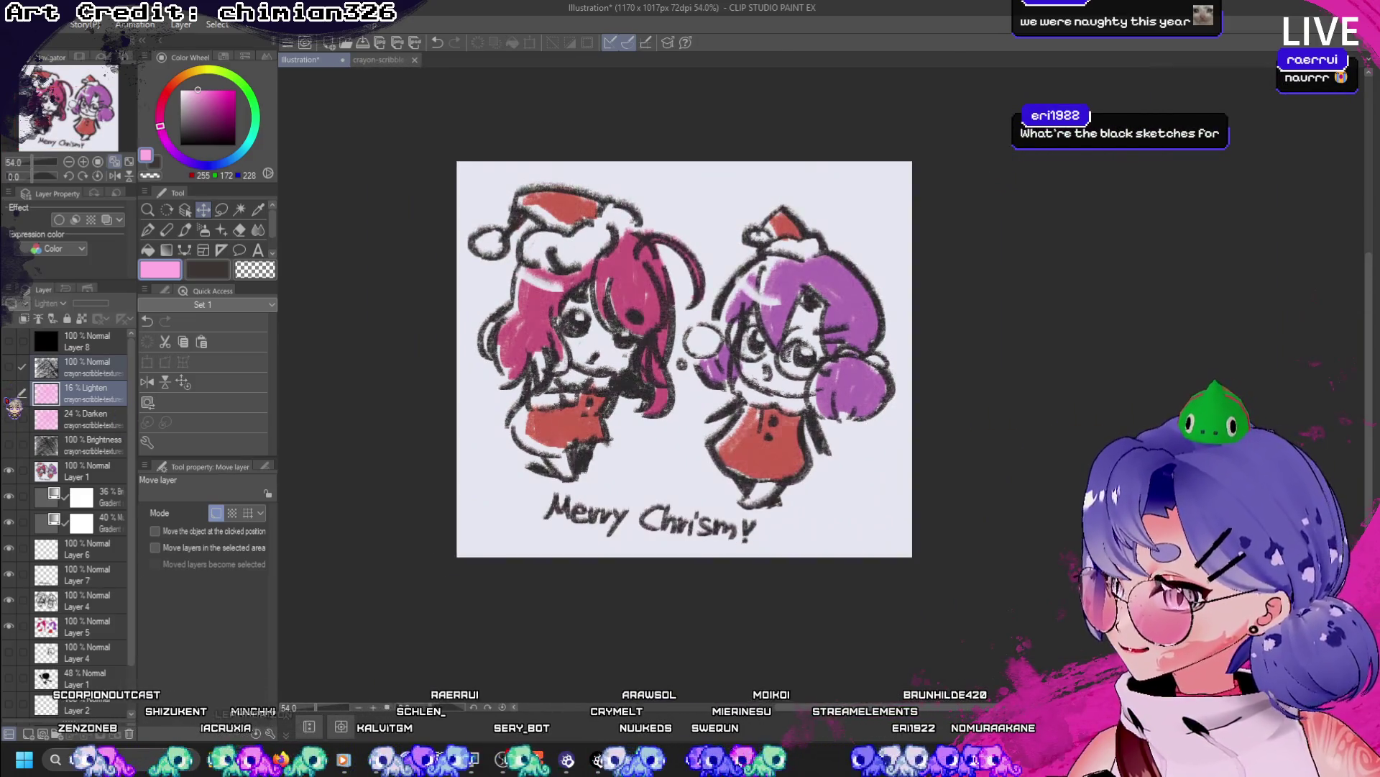
{"action": "scroll", "coordinate": [659, 384], "scroll_direction": "up", "scroll_amount": 5}
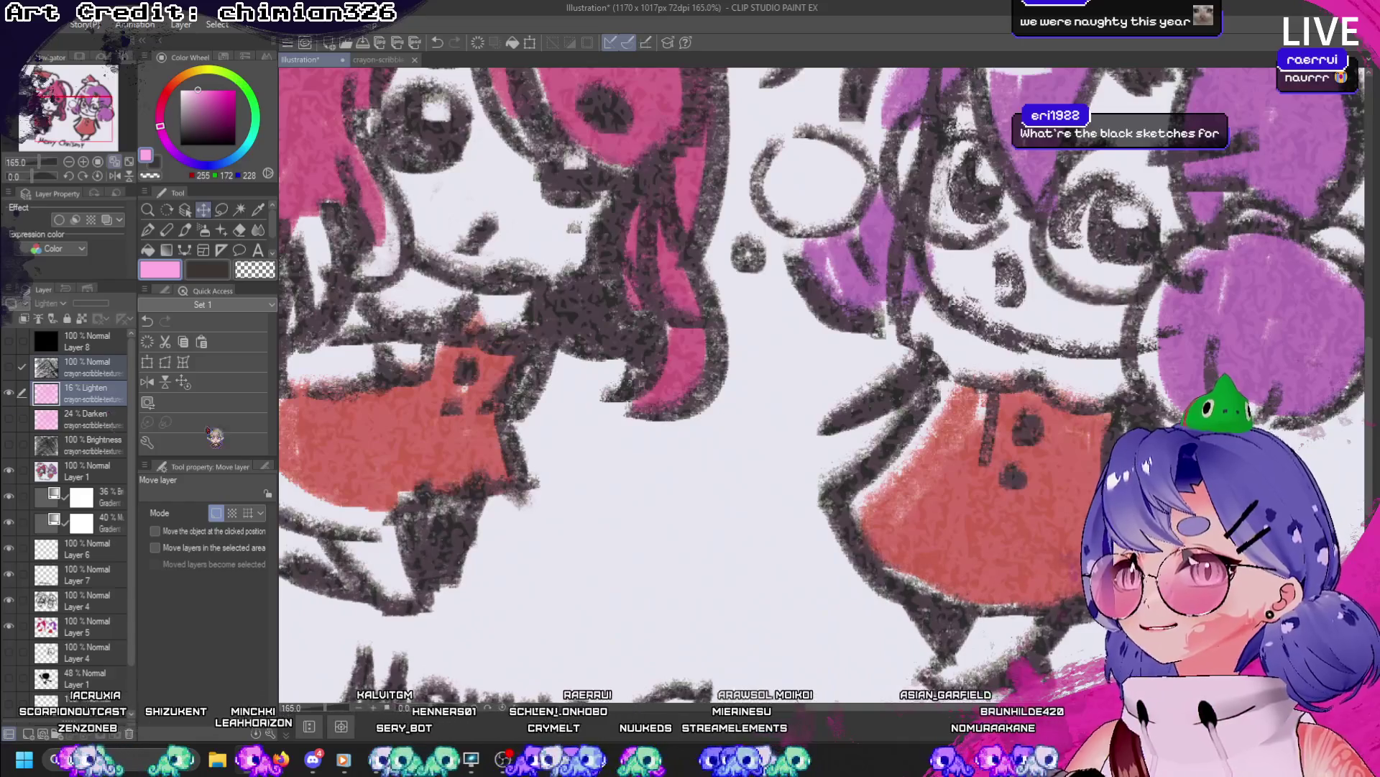
{"action": "scroll", "coordinate": [707, 382], "scroll_direction": "down", "scroll_amount": 4}
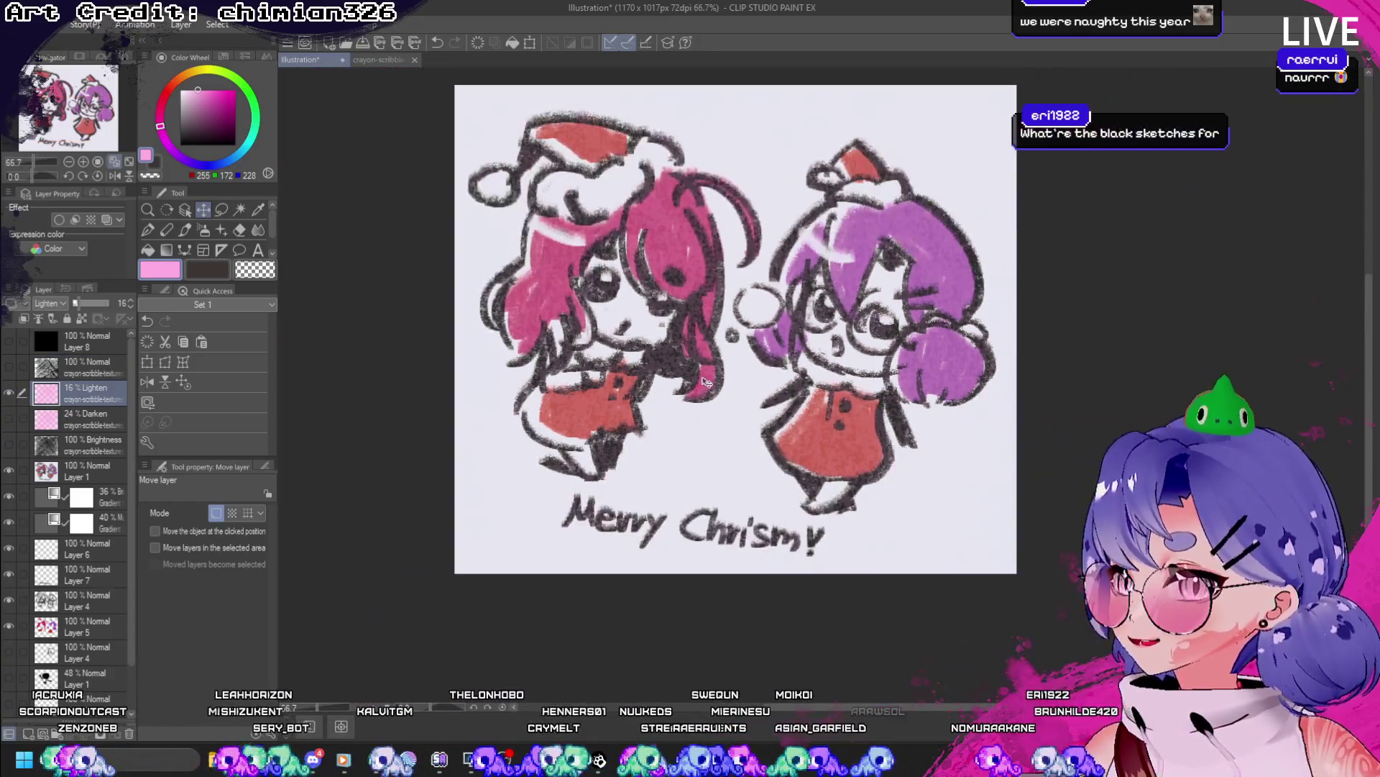
- Set the pink texture layer to Overlay blending at 20% opacity
{"action": "left_click_drag", "start_coordinate": [75, 302], "coordinate": [81, 307]}
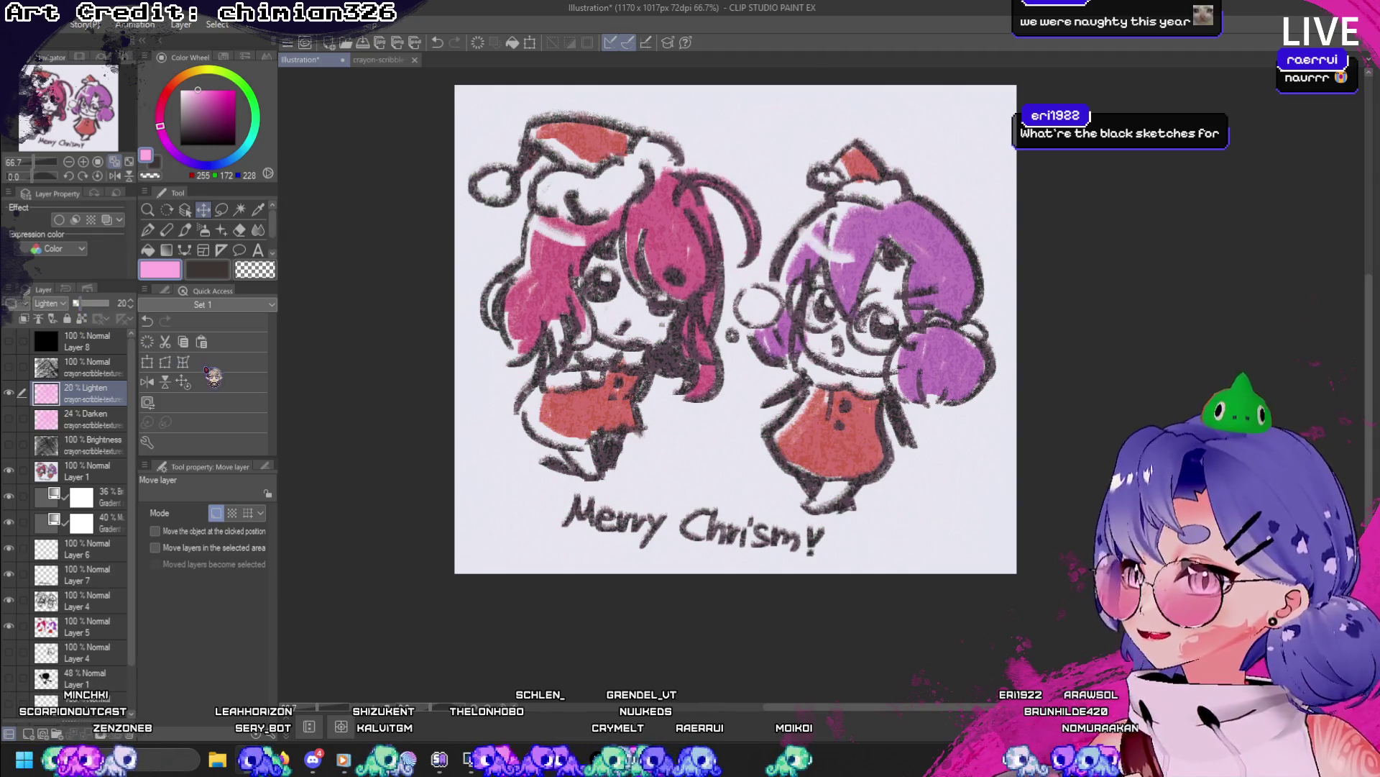
{"action": "left_click", "coordinate": [49, 303]}
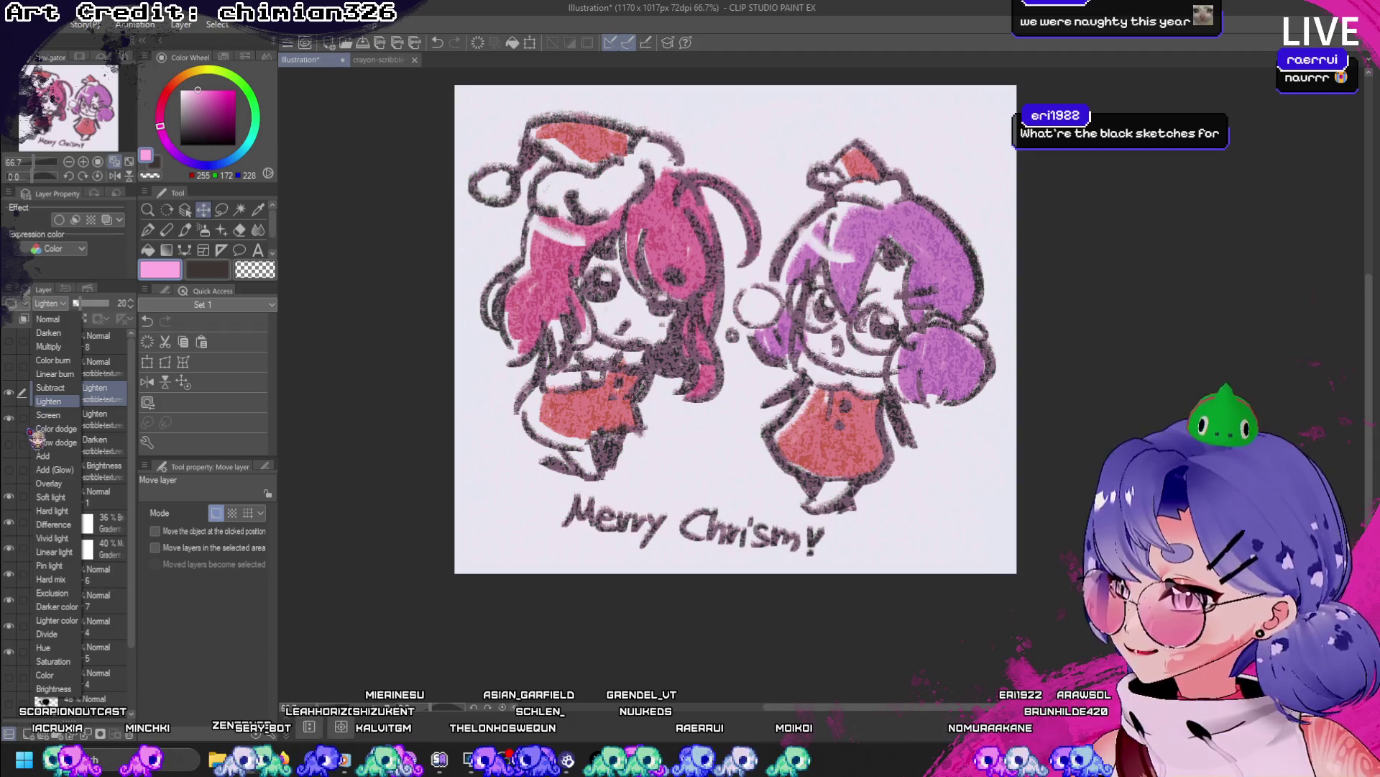
{"action": "left_click", "coordinate": [49, 484]}
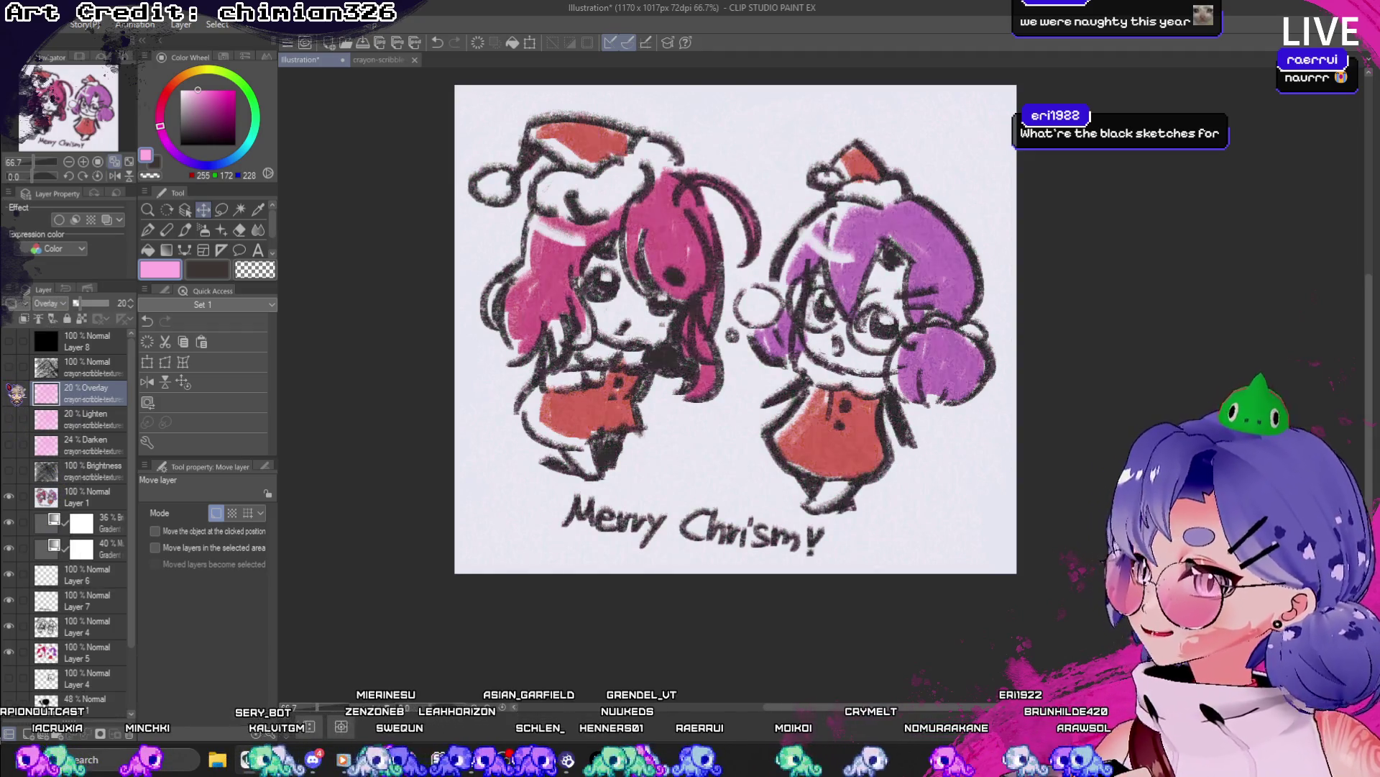
- Raise the Overlay layer to 36% opacity and compare by toggling the Lighten layer
{"action": "left_click_drag", "start_coordinate": [81, 302], "coordinate": [93, 306]}
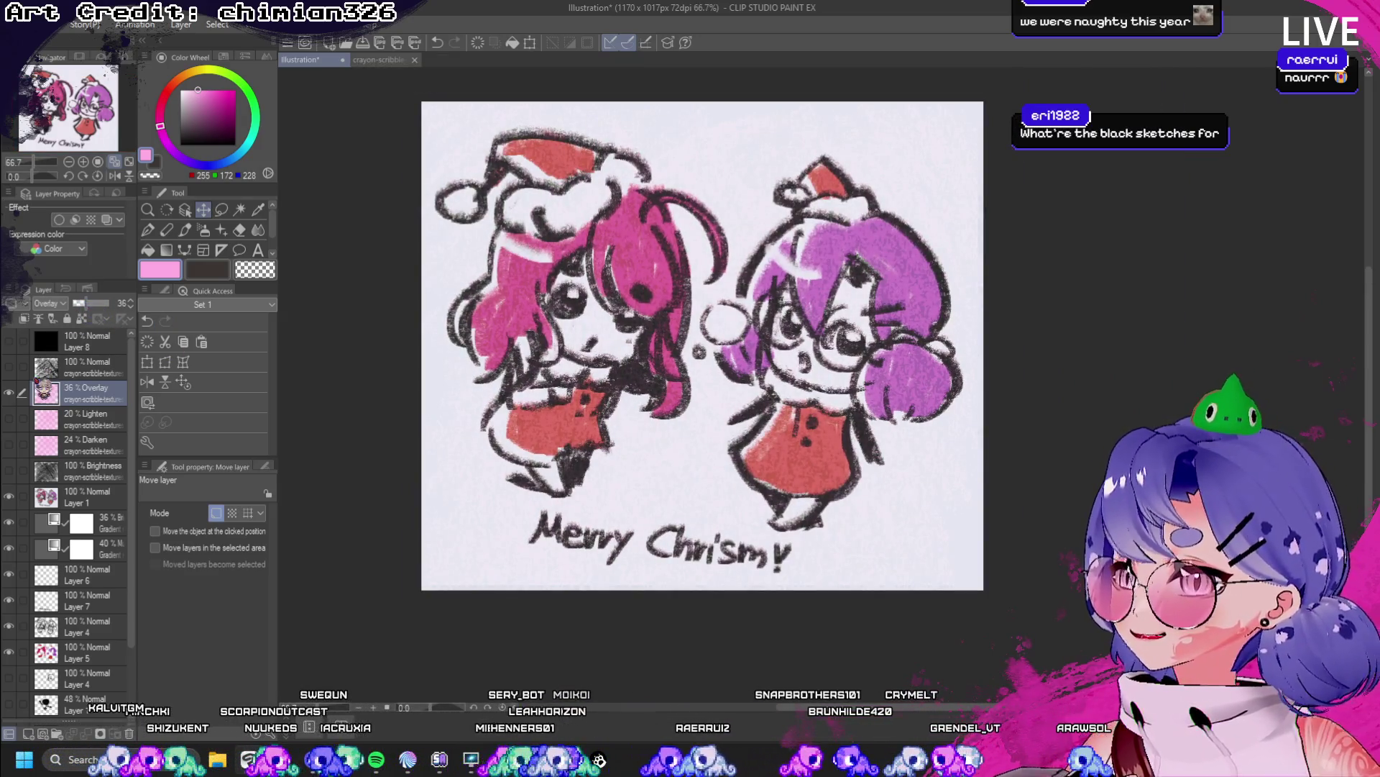
{"action": "left_click", "coordinate": [9, 418]}
{"action": "left_click", "coordinate": [9, 417]}
{"action": "scroll", "coordinate": [650, 353], "scroll_direction": "up", "scroll_amount": 1}
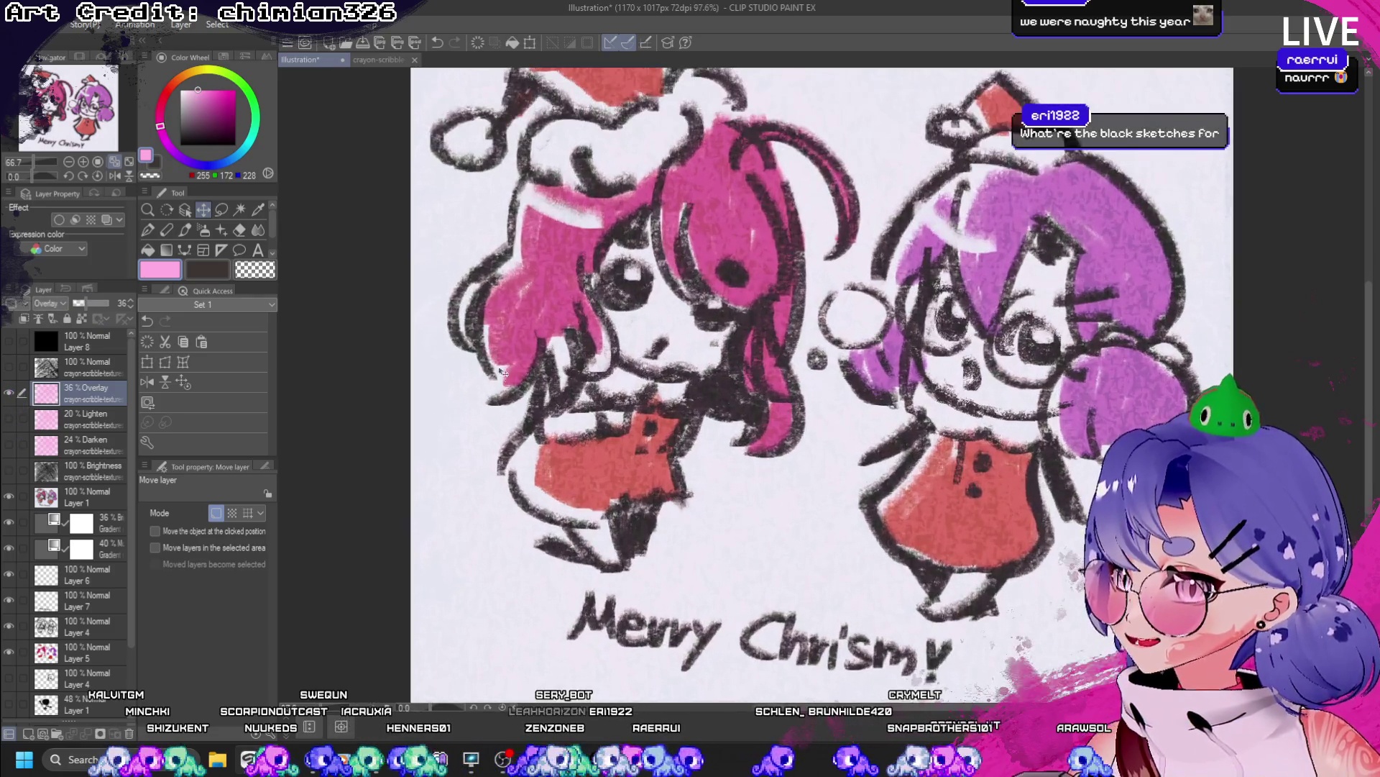
{"action": "scroll", "coordinate": [650, 352], "scroll_direction": "down", "scroll_amount": 1}
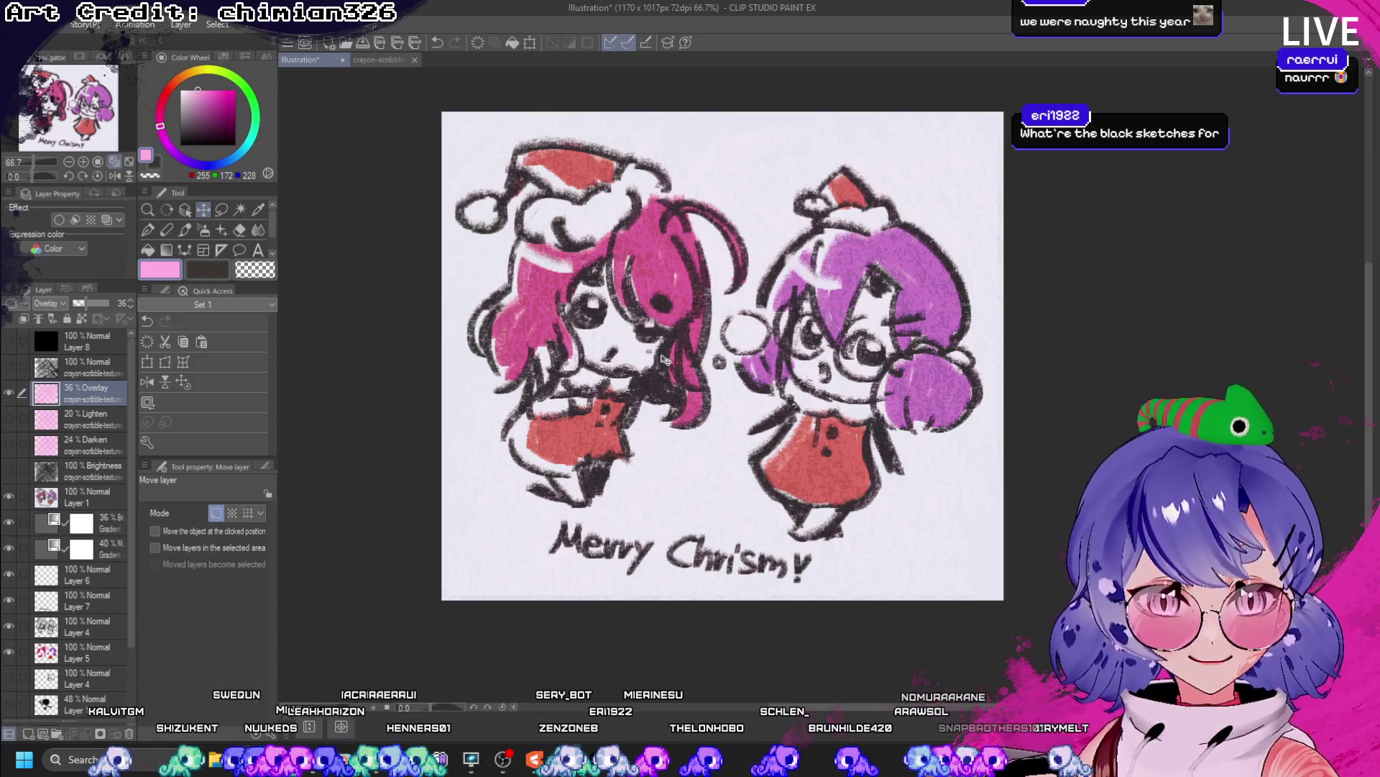
{"action": "scroll", "coordinate": [658, 362], "scroll_direction": "up", "scroll_amount": 1}
{"action": "scroll", "coordinate": [659, 361], "scroll_direction": "down", "scroll_amount": 1}
- Preview the black scribble texture layer, then hide it again
{"action": "left_click", "coordinate": [9, 368]}
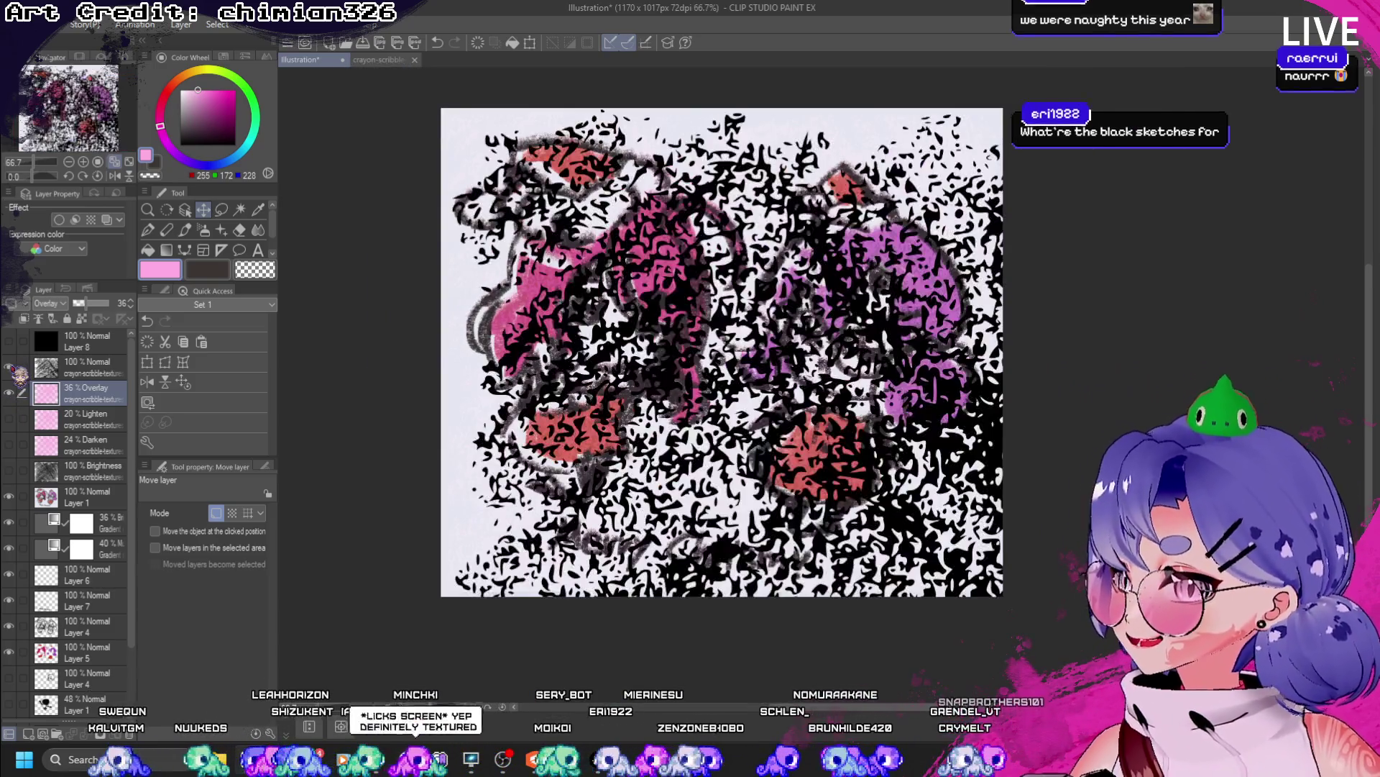
{"action": "left_click", "coordinate": [9, 368]}
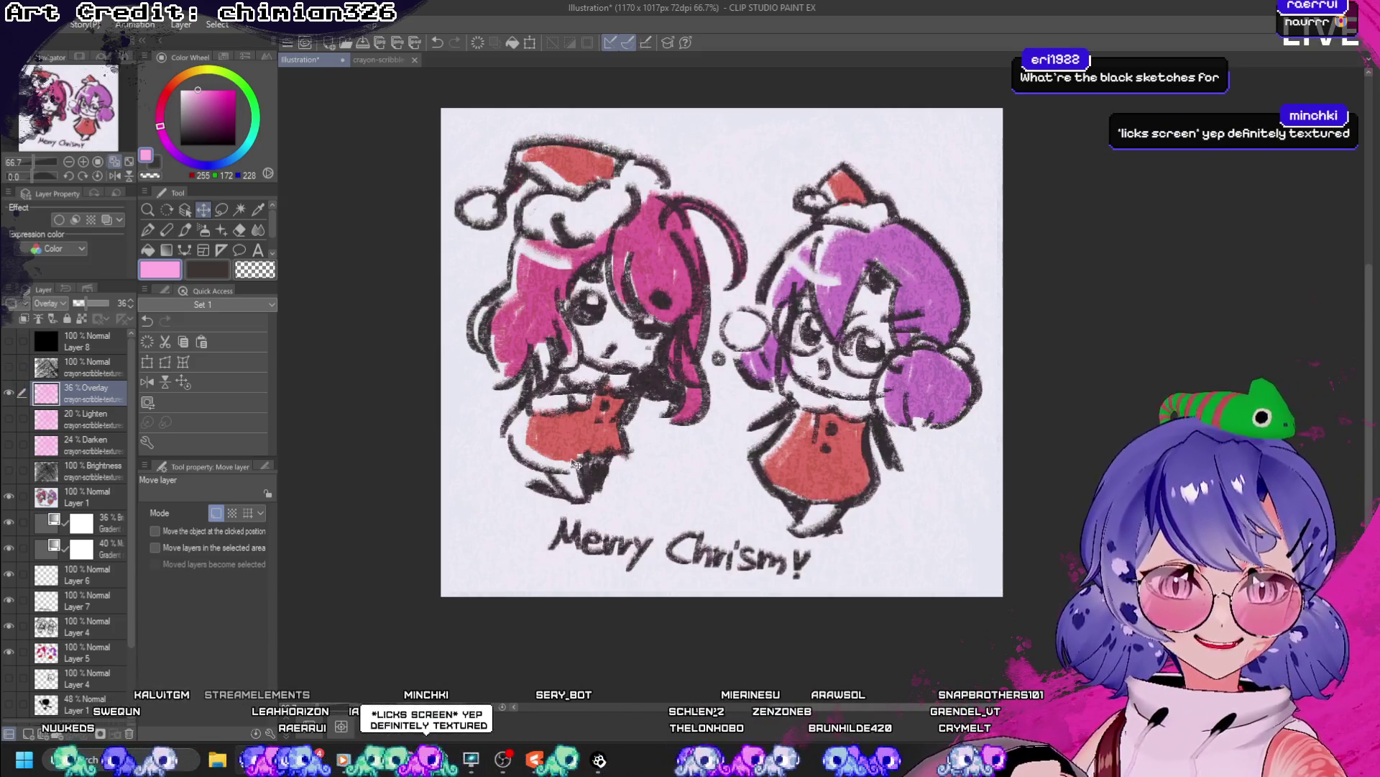
{"action": "scroll", "coordinate": [633, 393], "scroll_direction": "up", "scroll_amount": 5}
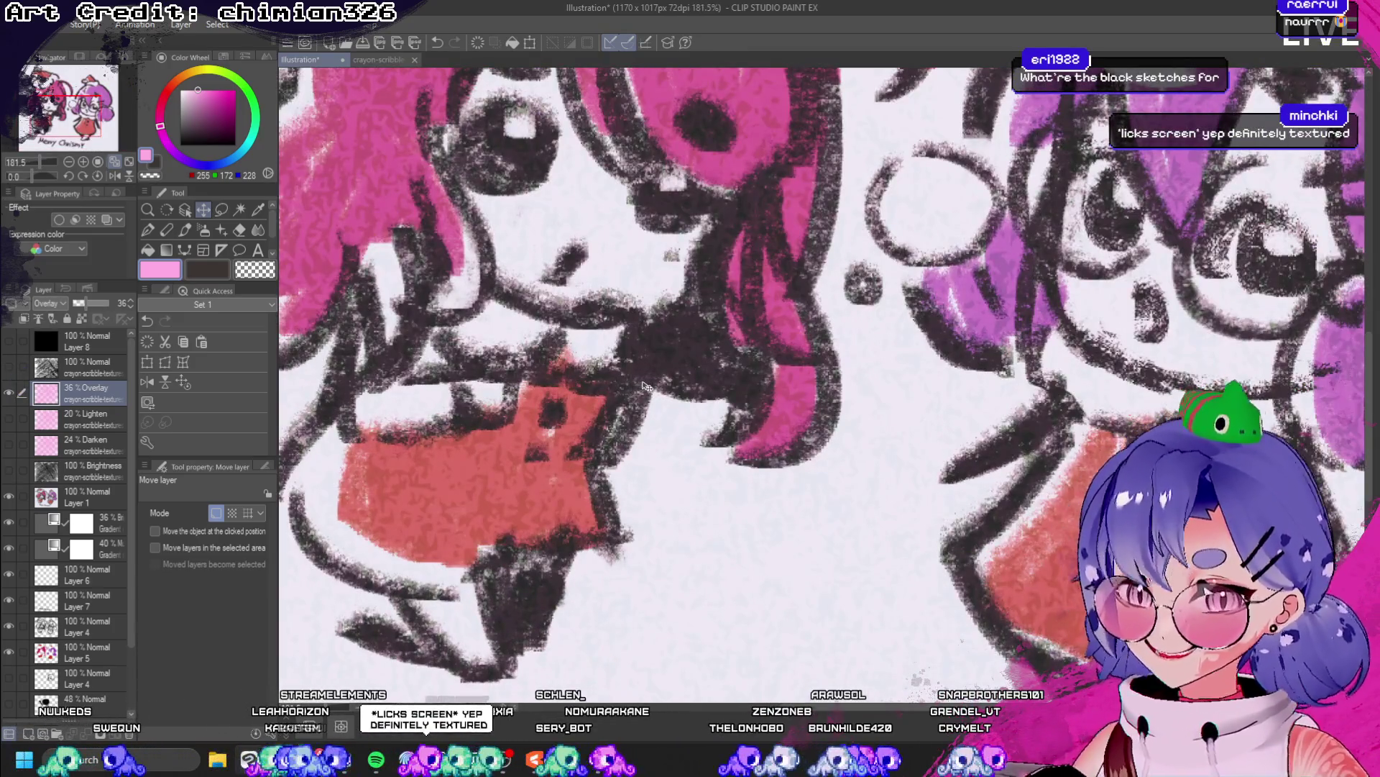
{"action": "scroll", "coordinate": [648, 386], "scroll_direction": "down", "scroll_amount": 3}
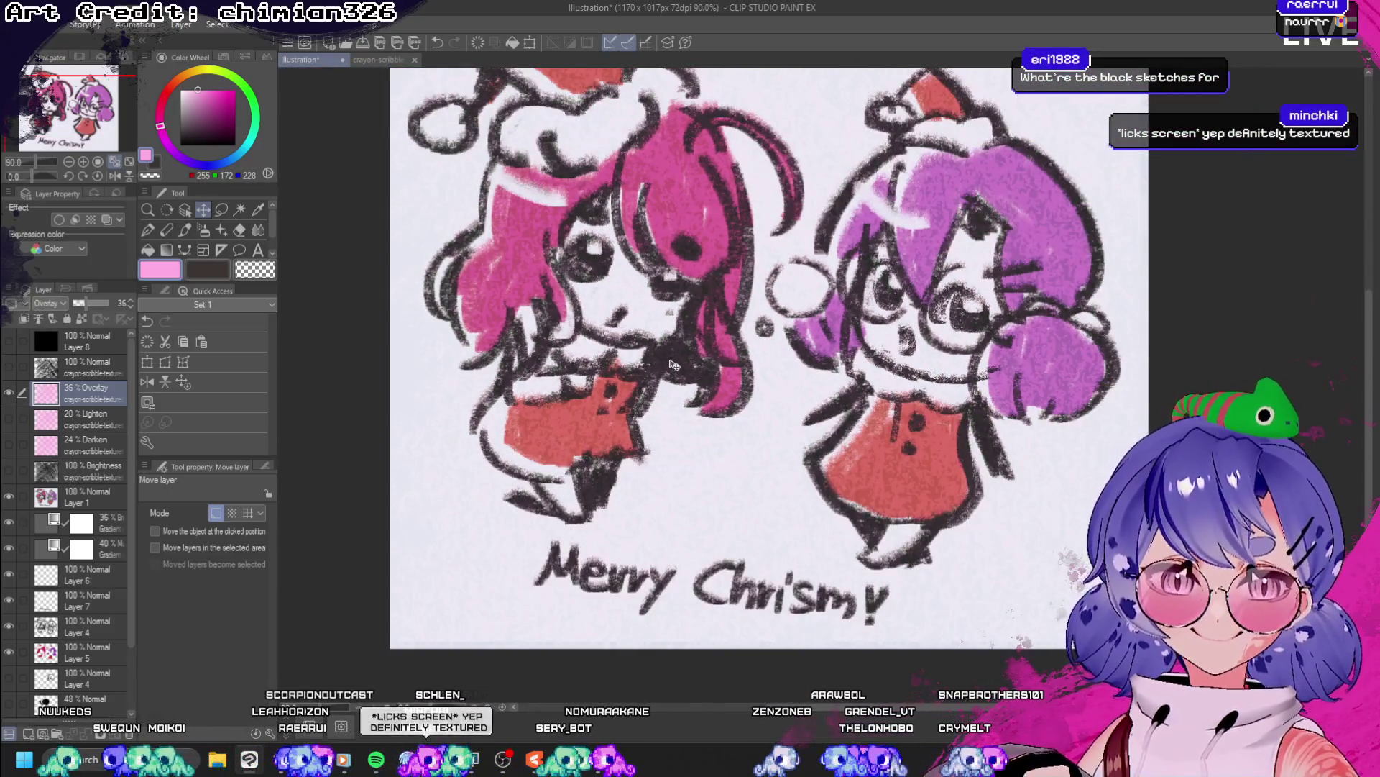
{"action": "scroll", "coordinate": [712, 347], "scroll_direction": "down", "scroll_amount": 3}
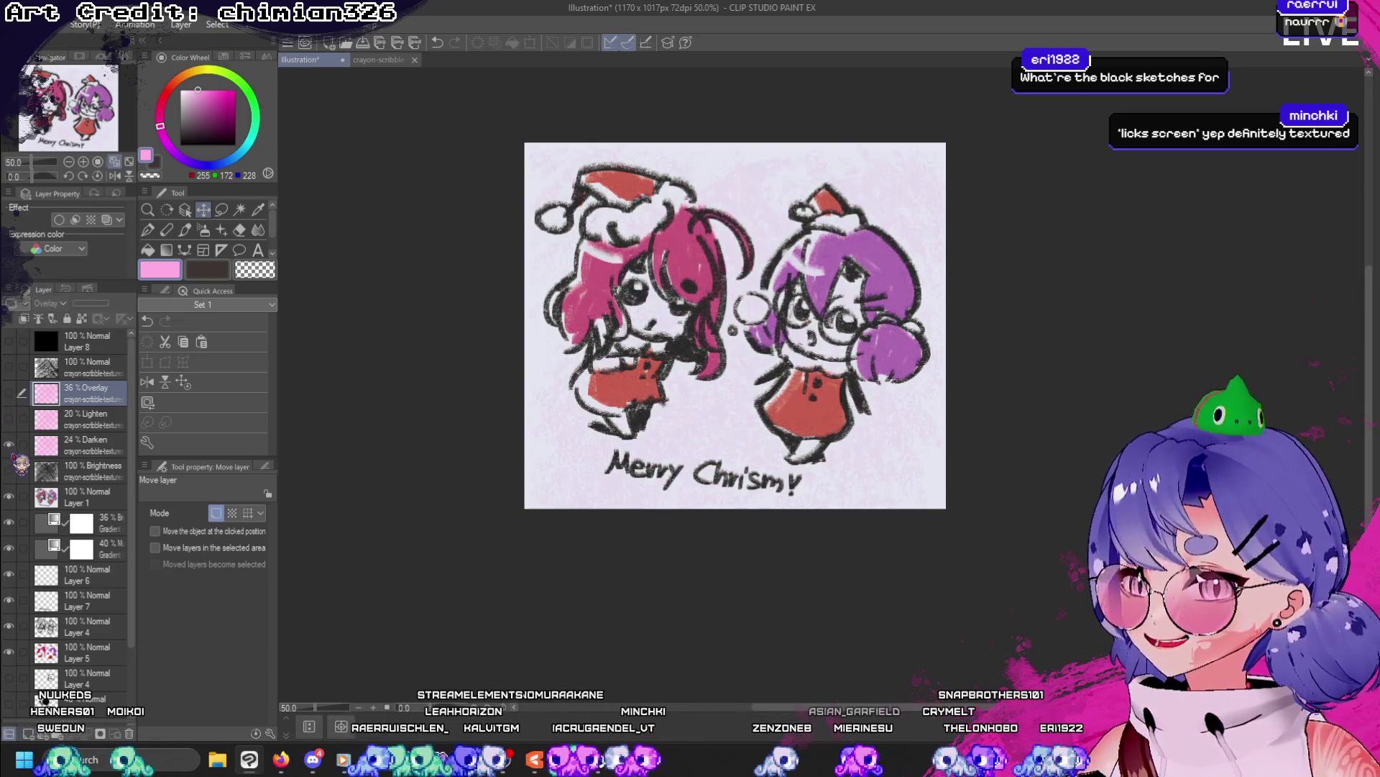
- Try the black Brightness scribble texture, then hide it and keep the Overlay layer visible
{"action": "left_click", "coordinate": [9, 471]}
{"action": "left_click", "coordinate": [10, 471]}
{"action": "left_click", "coordinate": [8, 393]}
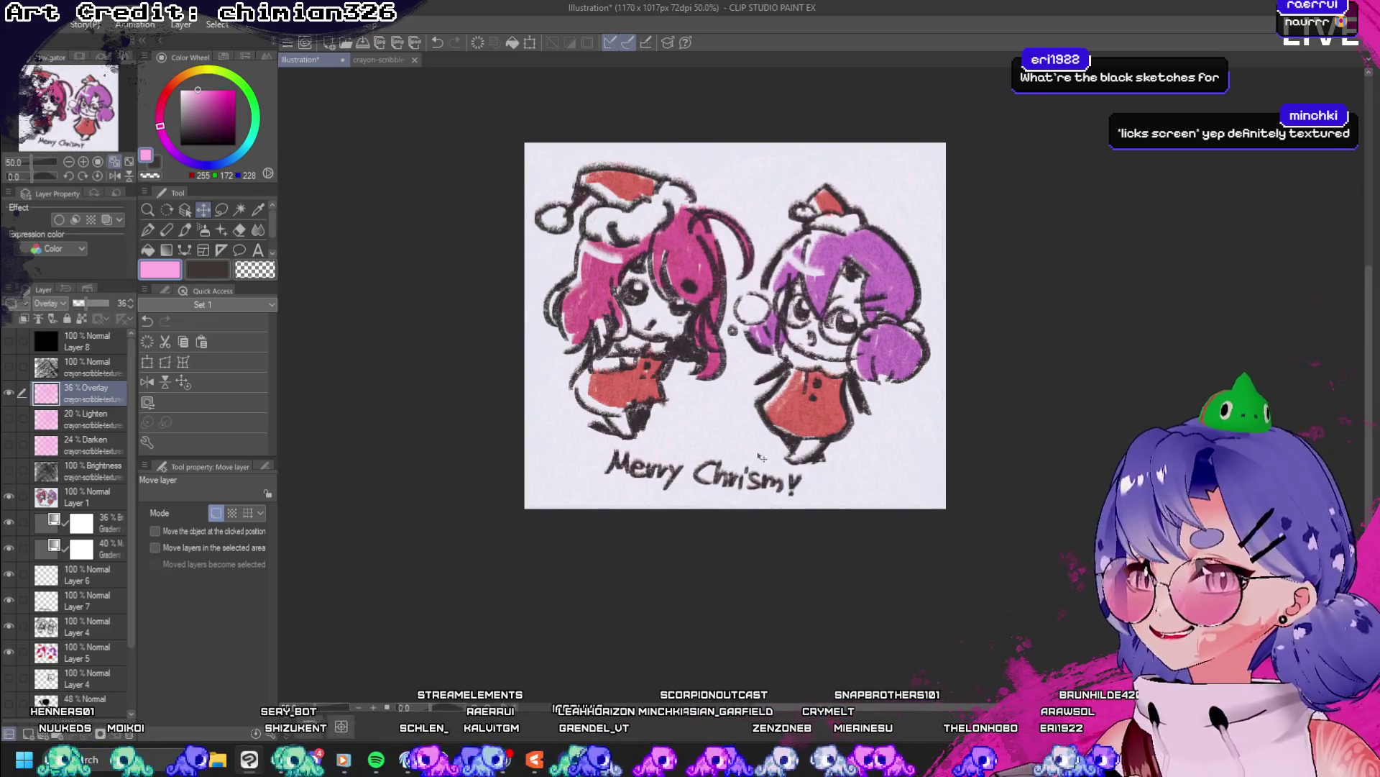
{"action": "scroll", "coordinate": [669, 458], "scroll_direction": "up", "scroll_amount": 5}
{"action": "scroll", "coordinate": [669, 458], "scroll_direction": "down", "scroll_amount": 4}
{"action": "scroll", "coordinate": [669, 458], "scroll_direction": "up", "scroll_amount": 1}
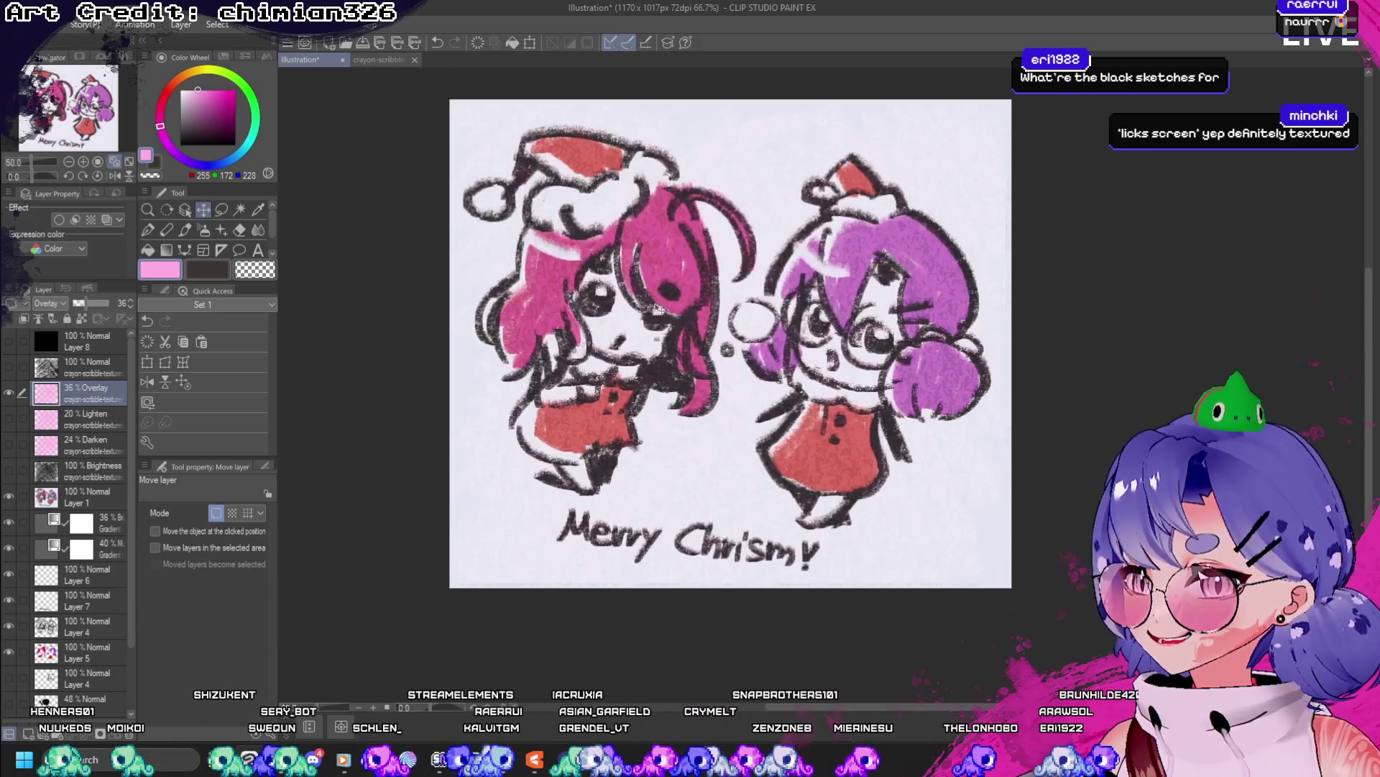
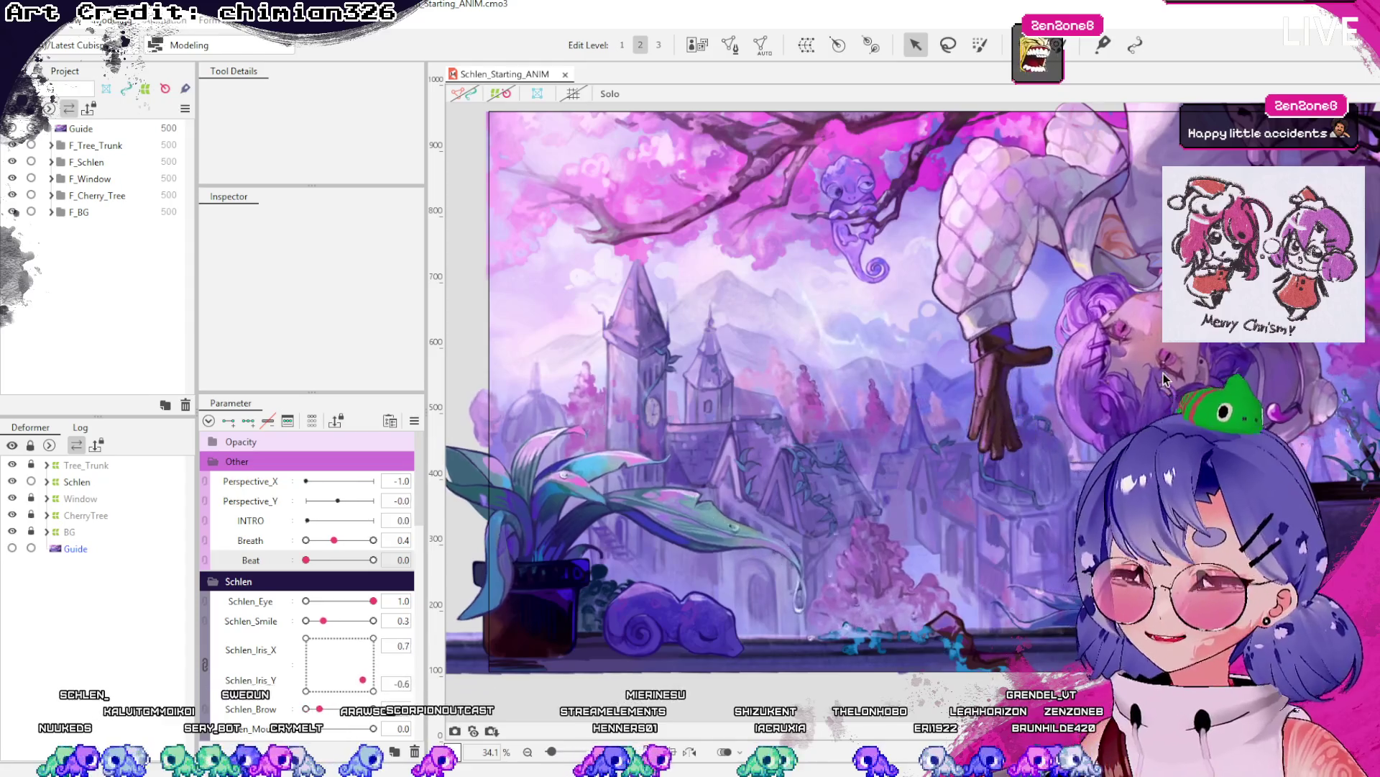
- Review the emote bonus section, marking the Animated Emotes 0/2 count text
{"action": "scroll", "coordinate": [1166, 379], "scroll_direction": "up", "scroll_amount": 5}
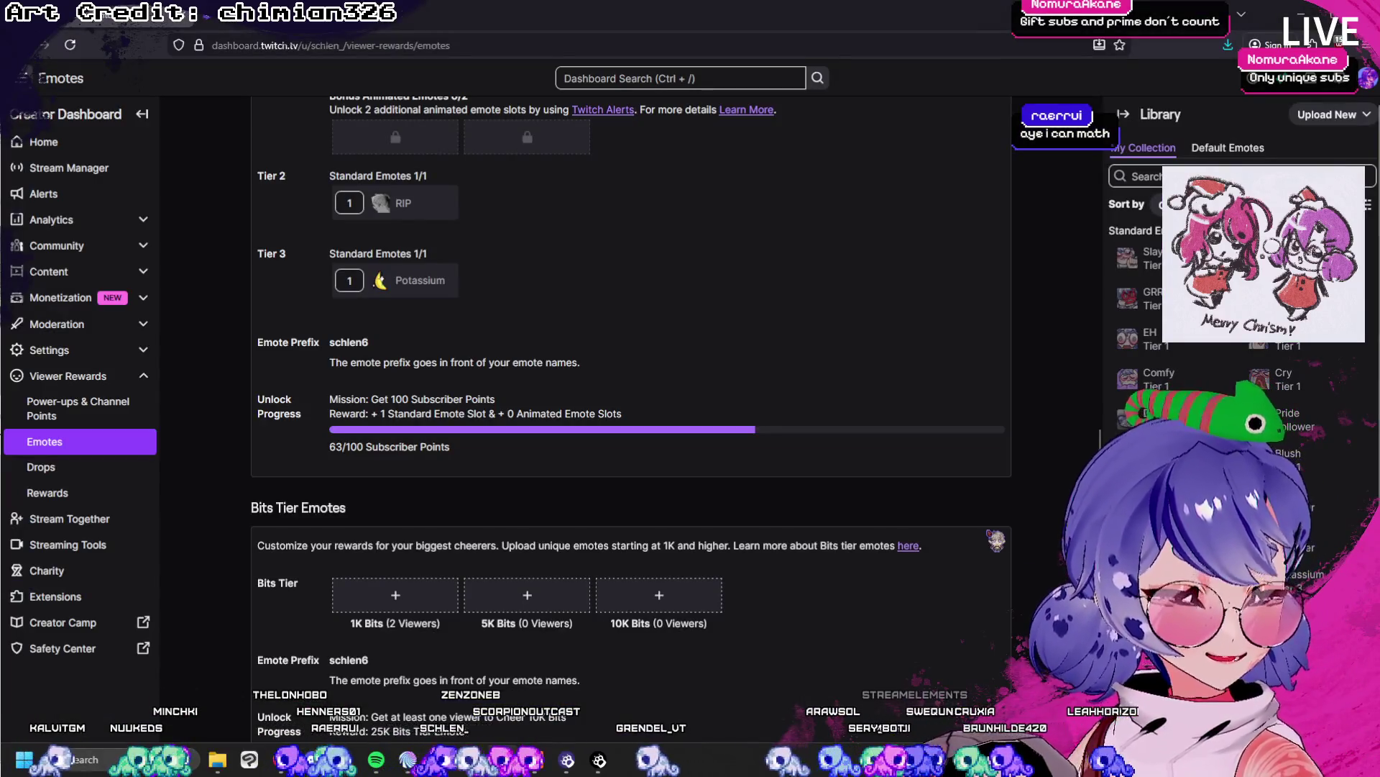
{"action": "scroll", "coordinate": [807, 515], "scroll_direction": "up", "scroll_amount": 8}
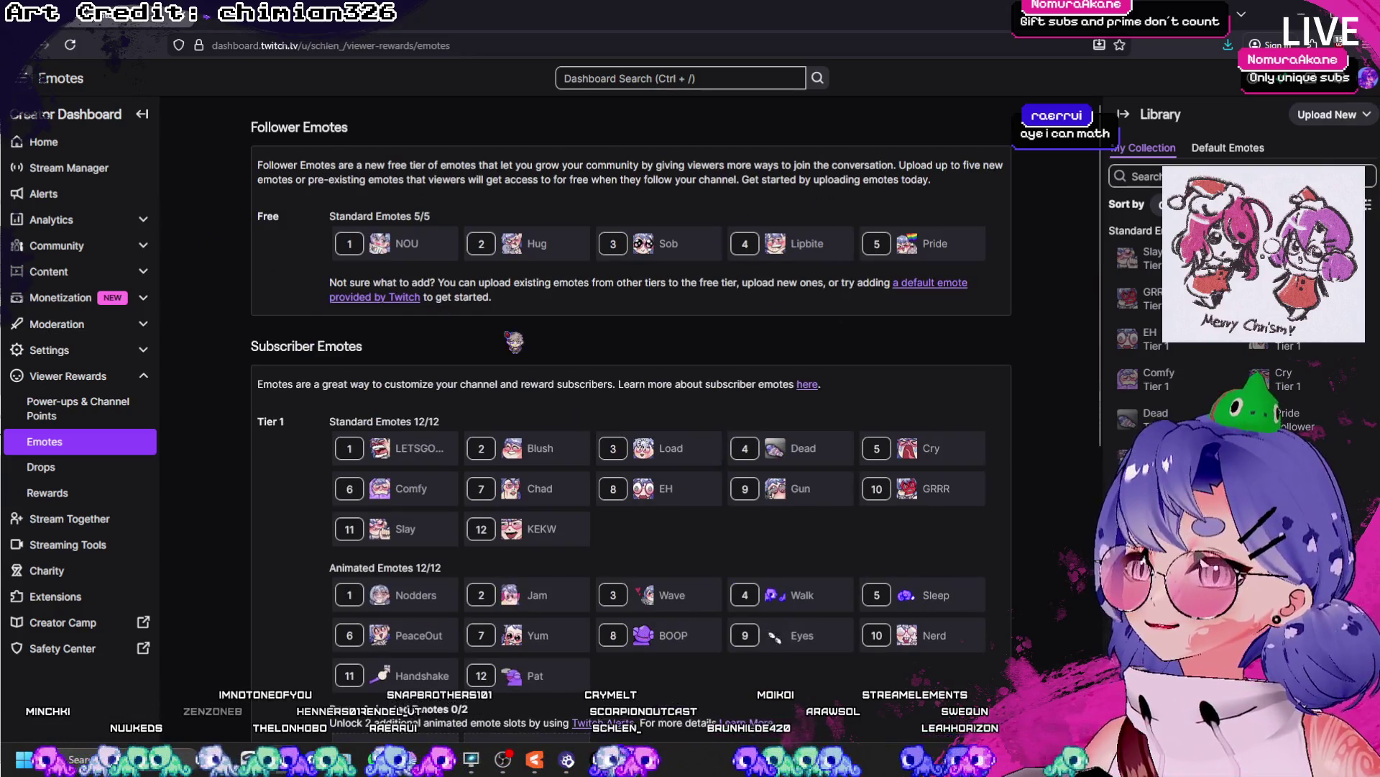
{"action": "scroll", "coordinate": [446, 285], "scroll_direction": "down", "scroll_amount": 2}
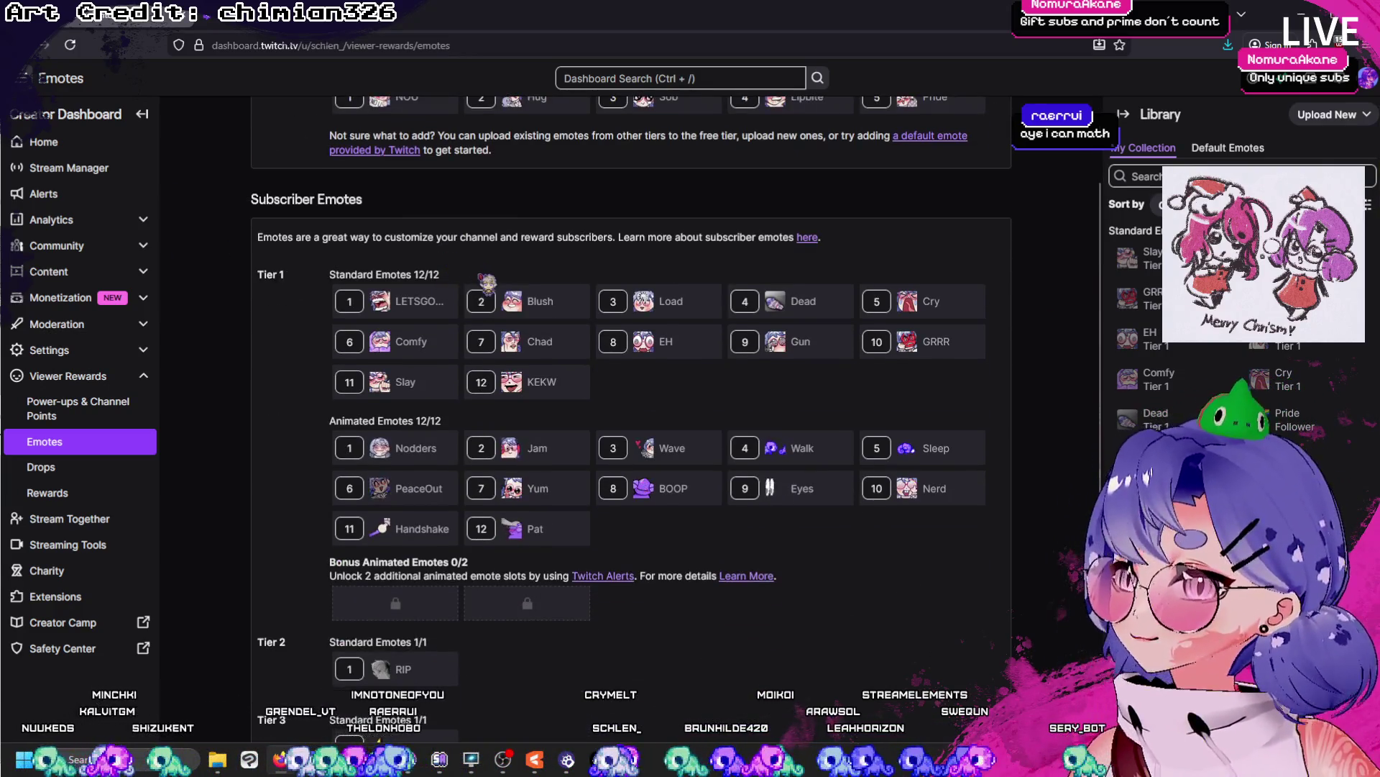
{"action": "scroll", "coordinate": [503, 302], "scroll_direction": "down", "scroll_amount": 1}
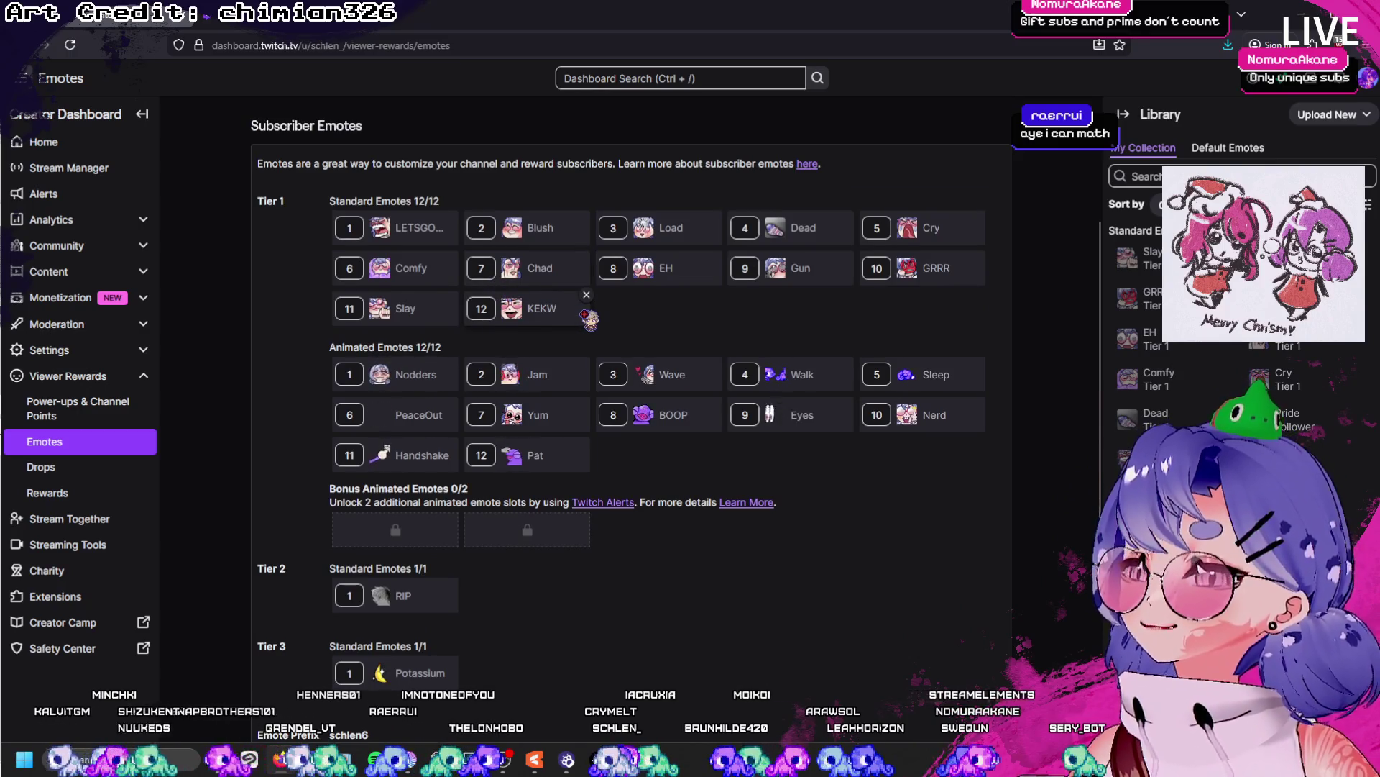
{"action": "scroll", "coordinate": [590, 313], "scroll_direction": "down", "scroll_amount": 3}
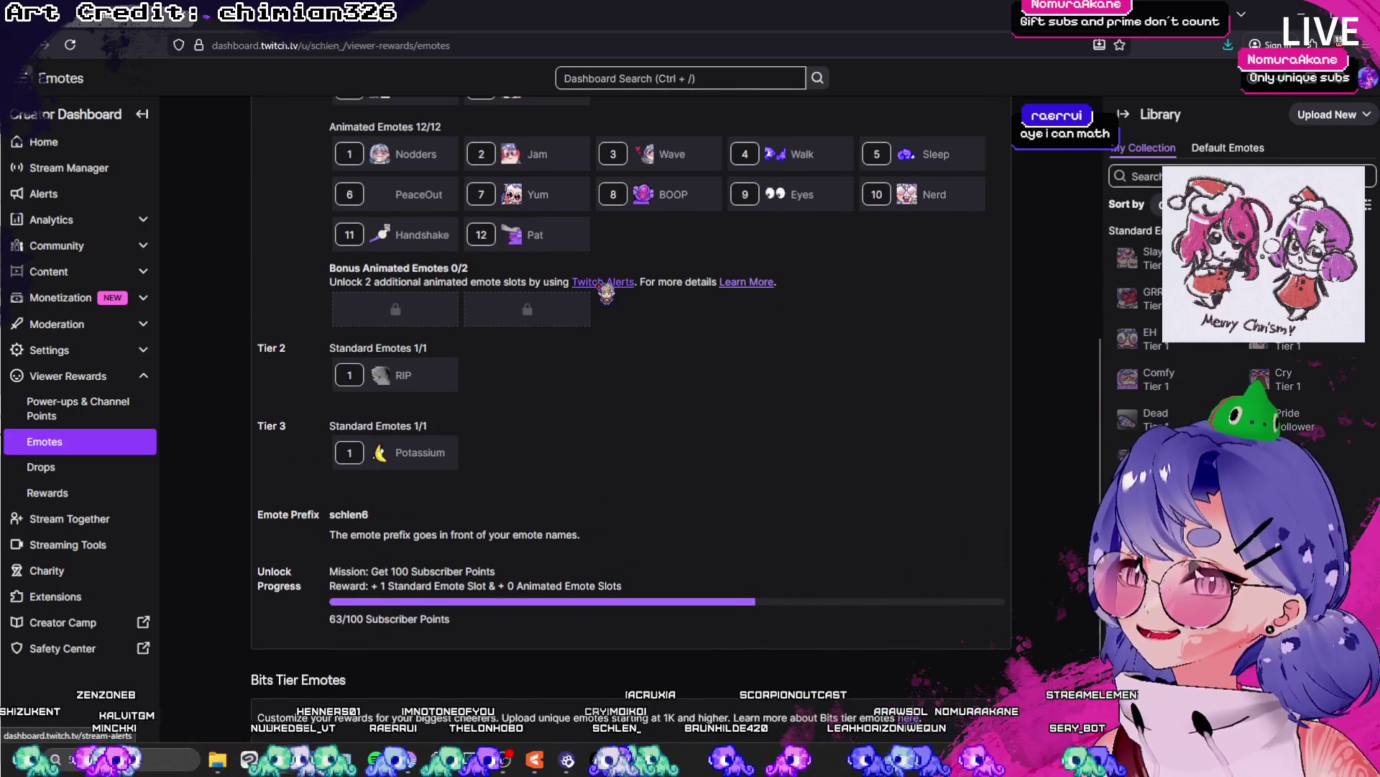
{"action": "left_click_drag", "start_coordinate": [468, 269], "coordinate": [363, 271]}
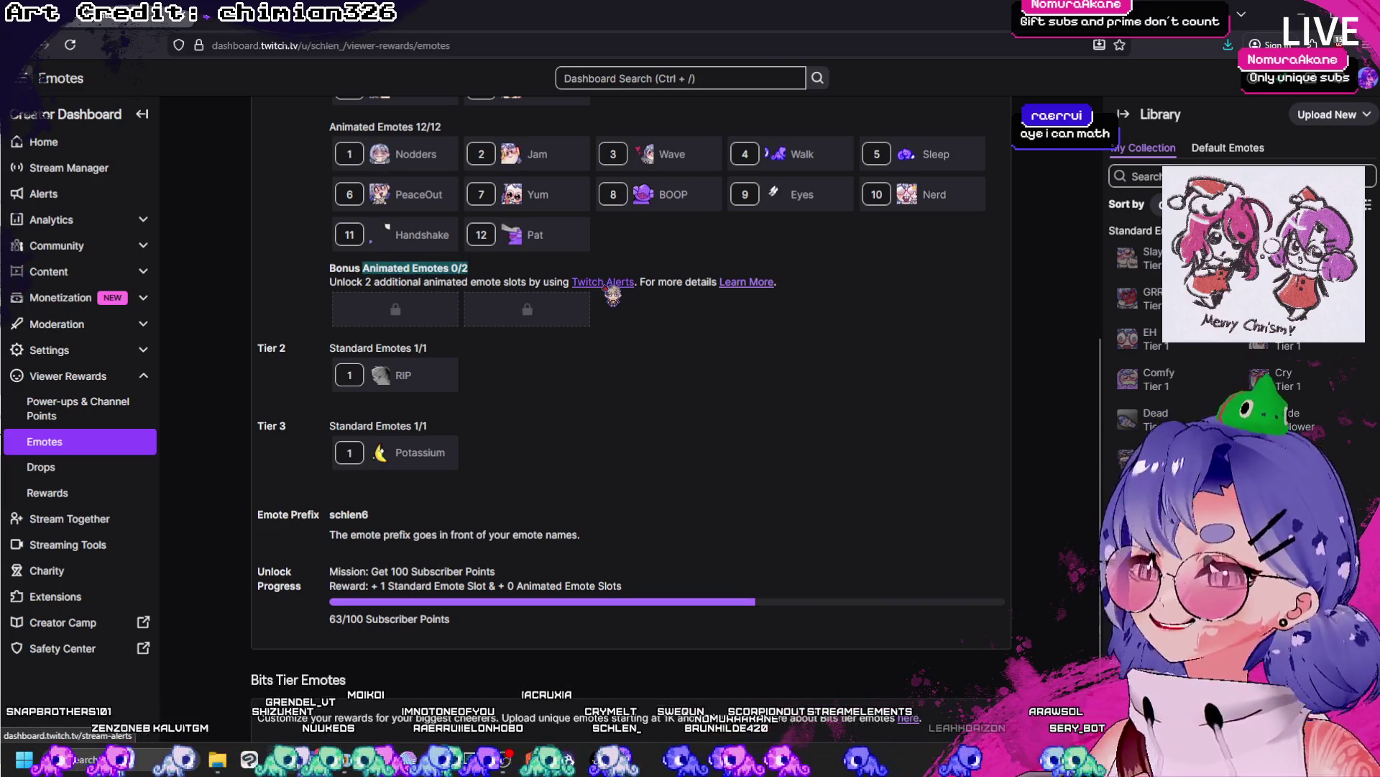
{"action": "left_click", "coordinate": [533, 329]}
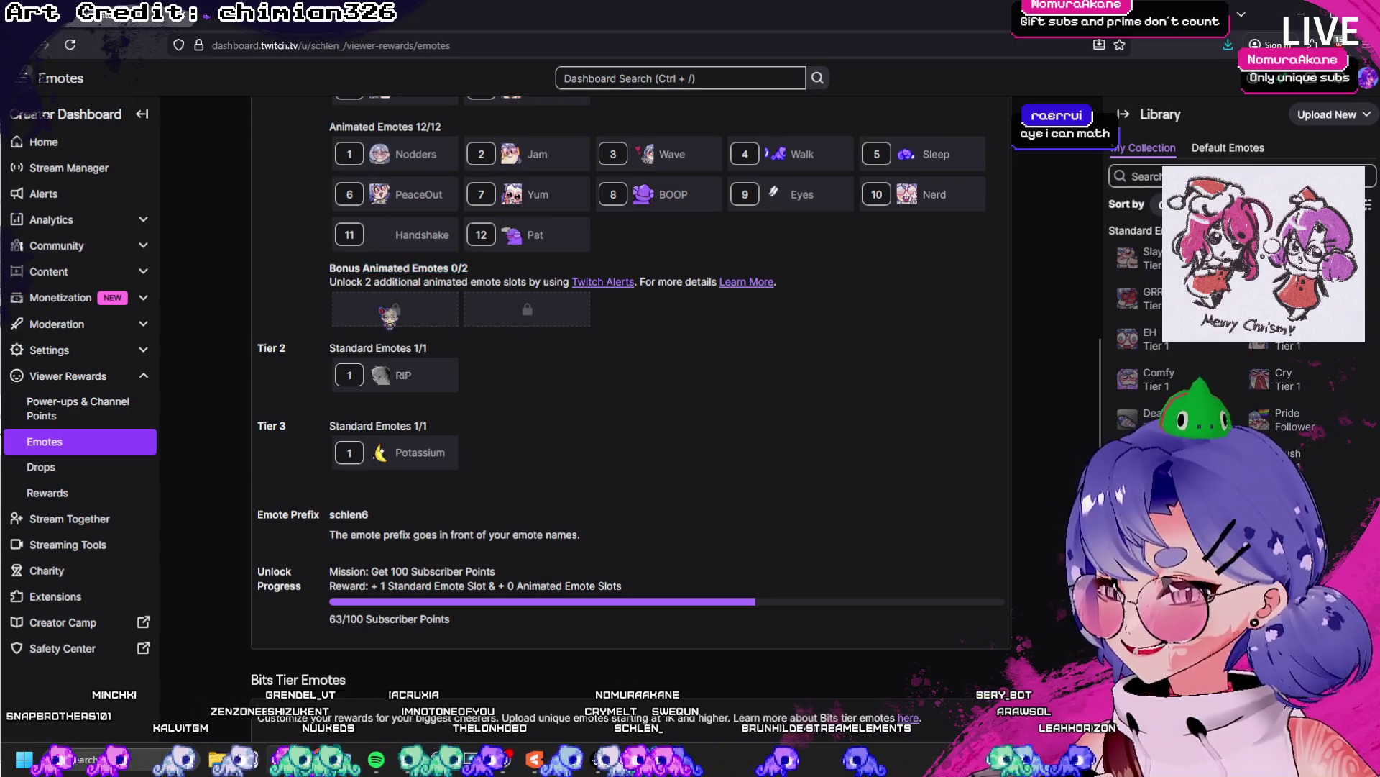
- Browse the emote tiers and try moving the RIP emote to another tier slot
{"action": "scroll", "coordinate": [597, 403], "scroll_direction": "down", "scroll_amount": 2}
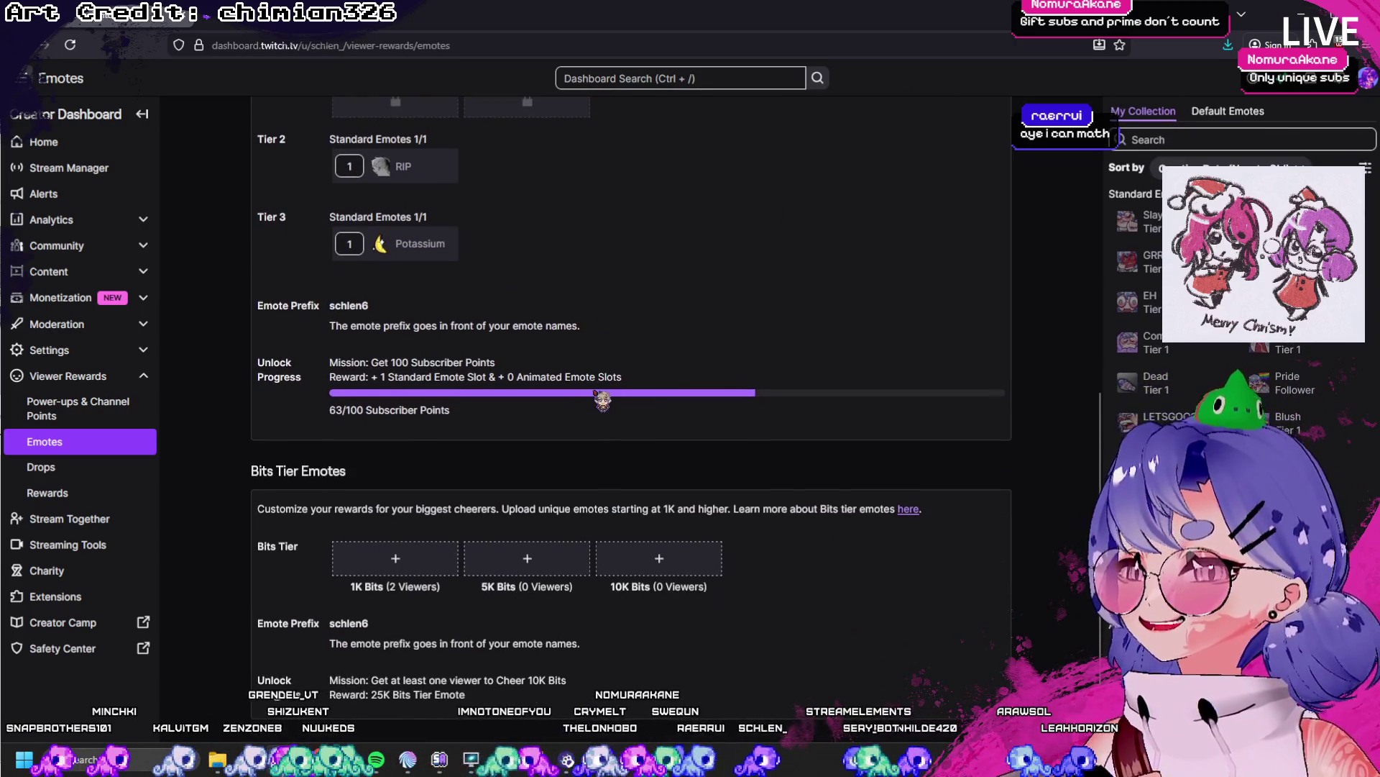
{"action": "scroll", "coordinate": [502, 369], "scroll_direction": "down", "scroll_amount": 1}
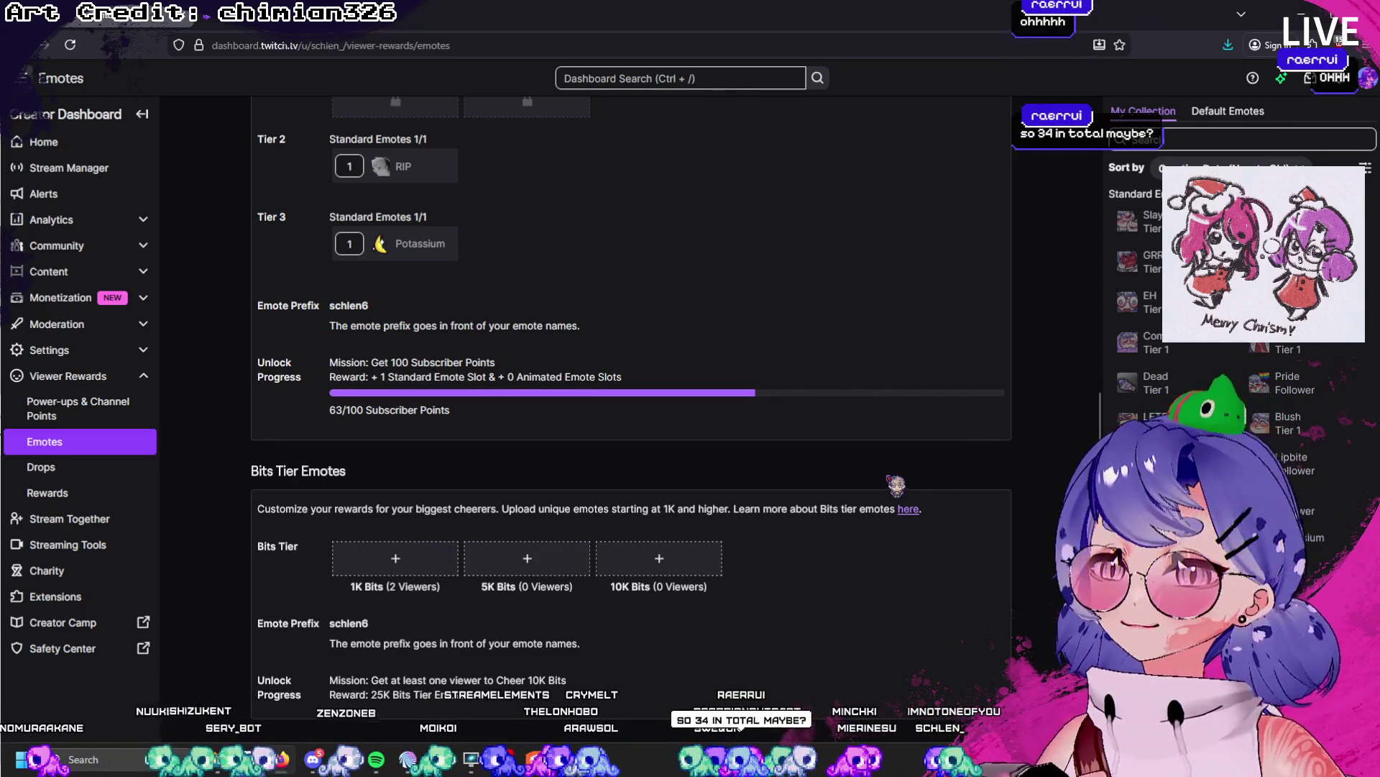
{"action": "scroll", "coordinate": [632, 473], "scroll_direction": "up", "scroll_amount": 5}
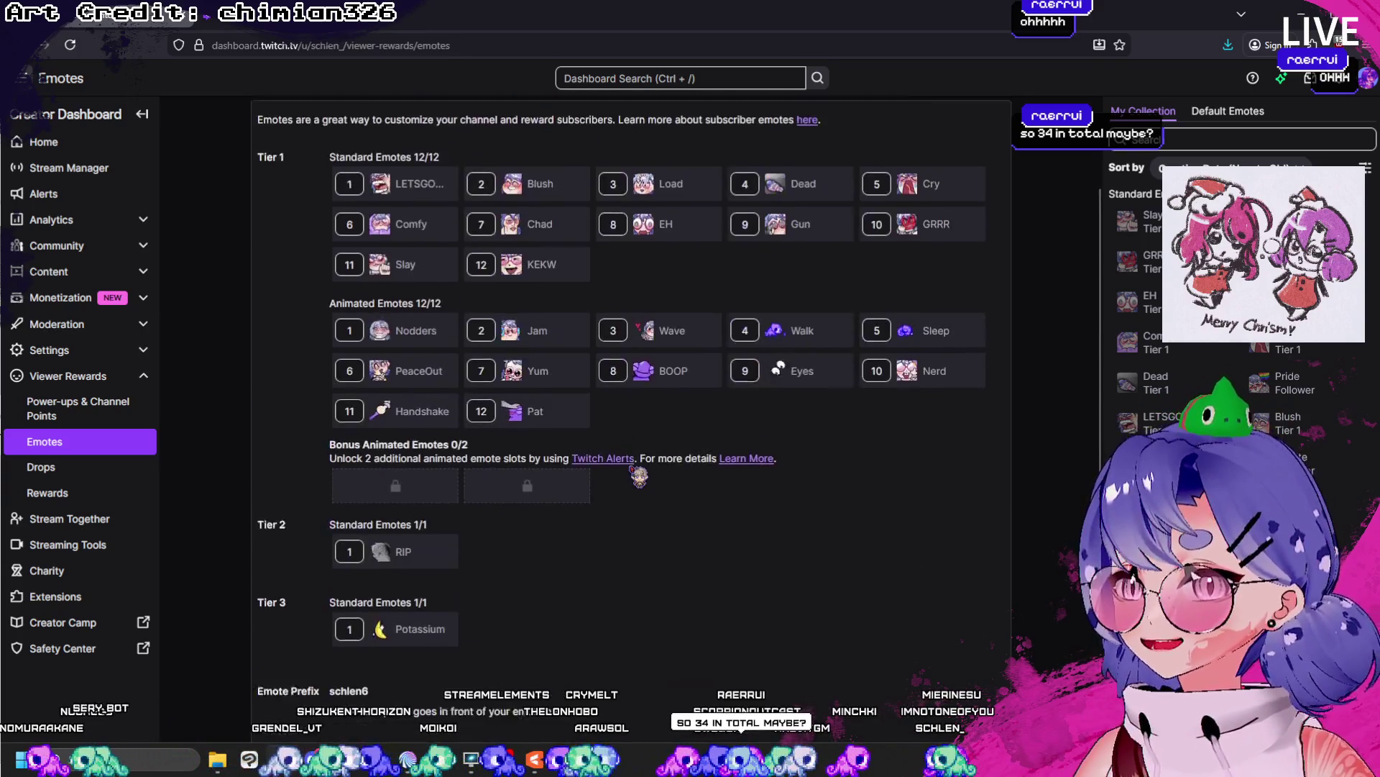
{"action": "scroll", "coordinate": [640, 476], "scroll_direction": "up", "scroll_amount": 3}
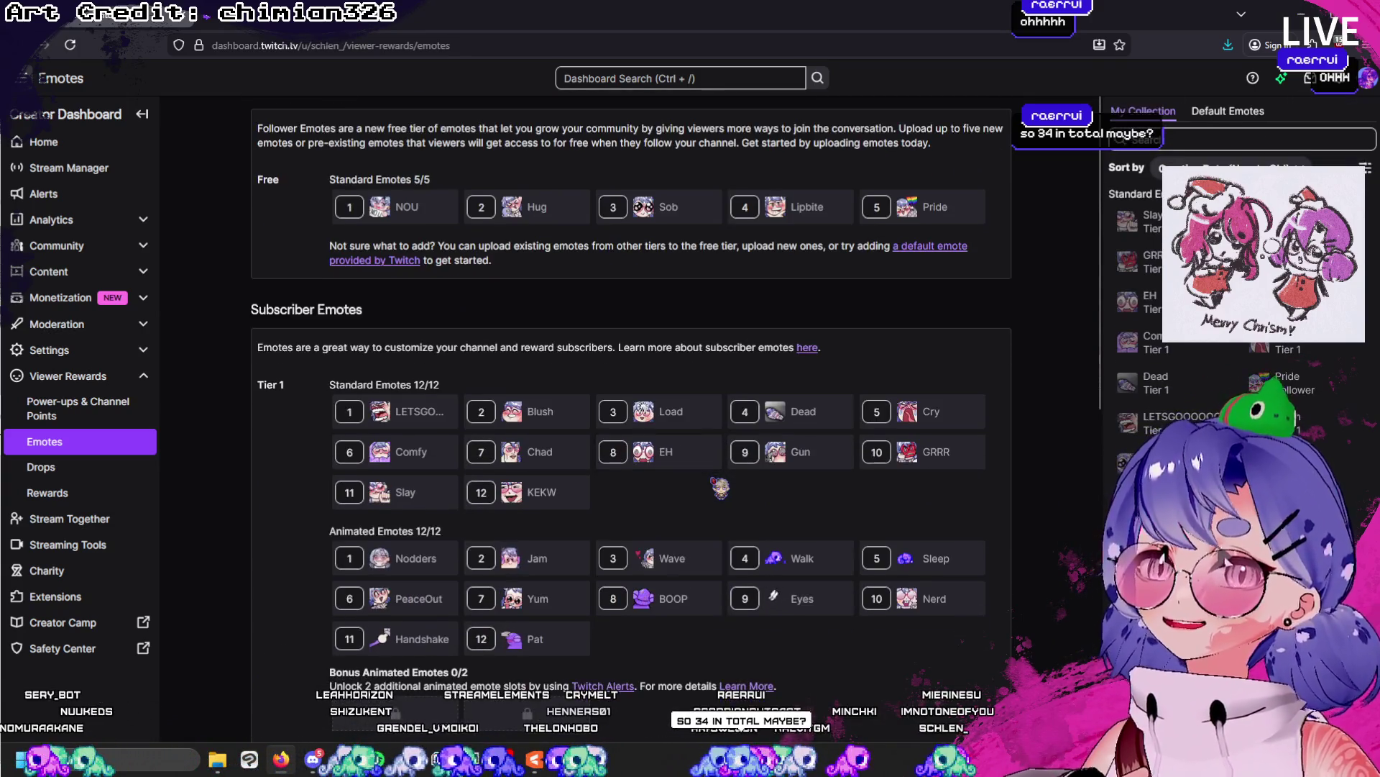
{"action": "scroll", "coordinate": [721, 488], "scroll_direction": "down", "scroll_amount": 8}
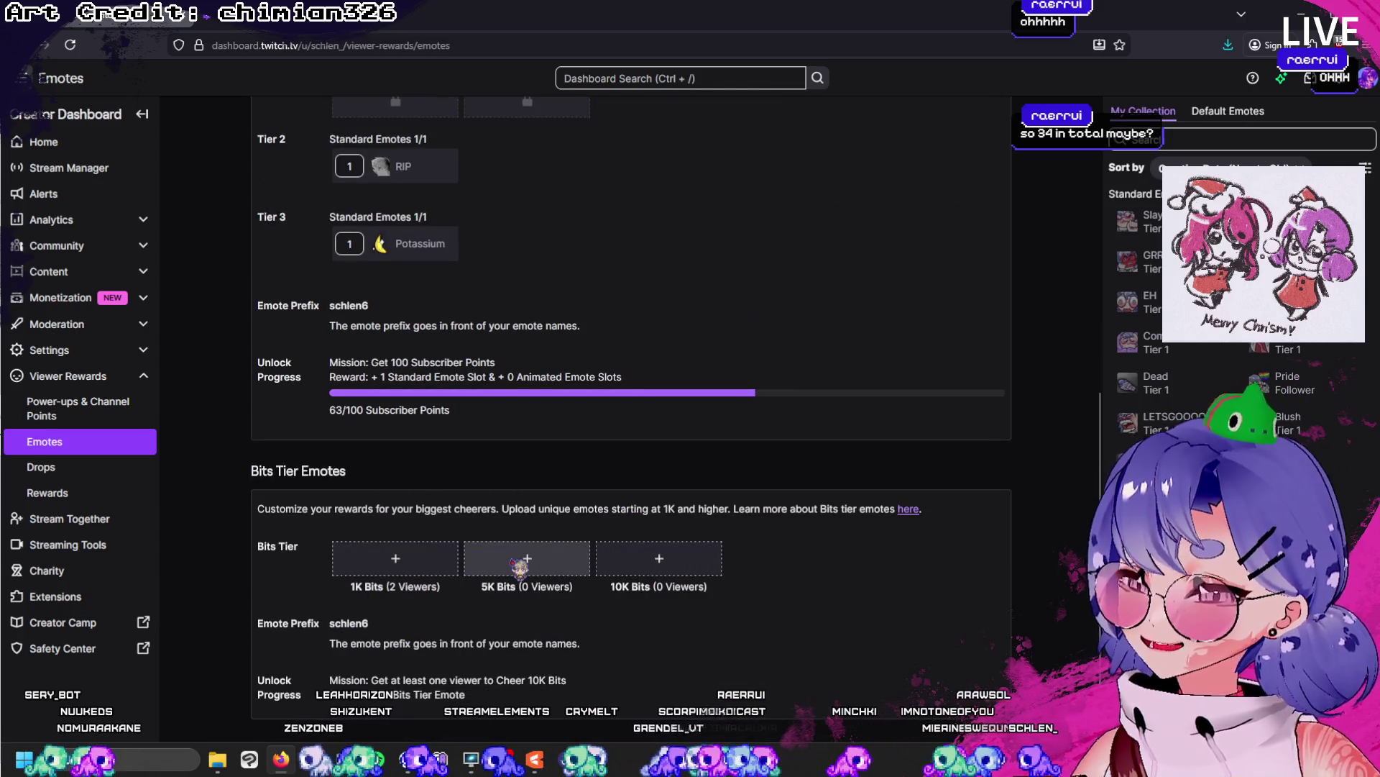
{"action": "scroll", "coordinate": [519, 568], "scroll_direction": "up", "scroll_amount": 6}
{"action": "scroll", "coordinate": [374, 394], "scroll_direction": "down", "scroll_amount": 4}
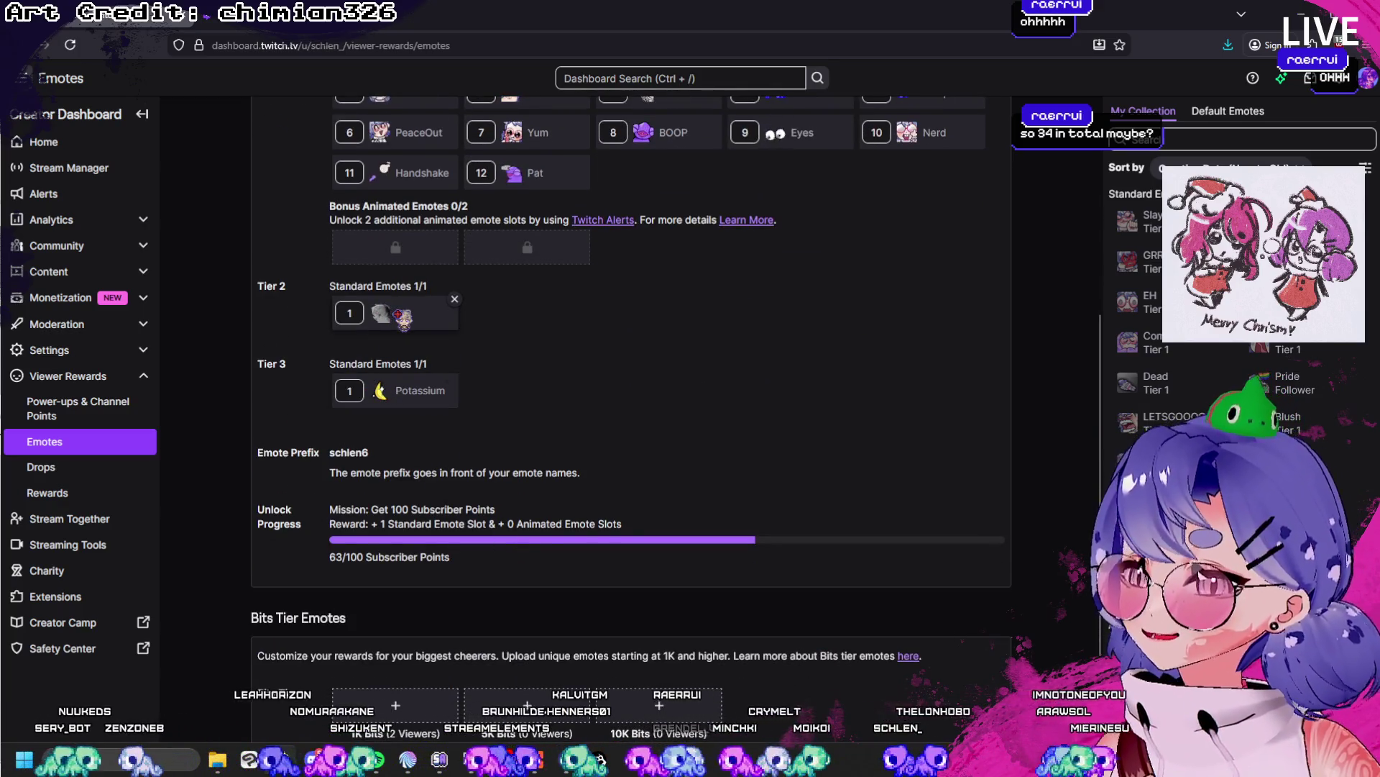
{"action": "scroll", "coordinate": [397, 316], "scroll_direction": "up", "scroll_amount": 4}
{"action": "scroll", "coordinate": [397, 316], "scroll_direction": "down", "scroll_amount": 4}
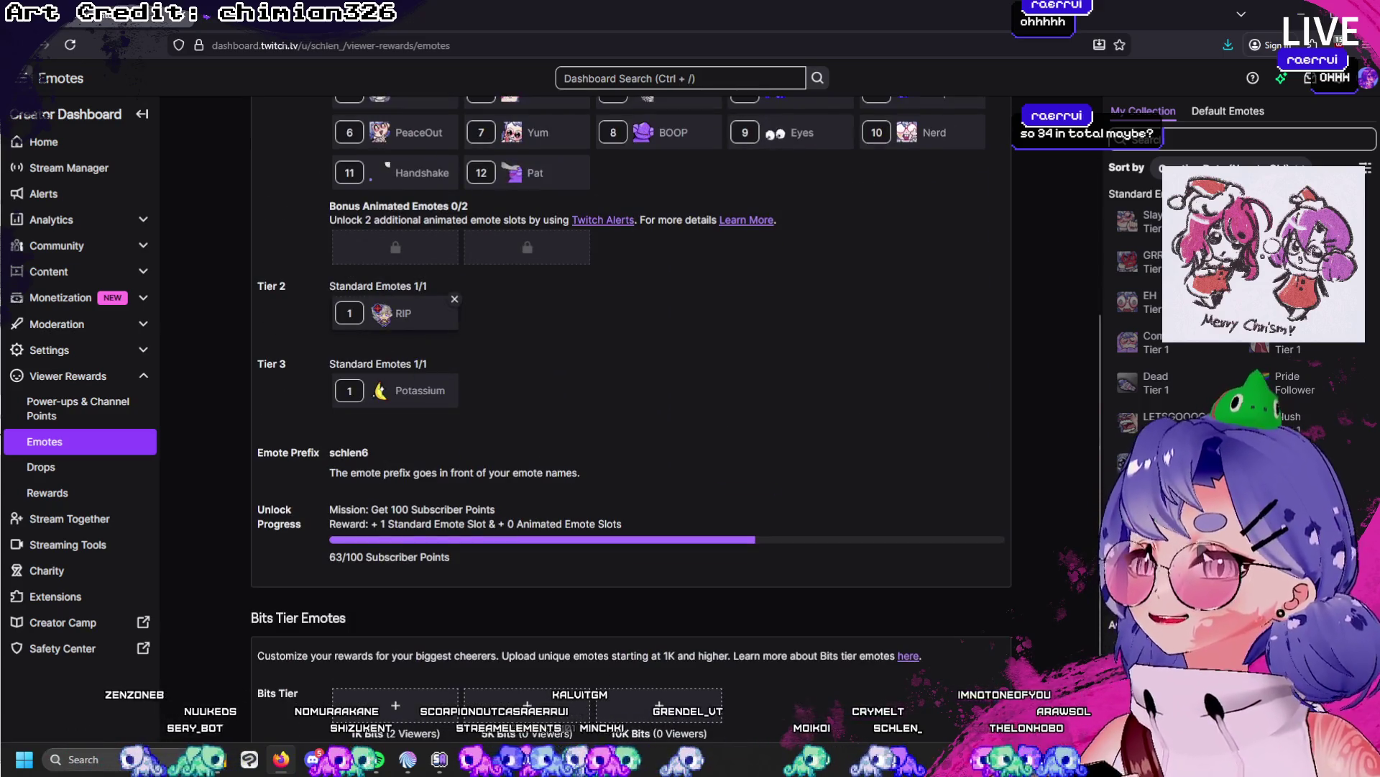
{"action": "mouse_move", "coordinate": [381, 315]}
{"action": "left_mouse_down"}
{"action": "mouse_move", "coordinate": [410, 411]}
{"action": "mouse_move", "coordinate": [410, 295]}
{"action": "mouse_move", "coordinate": [424, 450]}
{"action": "mouse_move", "coordinate": [453, 397]}
{"action": "mouse_move", "coordinate": [500, 471]}
{"action": "mouse_move", "coordinate": [552, 493]}
{"action": "mouse_move", "coordinate": [511, 558]}
{"action": "mouse_move", "coordinate": [380, 598]}
{"action": "mouse_move", "coordinate": [444, 432]}
{"action": "mouse_move", "coordinate": [524, 449]}
{"action": "mouse_move", "coordinate": [817, 432]}
{"action": "mouse_move", "coordinate": [783, 452]}
{"action": "left_mouse_up"}
- Compare the 100 subscriber-point requirement with the current 63, then go back to the Cubism Editor
{"action": "scroll", "coordinate": [475, 435], "scroll_direction": "up", "scroll_amount": 4}
{"action": "scroll", "coordinate": [500, 471], "scroll_direction": "up", "scroll_amount": 3}
{"action": "scroll", "coordinate": [446, 431], "scroll_direction": "down", "scroll_amount": 4}
{"action": "scroll", "coordinate": [444, 431], "scroll_direction": "down", "scroll_amount": 1}
{"action": "scroll", "coordinate": [811, 444], "scroll_direction": "up", "scroll_amount": 5}
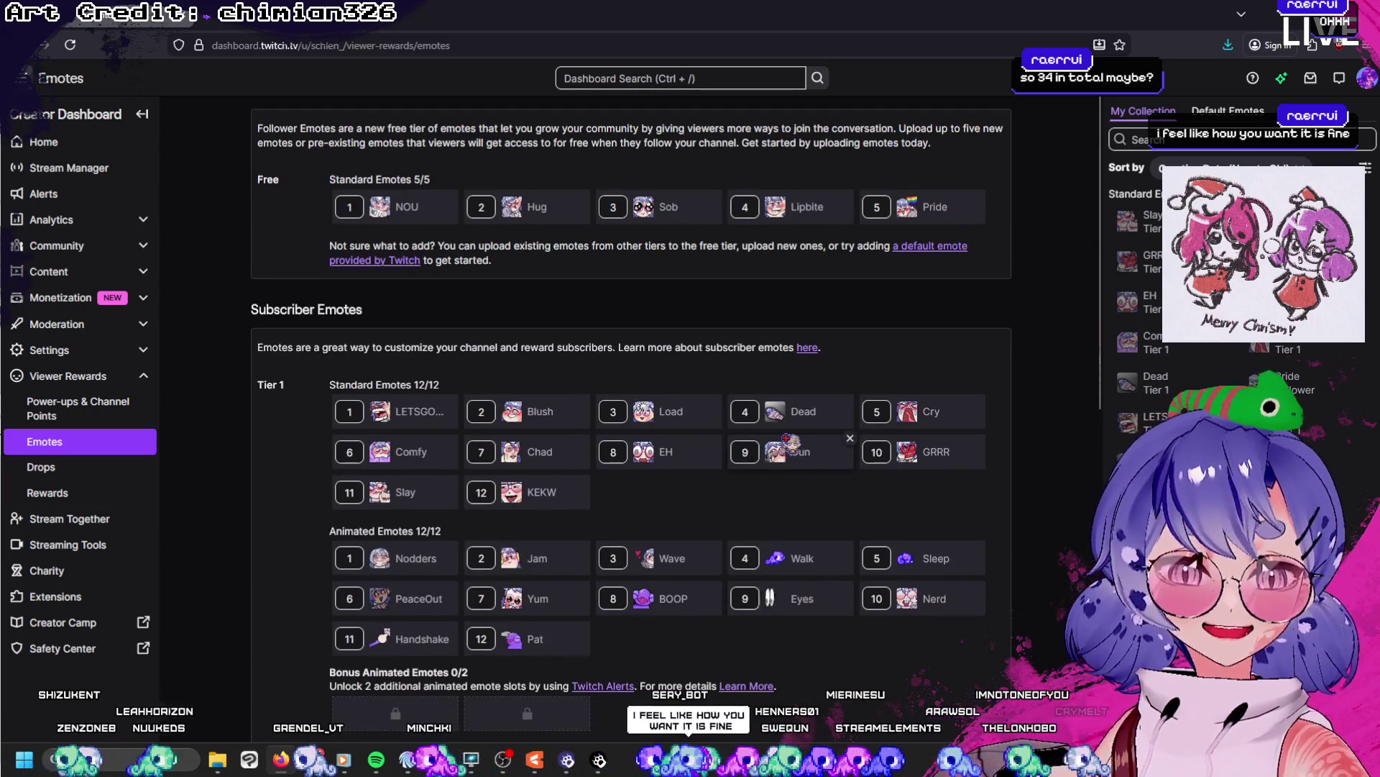
{"action": "scroll", "coordinate": [798, 441], "scroll_direction": "down", "scroll_amount": 4}
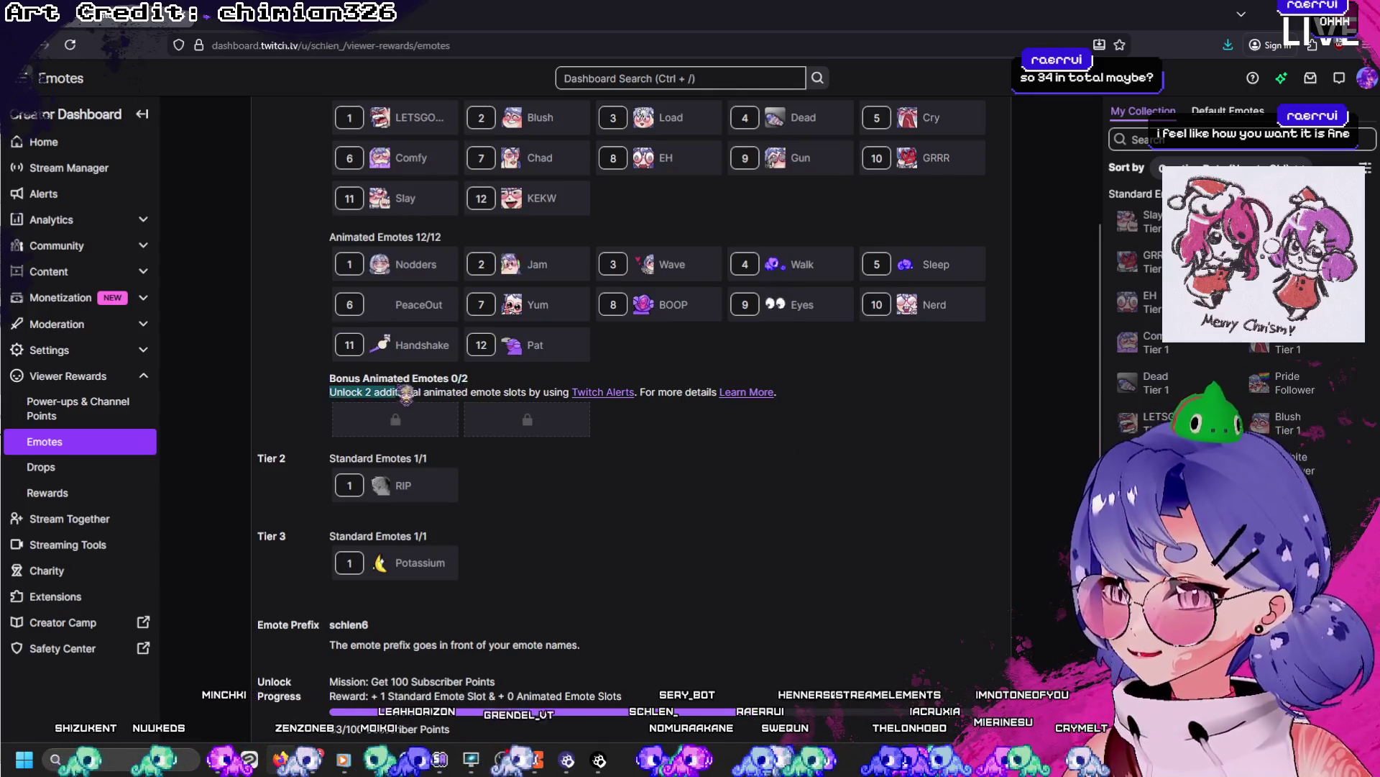
{"action": "scroll", "coordinate": [657, 450], "scroll_direction": "down", "scroll_amount": 4}
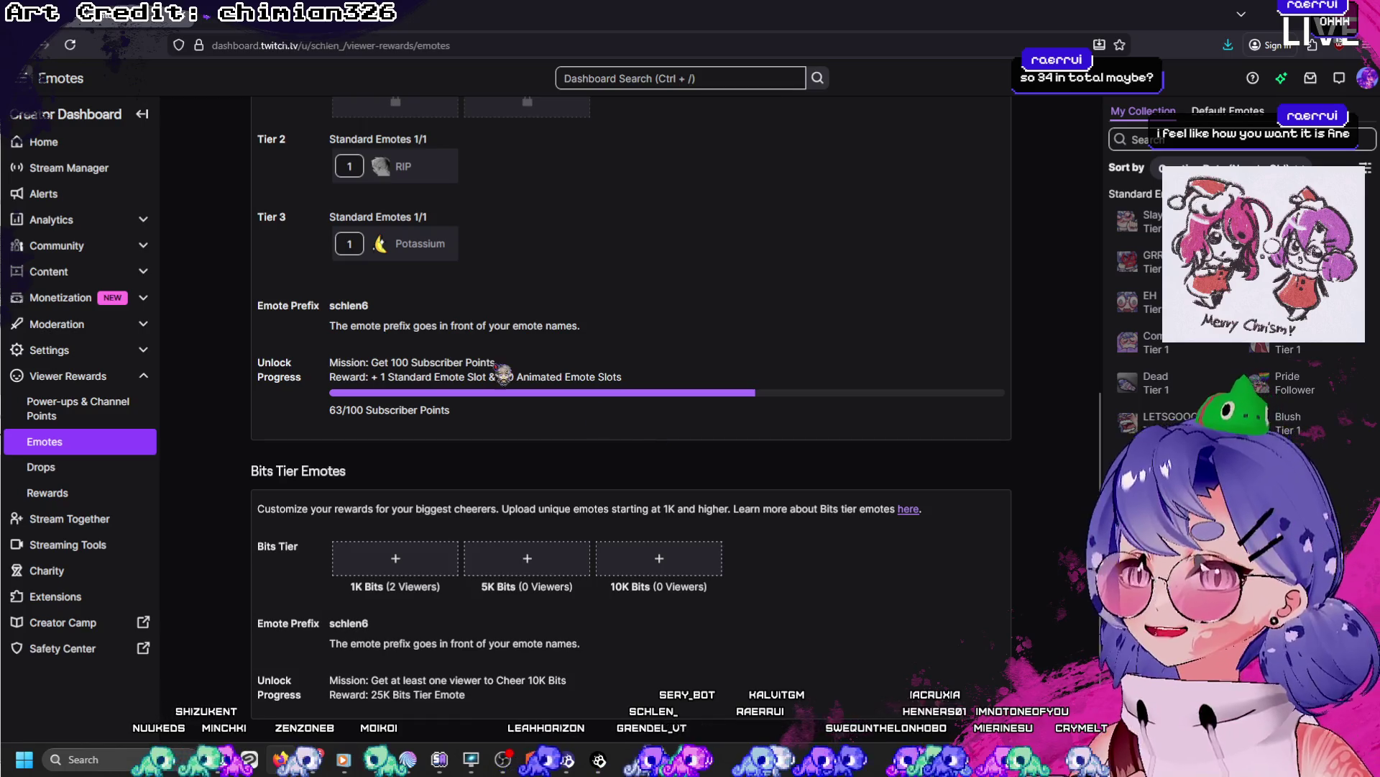
{"action": "scroll", "coordinate": [504, 374], "scroll_direction": "up", "scroll_amount": 2}
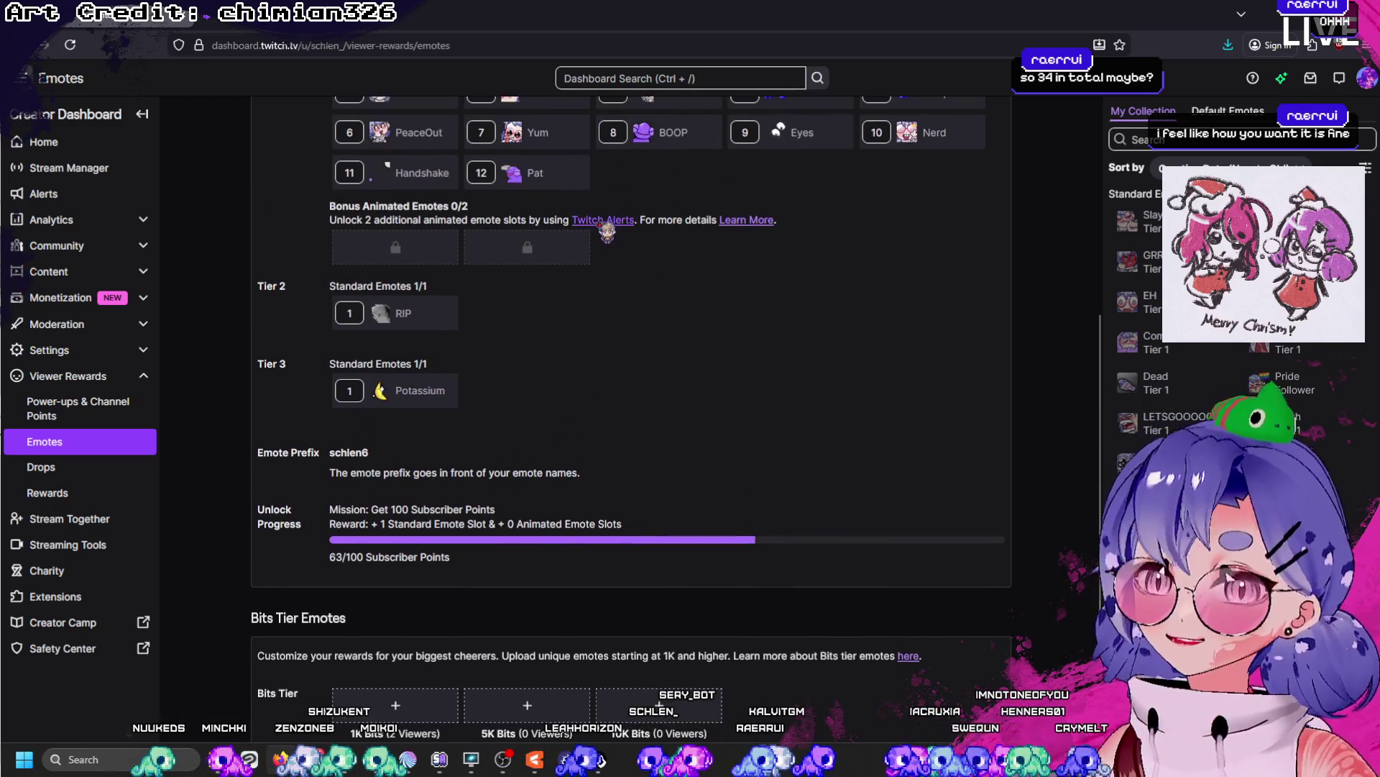
{"action": "scroll", "coordinate": [530, 361], "scroll_direction": "down", "scroll_amount": 1}
{"action": "scroll", "coordinate": [529, 361], "scroll_direction": "down", "scroll_amount": 1}
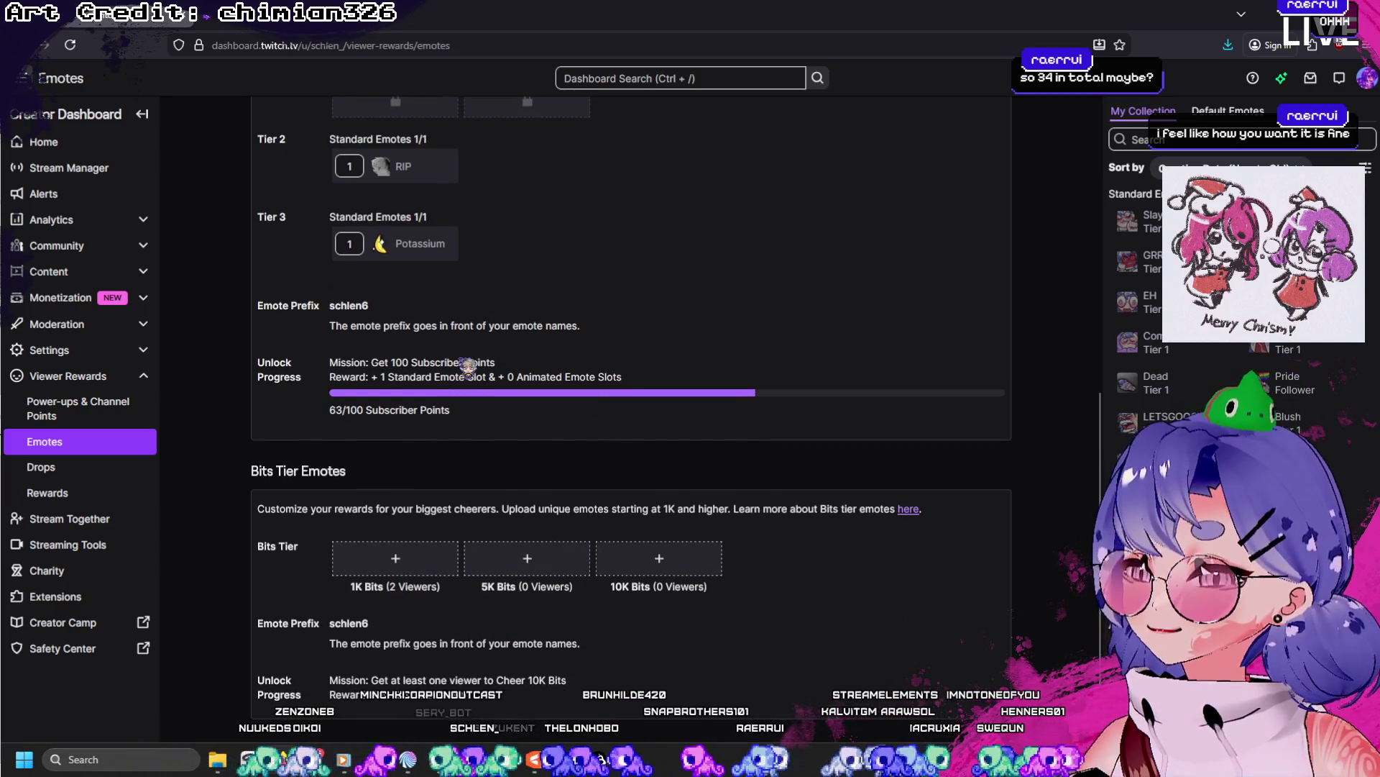
{"action": "left_click_drag", "start_coordinate": [462, 363], "coordinate": [372, 363]}
{"action": "mouse_move", "coordinate": [469, 375]}
{"action": "left_mouse_down"}
{"action": "mouse_move", "coordinate": [480, 373]}
{"action": "mouse_move", "coordinate": [408, 375]}
{"action": "left_mouse_up"}
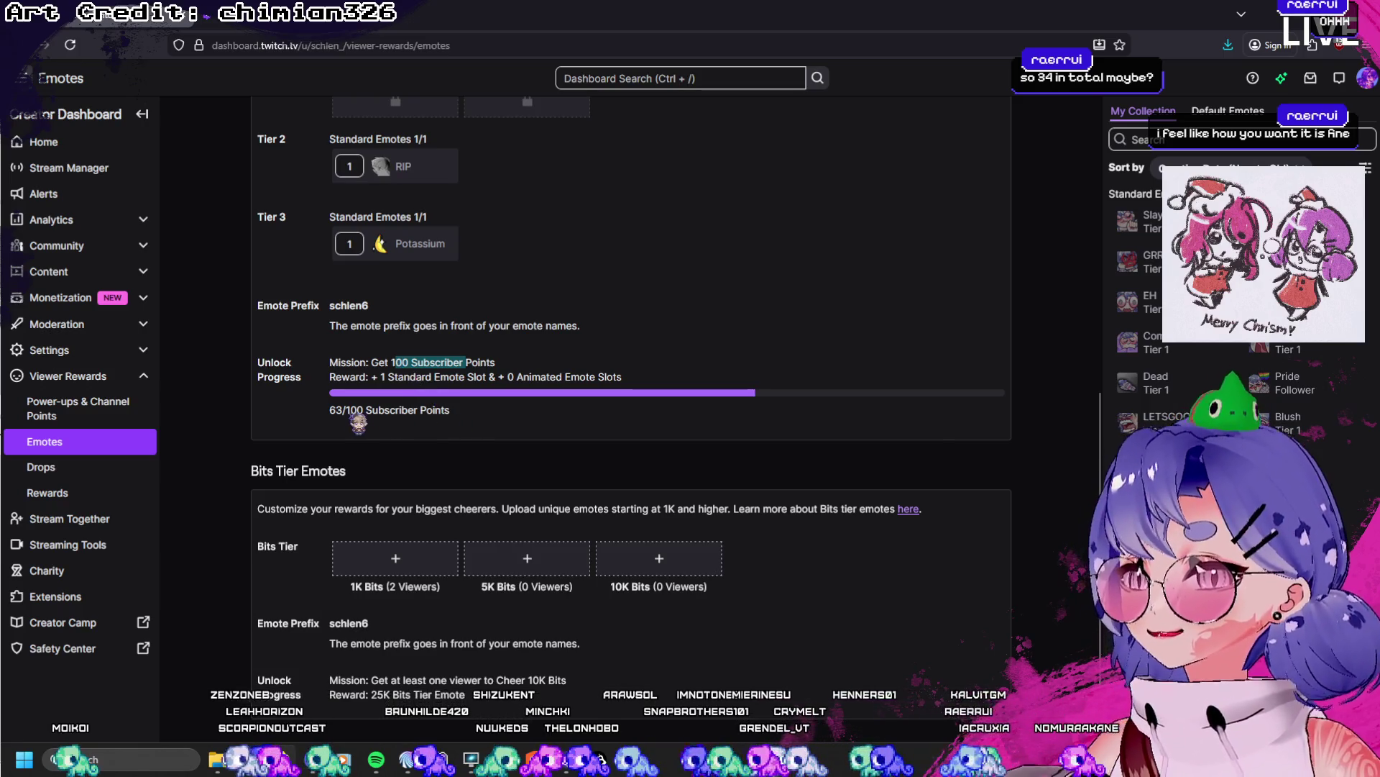
{"action": "mouse_move", "coordinate": [359, 424]}
{"action": "left_mouse_down"}
{"action": "mouse_move", "coordinate": [352, 403]}
{"action": "mouse_move", "coordinate": [360, 421]}
{"action": "mouse_move", "coordinate": [338, 425]}
{"action": "left_mouse_up"}
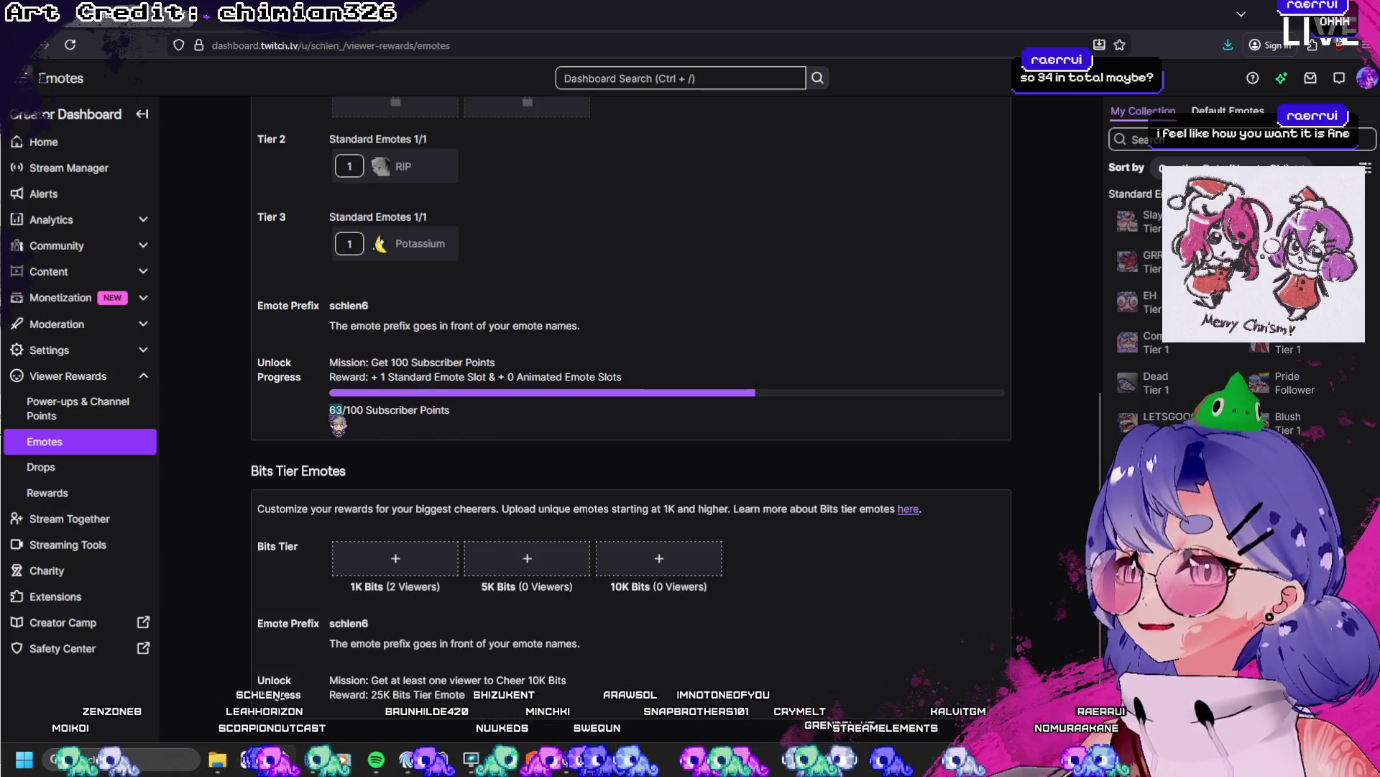
{"action": "left_click", "coordinate": [107, 176]}
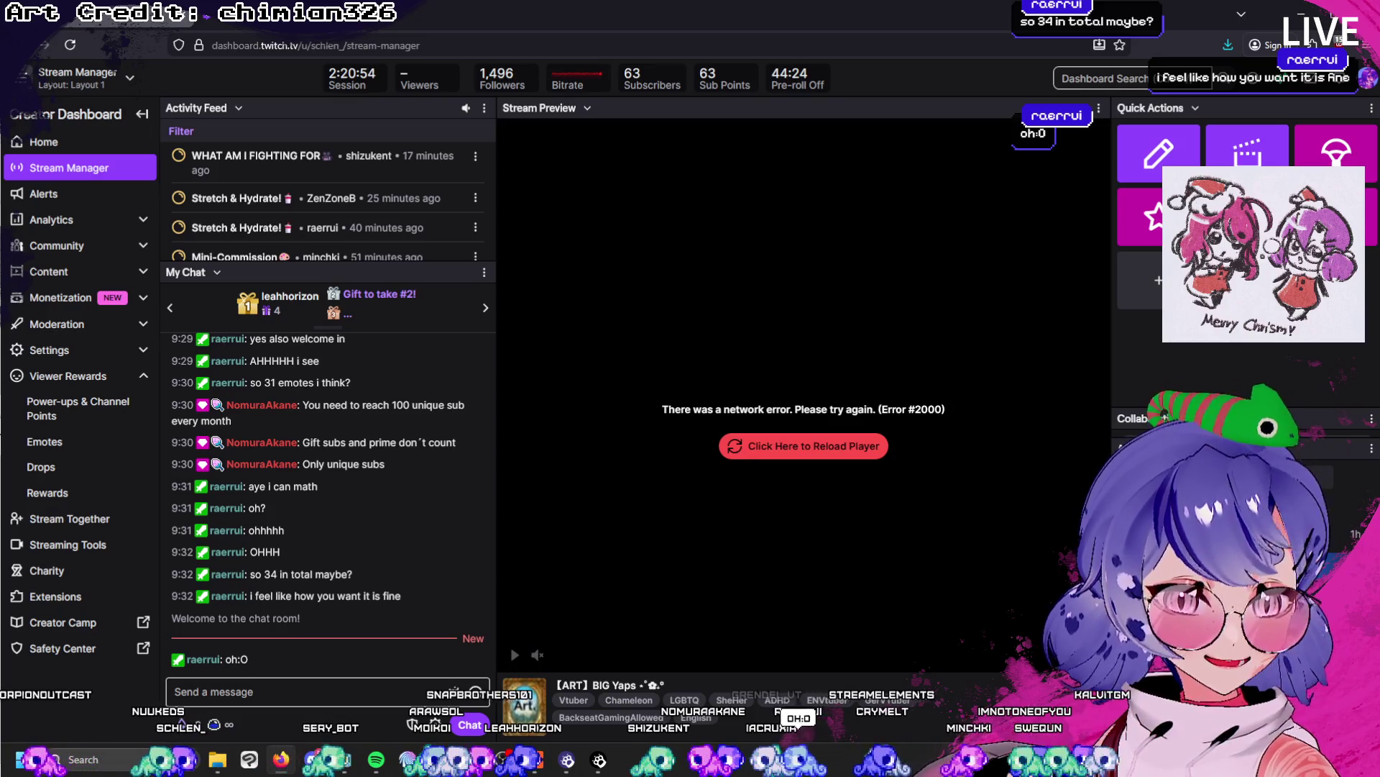
{"action": "key", "text": "alt+Tab"}
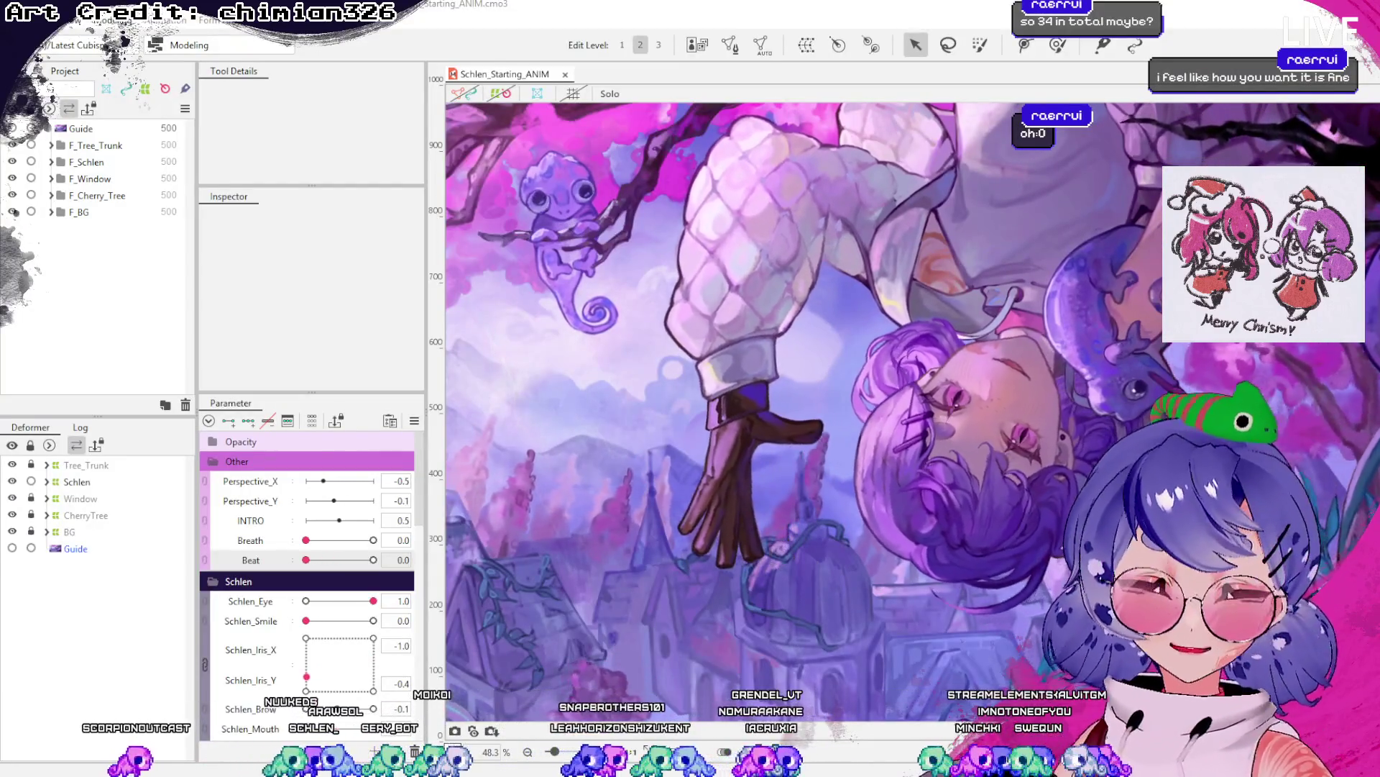